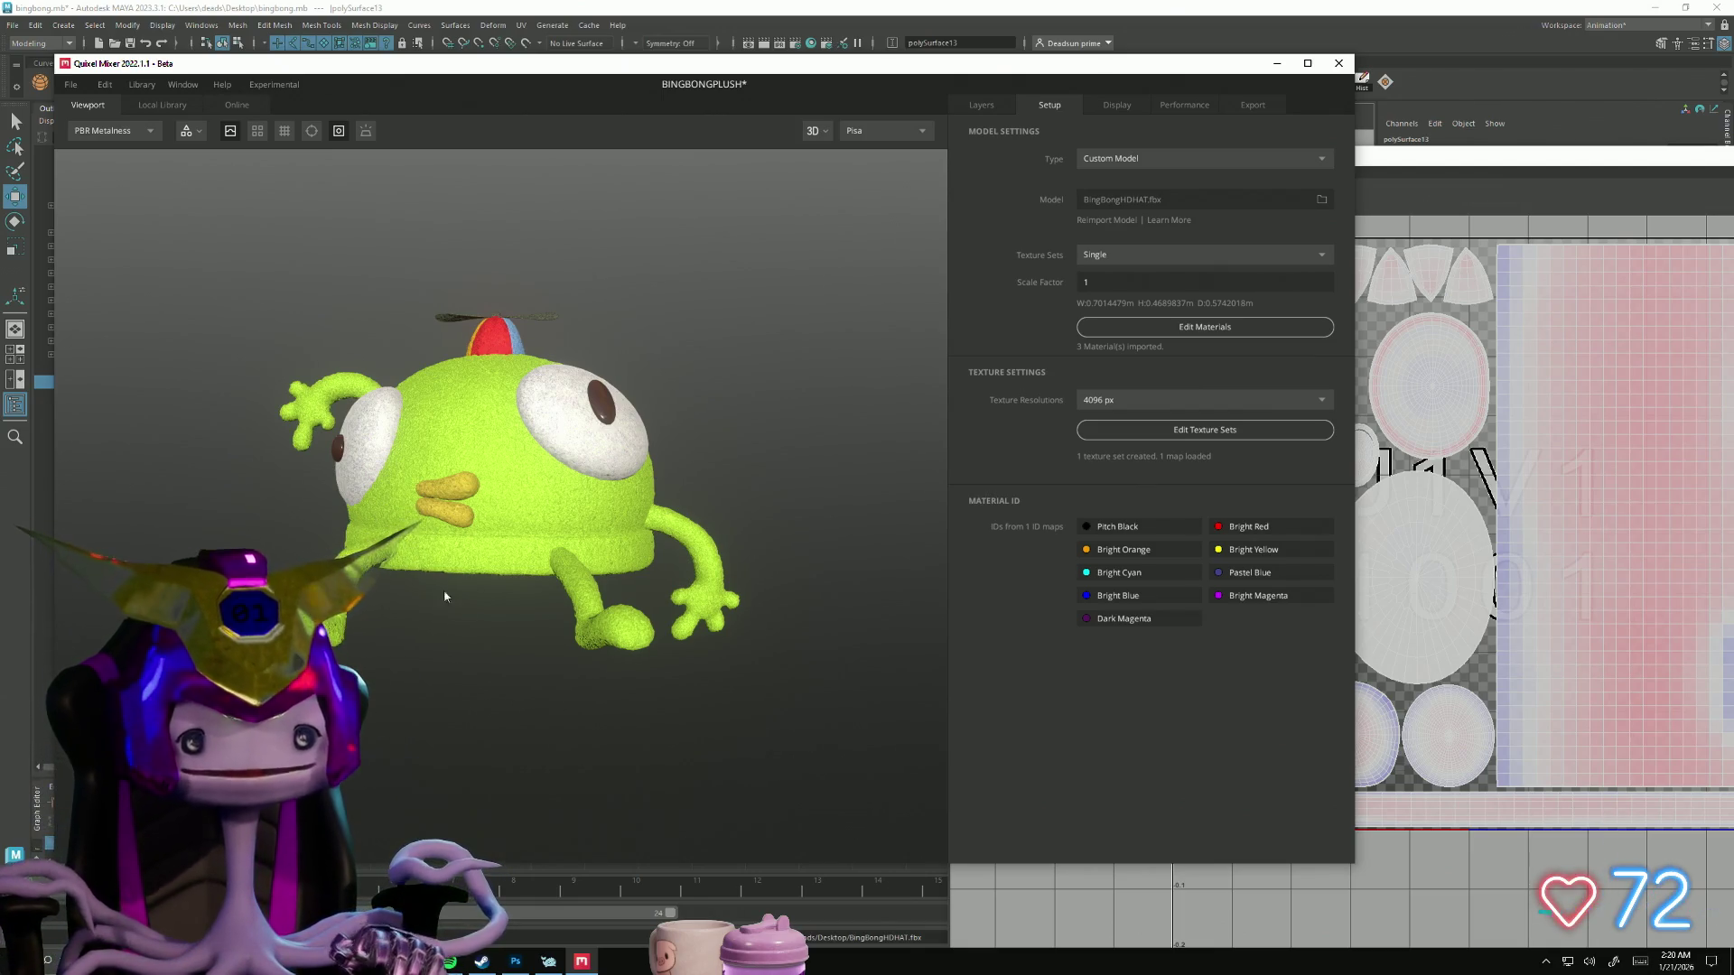
Step: Orbit and zoom toward the plush monster's eye, then switch to bingbong.png in Photoshop
drag(453, 600, 515, 580)
scroll(542, 615, up, 8)
mouse_move(439, 650)
mouse_down()
mouse_move(765, 708)
mouse_move(639, 716)
mouse_move(406, 650)
mouse_move(522, 662)
mouse_move(546, 746)
mouse_up()
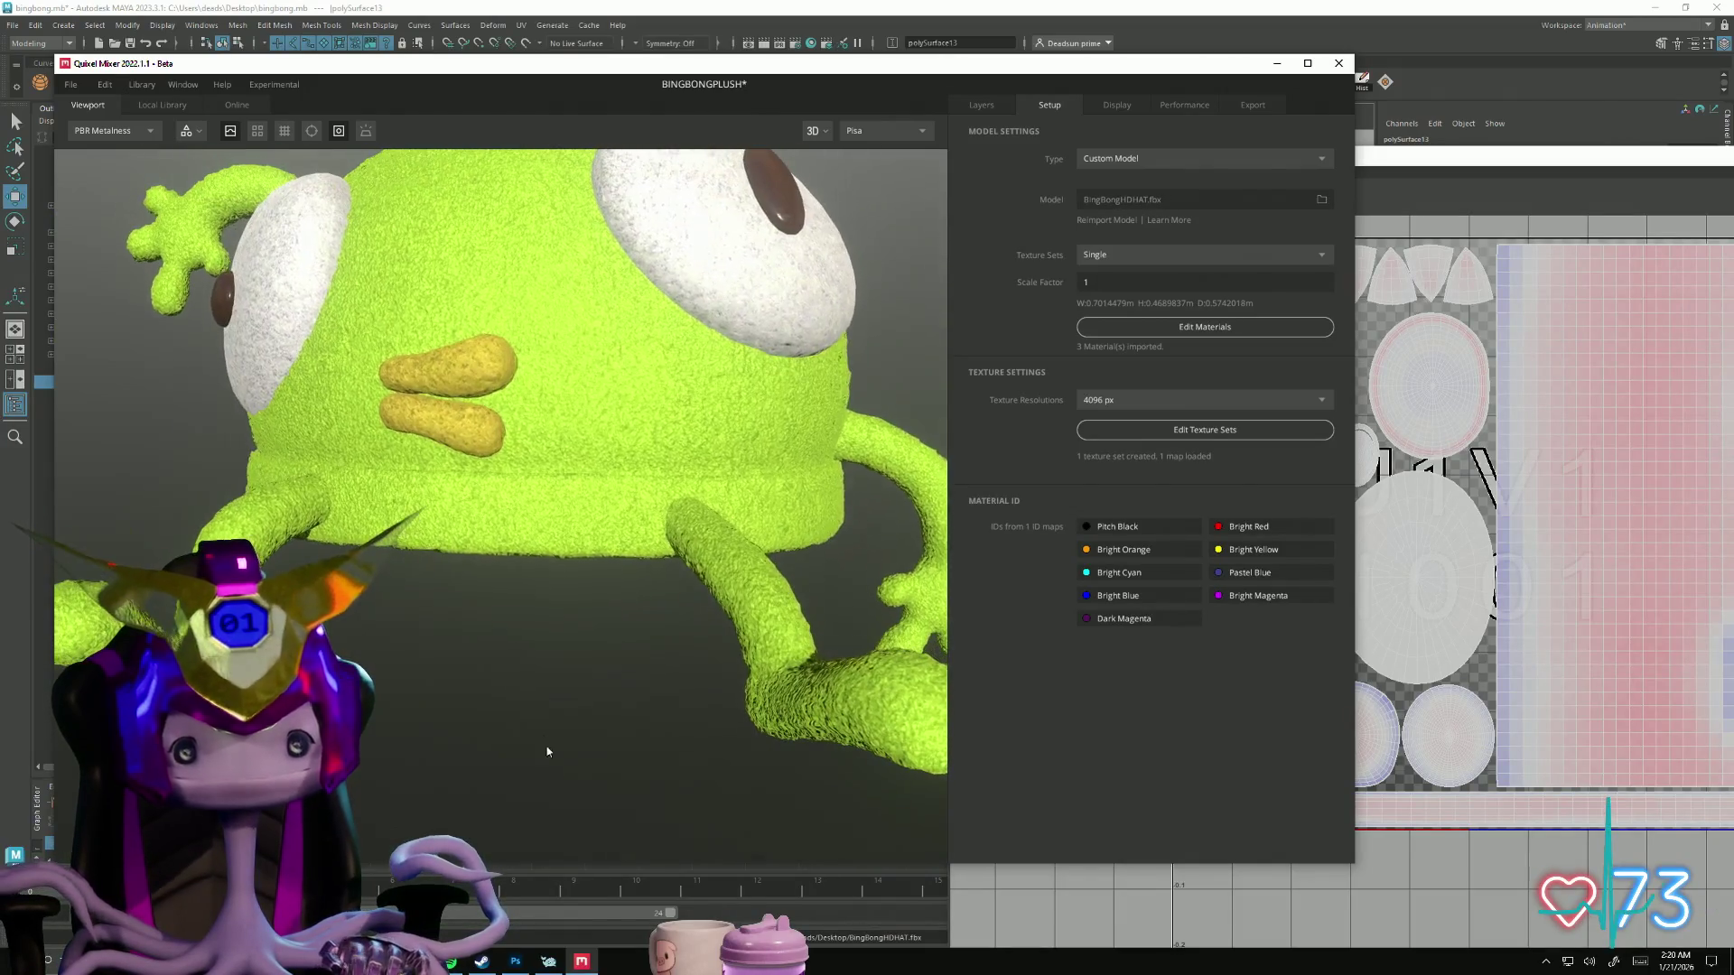
click(512, 963)
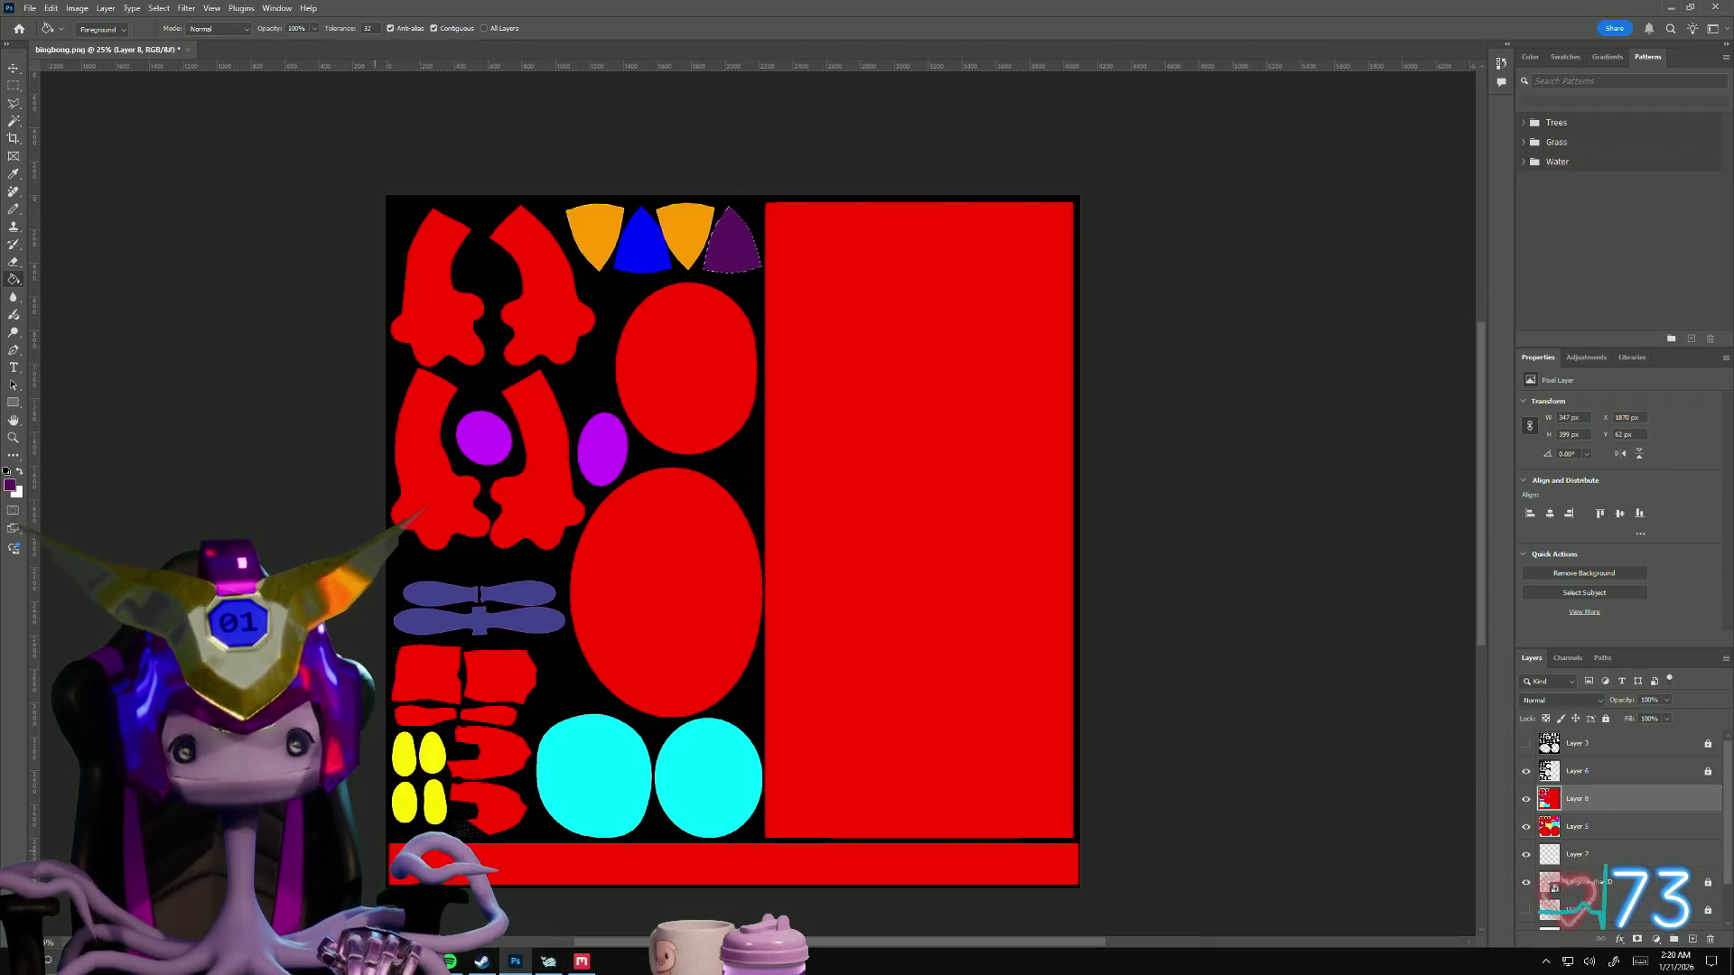
Step: Make Layer 4 active and visible so its black-and-white UV mask covers the coloured map, zoomed in
alt+scroll(632, 585, up, 6)
mouse_move(92, 831)
mouse_down()
mouse_move(186, 526)
mouse_move(186, 371)
mouse_up()
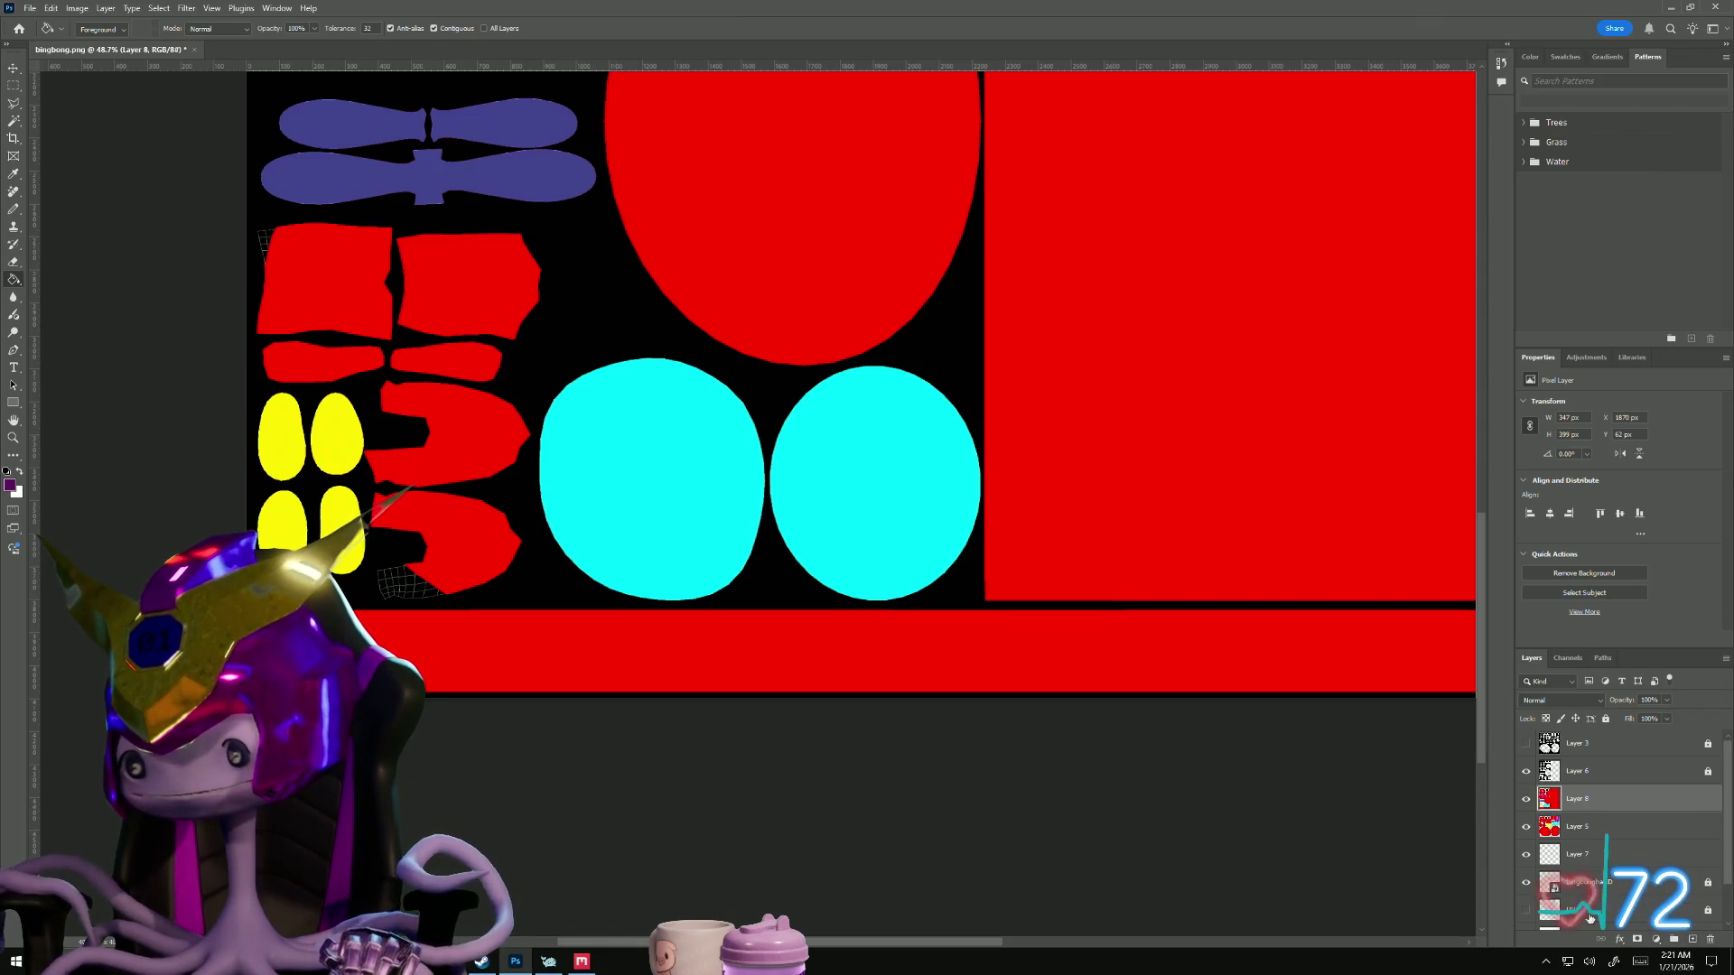
scroll(1579, 869, down, 2)
key(alt+bracketright)
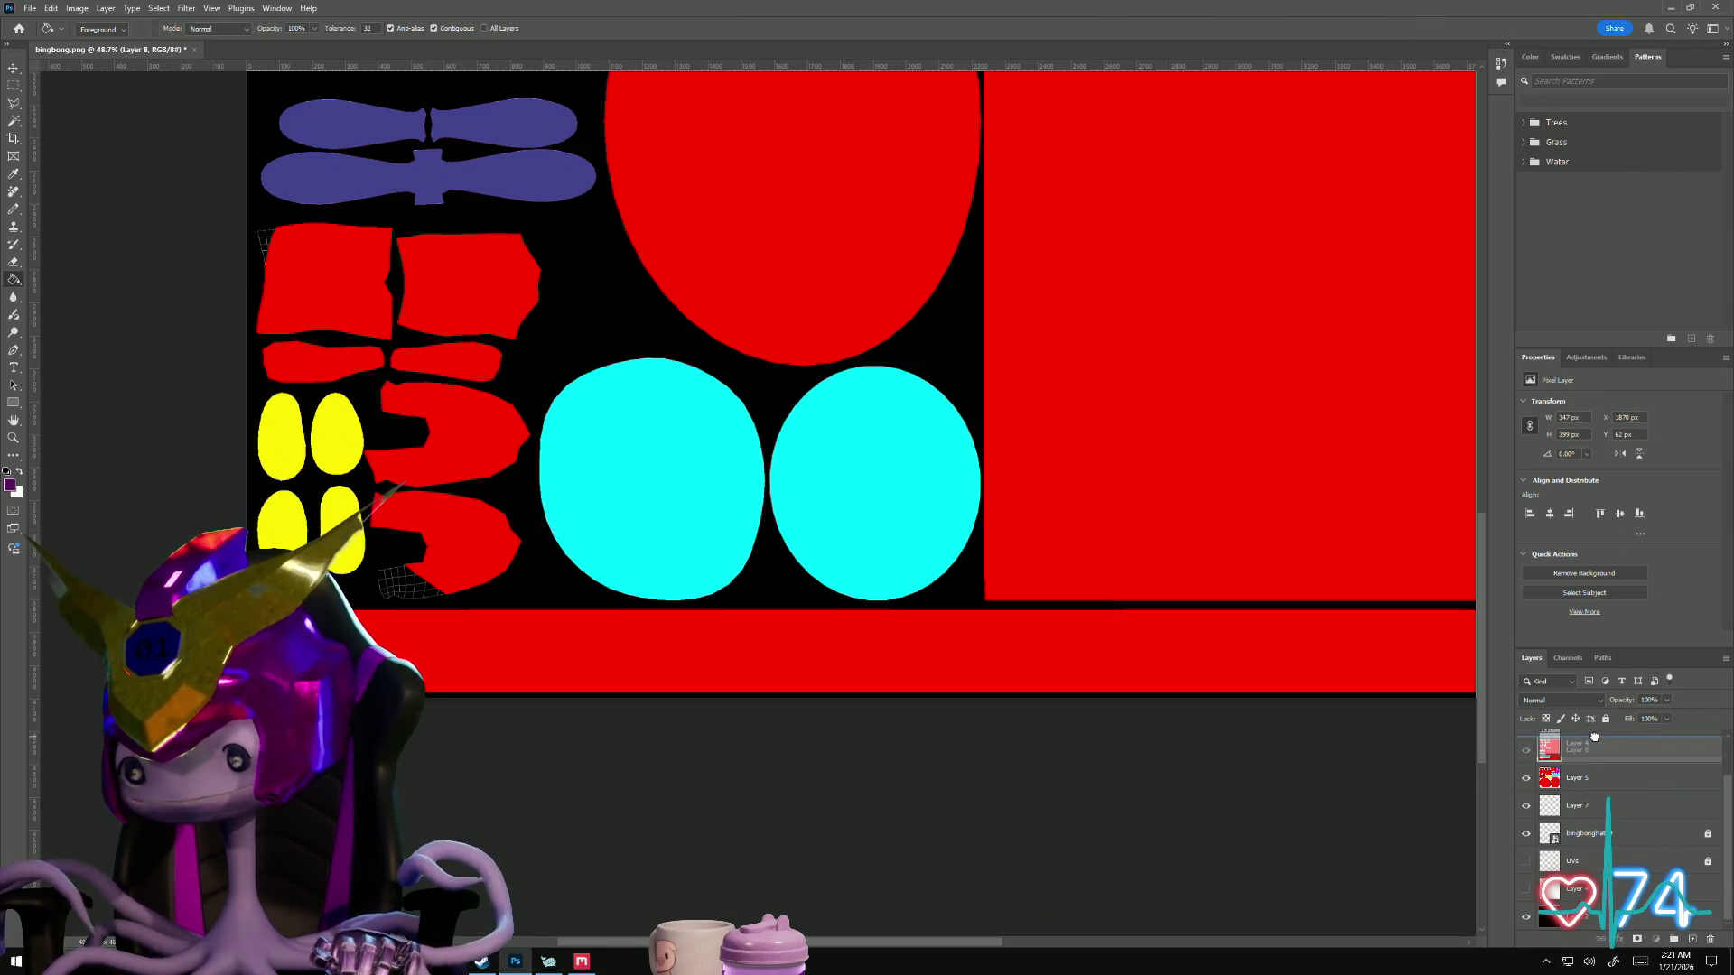
click(1527, 753)
alt+scroll(810, 672, down, 1)
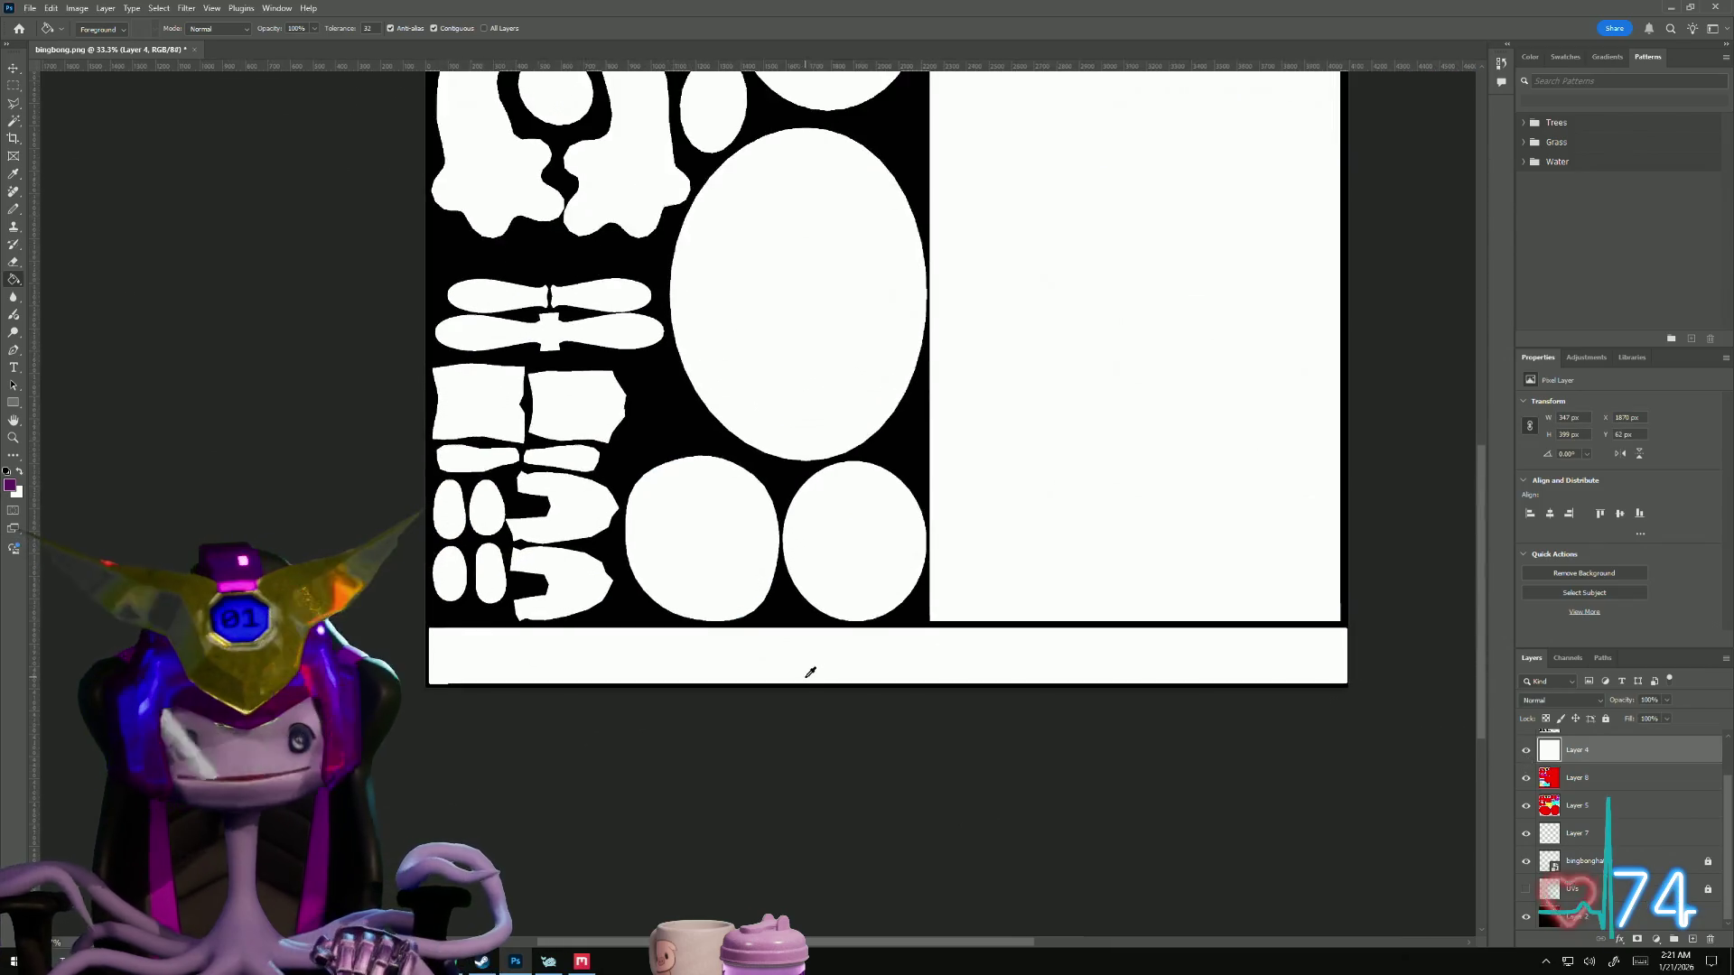
scroll(381, 651, up, 1)
alt+scroll(548, 719, up, 1)
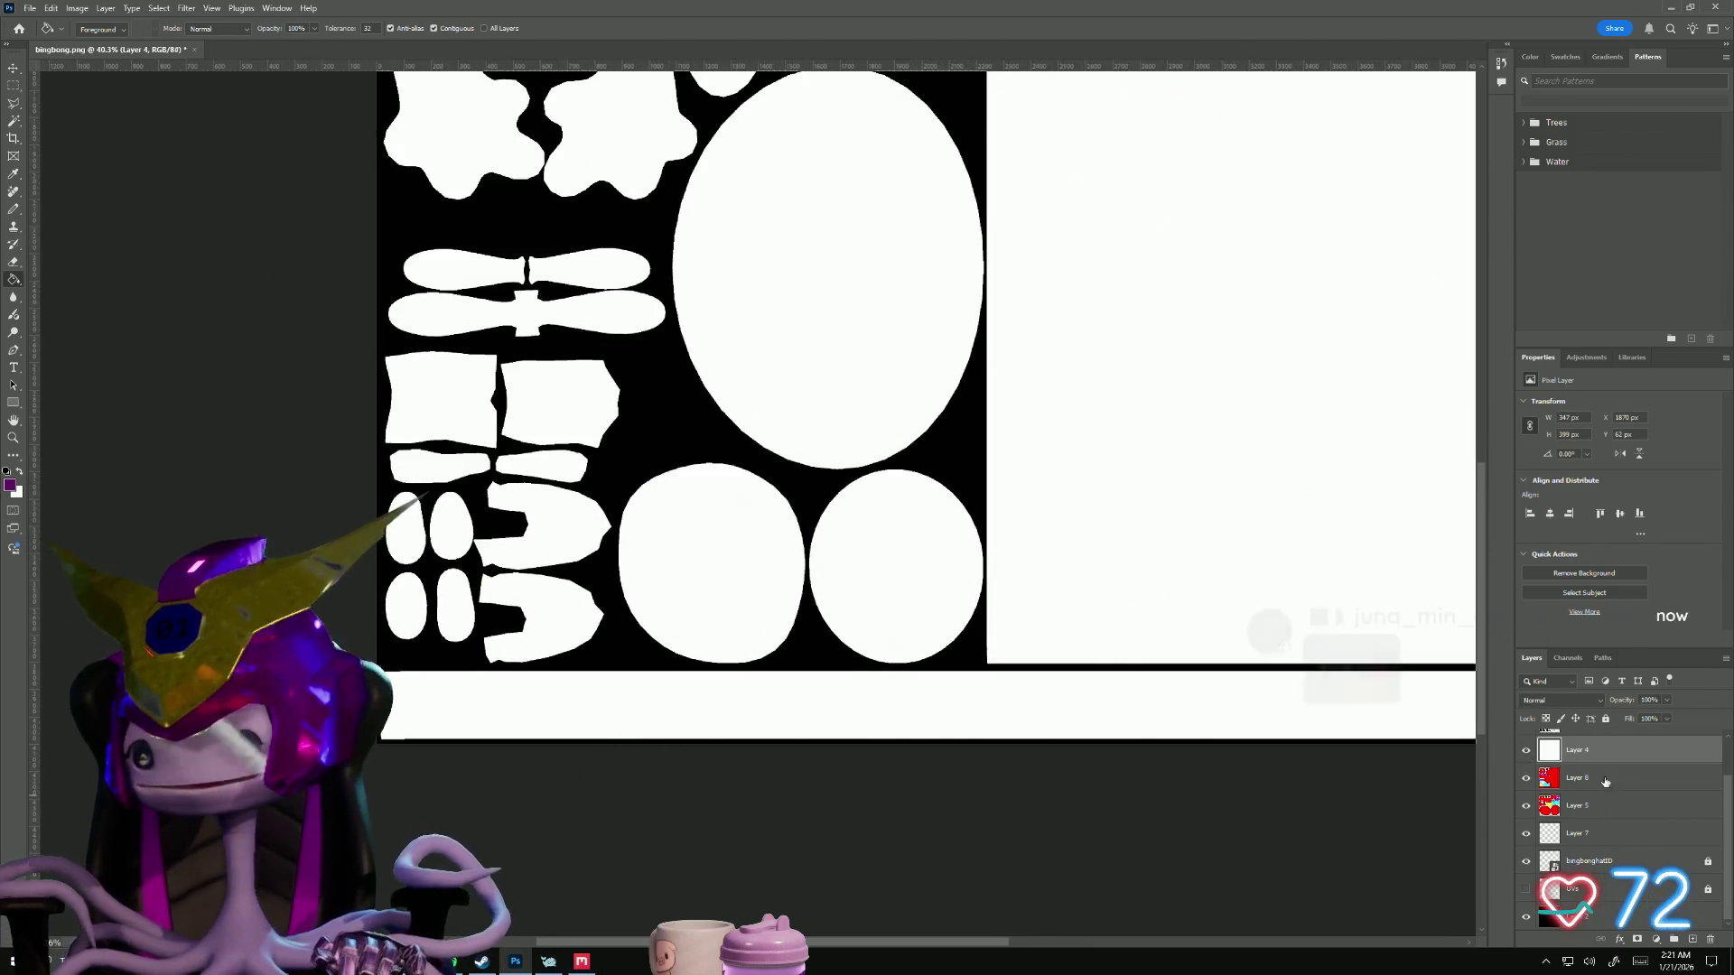
key(ctrl+equal)
key(ctrl+equal)
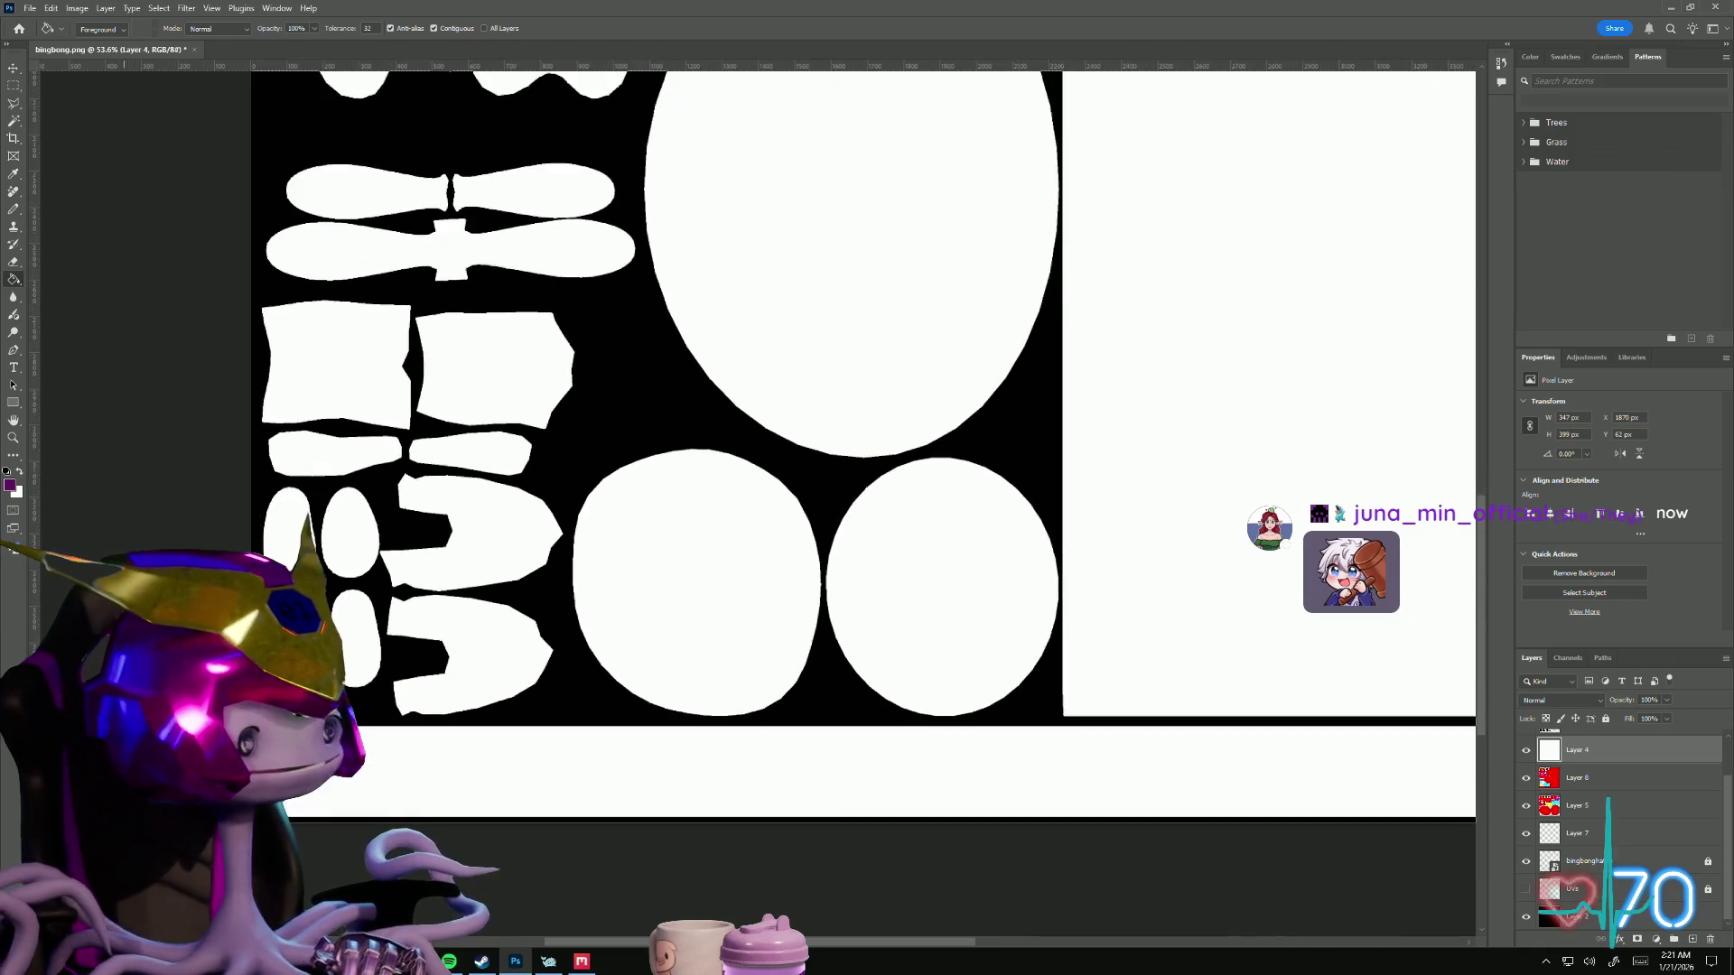
click(10, 487)
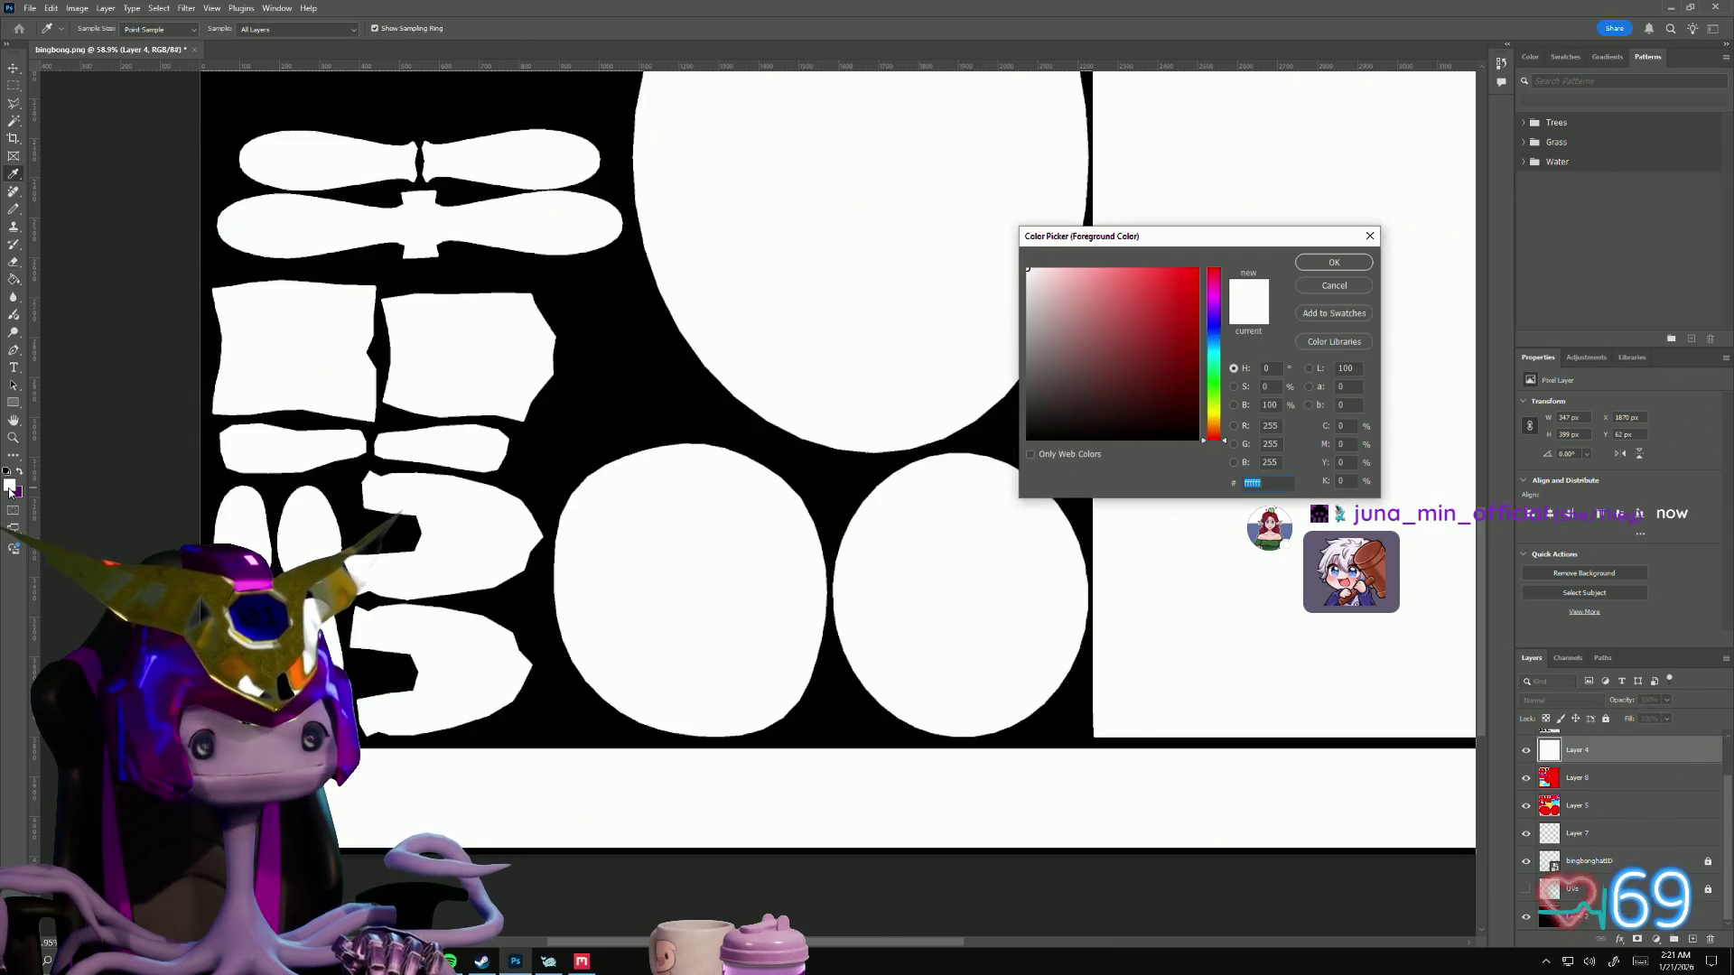
Step: Set the foreground colour to grey cccccc and pick the pencil tool
text(cccccc)
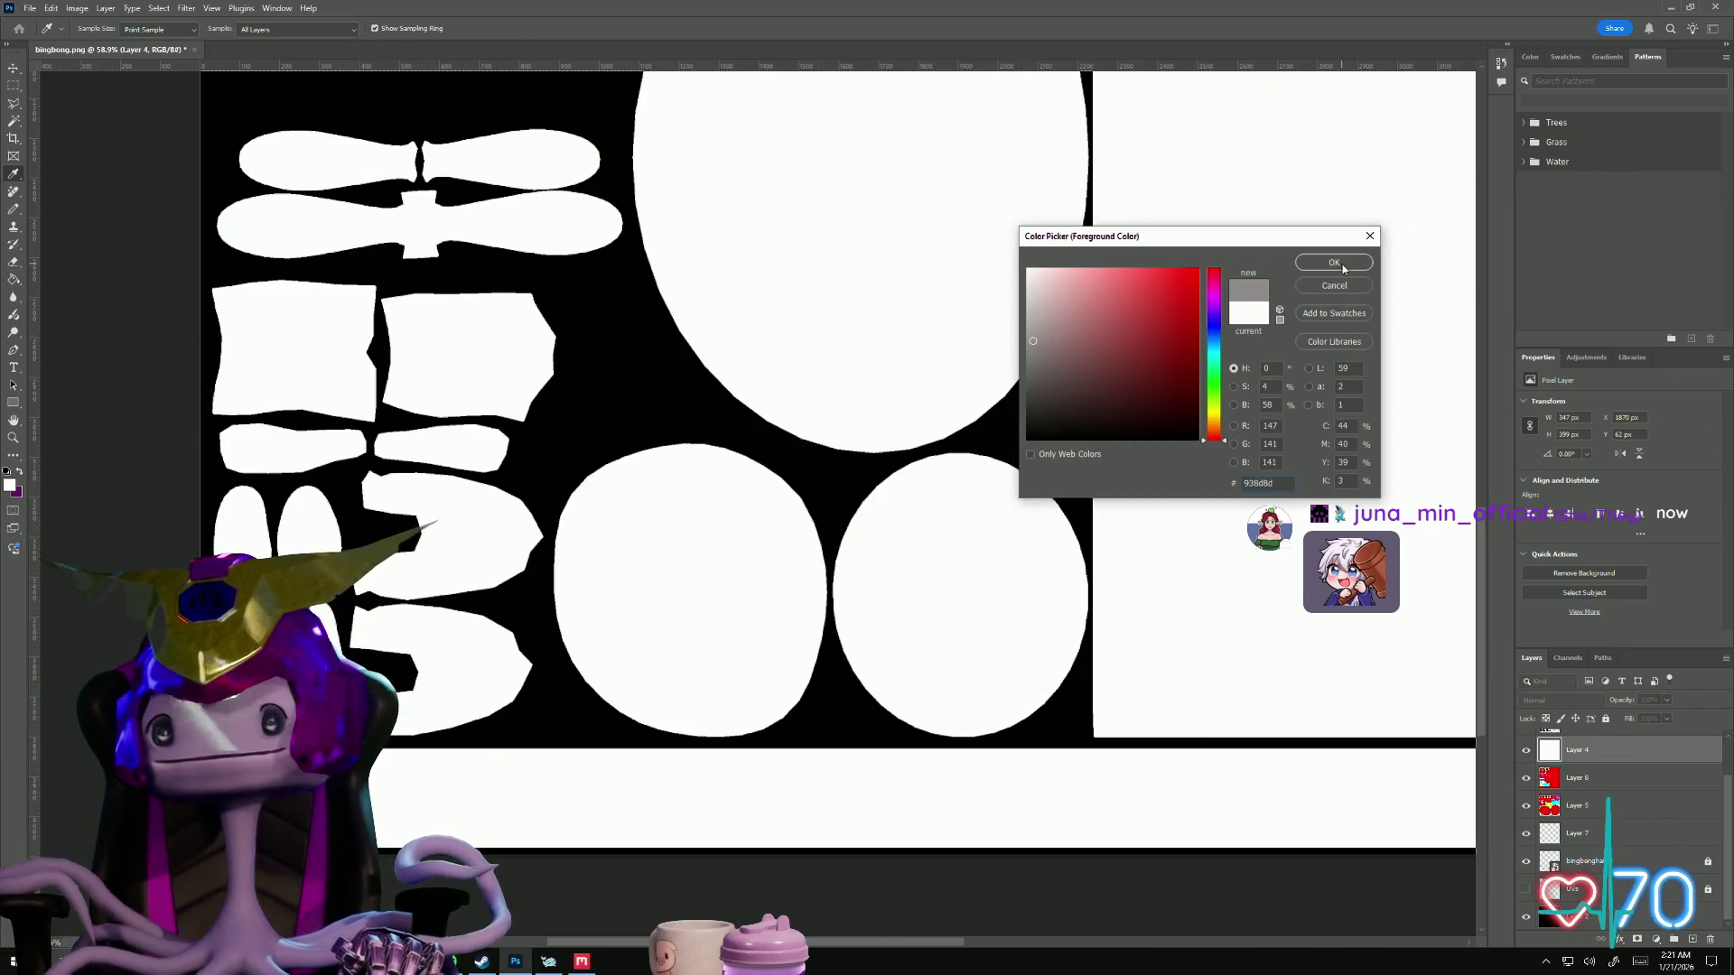
key(Return)
key(g)
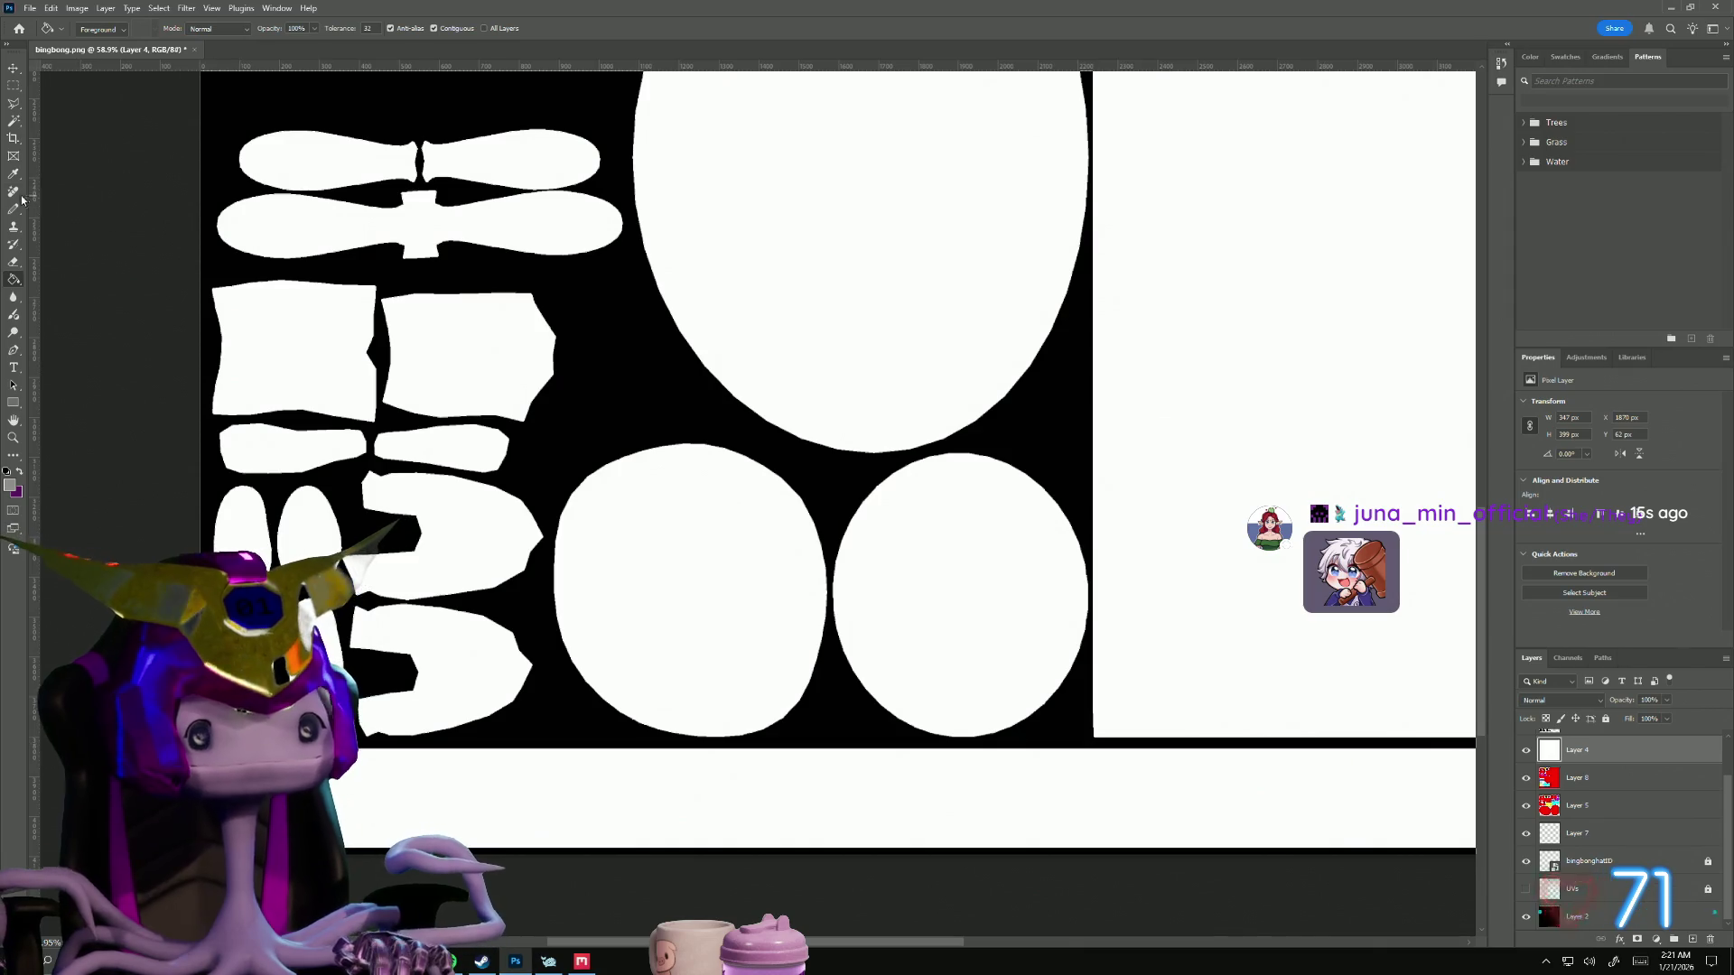
click(15, 208)
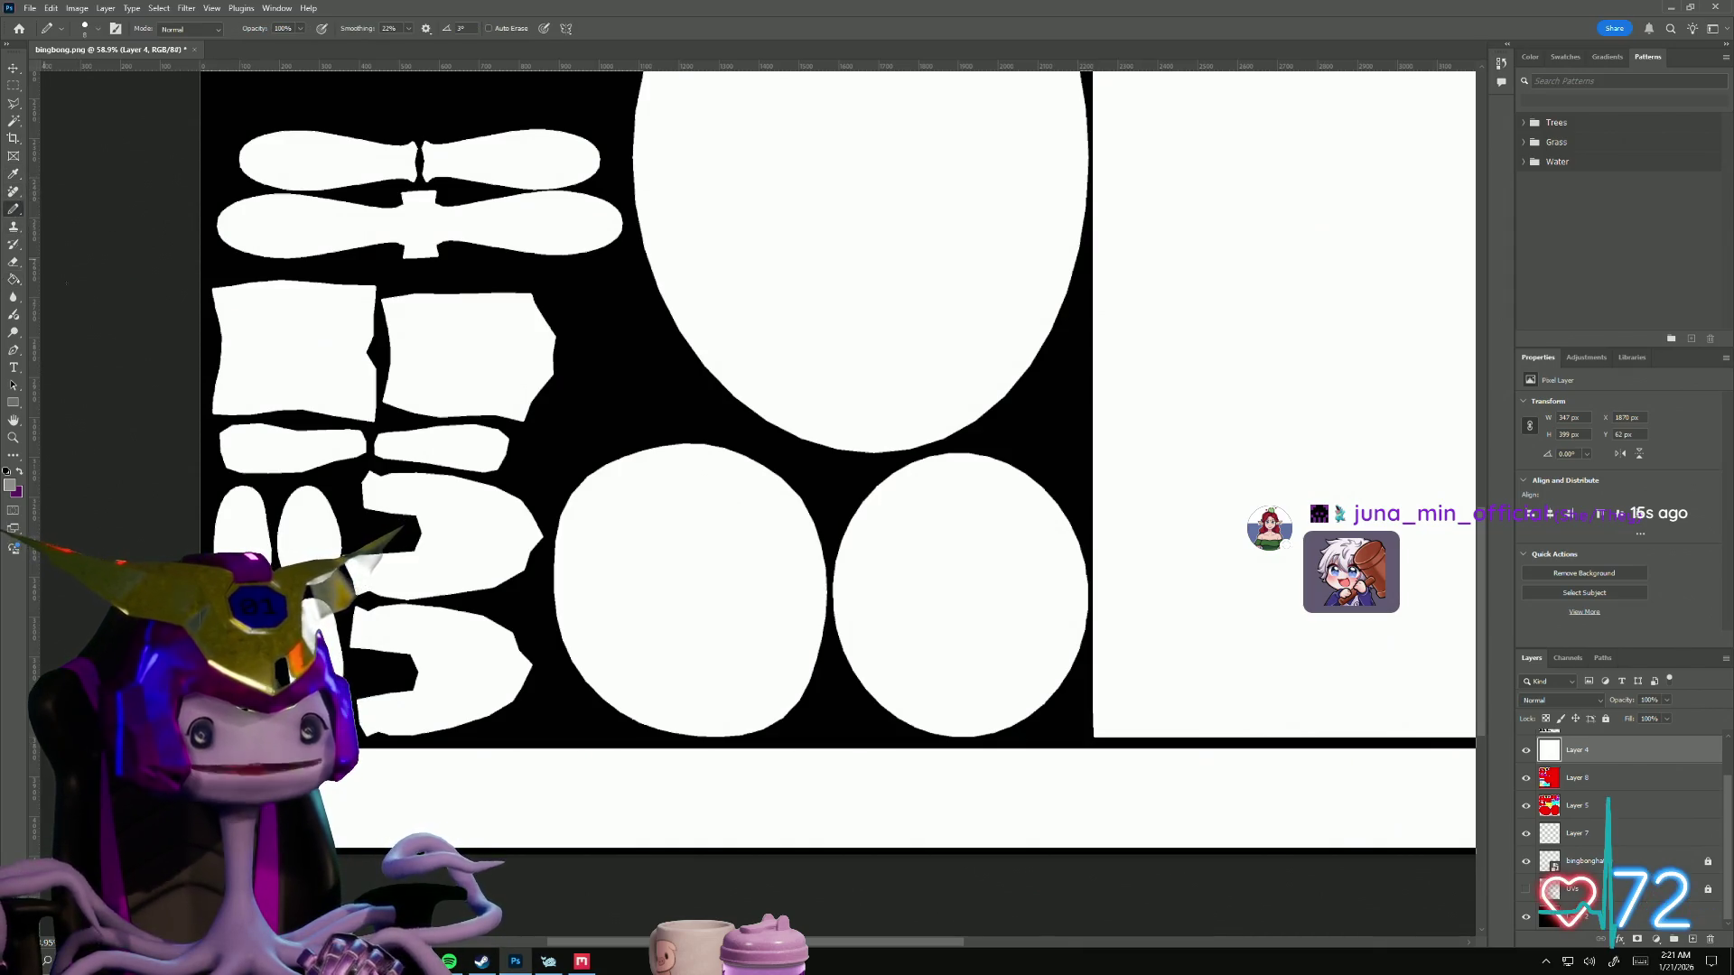
Step: Choose the soft round brush preset, then try the Clone Stamp on the mask, dismissing source warnings
click(87, 33)
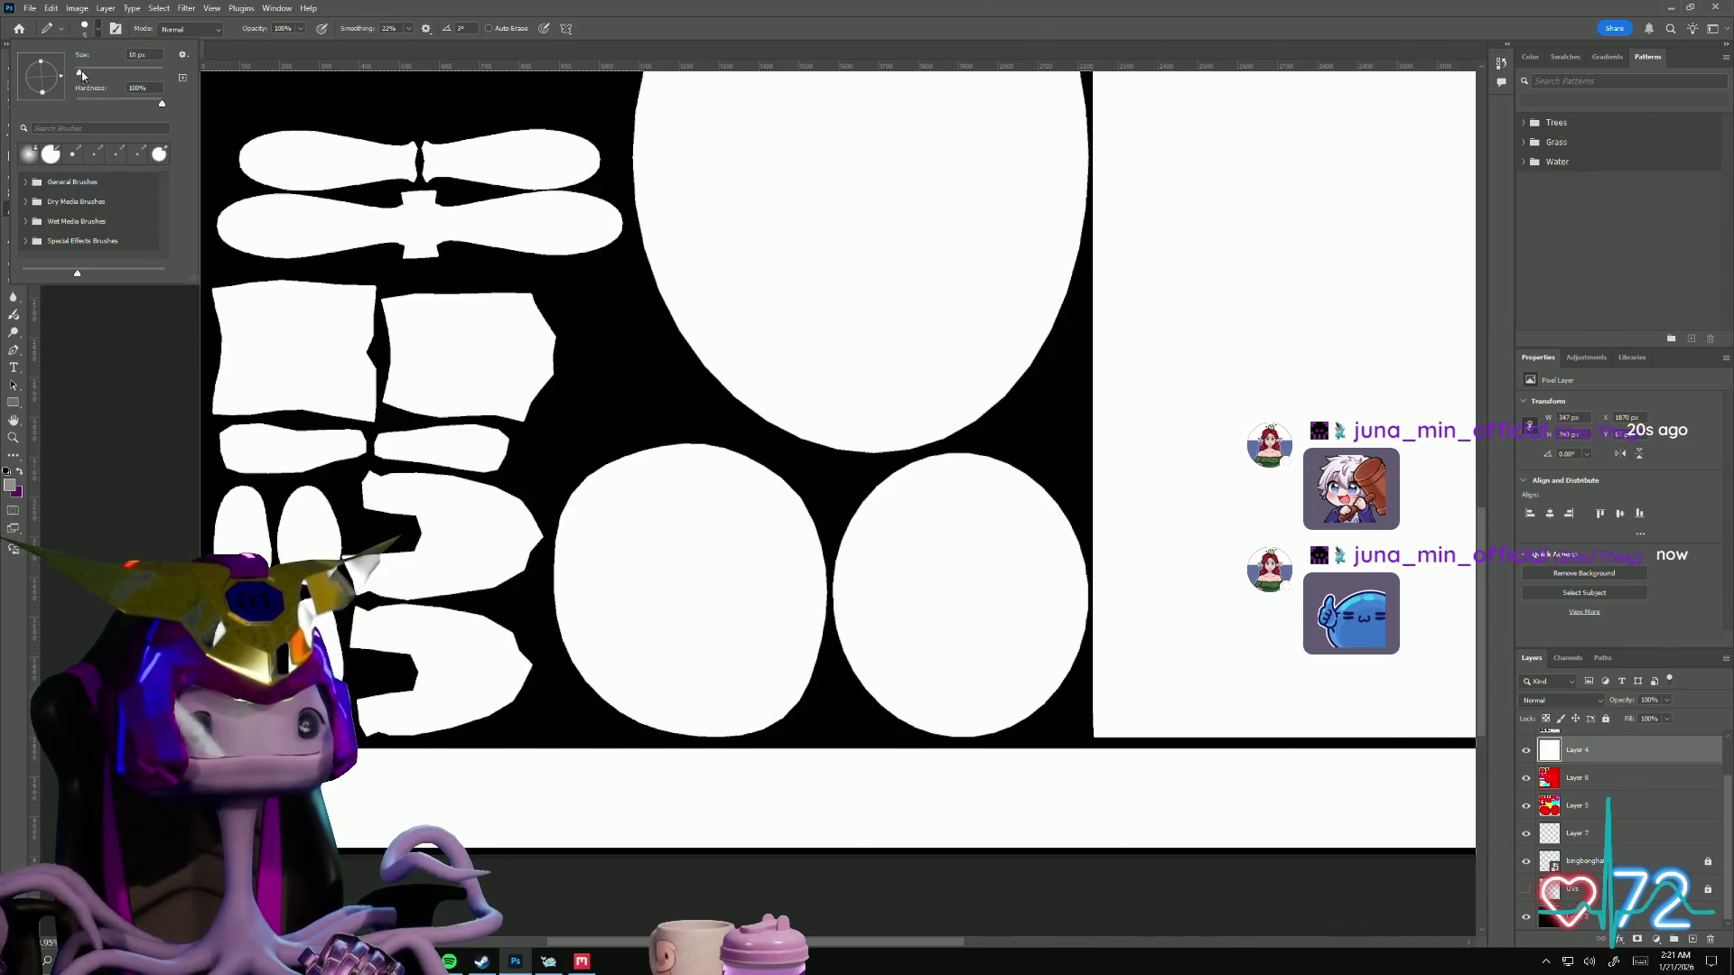
click(29, 160)
key(s)
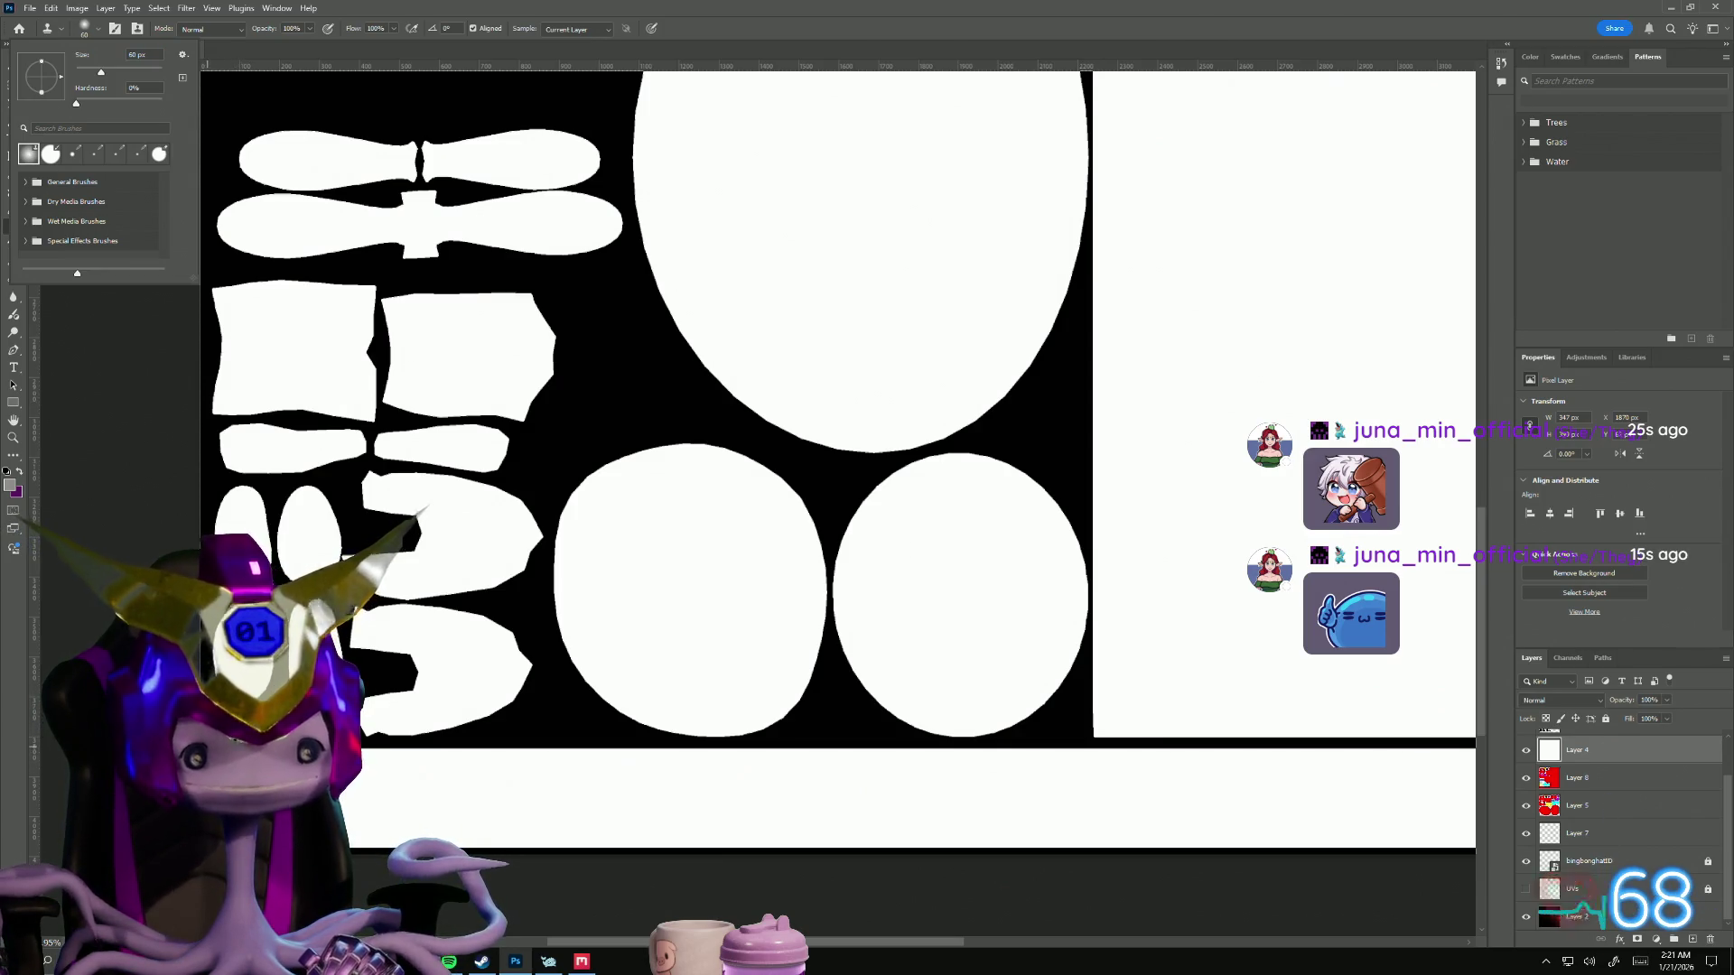
click(813, 271)
key(Return)
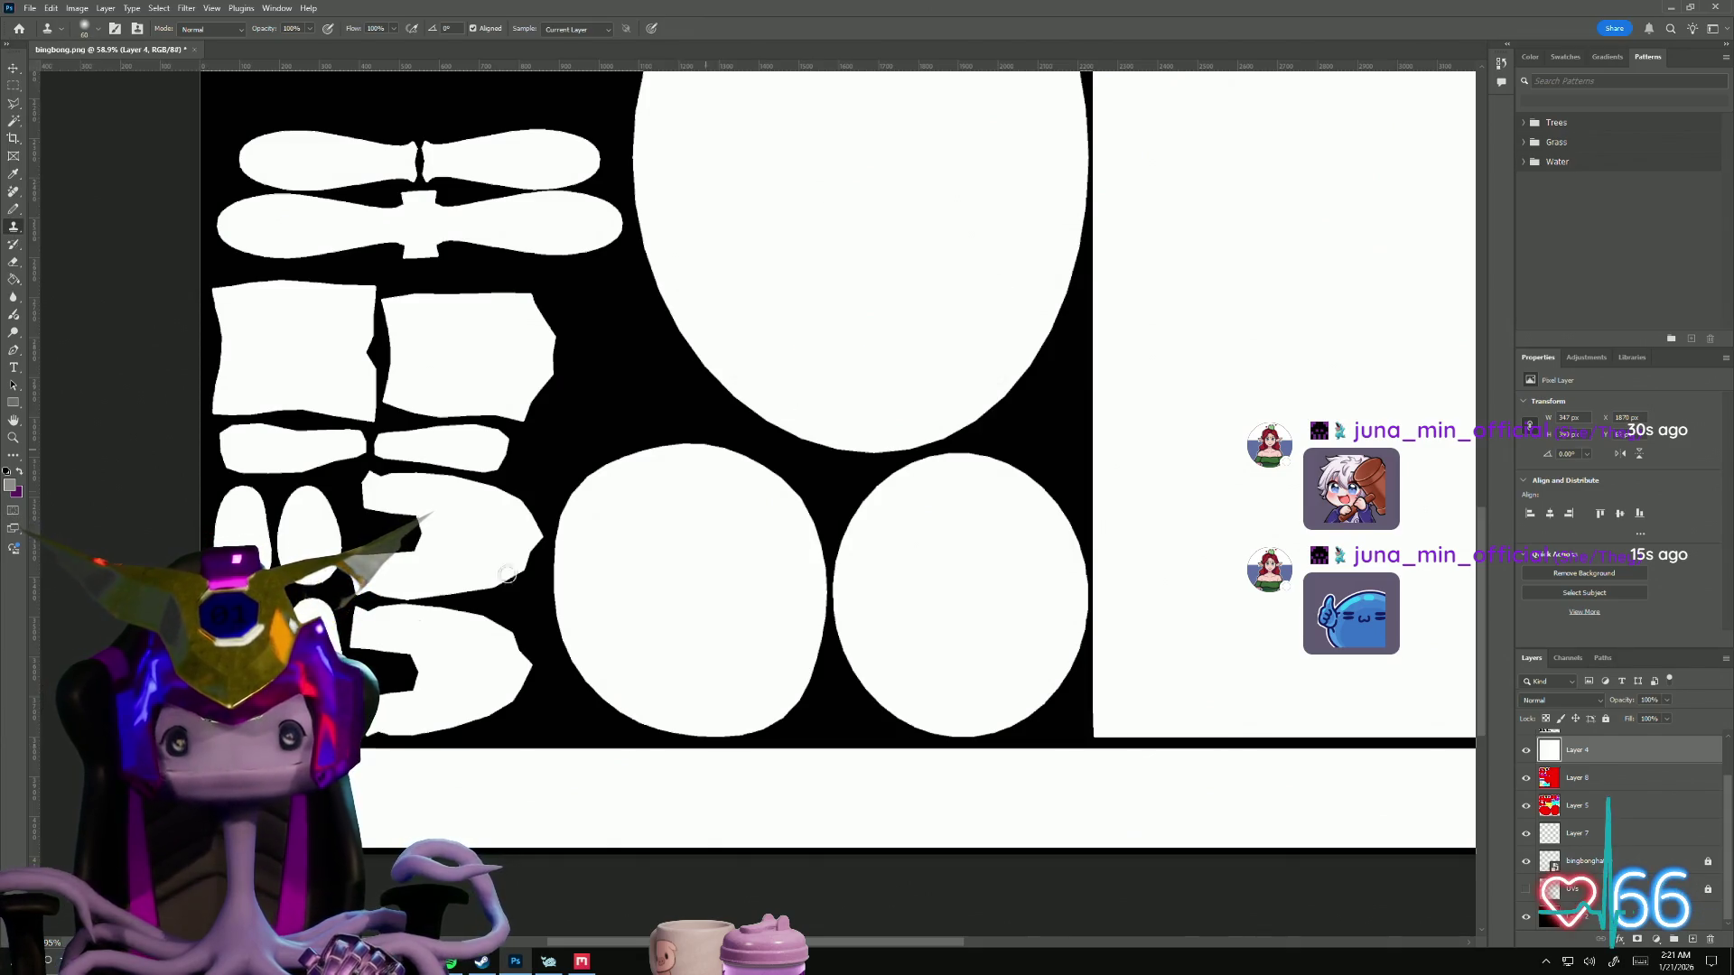
click(713, 475)
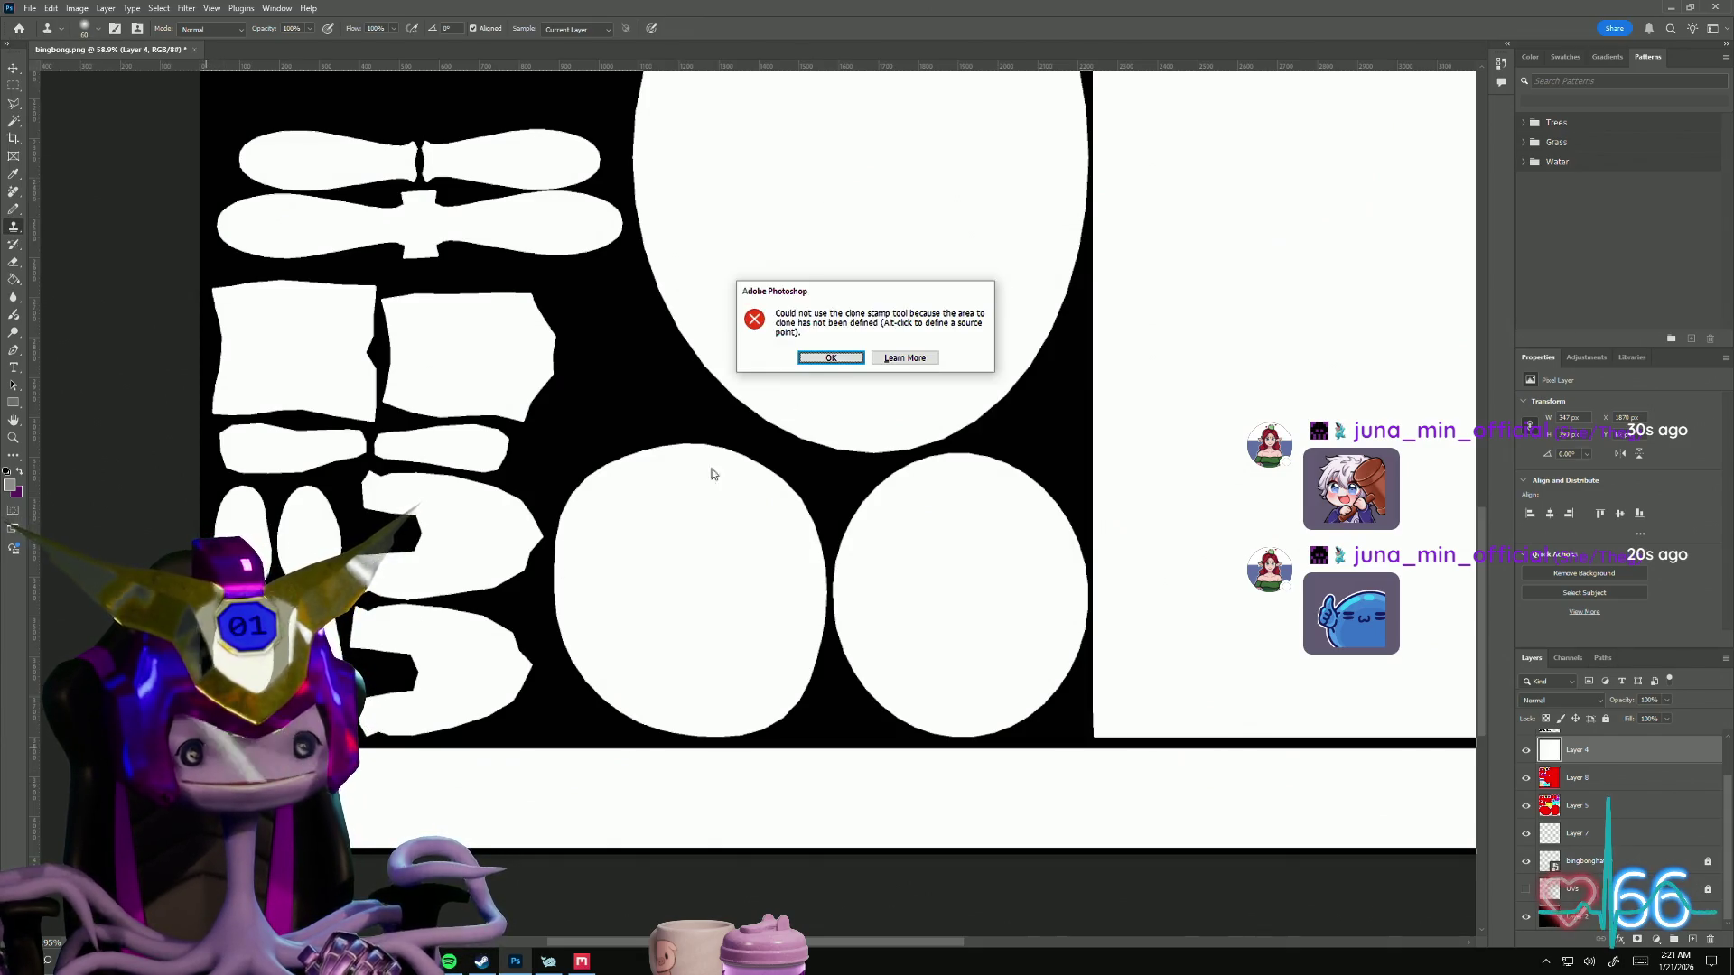
click(843, 359)
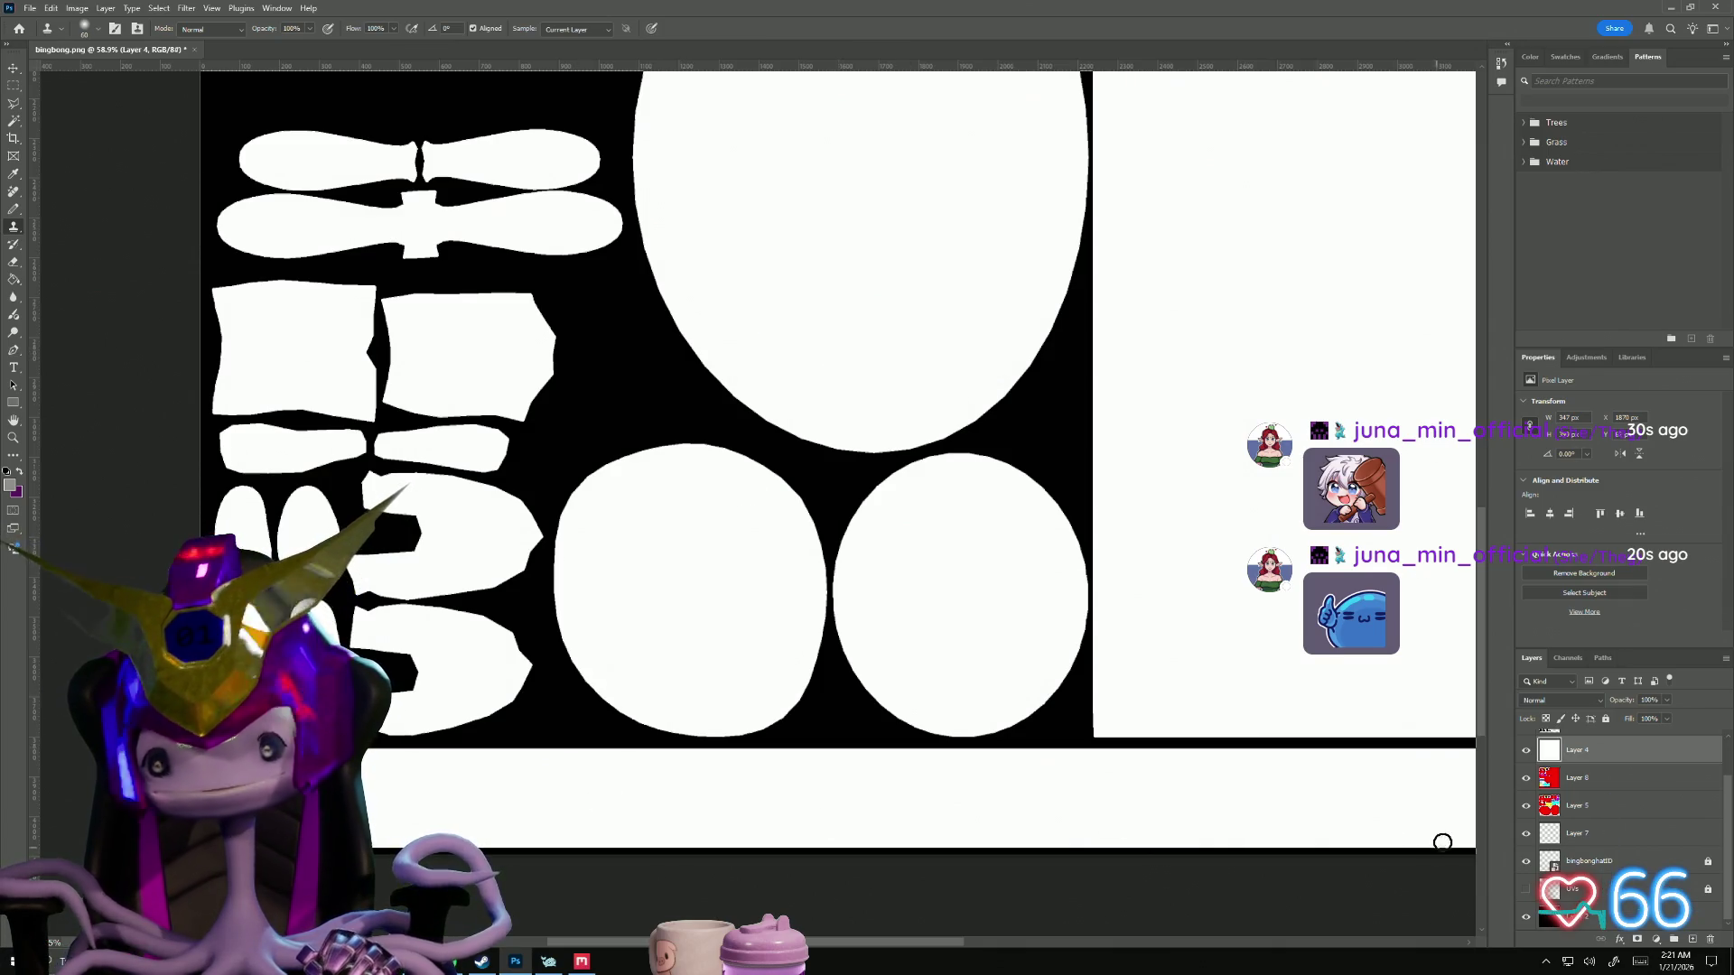
scroll(1618, 817, up, 2)
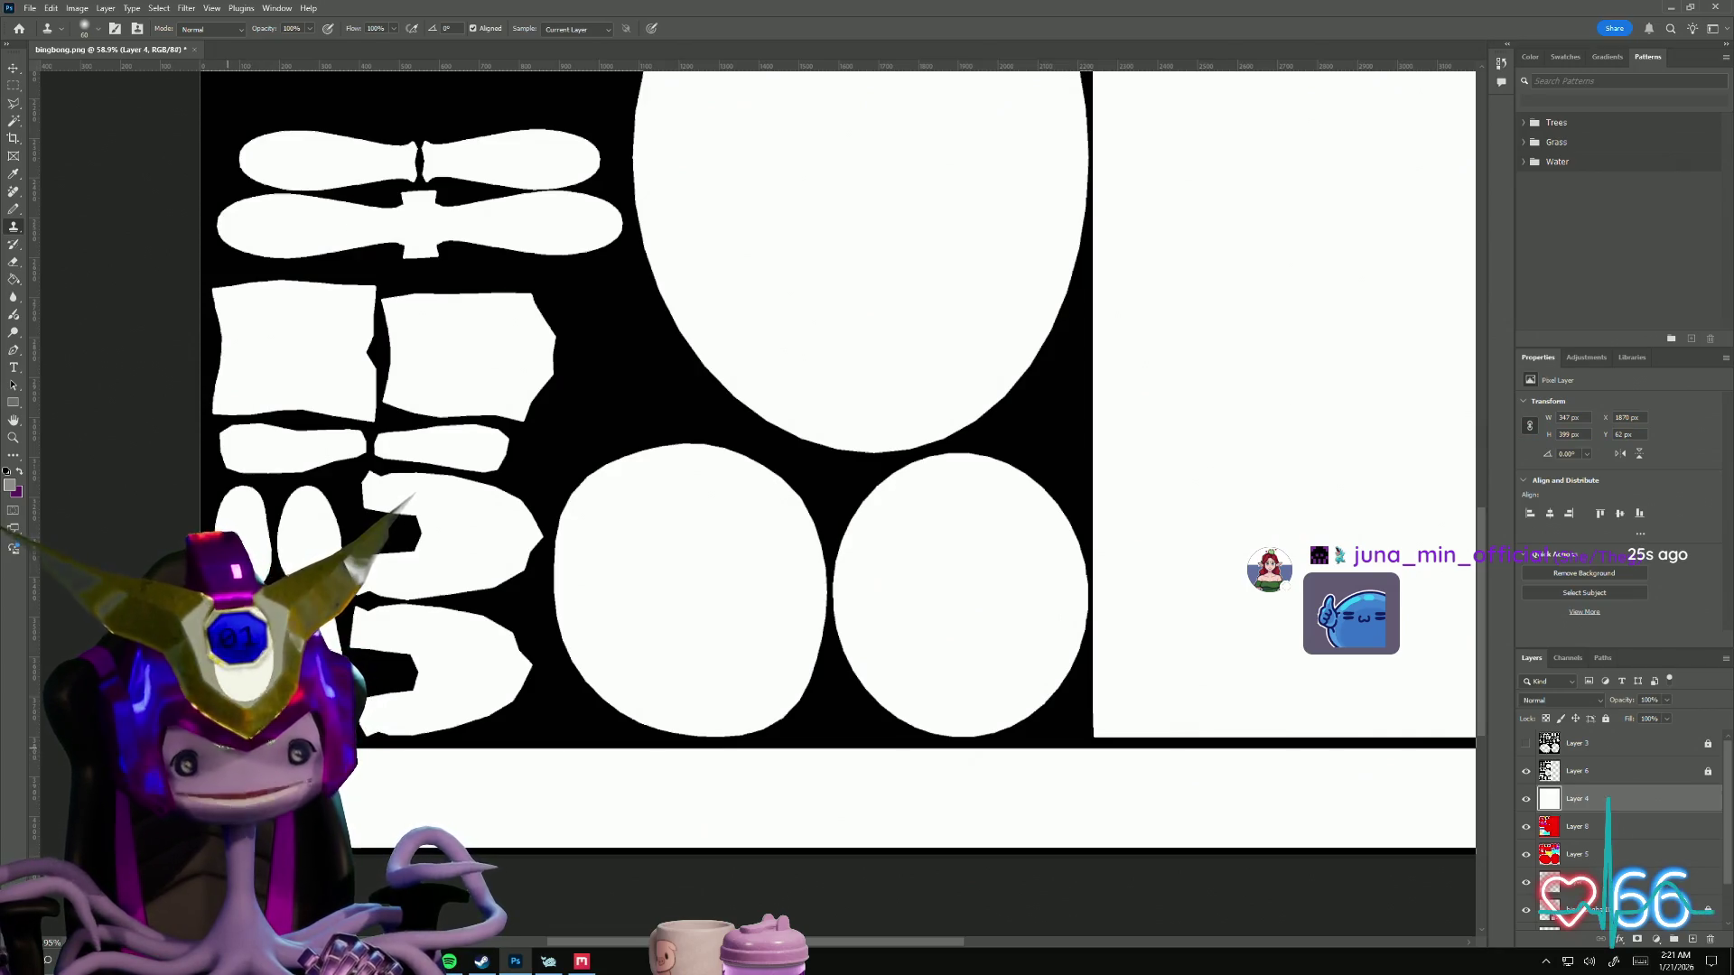
click(388, 680)
click(843, 361)
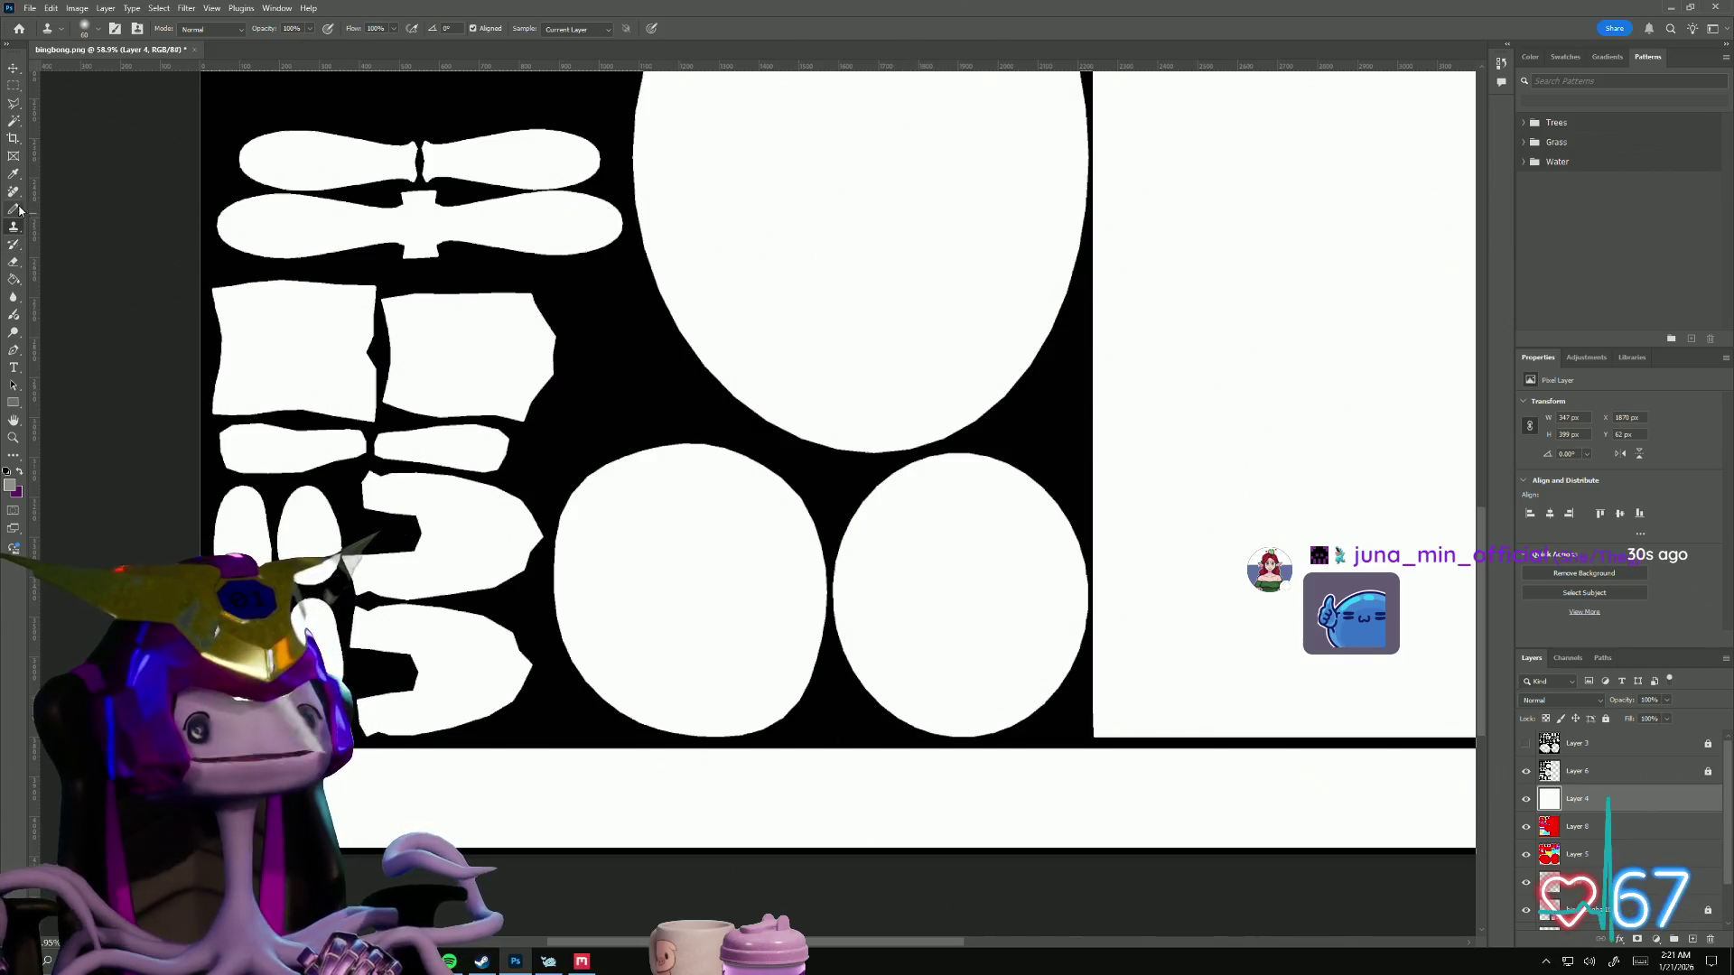
Step: Switch to the soft Brush Tool at 21 px and add empty Layer 9 above Layer 4
key(b)
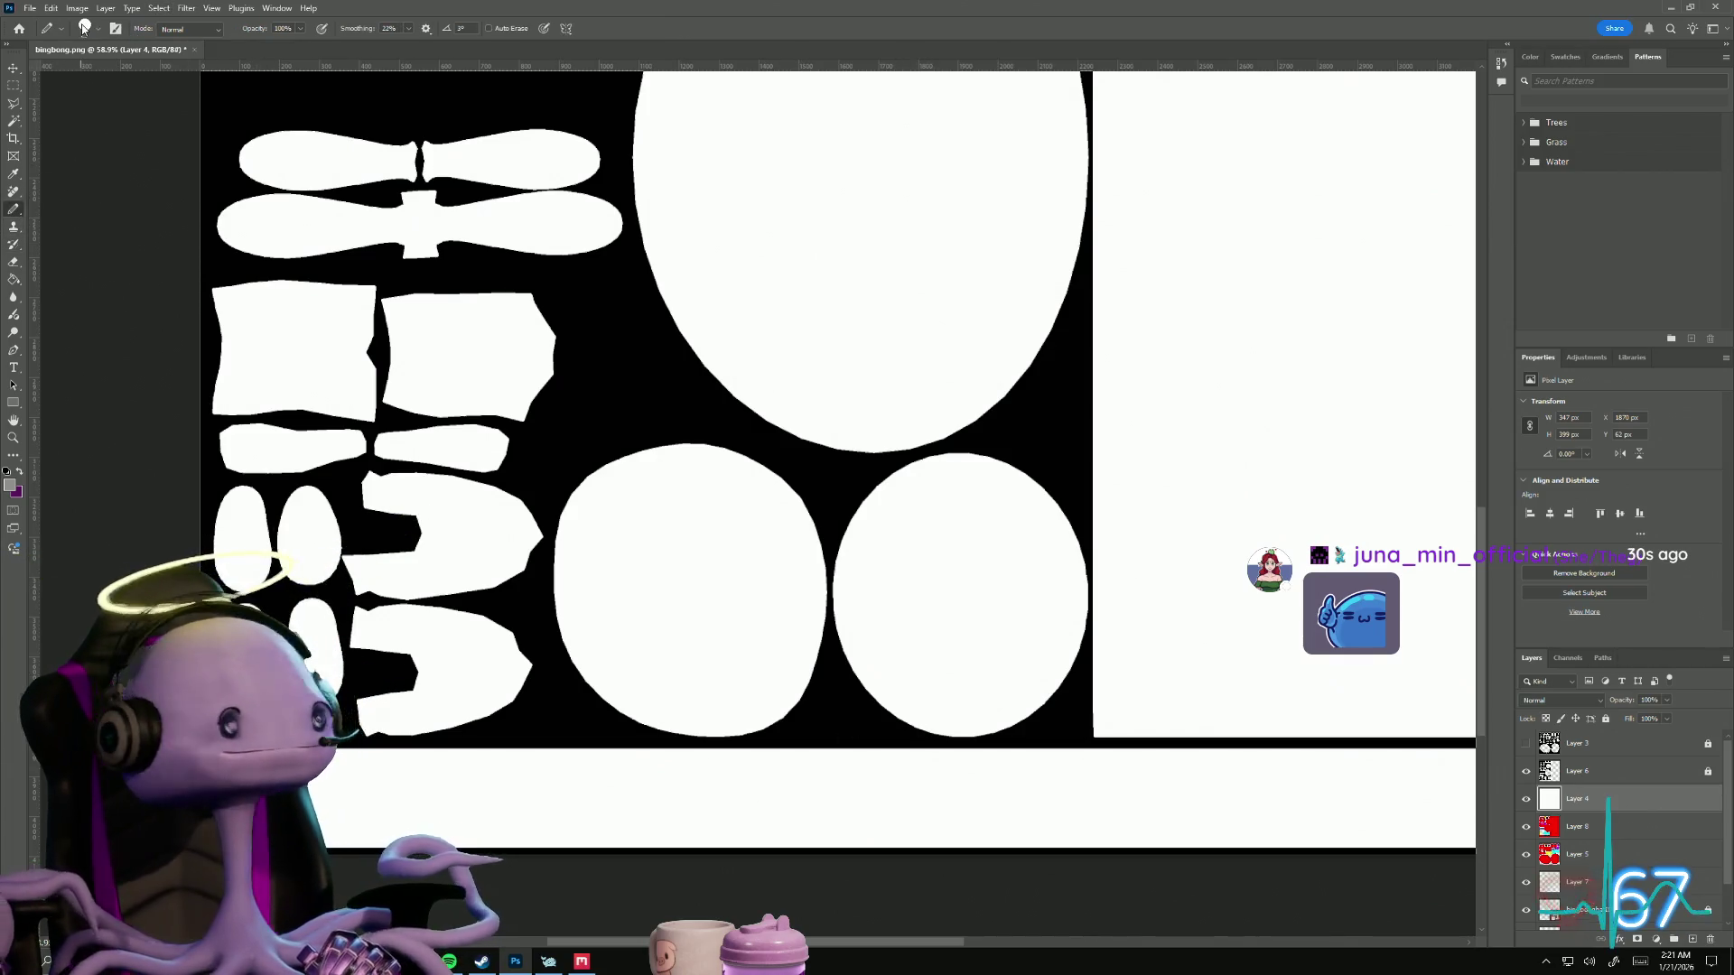
click(94, 30)
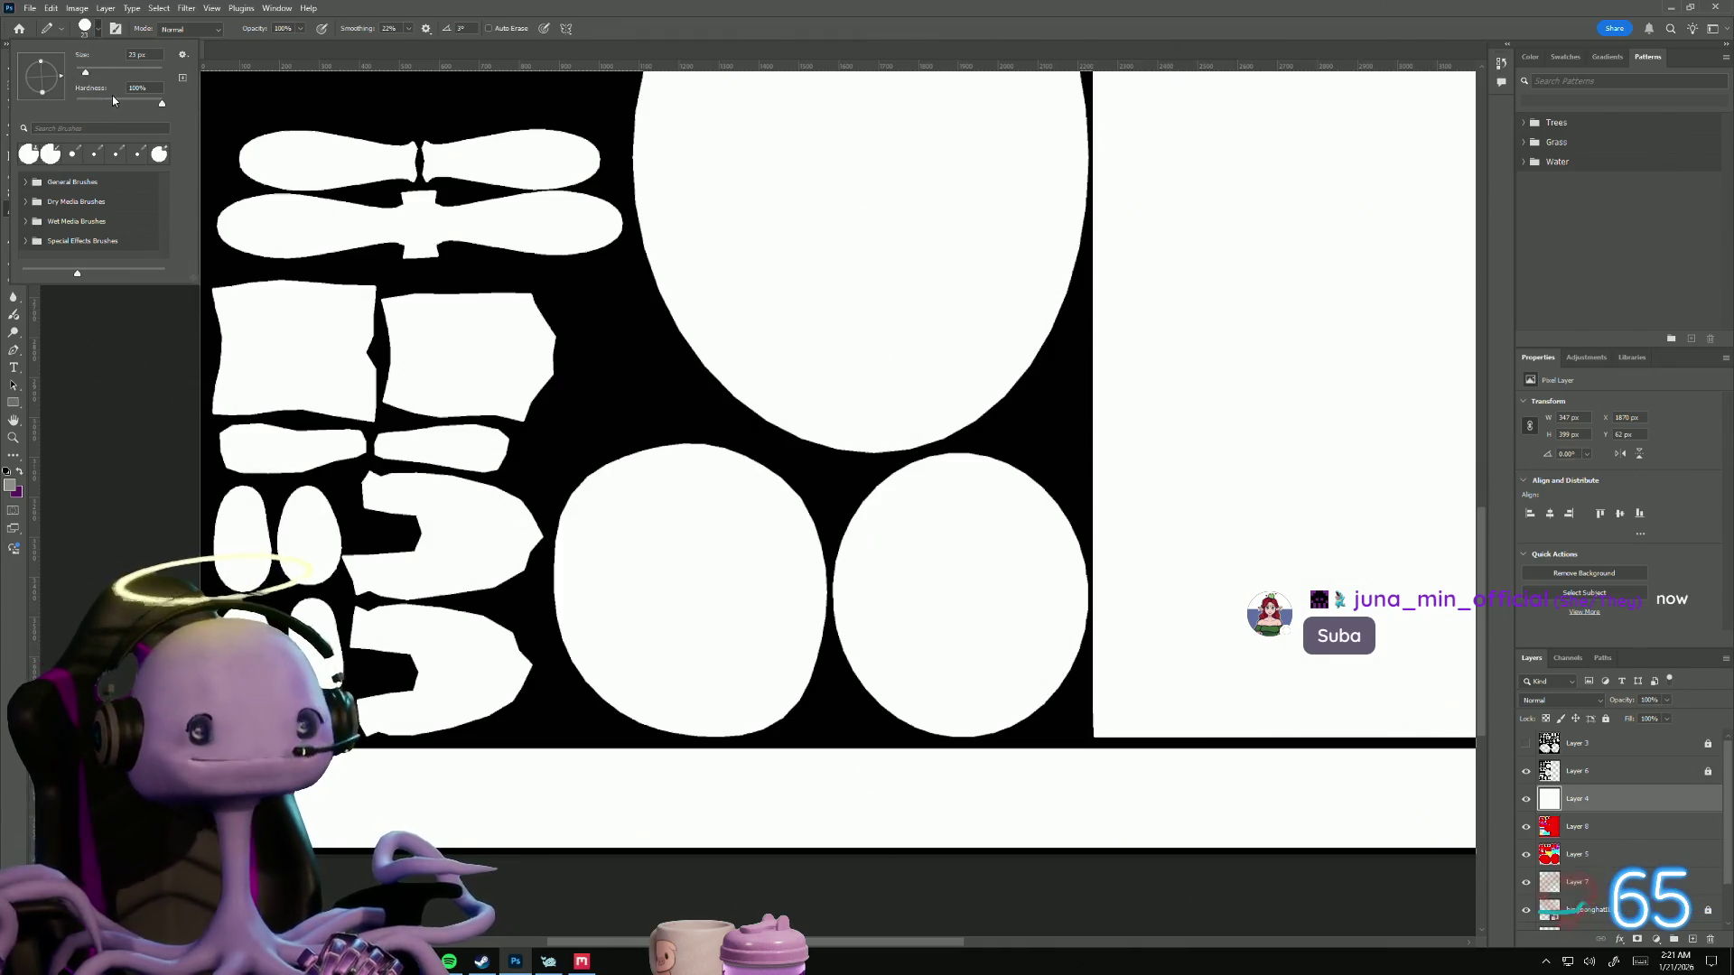
drag(85, 71, 85, 74)
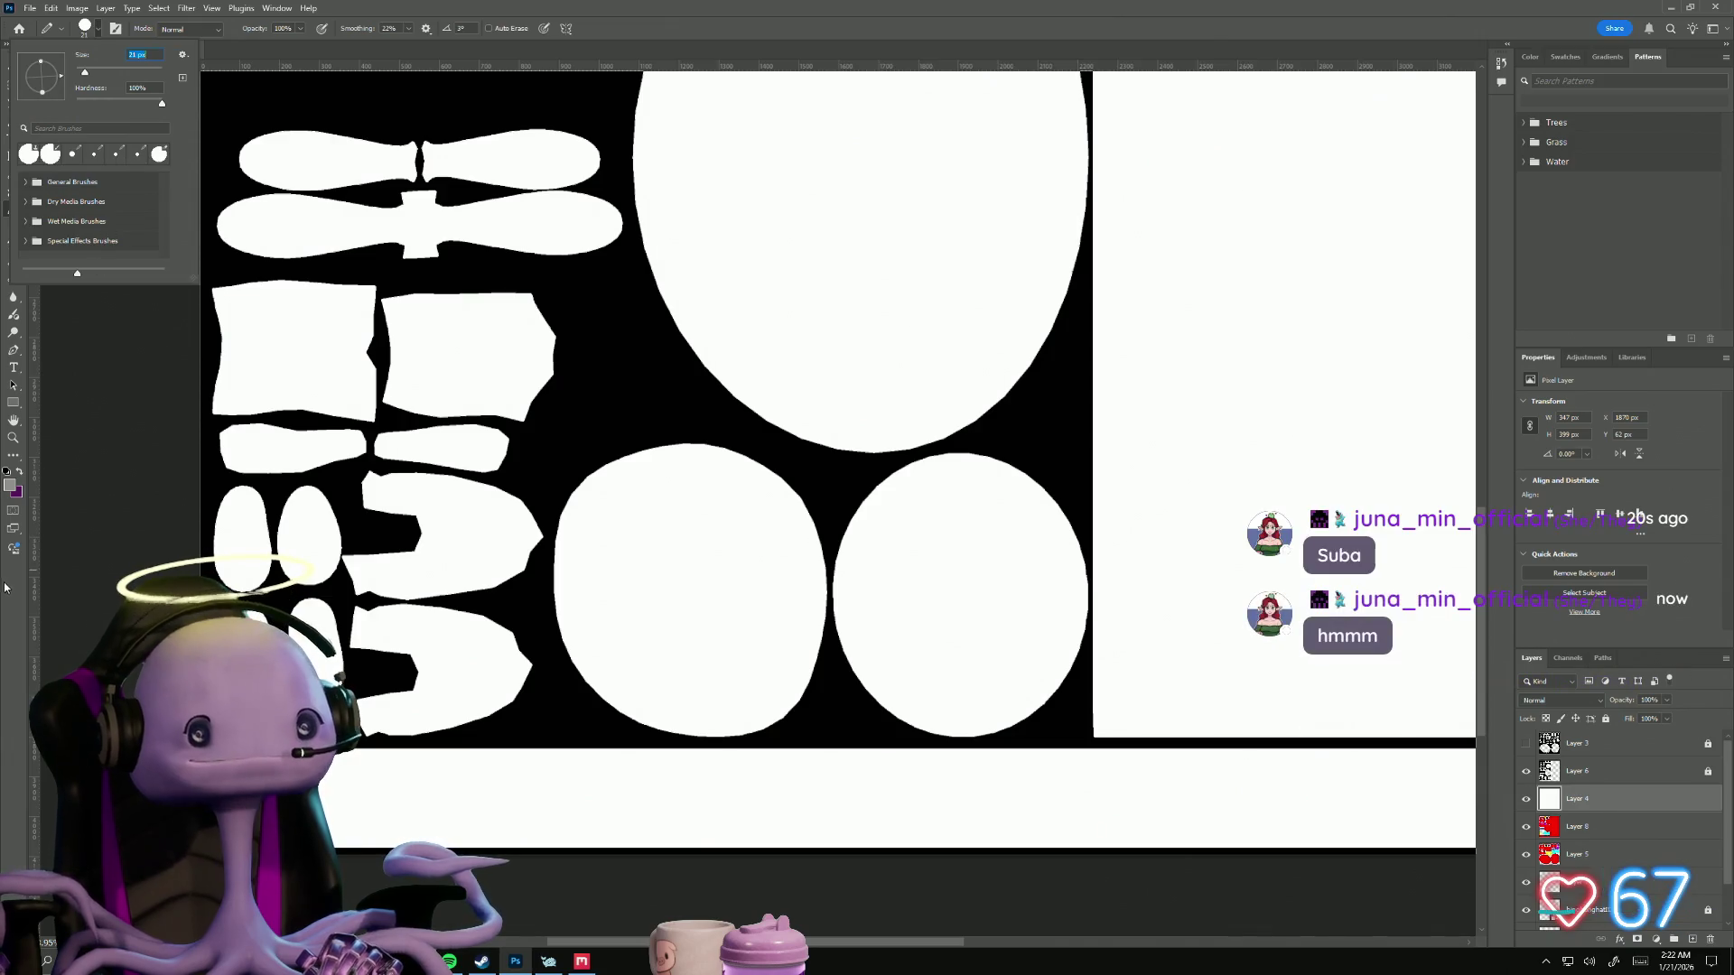
key(Return)
right_click(12, 209)
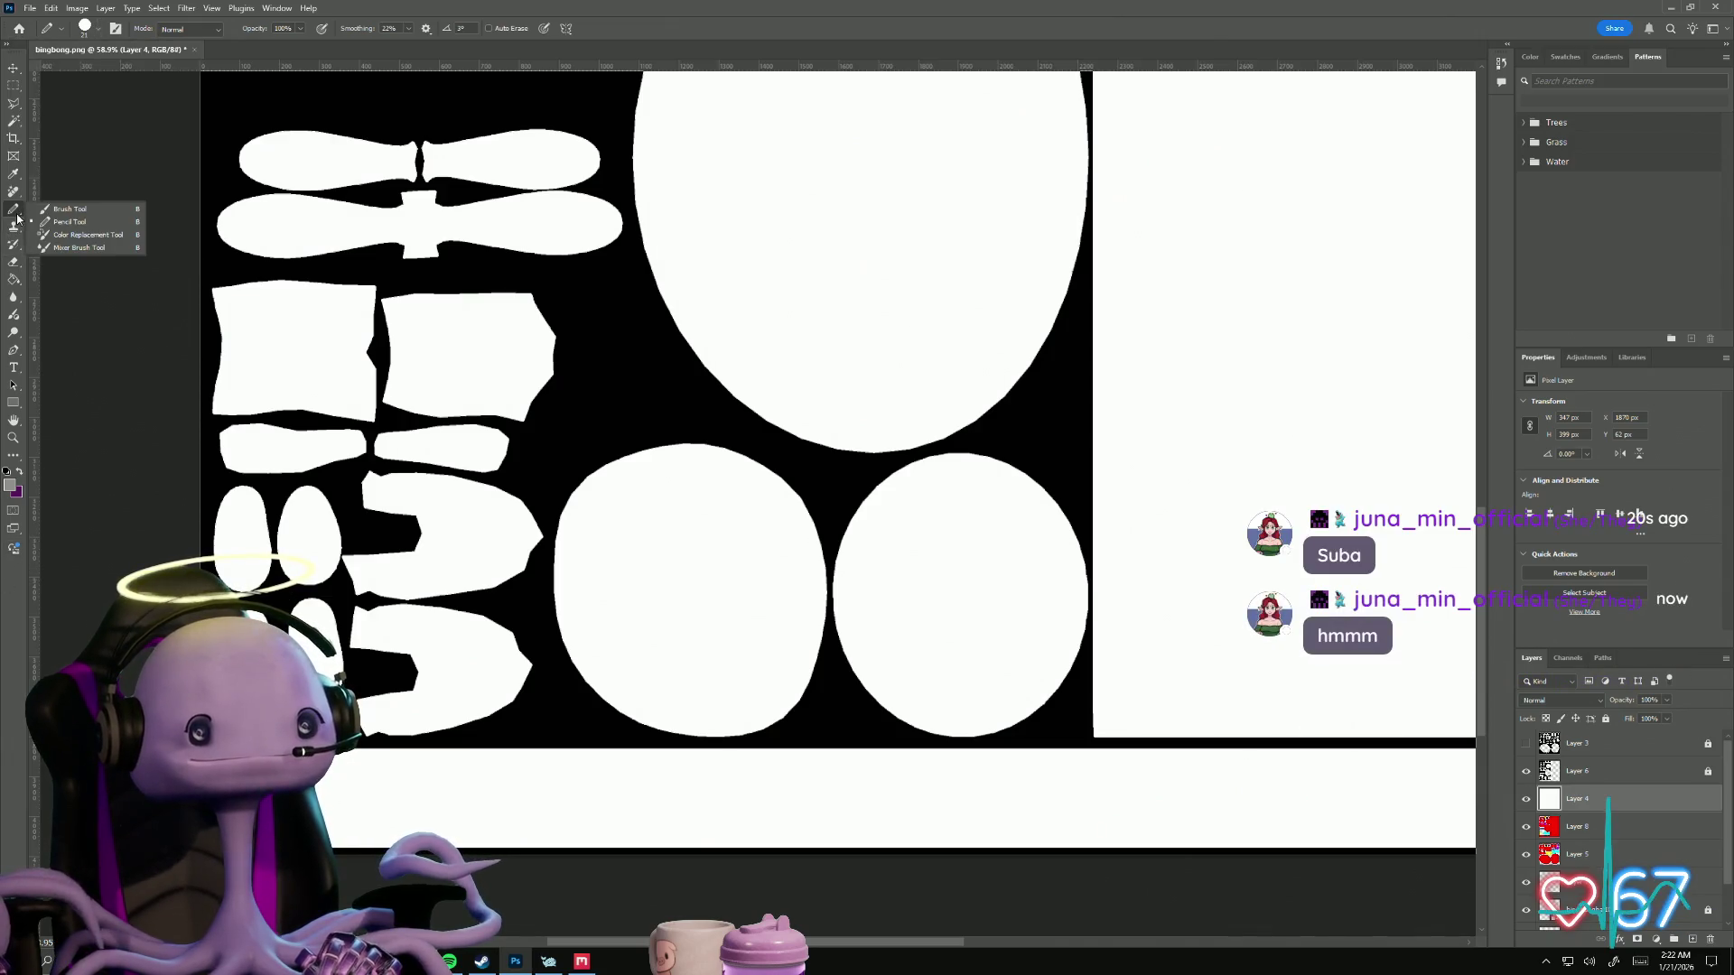
click(90, 210)
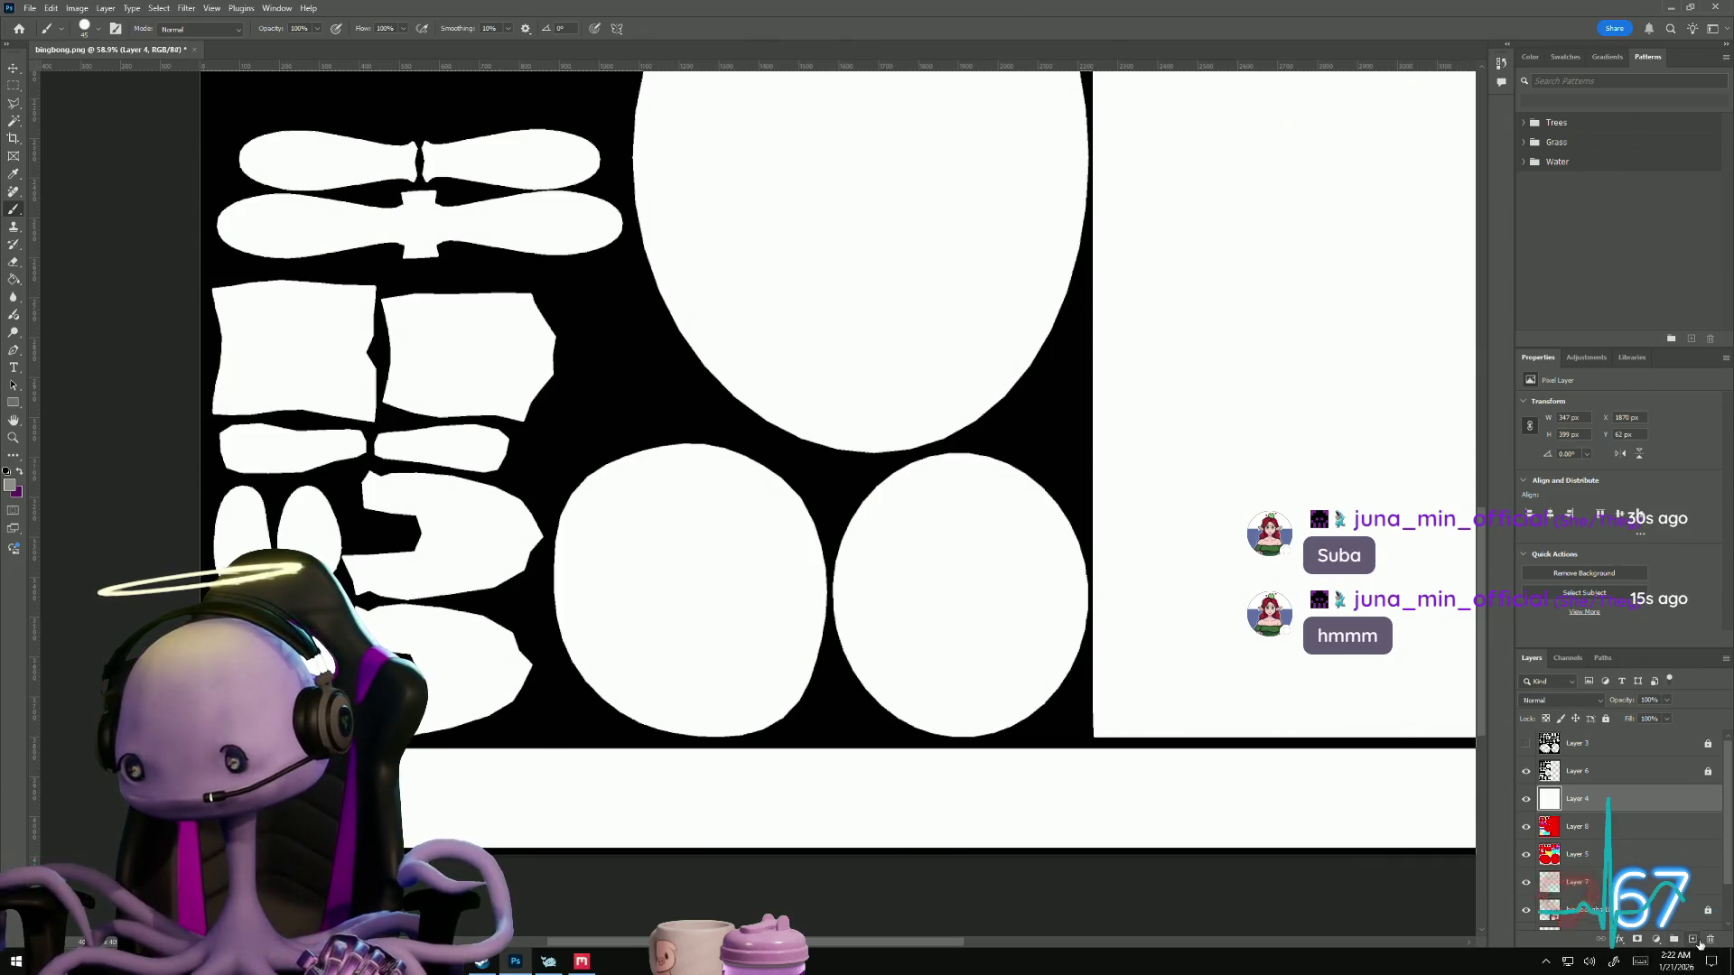
click(1691, 941)
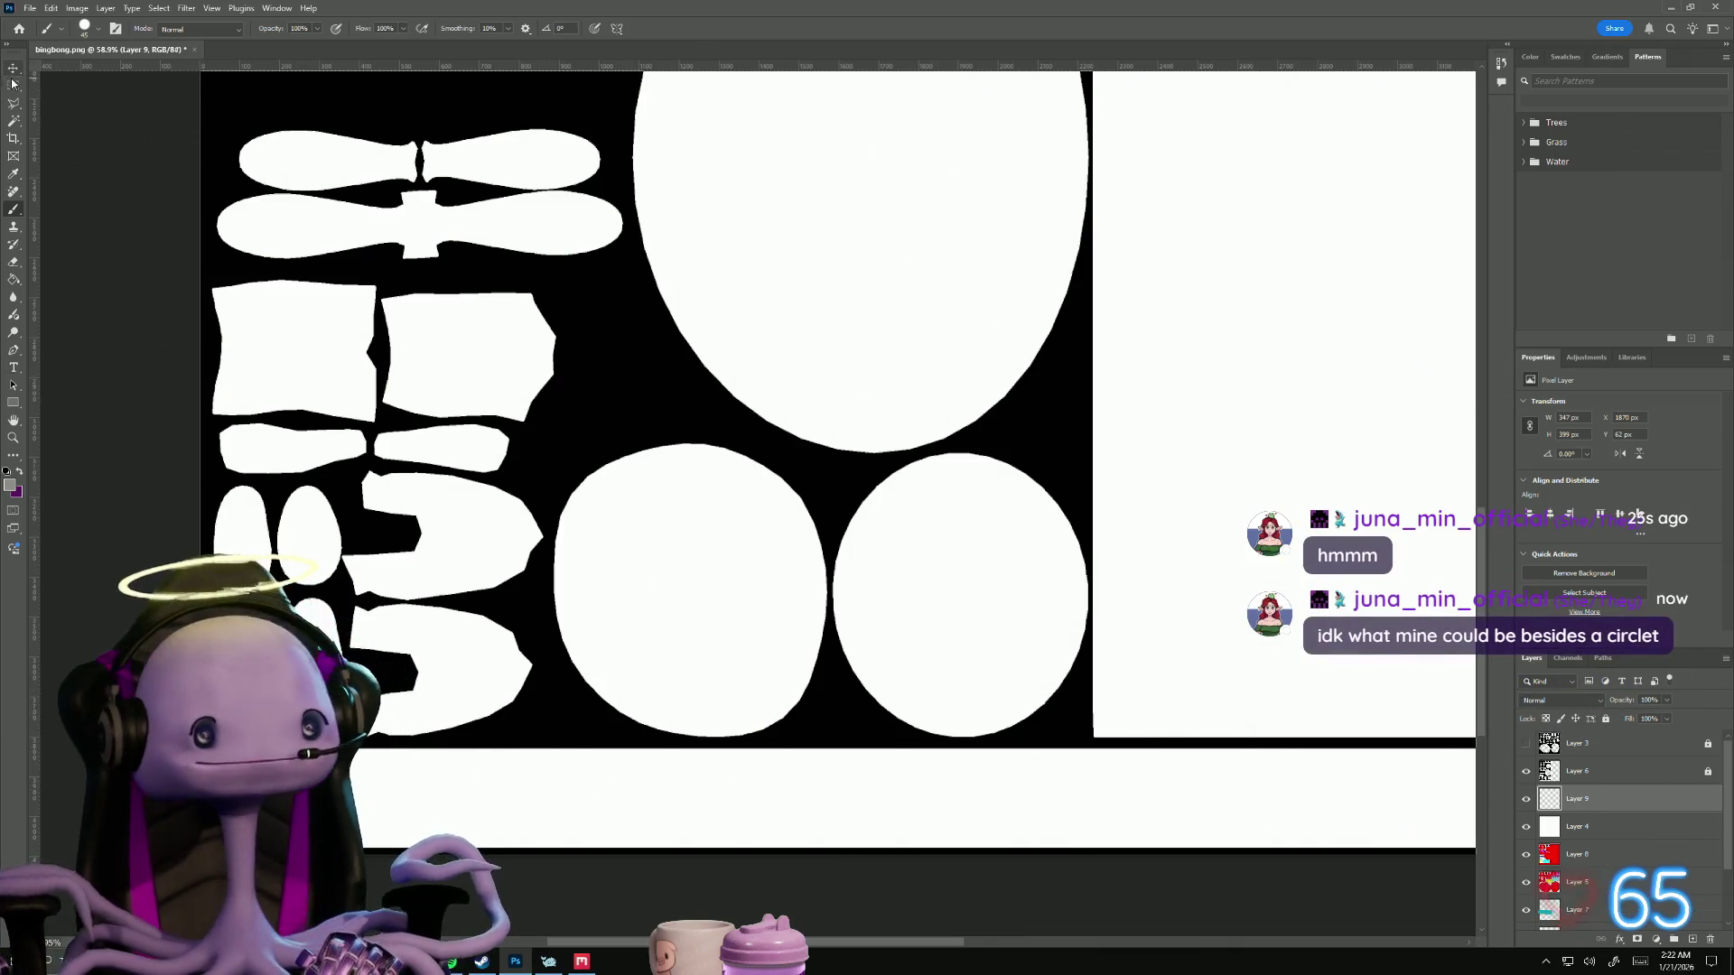
key(m)
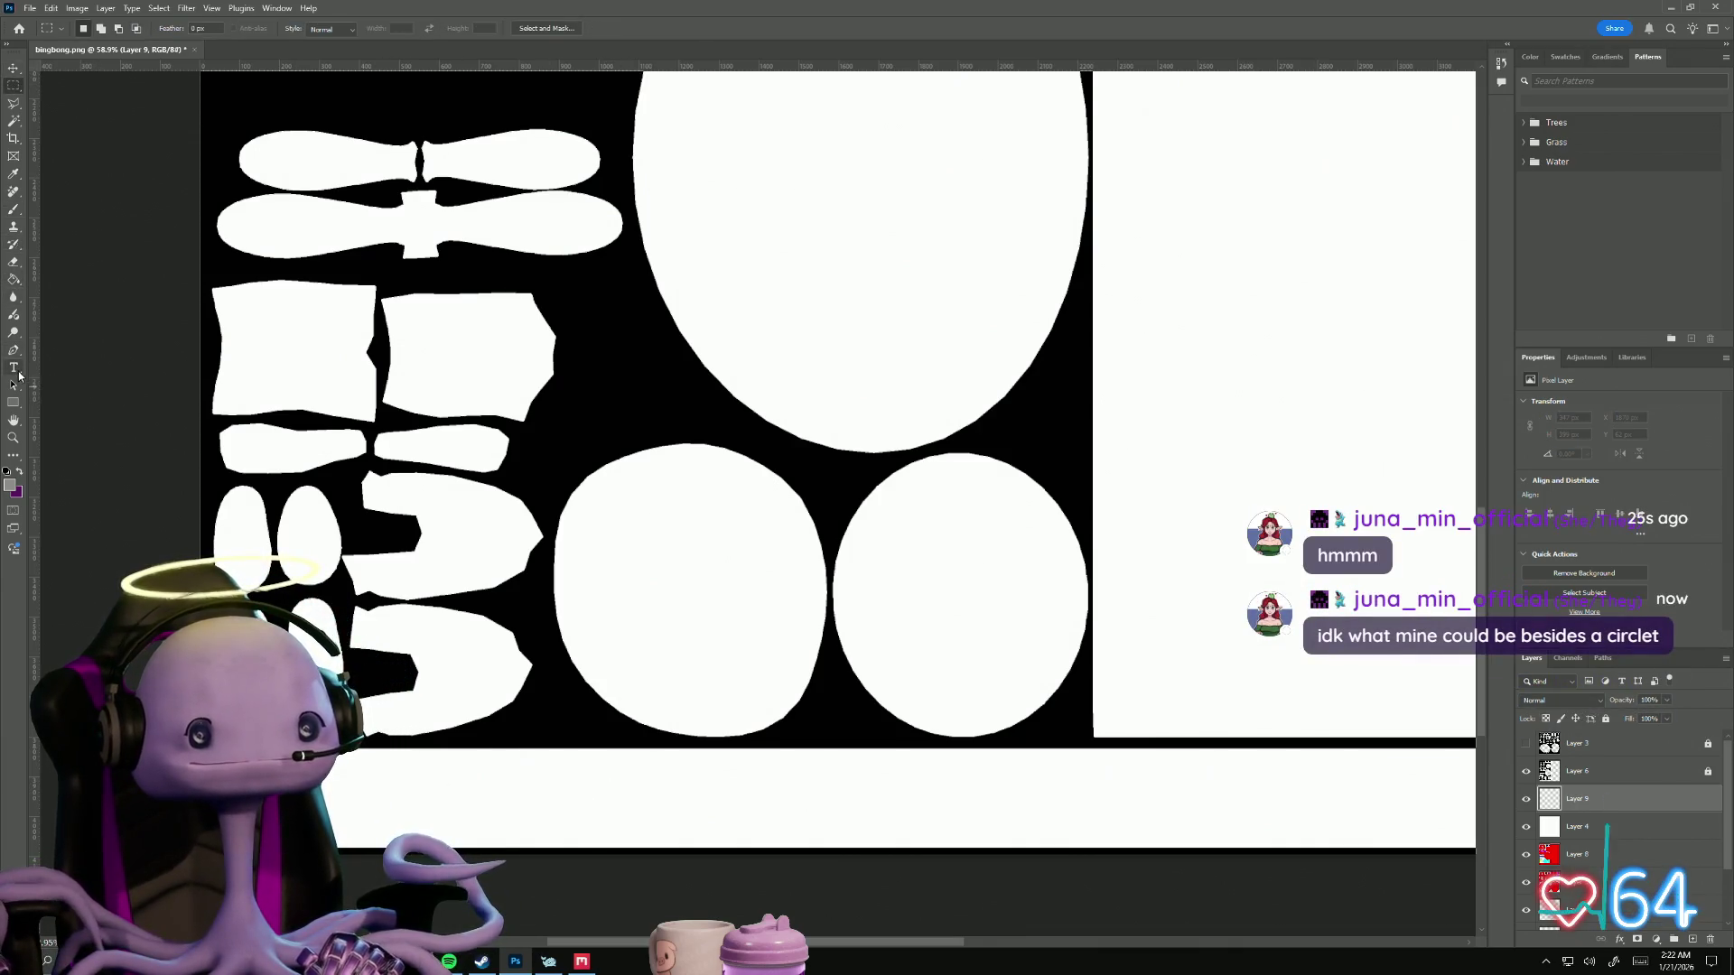
click(13, 209)
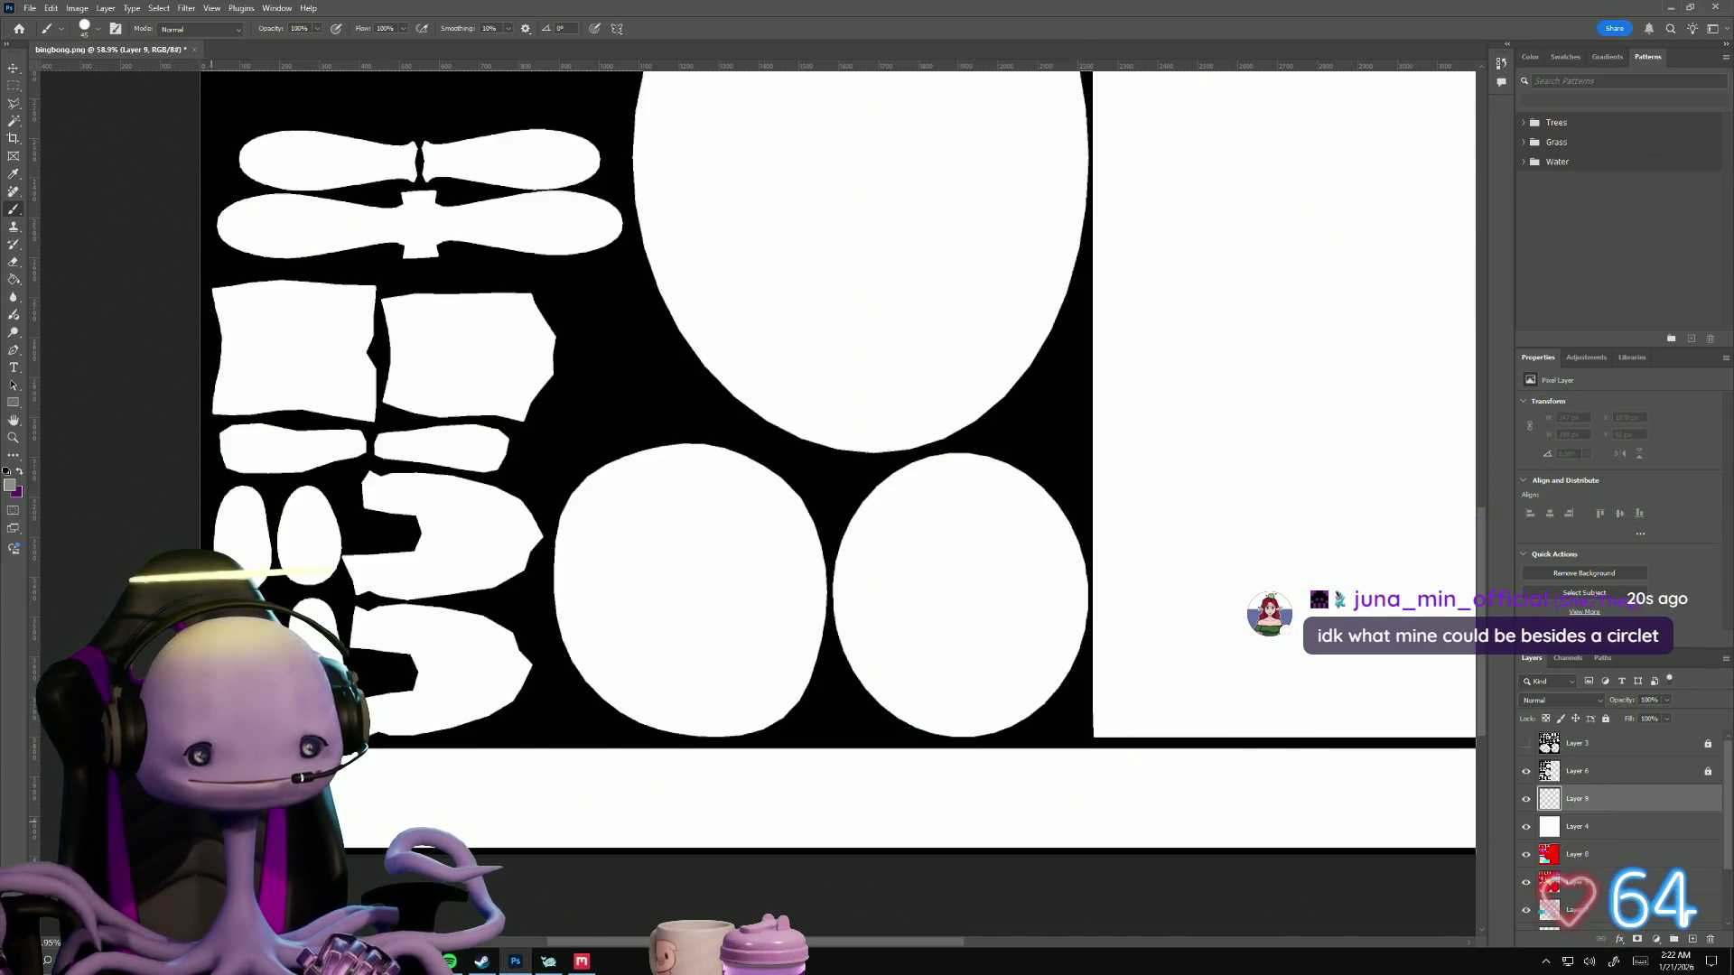
scroll(567, 856, right, 10)
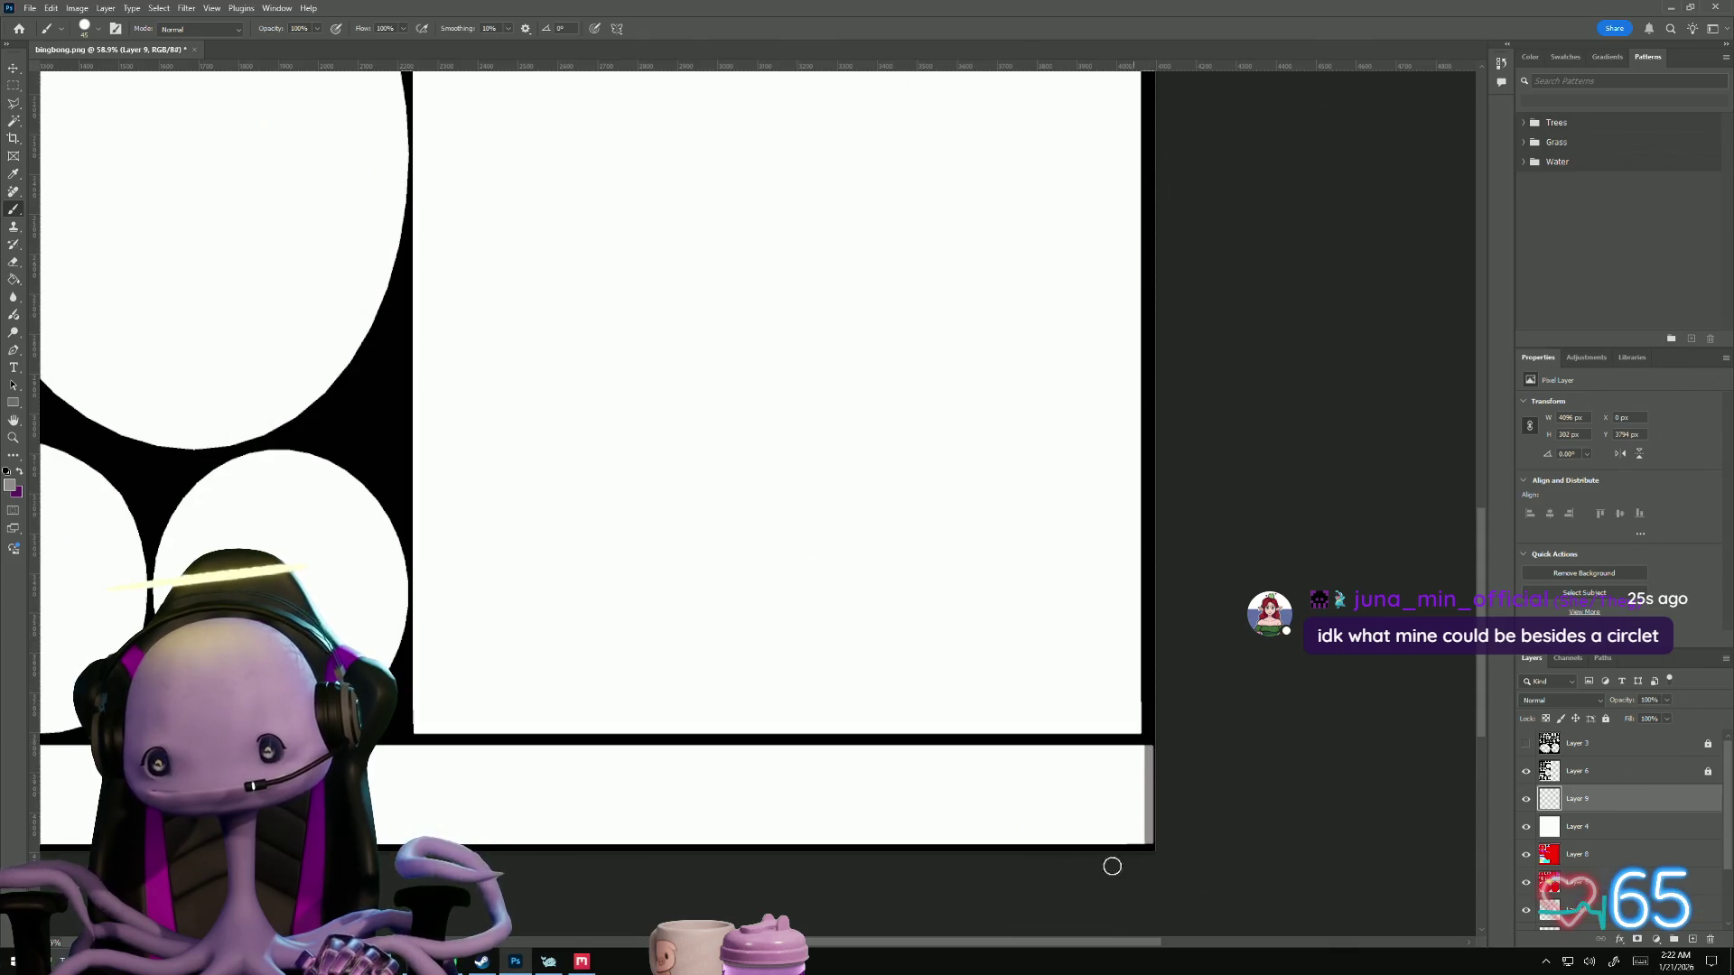
drag(608, 891, 1434, 808)
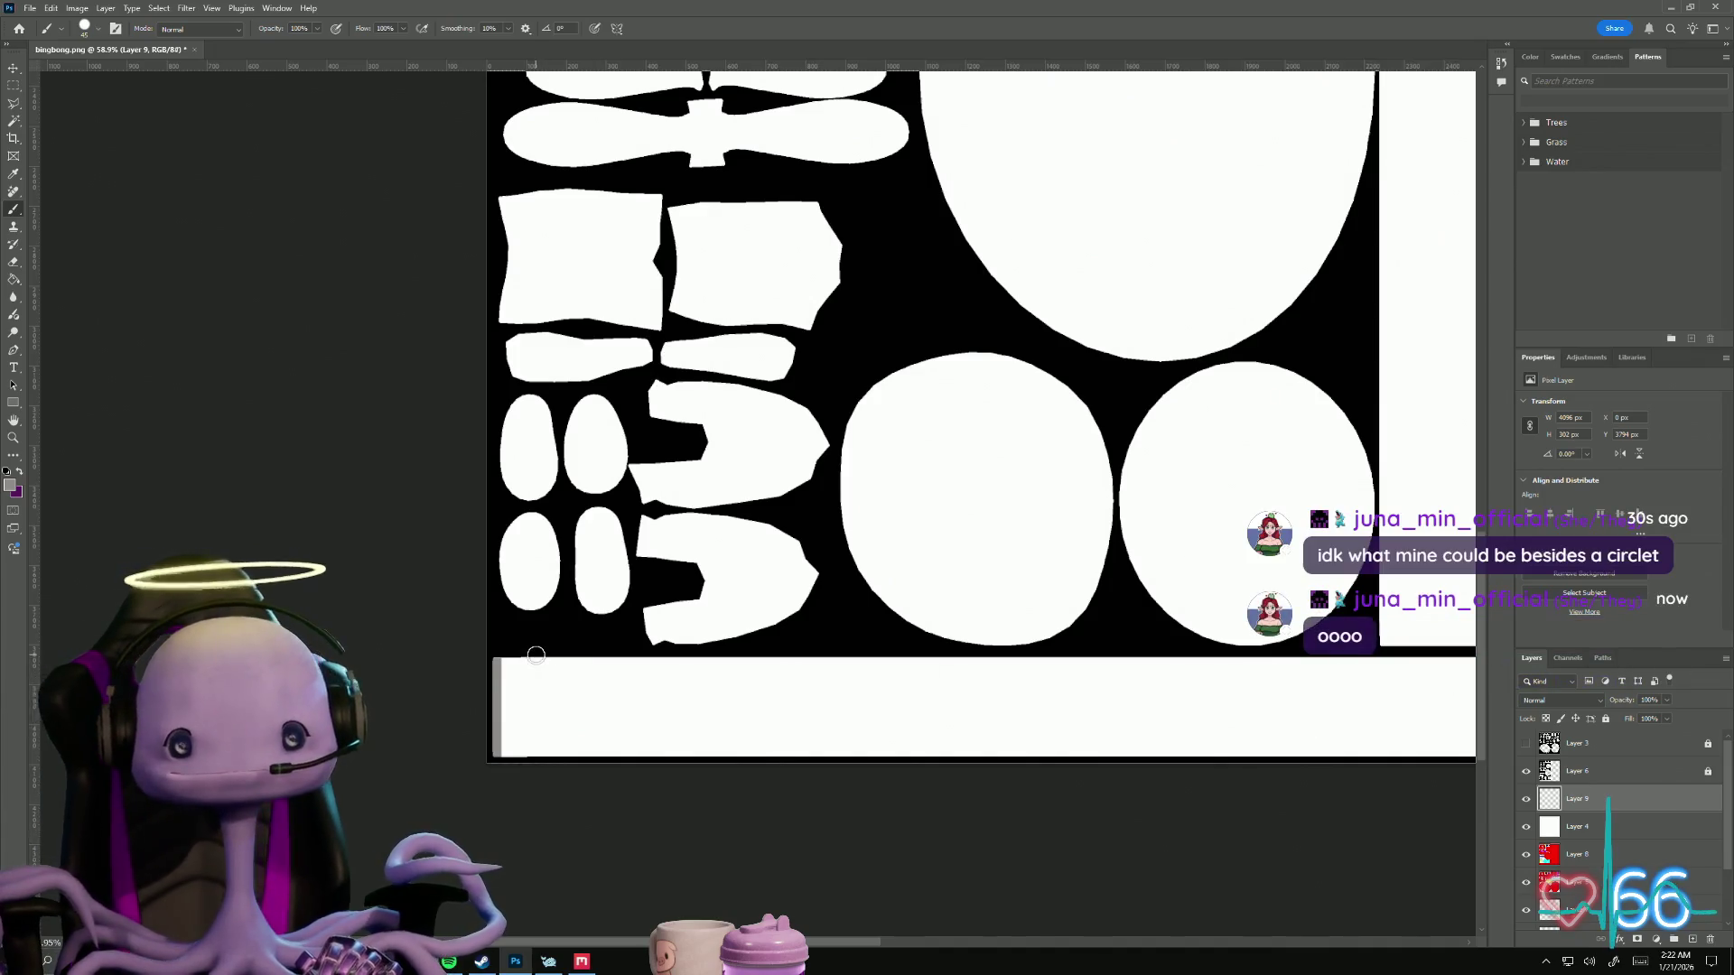
Step: Paint the first grey vertical stripes down the white strip, undoing a stray straight line
shift+click(536, 656)
key(ctrl+z)
drag(535, 656, 542, 818)
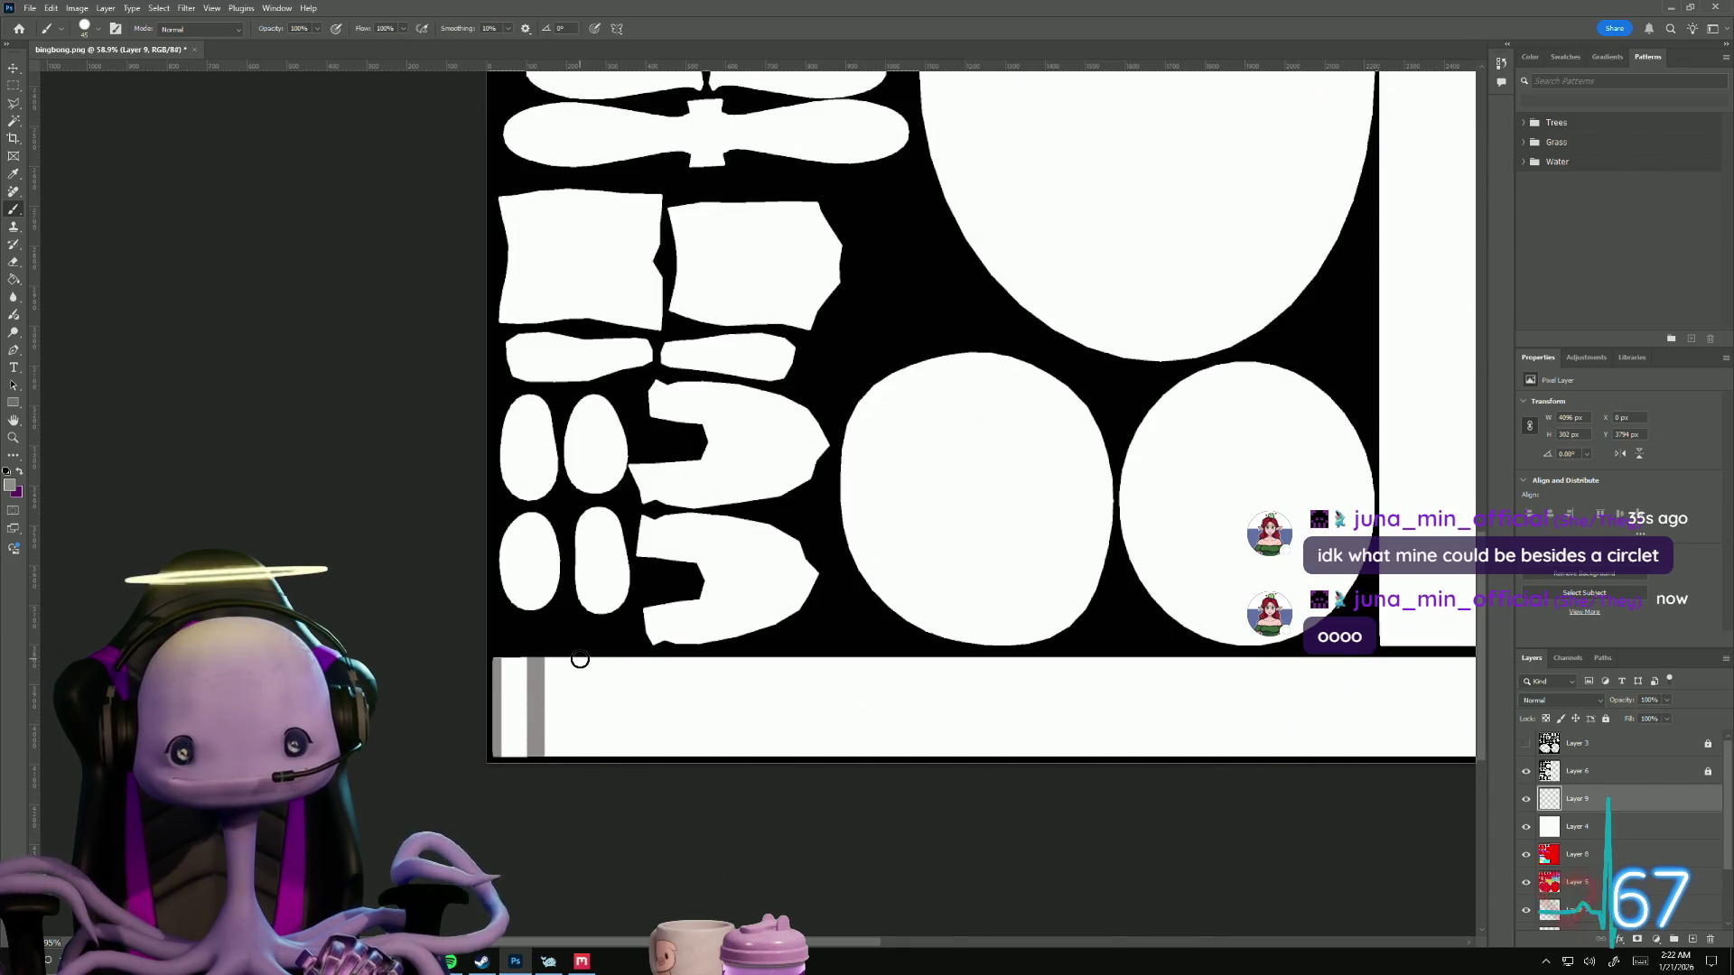
drag(582, 661, 587, 767)
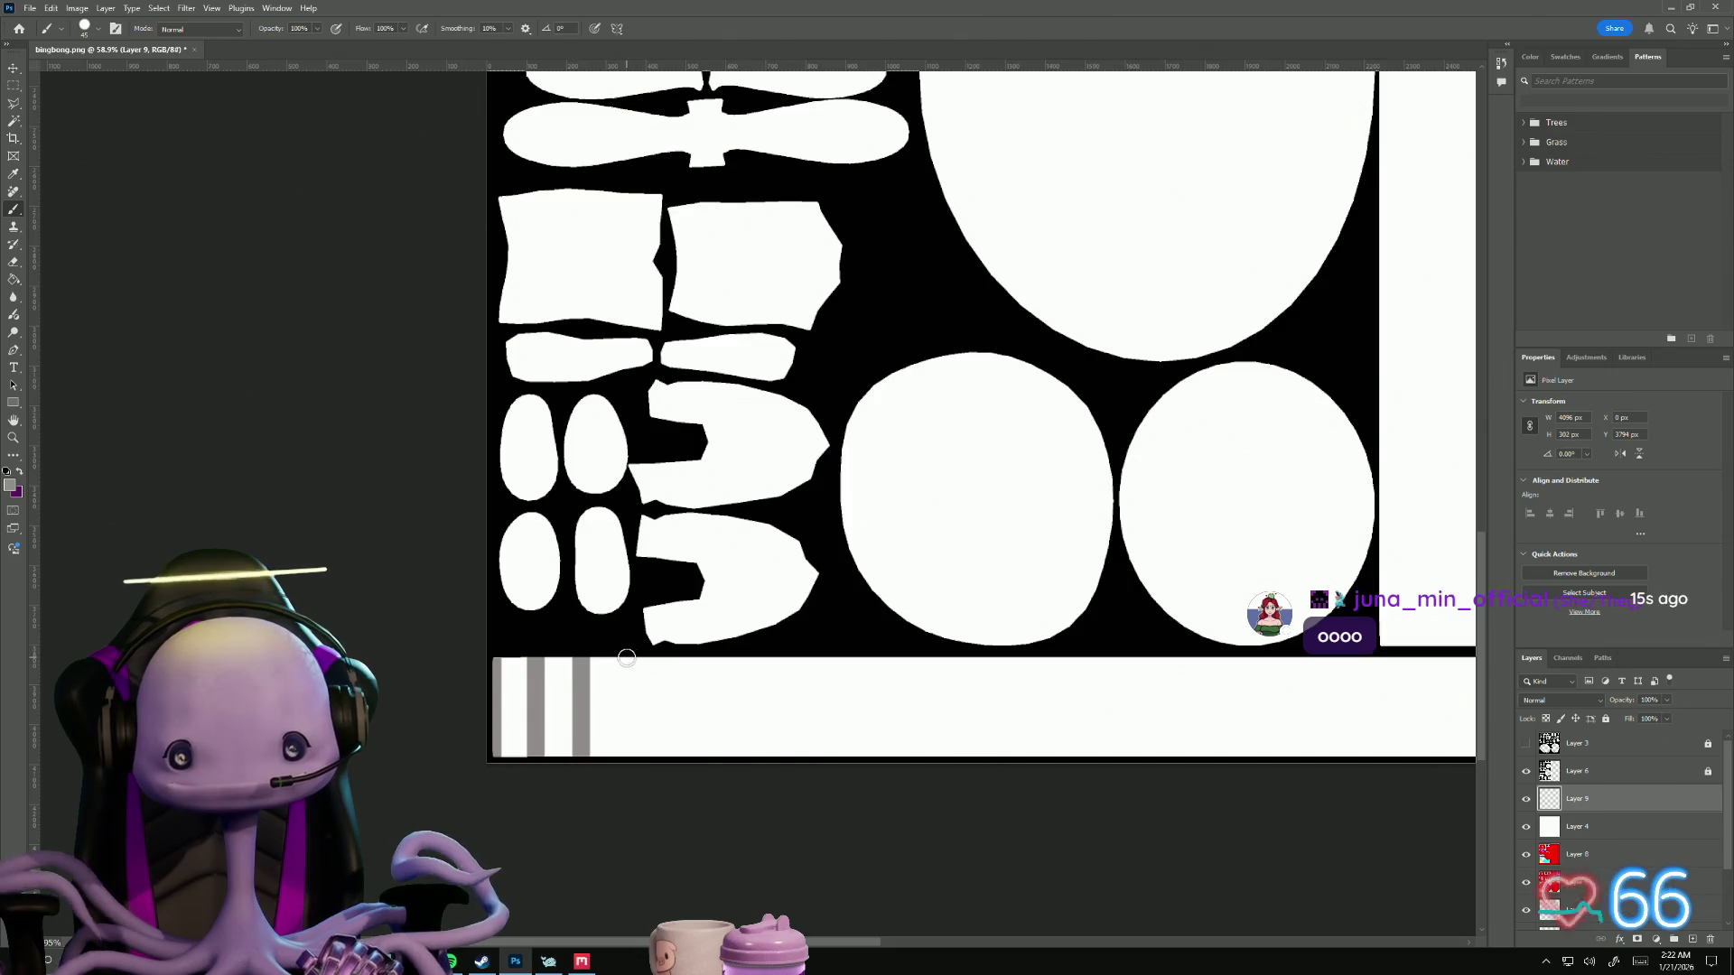
drag(627, 661, 628, 765)
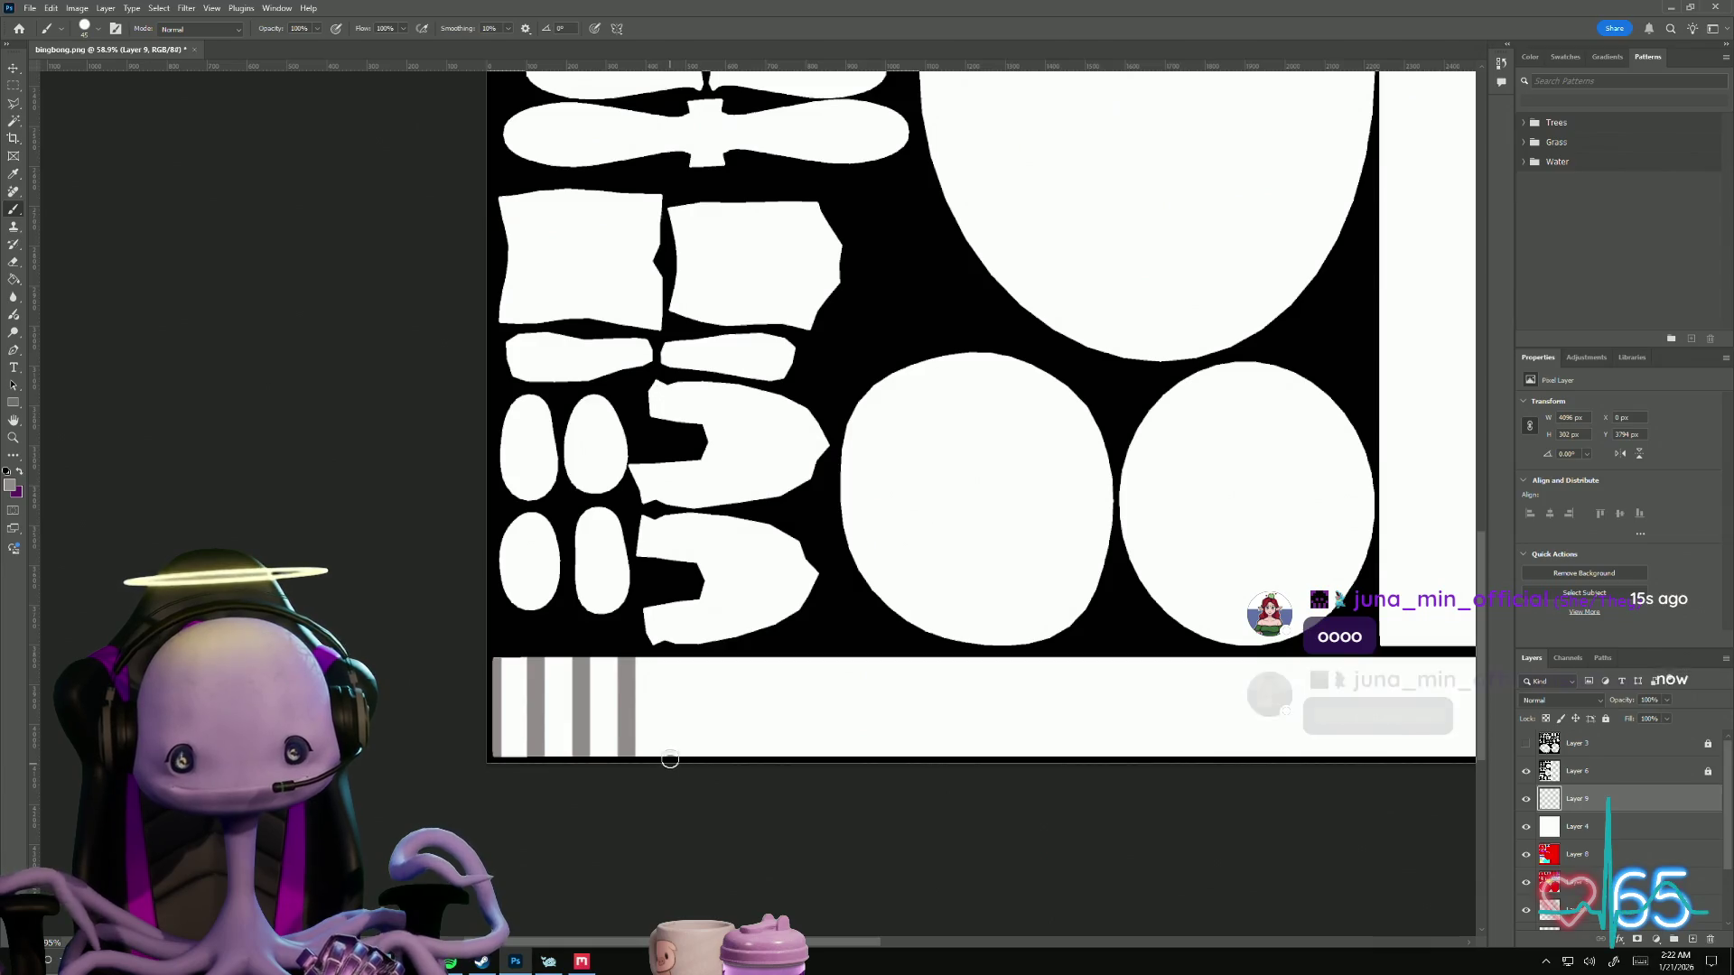
drag(670, 765, 674, 662)
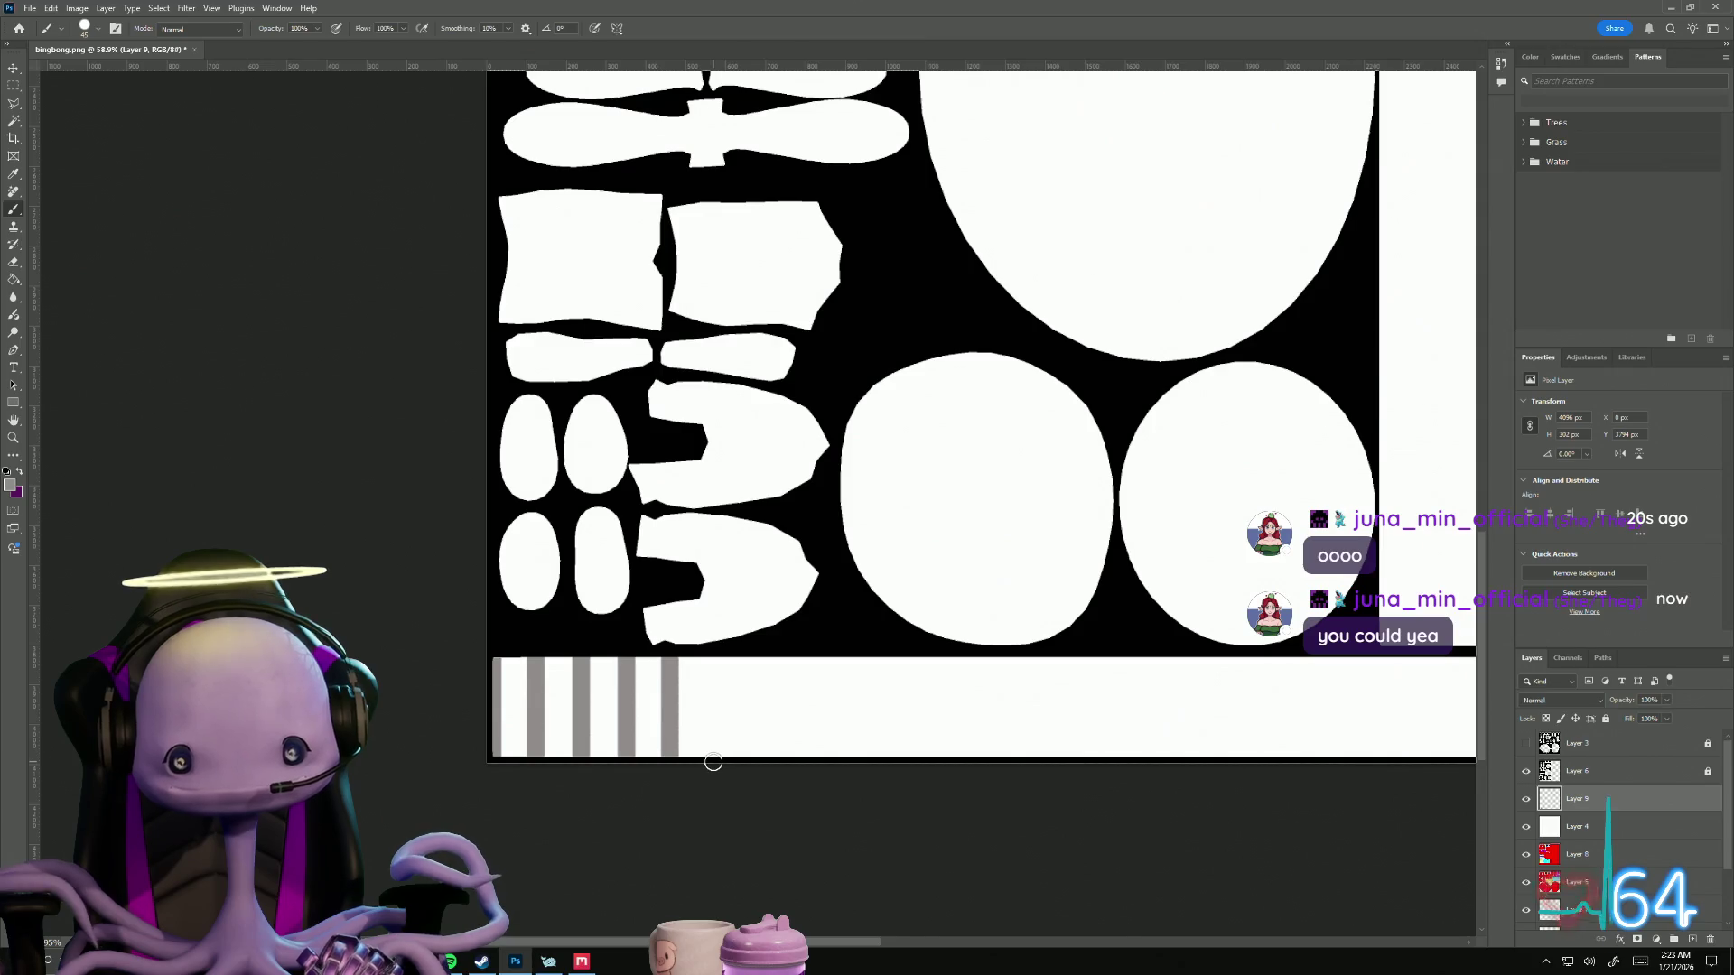
shift+click(712, 764)
Step: Redraw the crooked stripe and paint the remaining evenly spaced stripes to the right
key(ctrl+z)
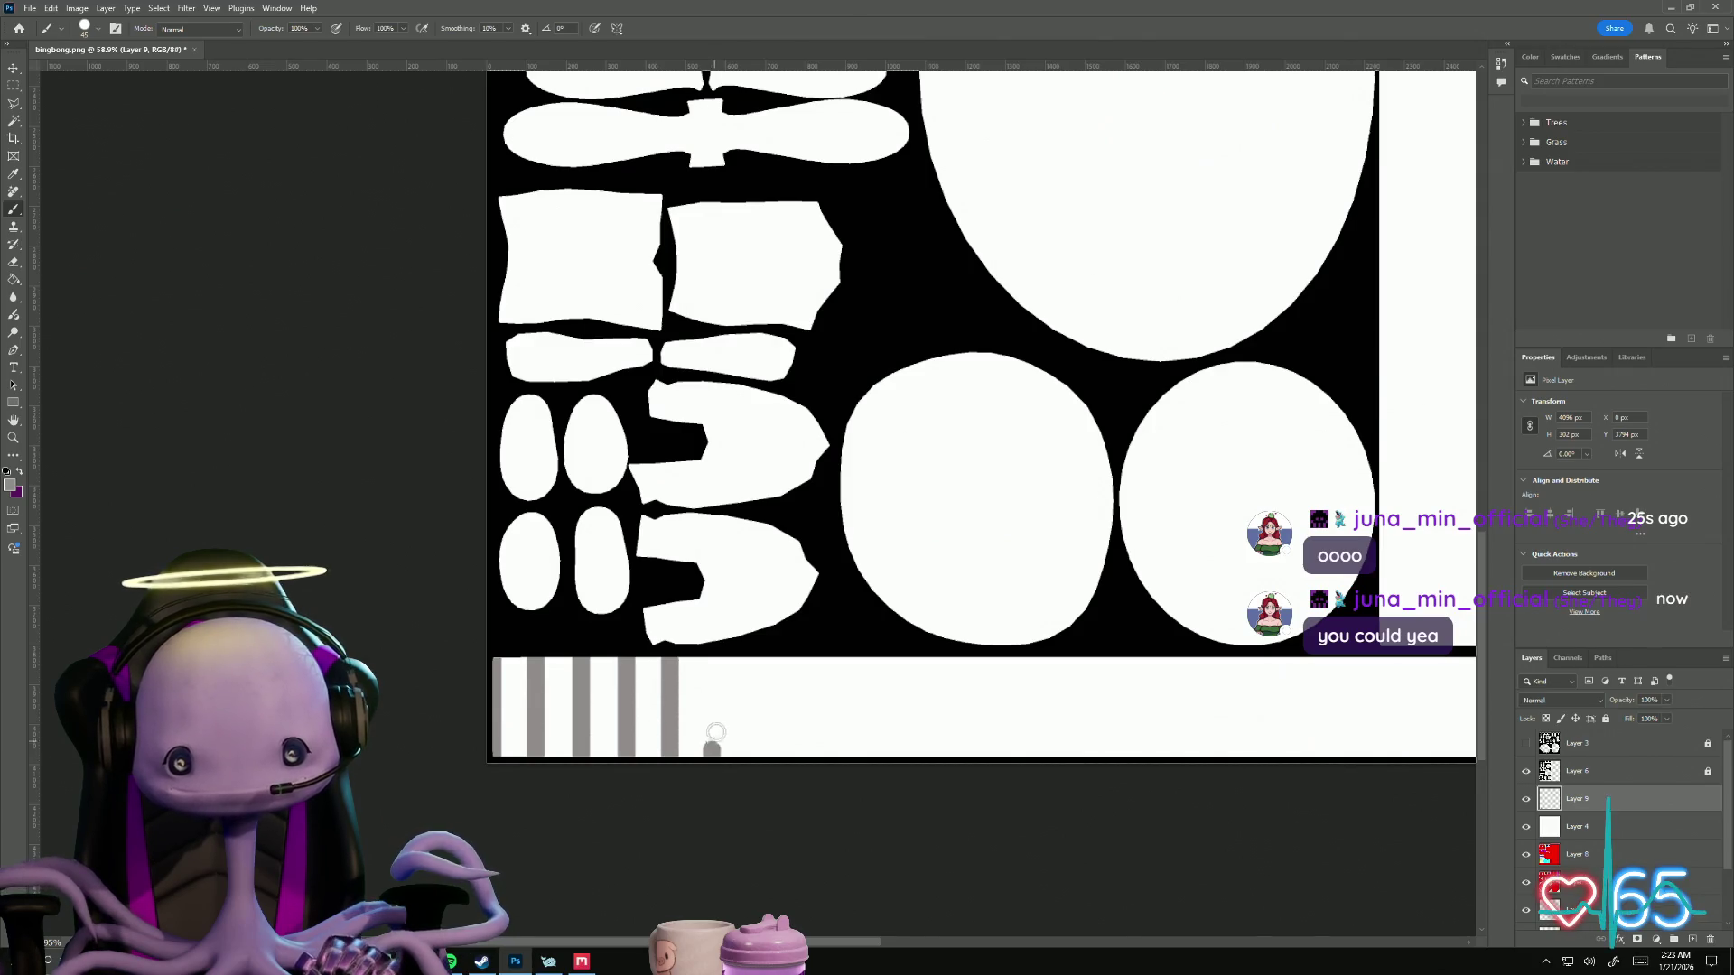
drag(712, 759, 713, 656)
key(ctrl+z)
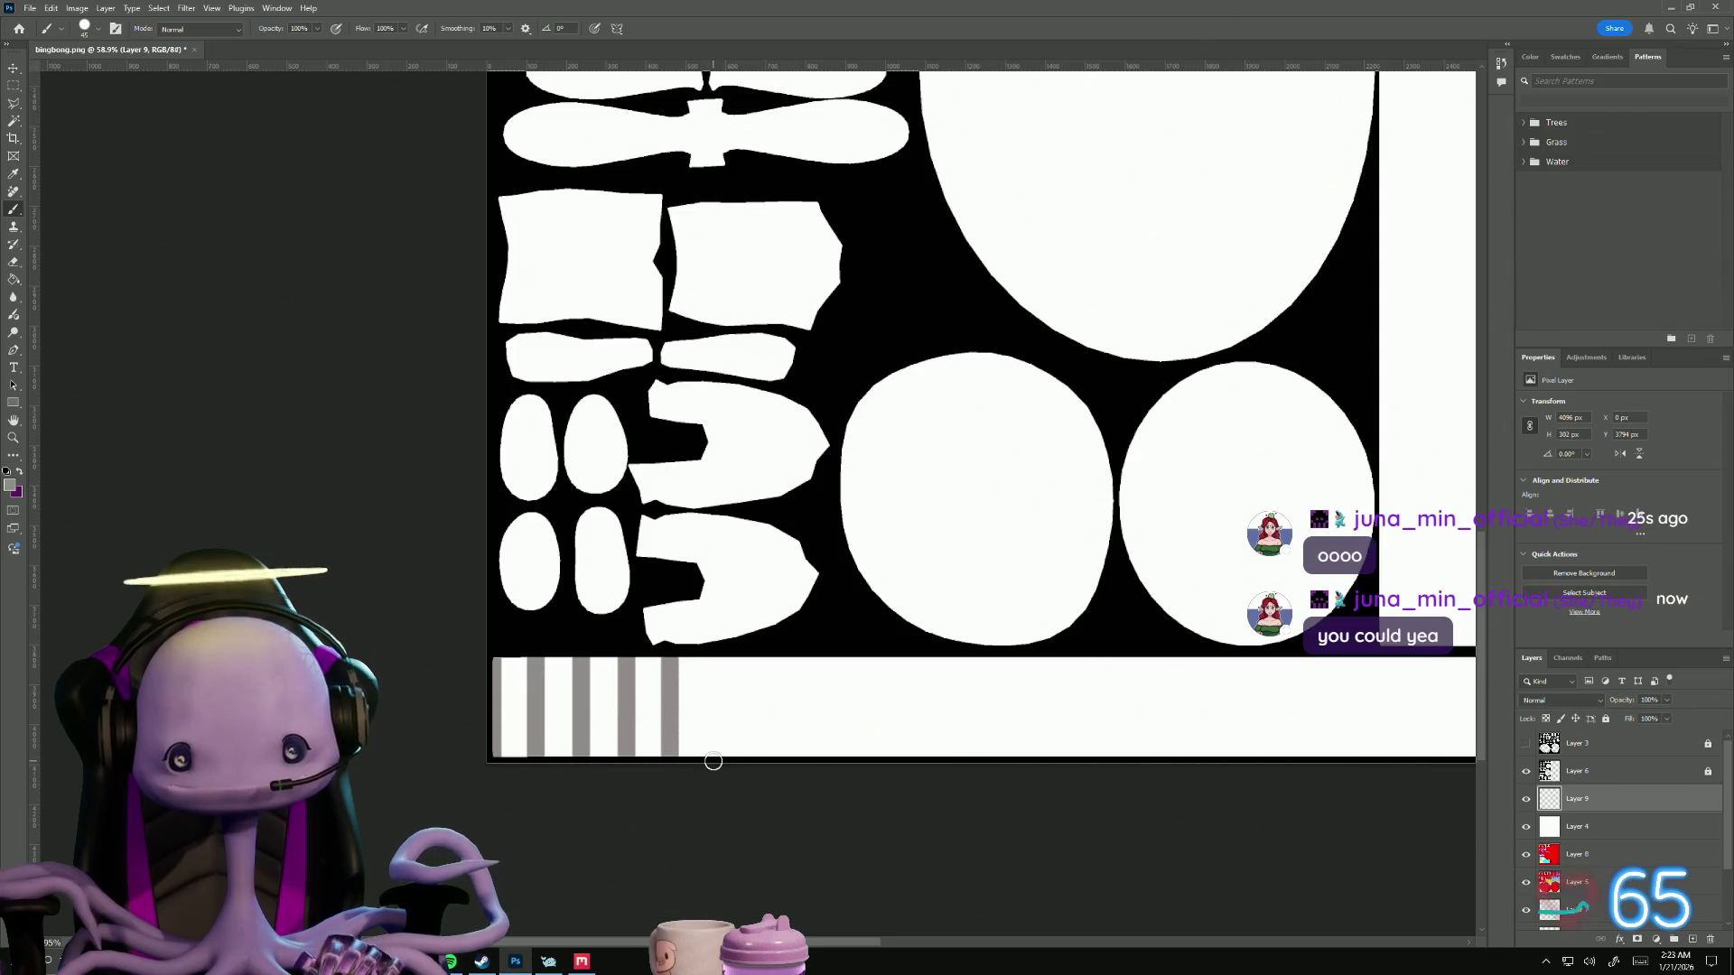
drag(709, 760, 719, 663)
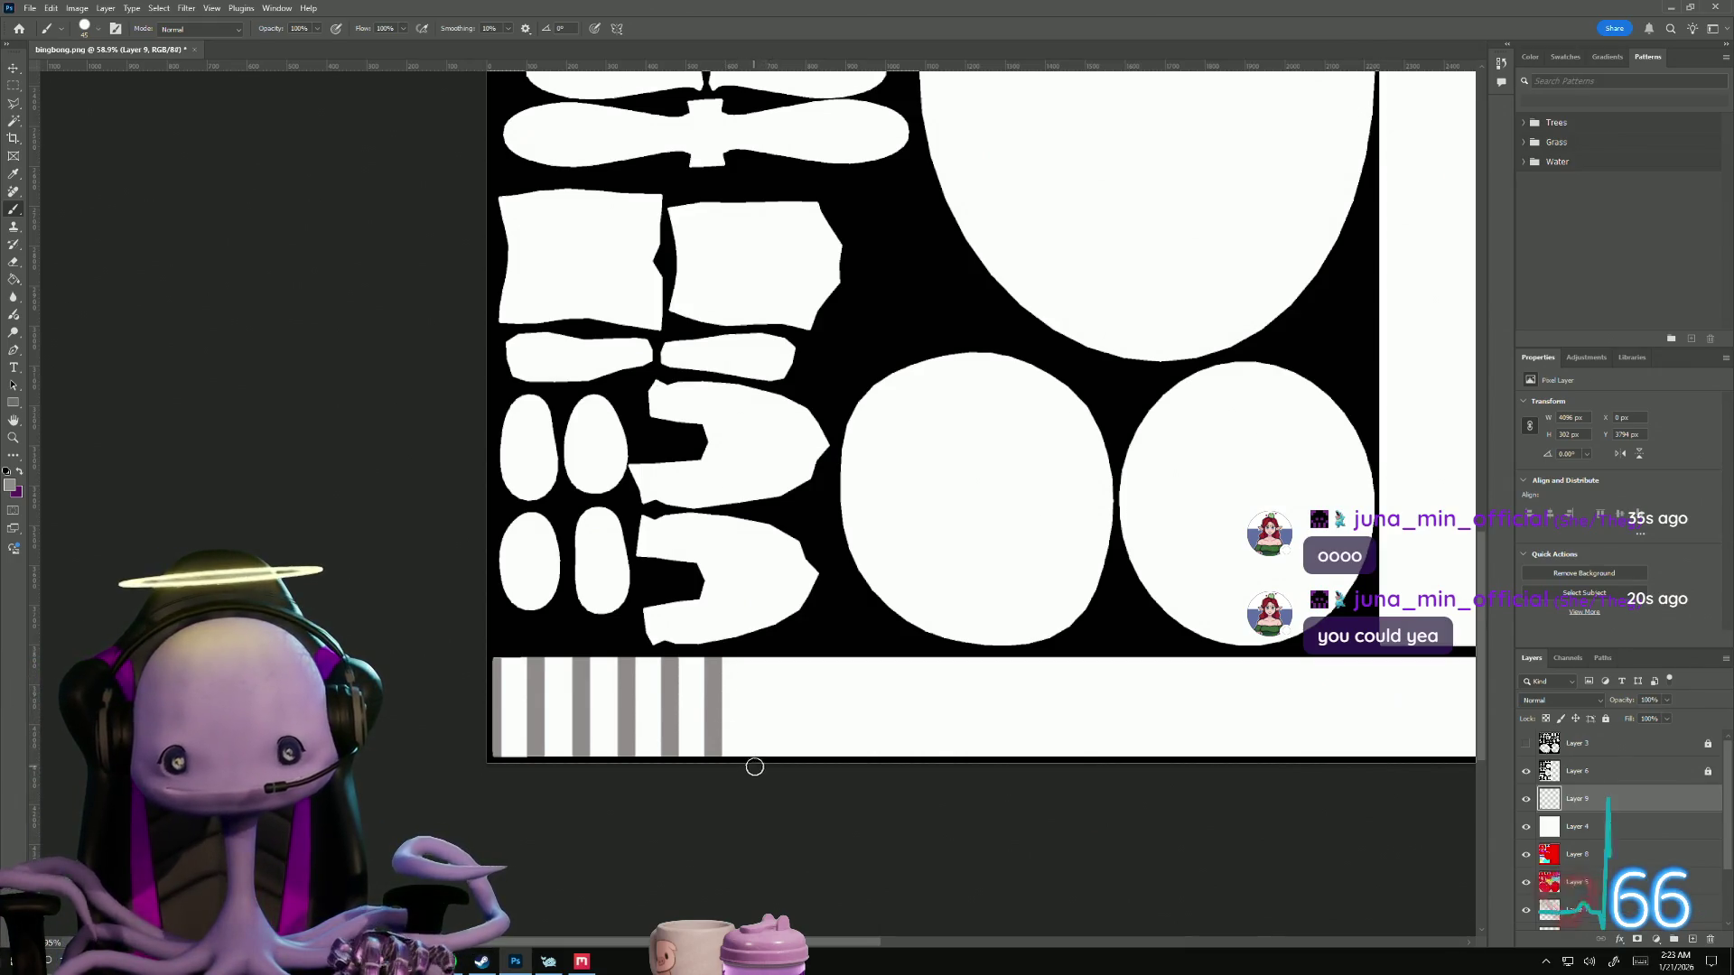
drag(755, 759, 764, 652)
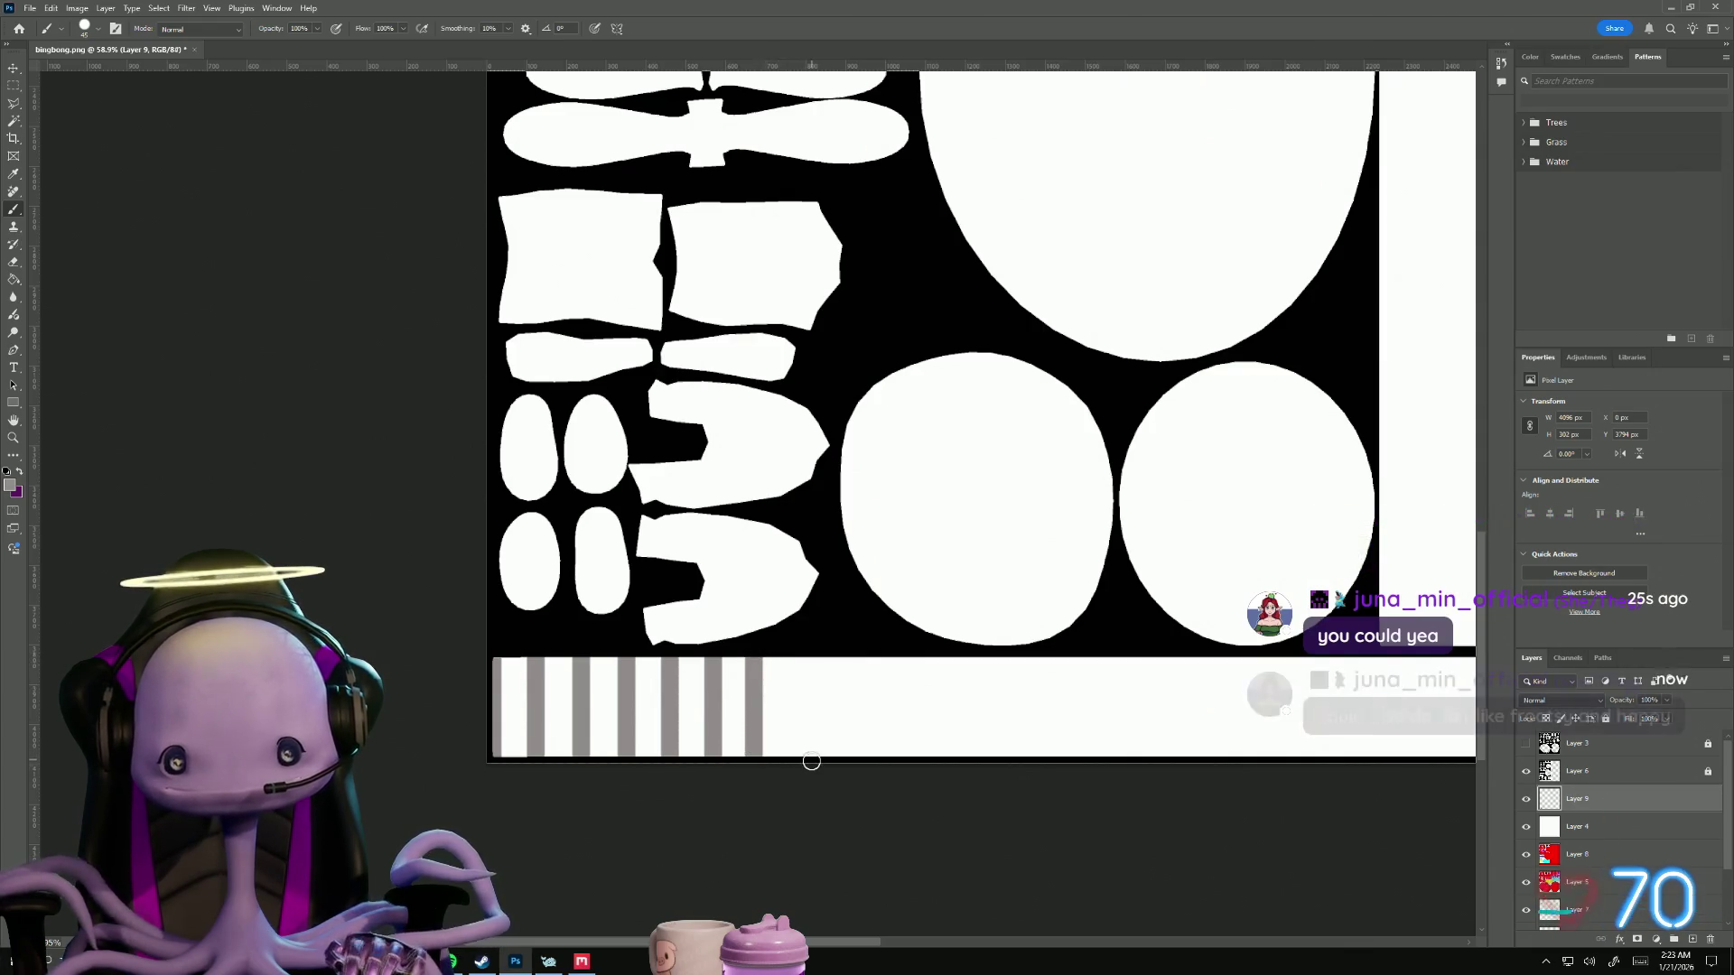
drag(803, 759, 813, 652)
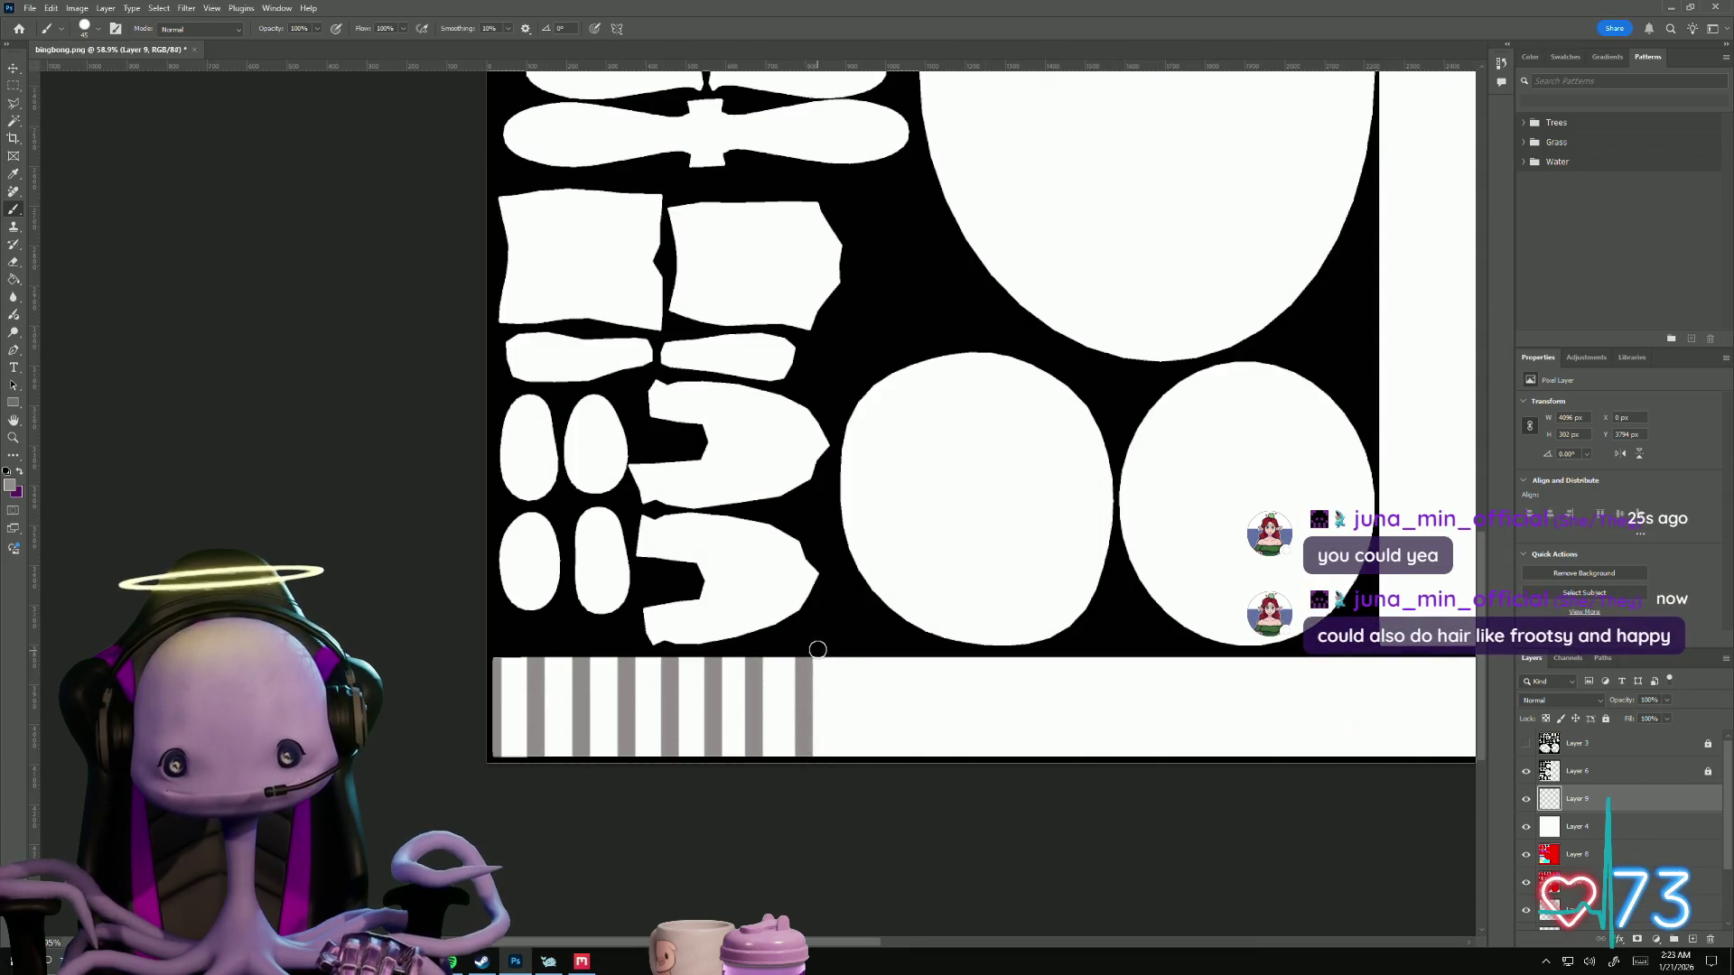
drag(853, 762, 856, 652)
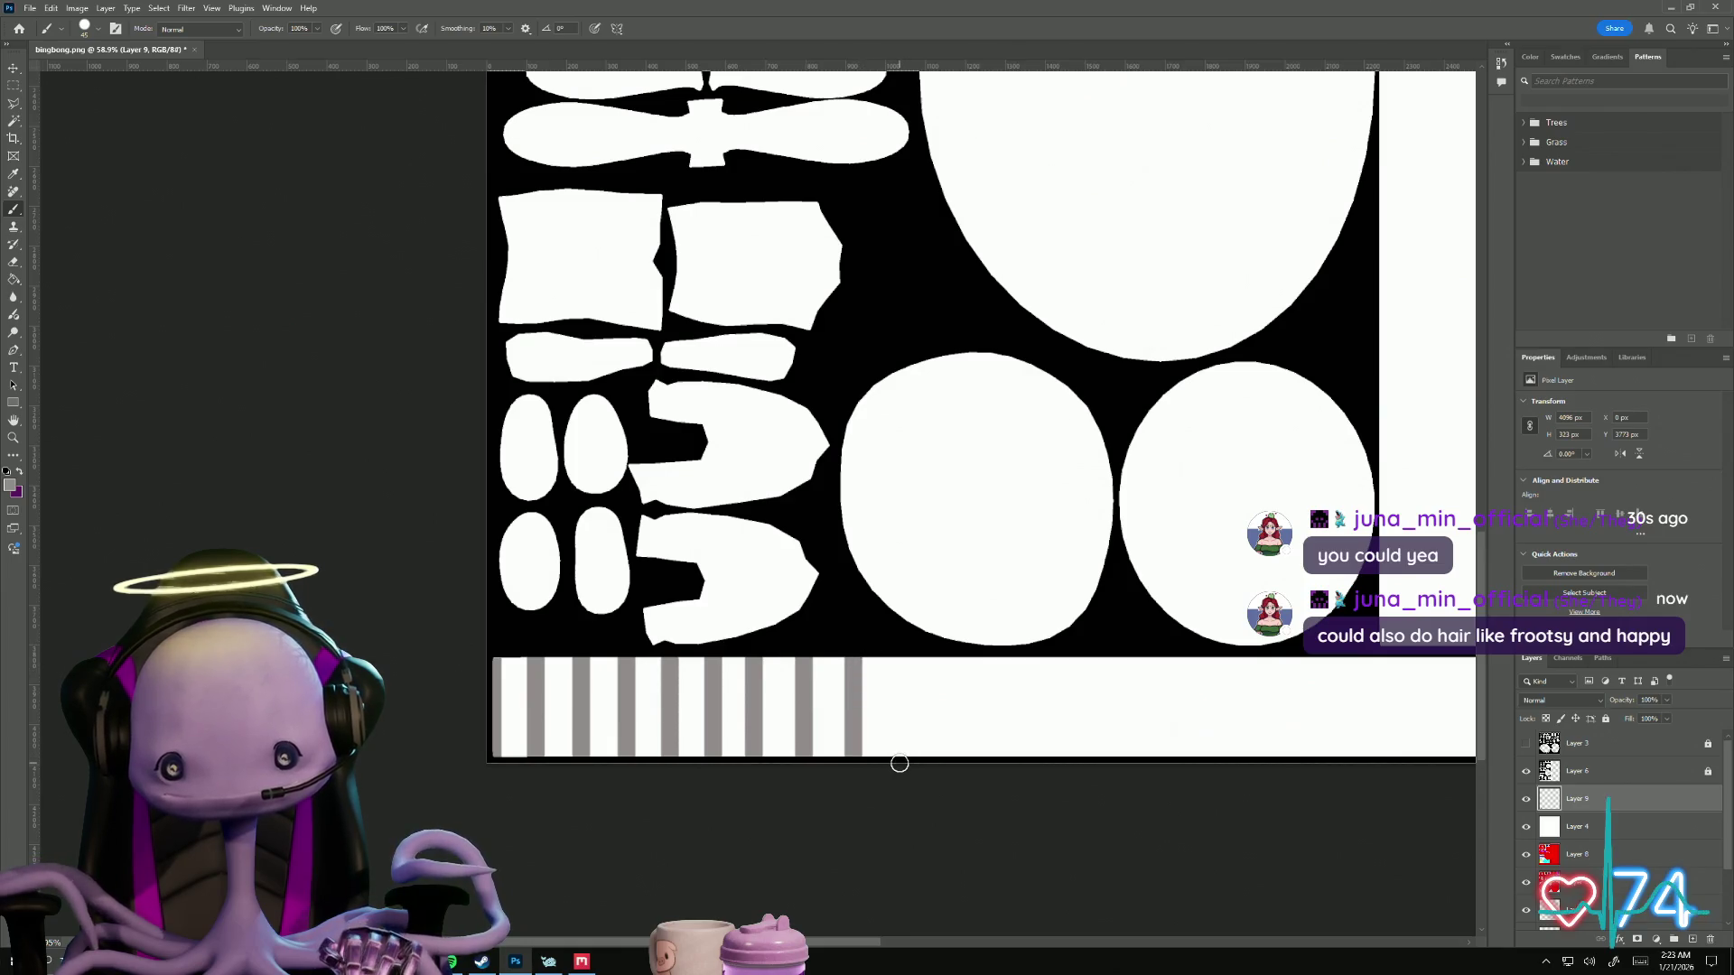
drag(902, 723, 904, 652)
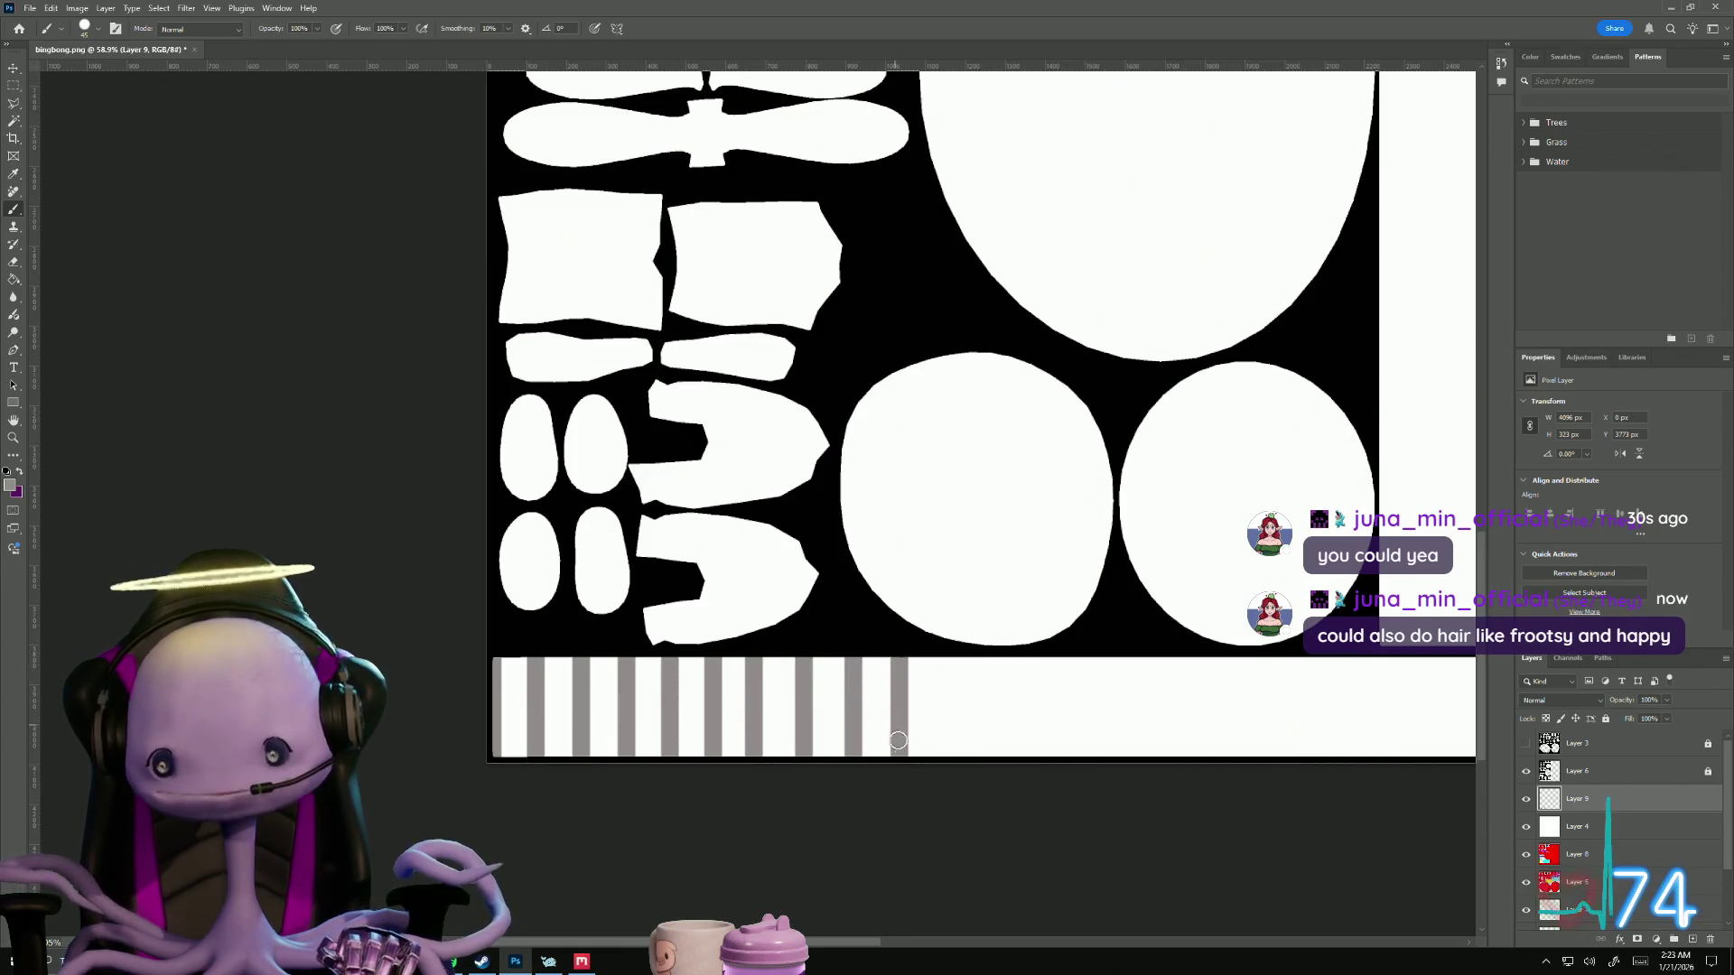
click(15, 88)
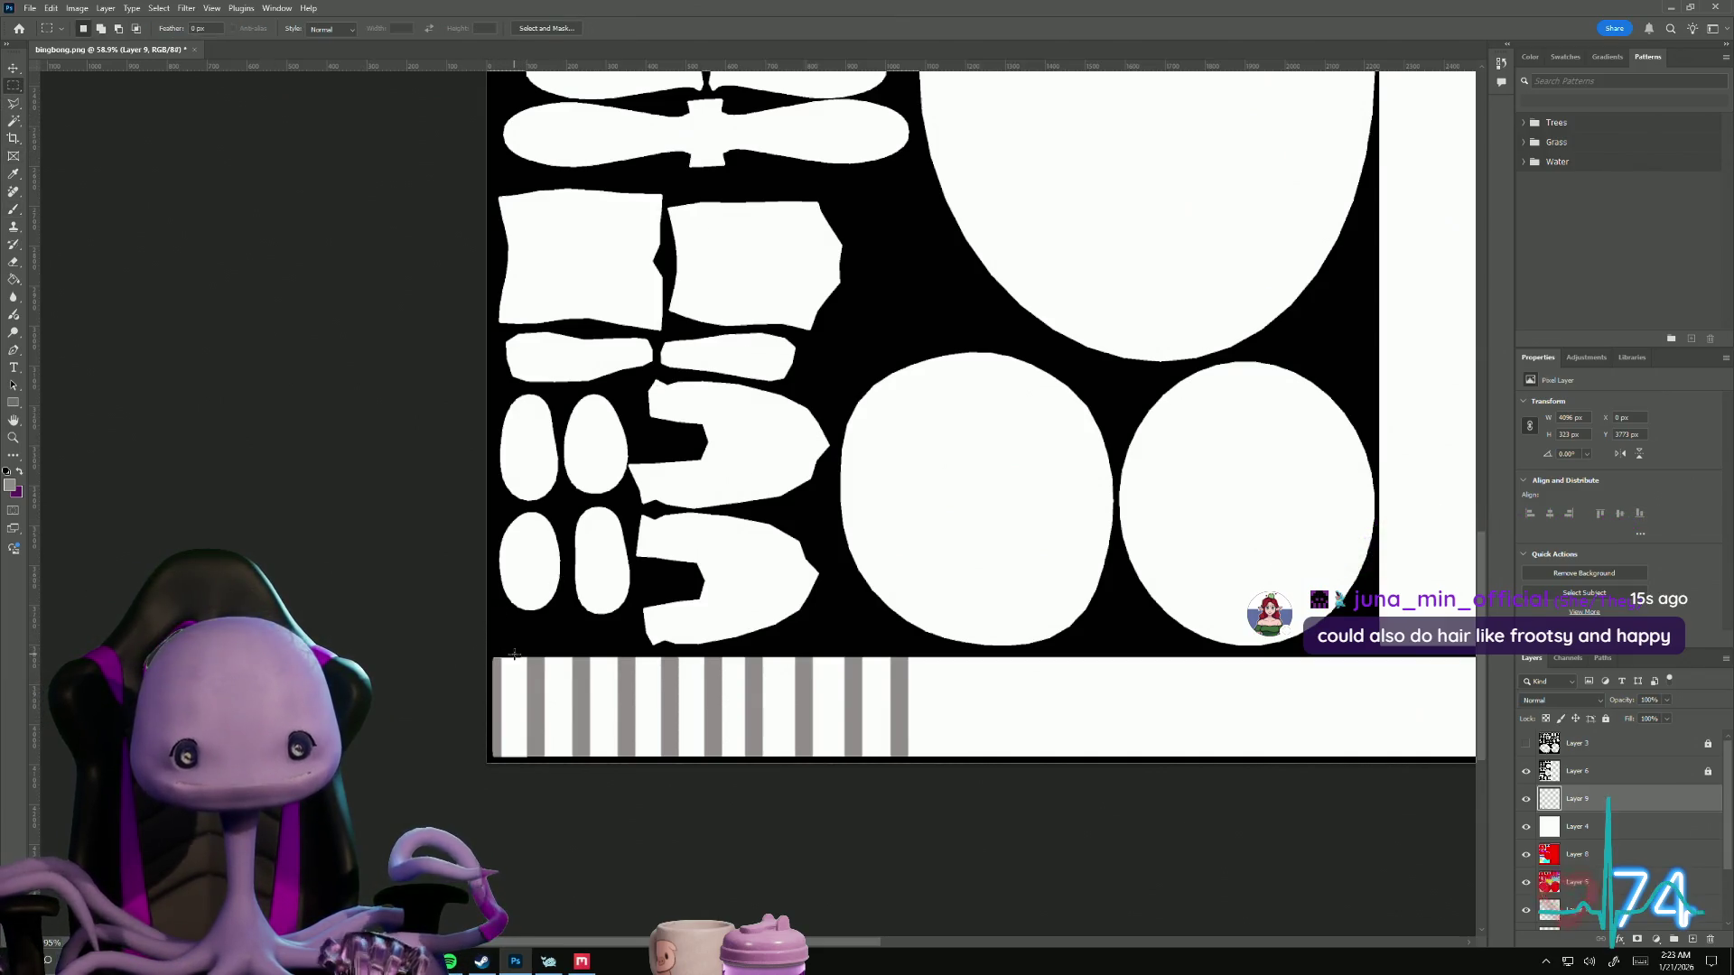
Step: Select the painted stripes, duplicate them onto a new layer and slide the copy right
mouse_move(514, 654)
mouse_down()
mouse_move(587, 666)
mouse_move(919, 809)
mouse_up()
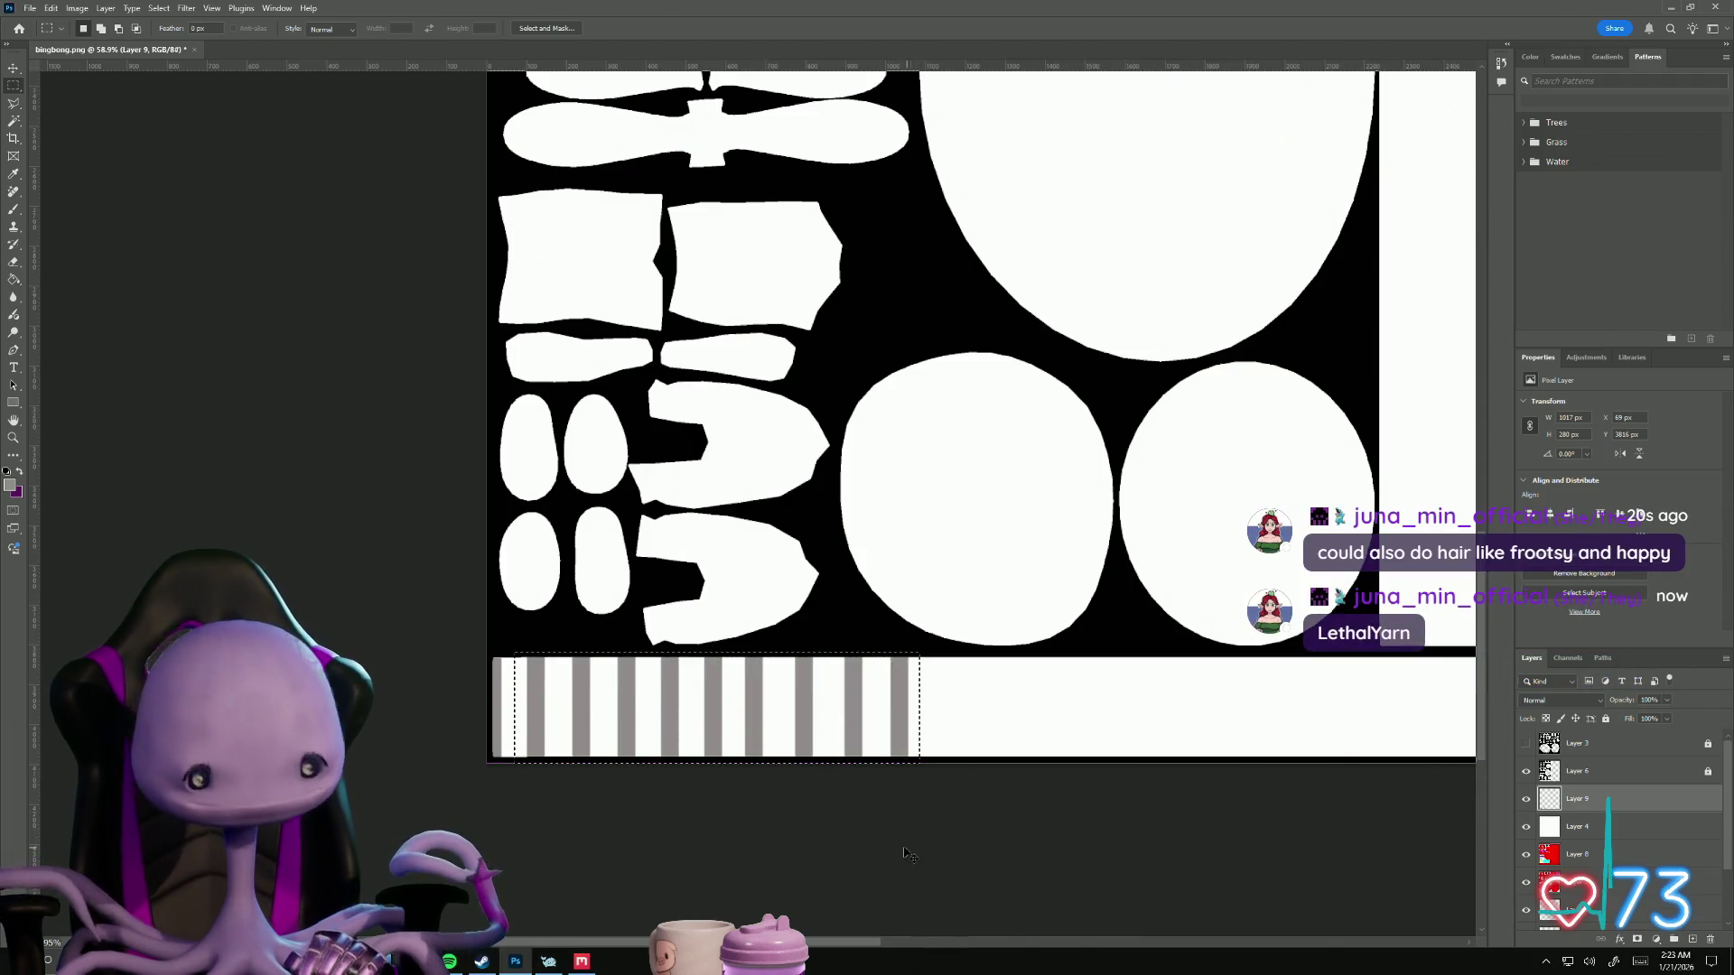
key(ctrl+t)
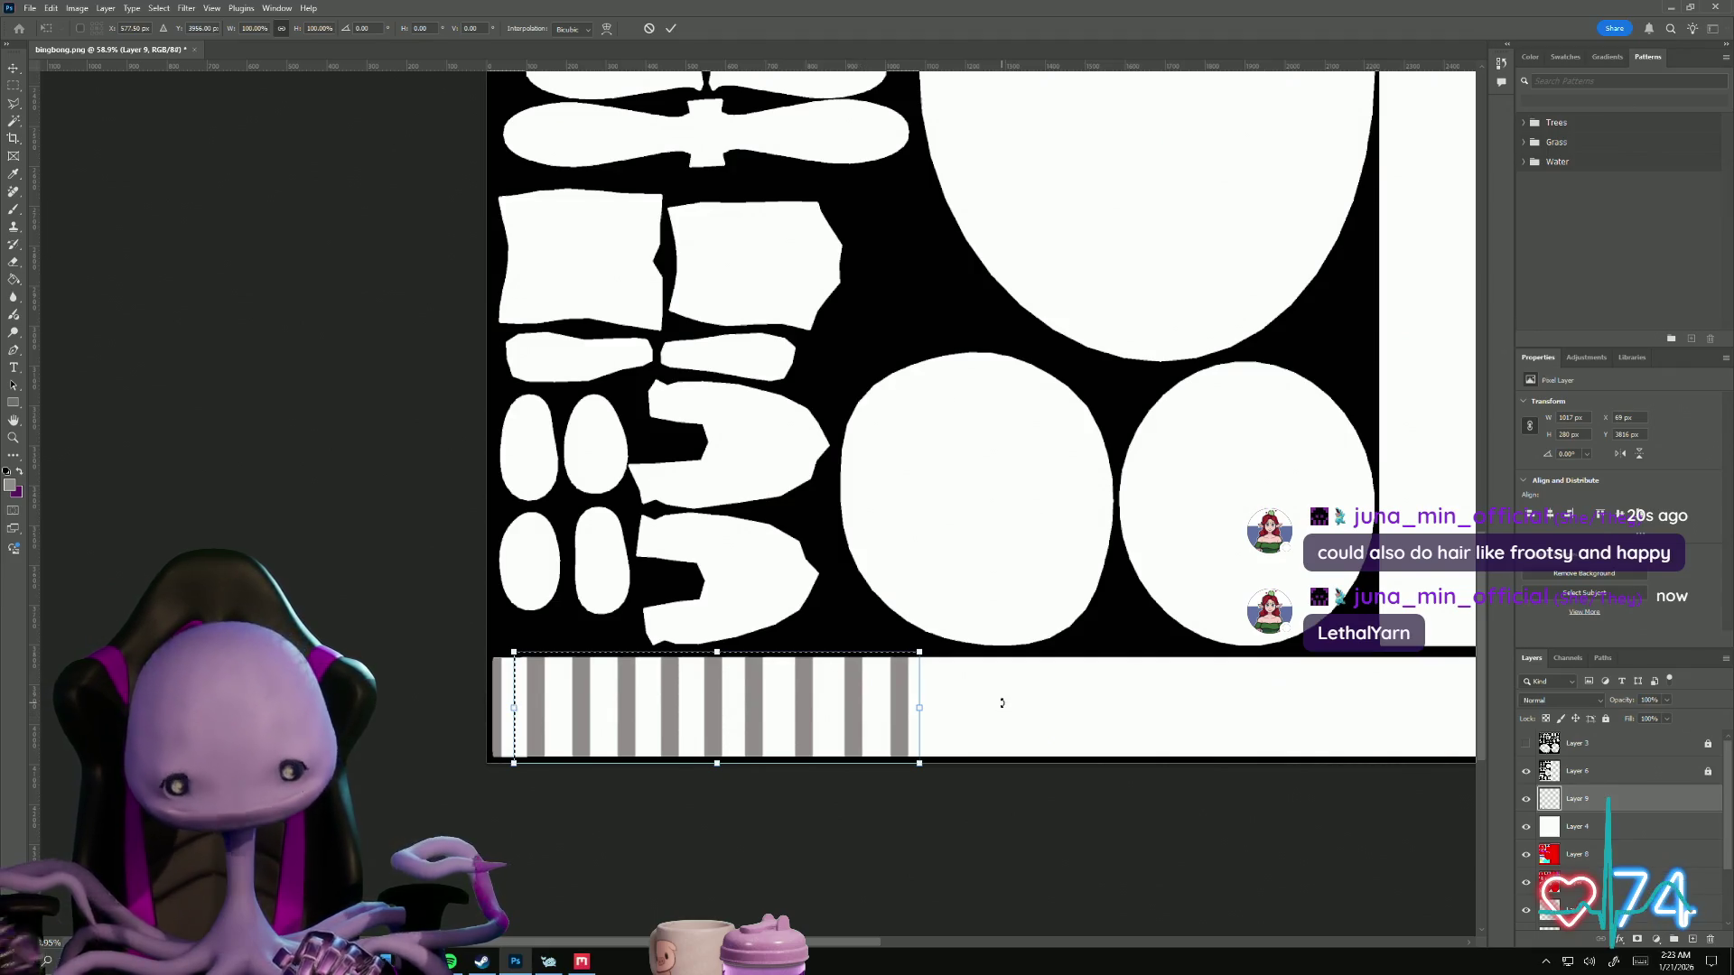
key(Return)
key(ctrl+j)
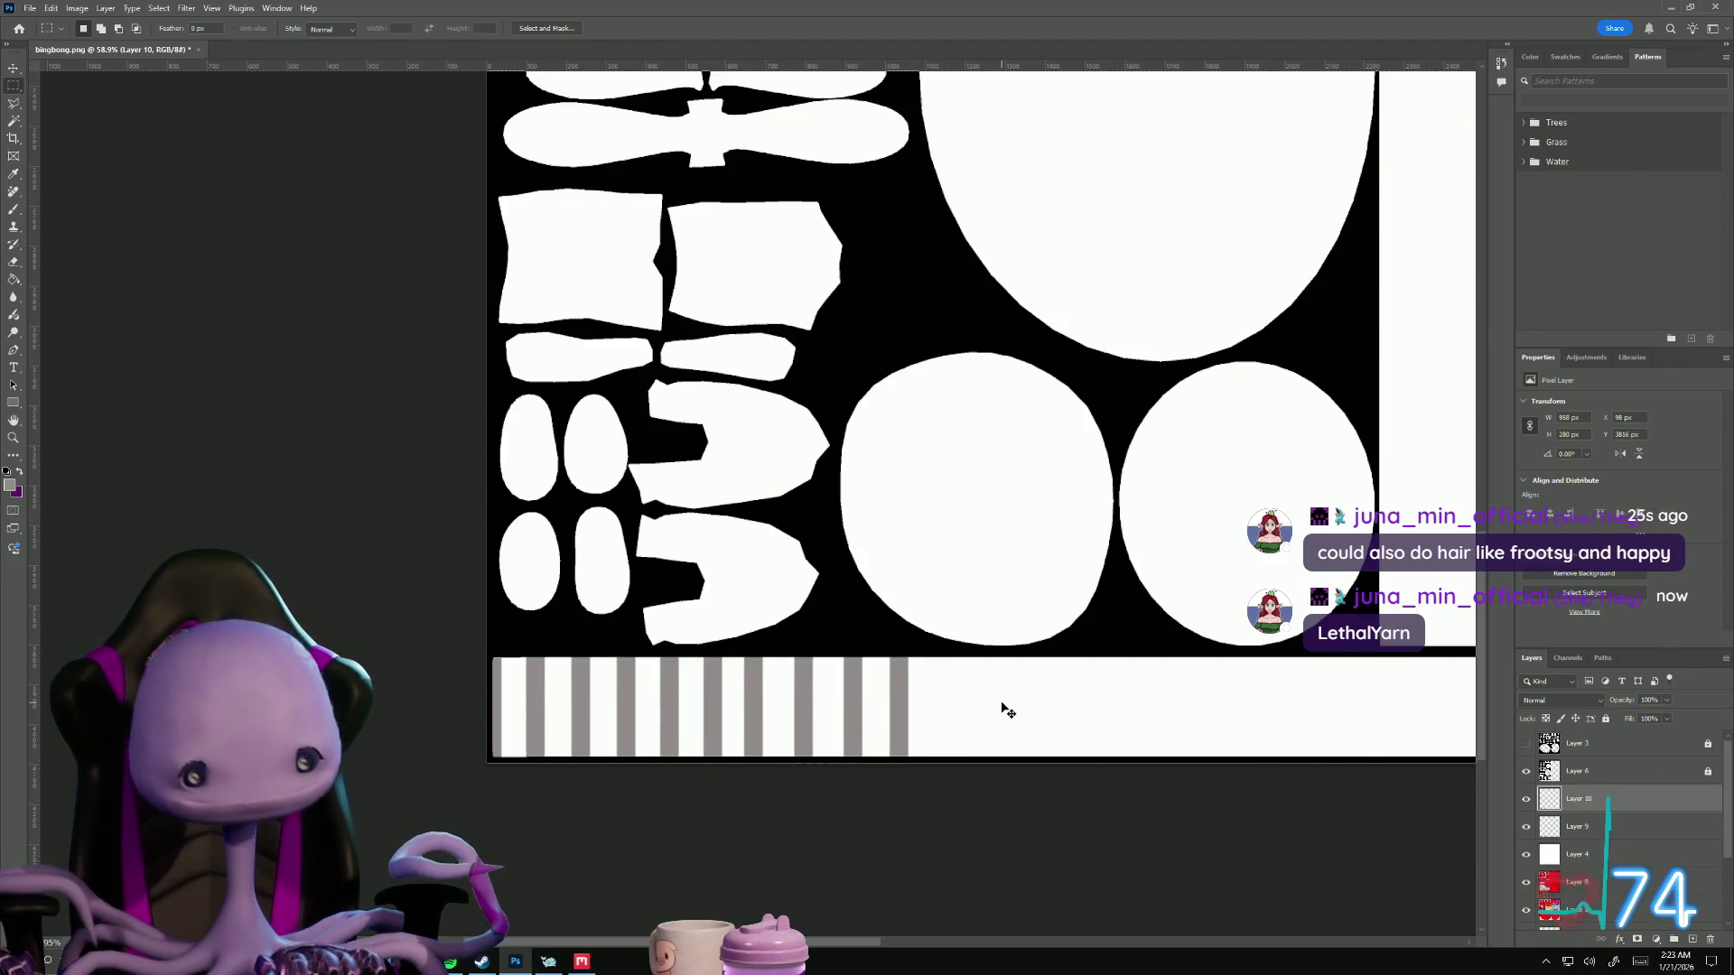
key(ctrl+t)
drag(725, 718, 1134, 733)
key(Return)
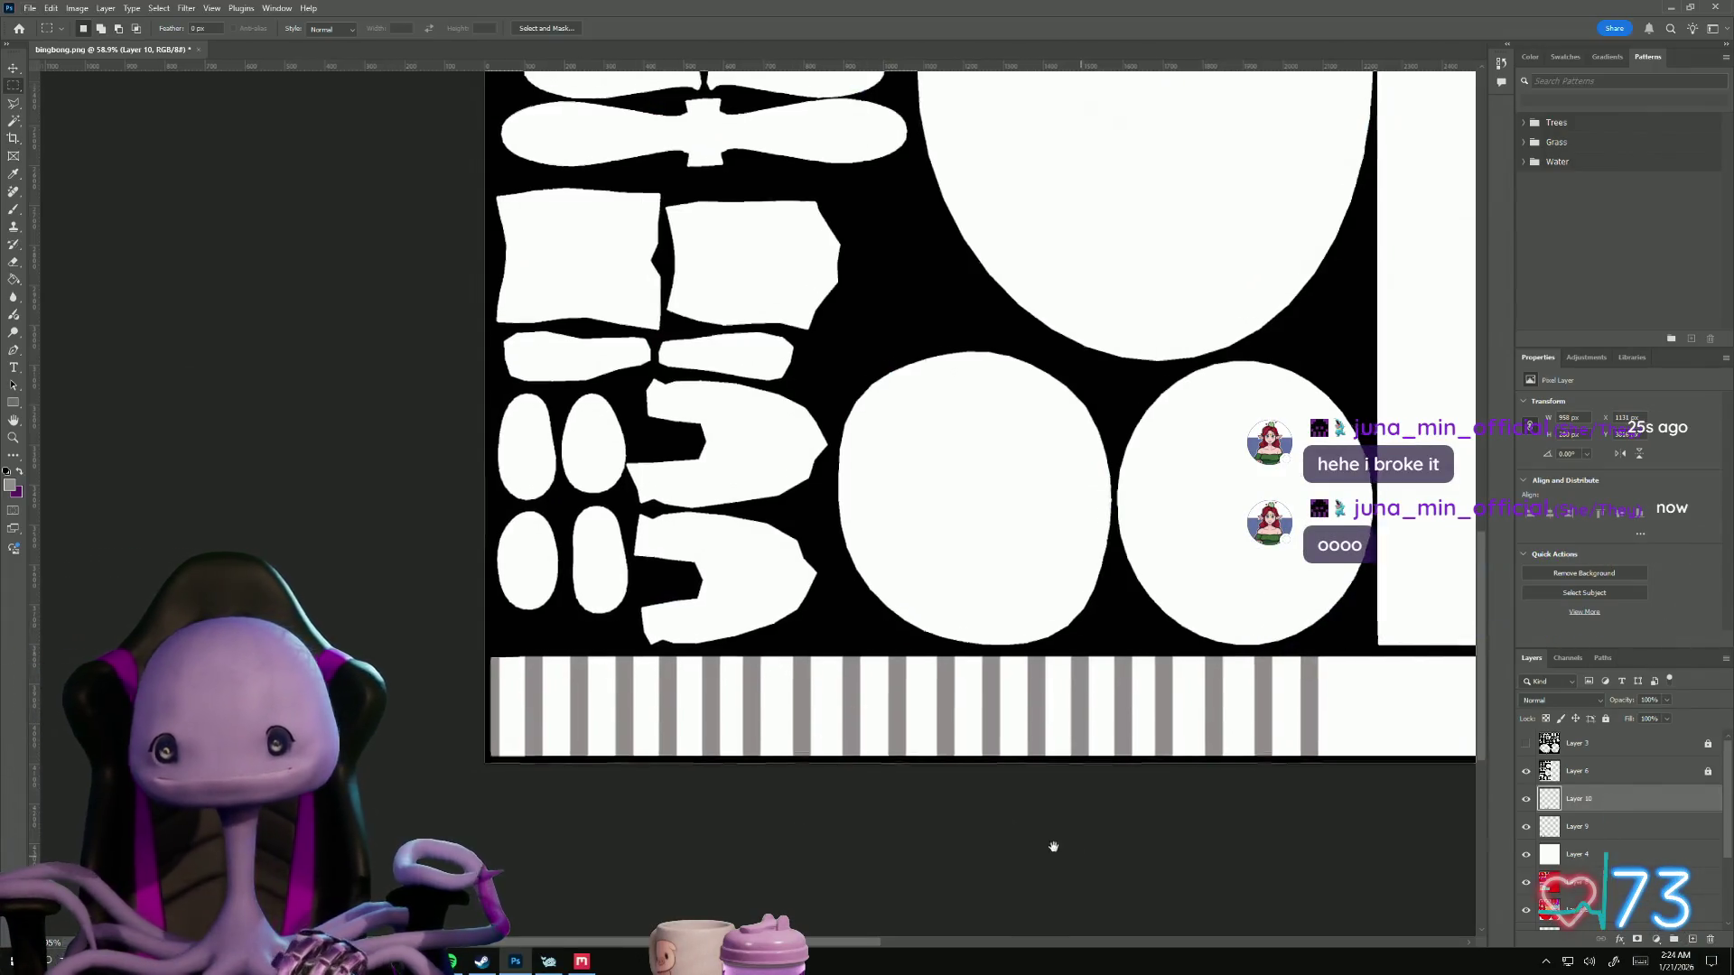
Step: Paste another stripe copy and move it onto the bottom strip
drag(1053, 843, 403, 804)
key(ctrl+v)
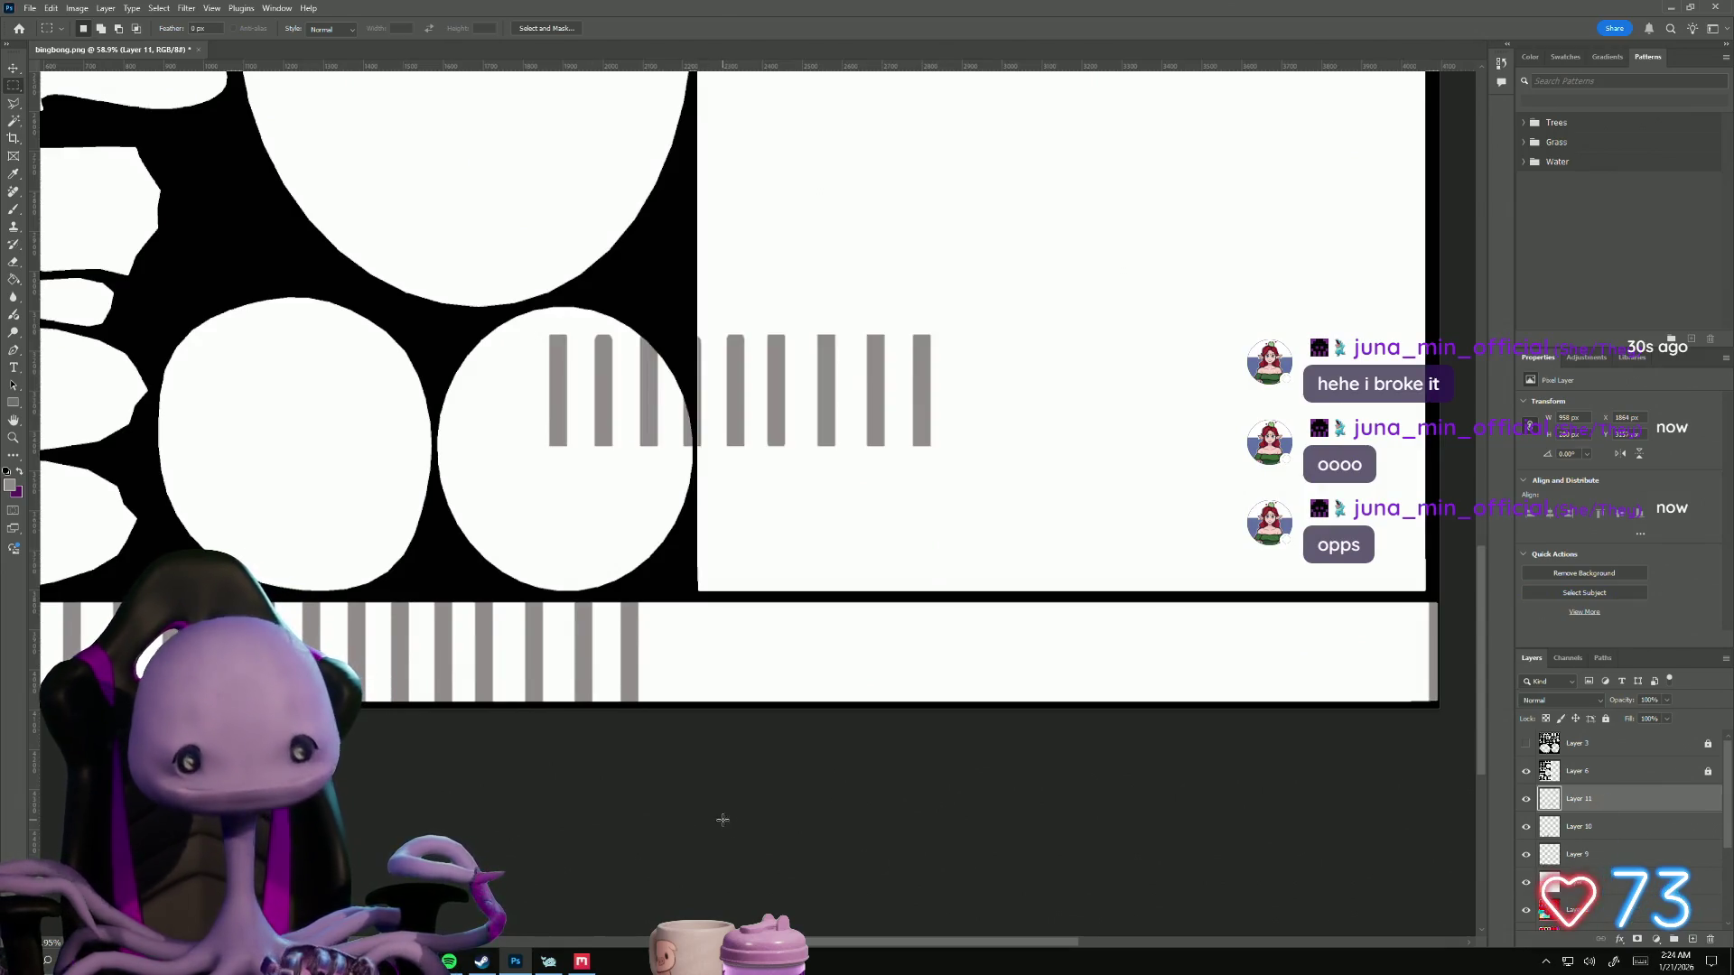
key(ctrl+t)
mouse_move(703, 368)
mouse_down()
mouse_move(881, 660)
mouse_move(852, 667)
mouse_move(822, 632)
mouse_up()
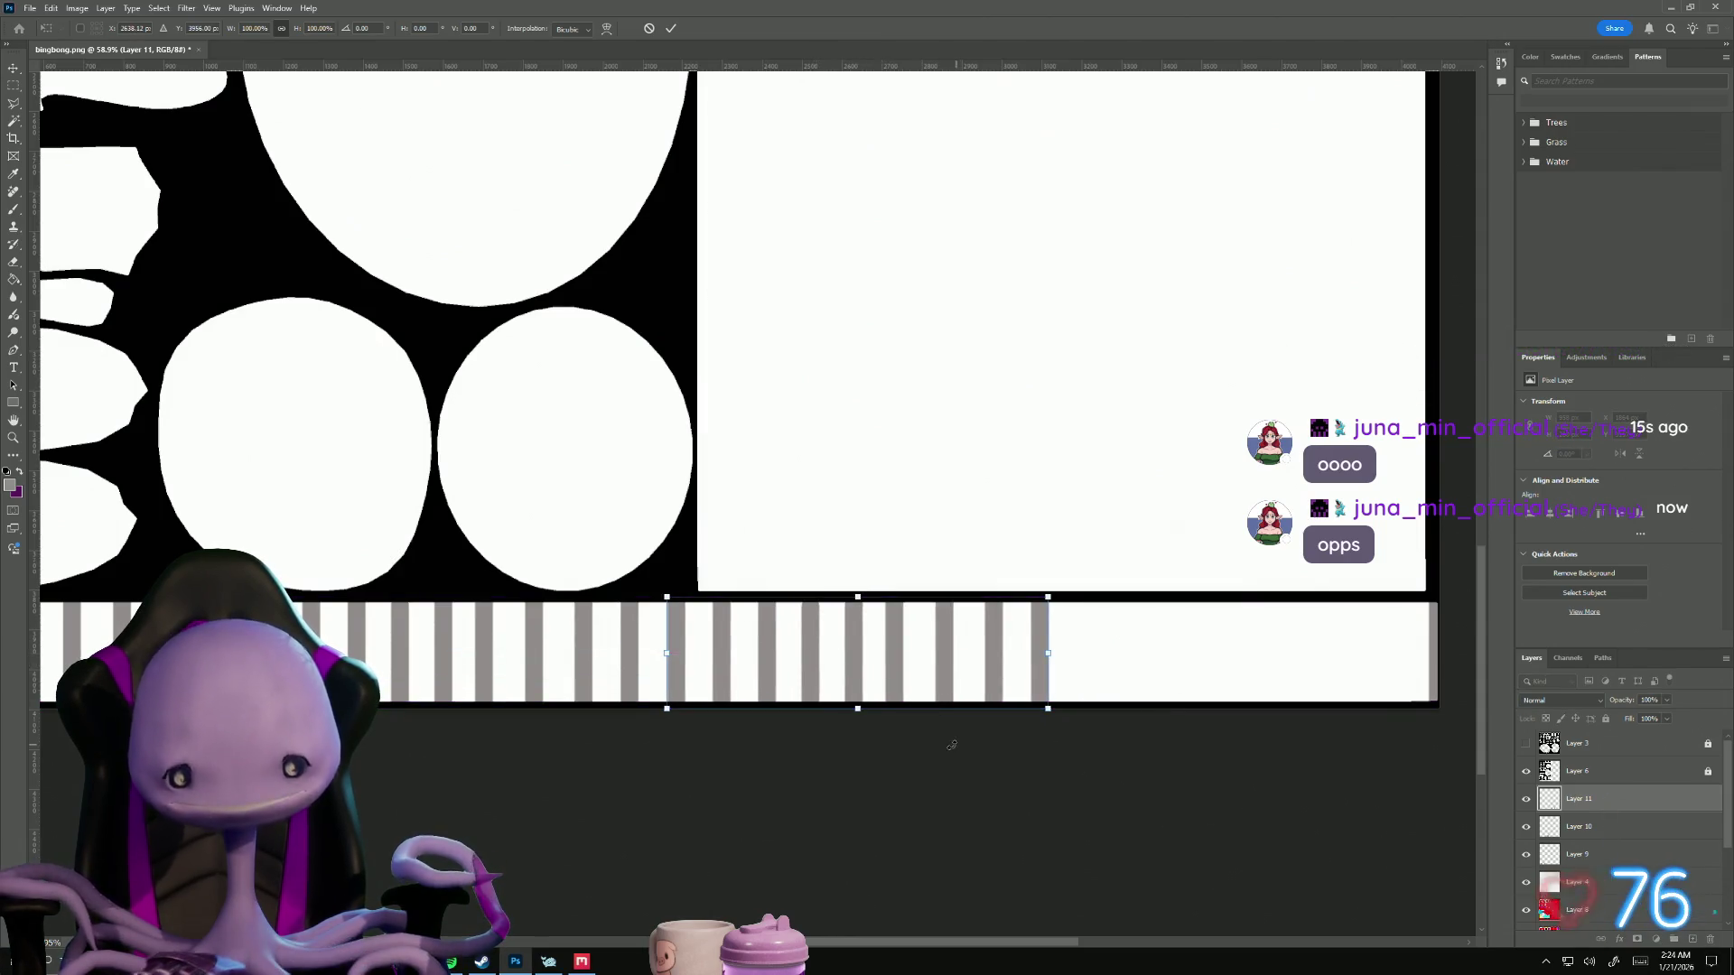
key(Return)
Step: Paste a final stripe copy into the strip's empty right end
drag(946, 760, 592, 755)
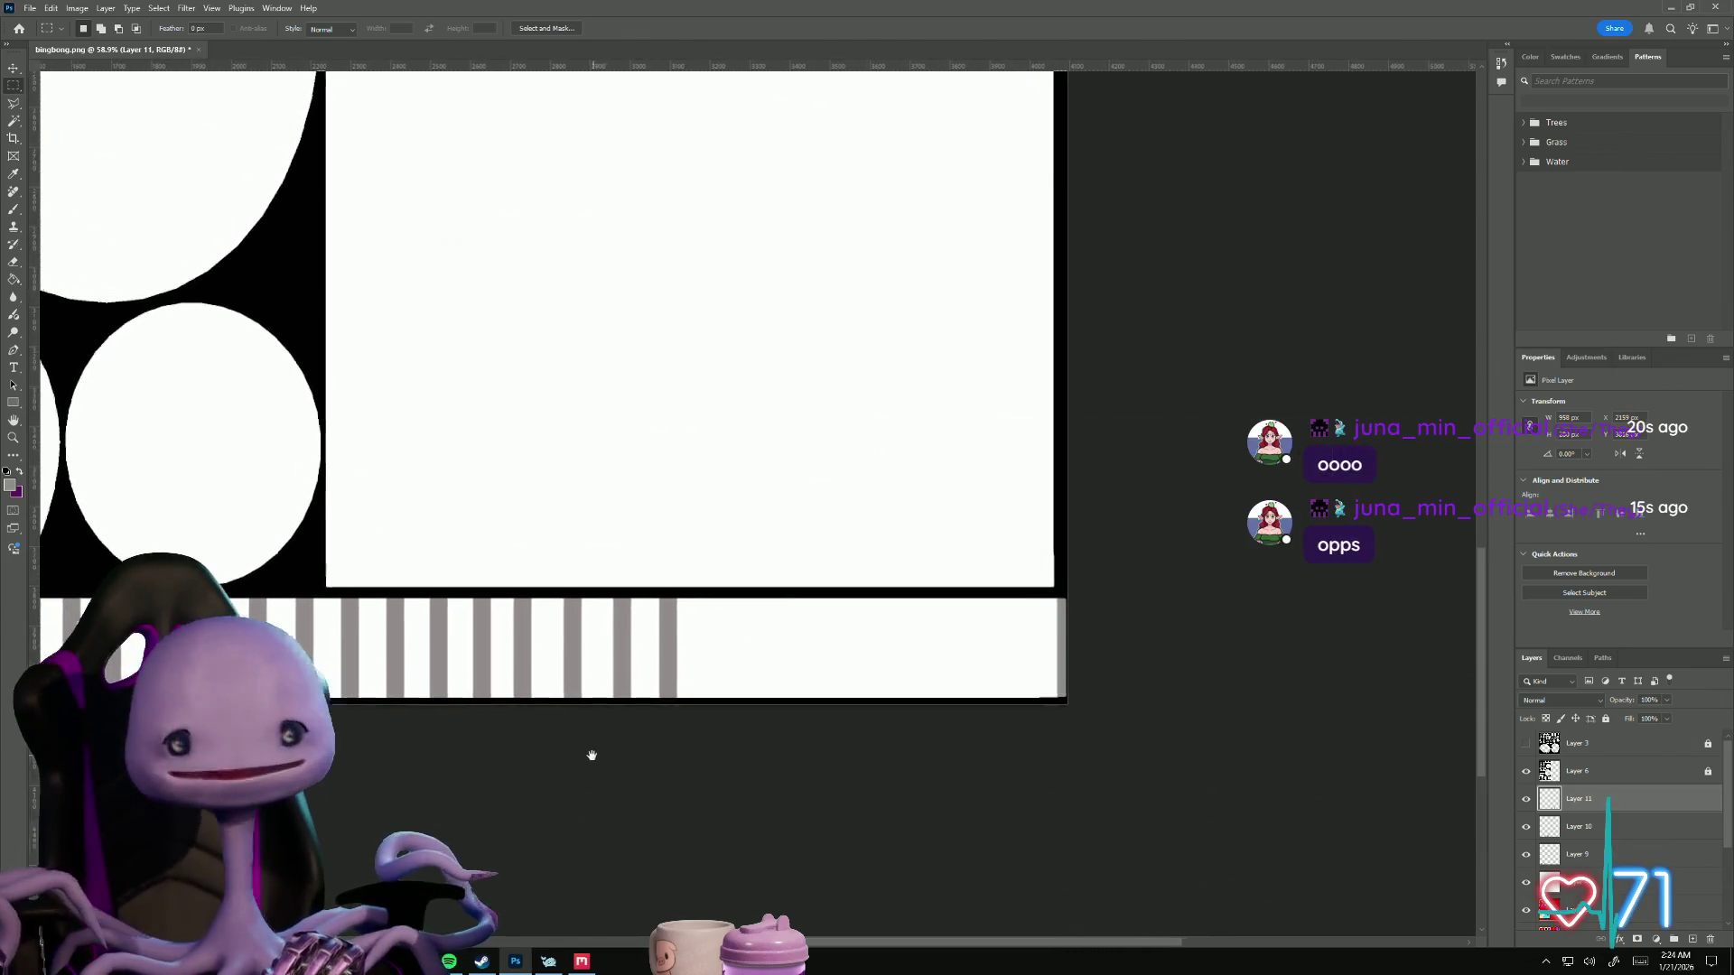
key(ctrl+v)
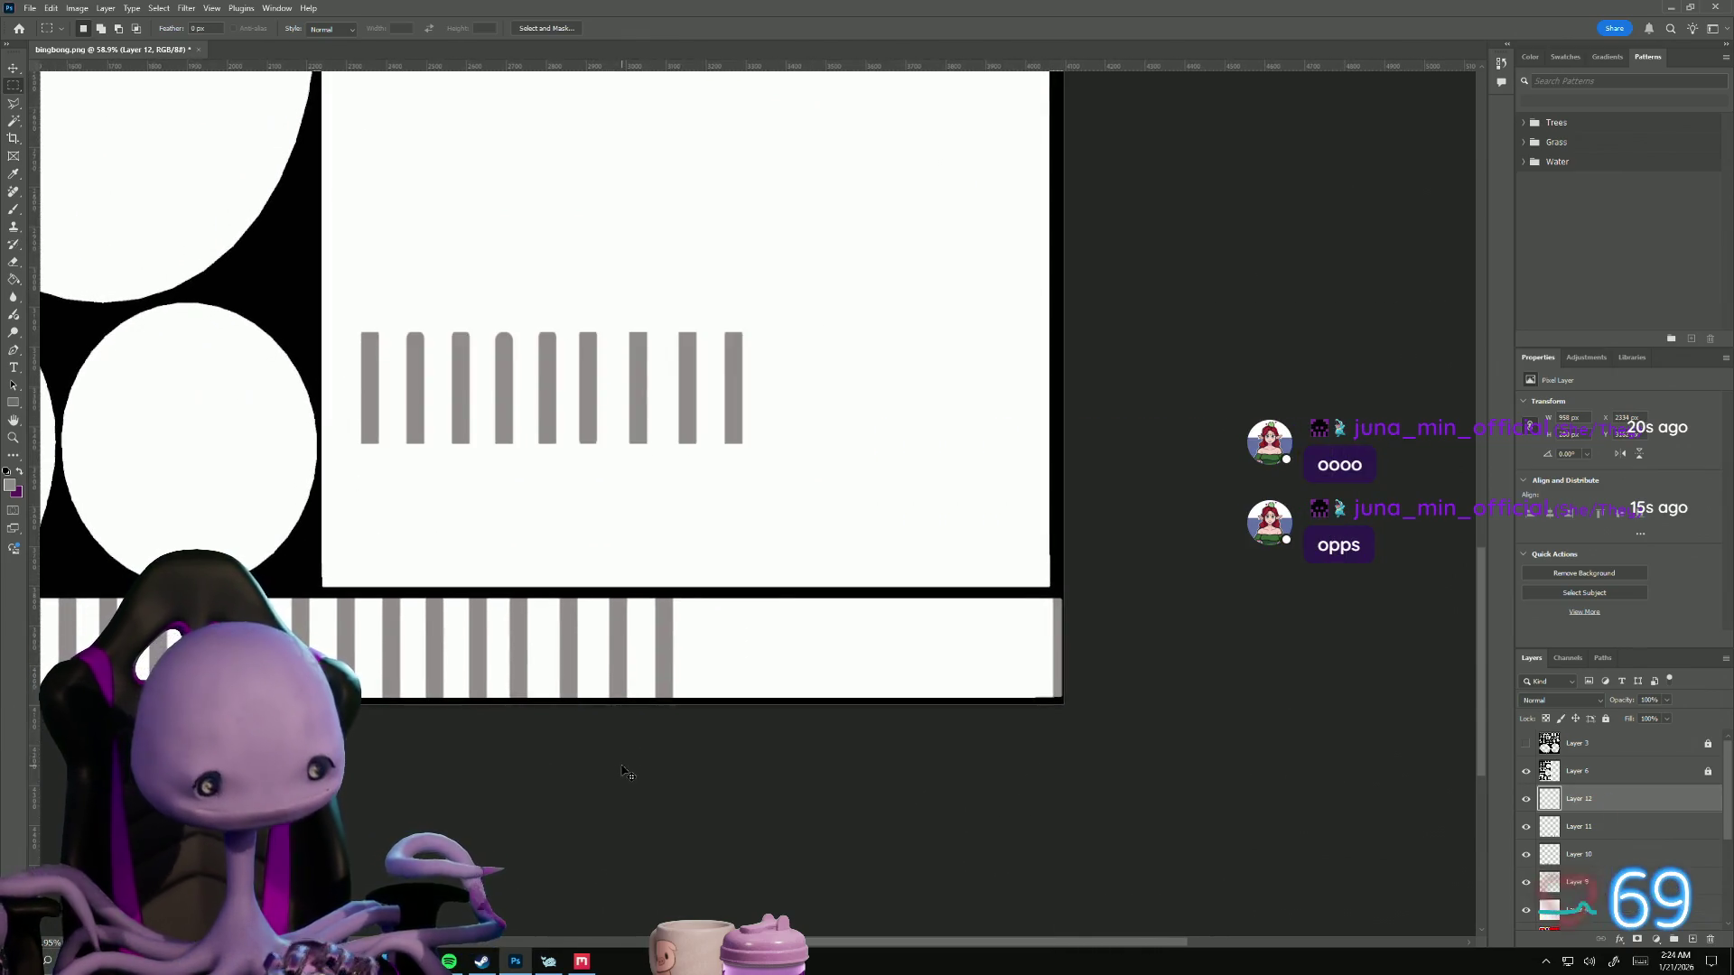
key(ctrl+t)
mouse_move(528, 413)
mouse_down()
mouse_move(592, 425)
mouse_move(836, 638)
mouse_up()
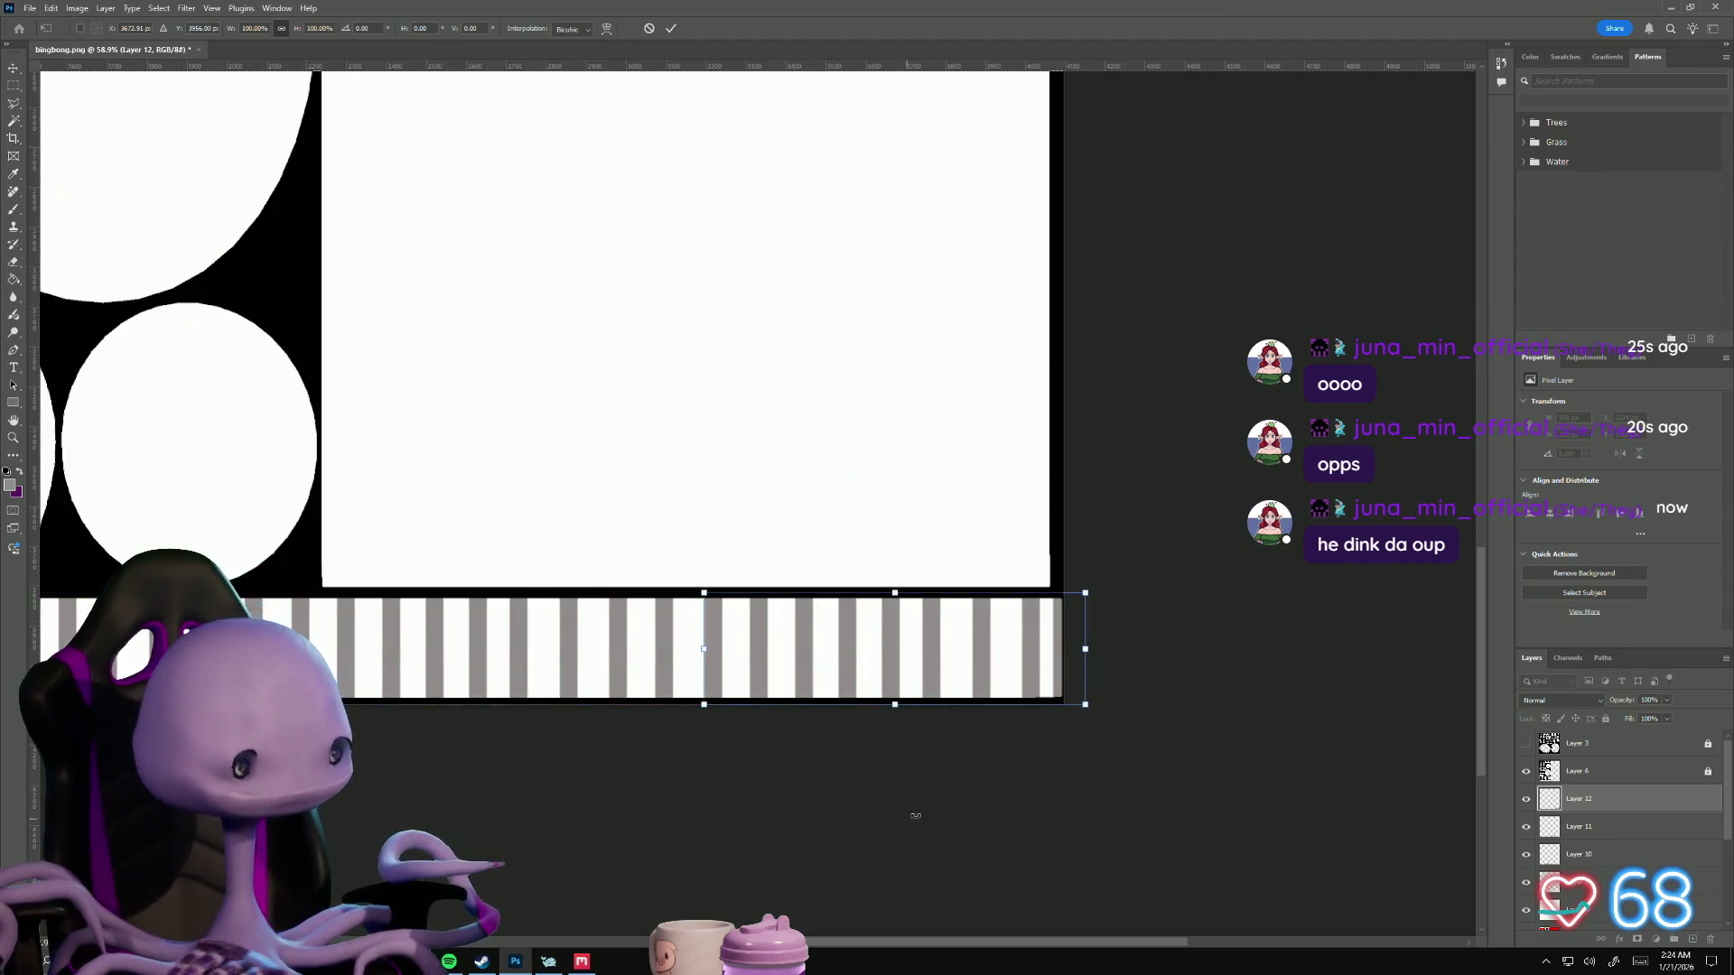
key(Return)
key(m)
alt+scroll(858, 763, down, 3)
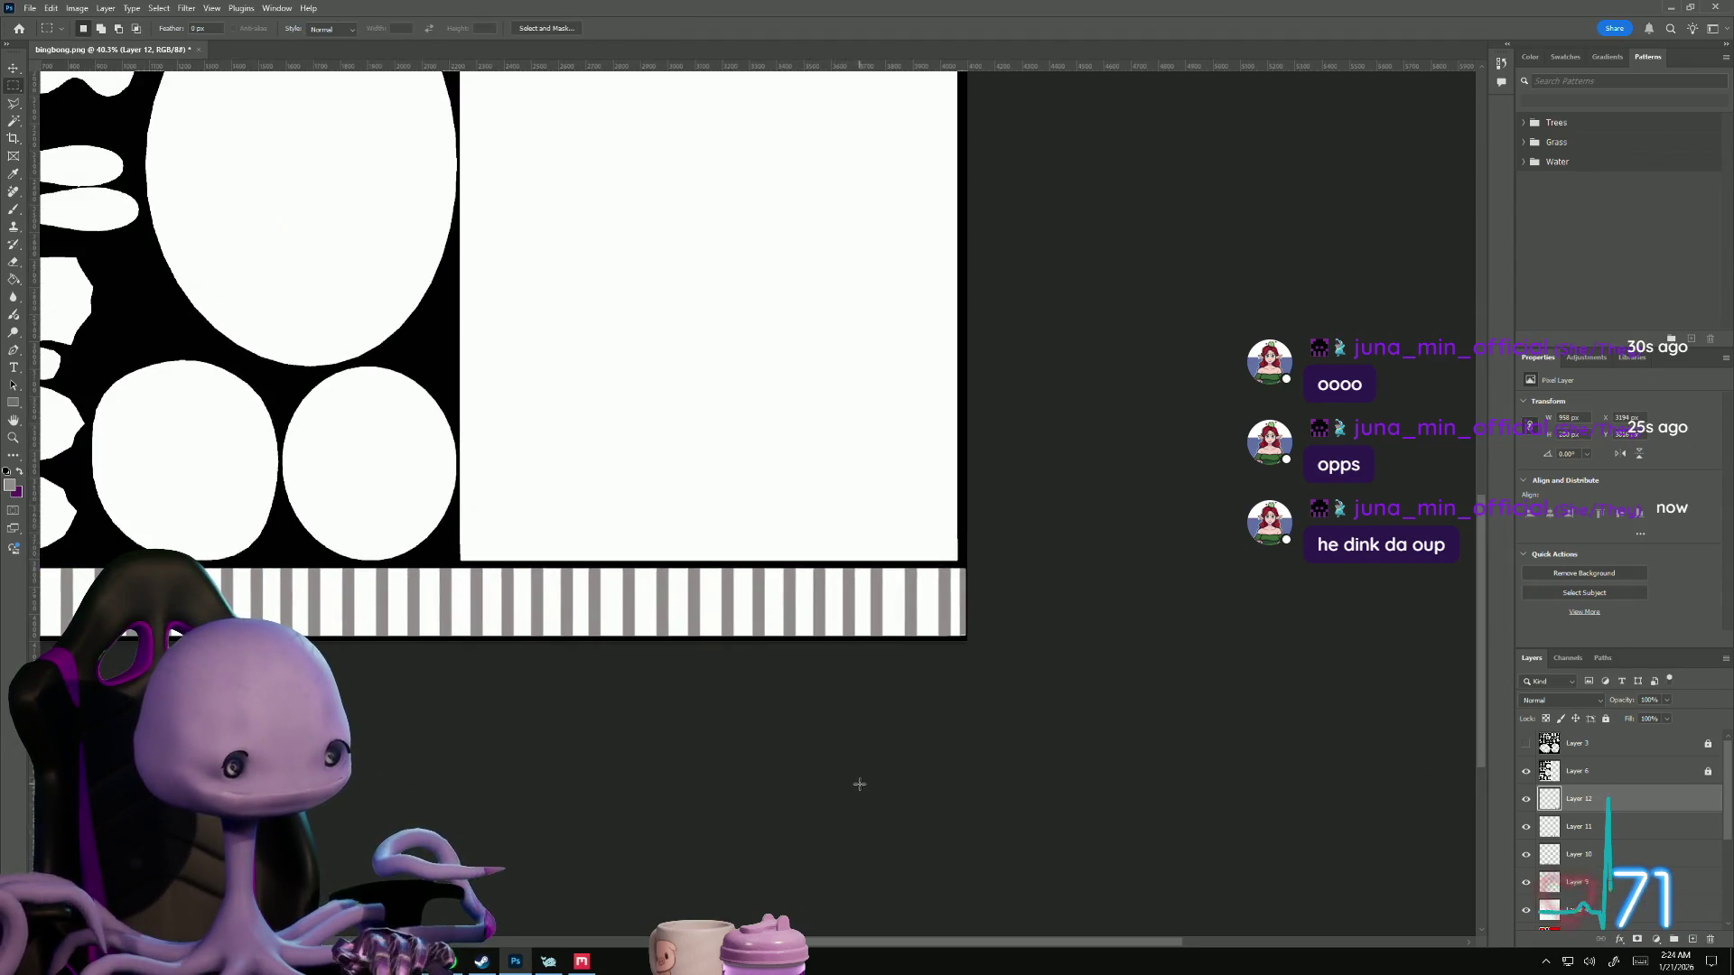
alt+scroll(824, 768, up, 1)
alt+scroll(795, 781, down, 1)
alt+scroll(777, 787, up, 1)
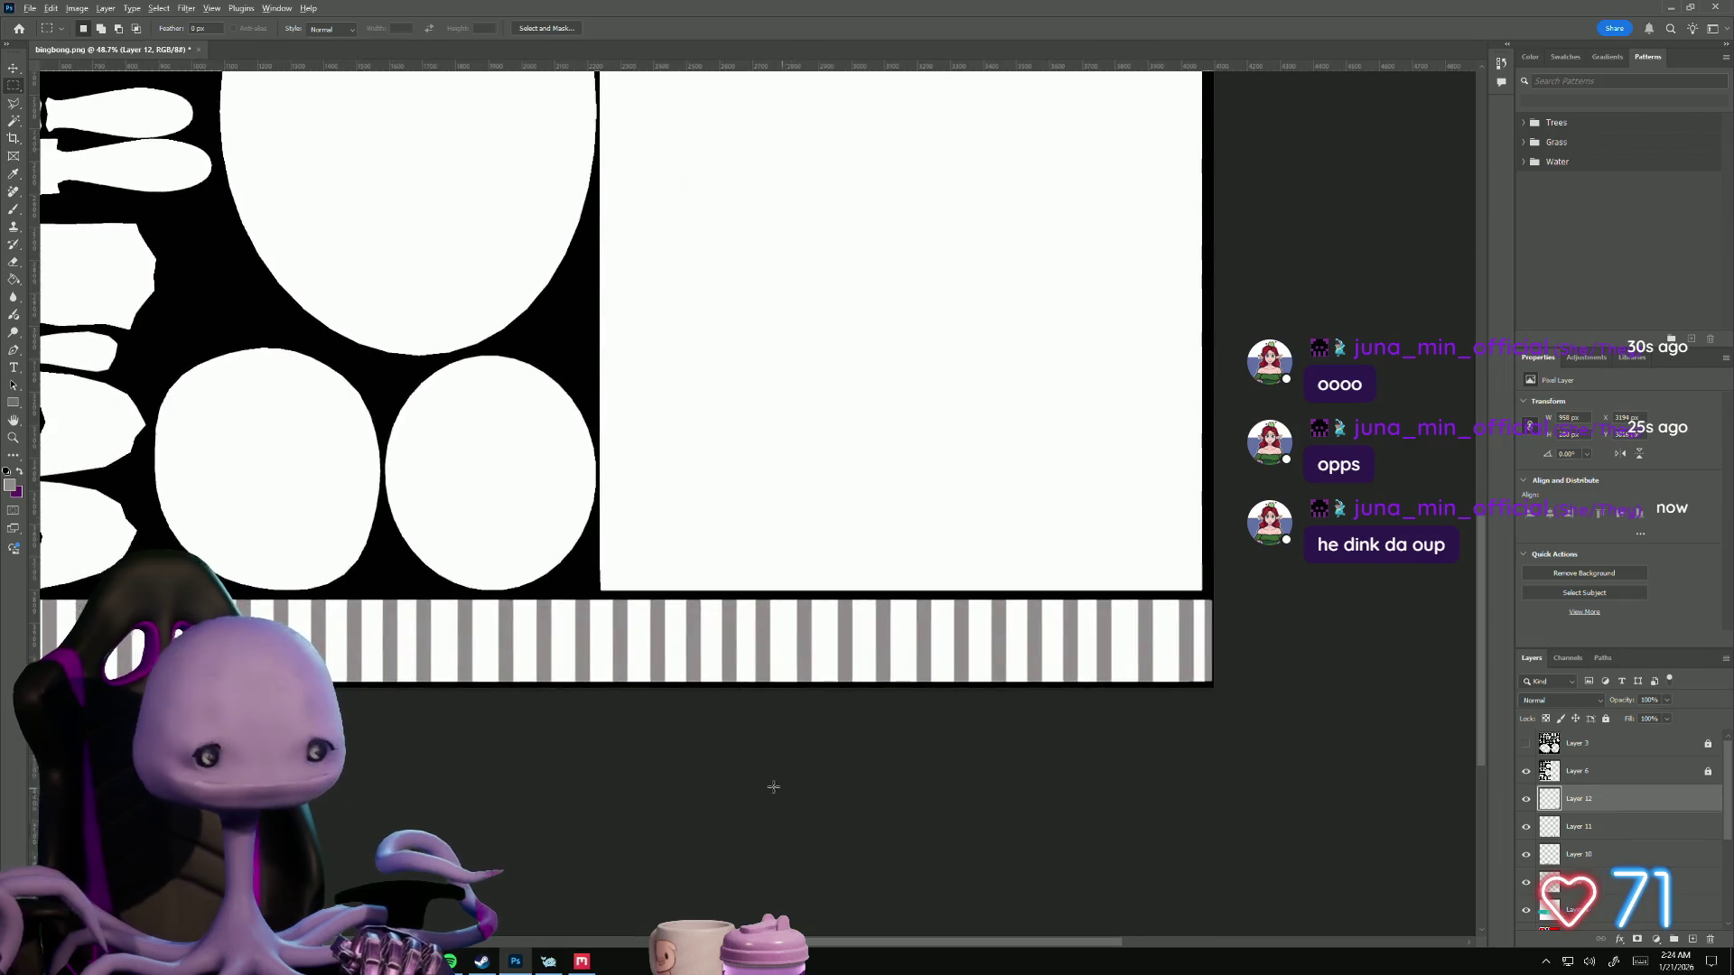
alt+scroll(750, 788, down, 2)
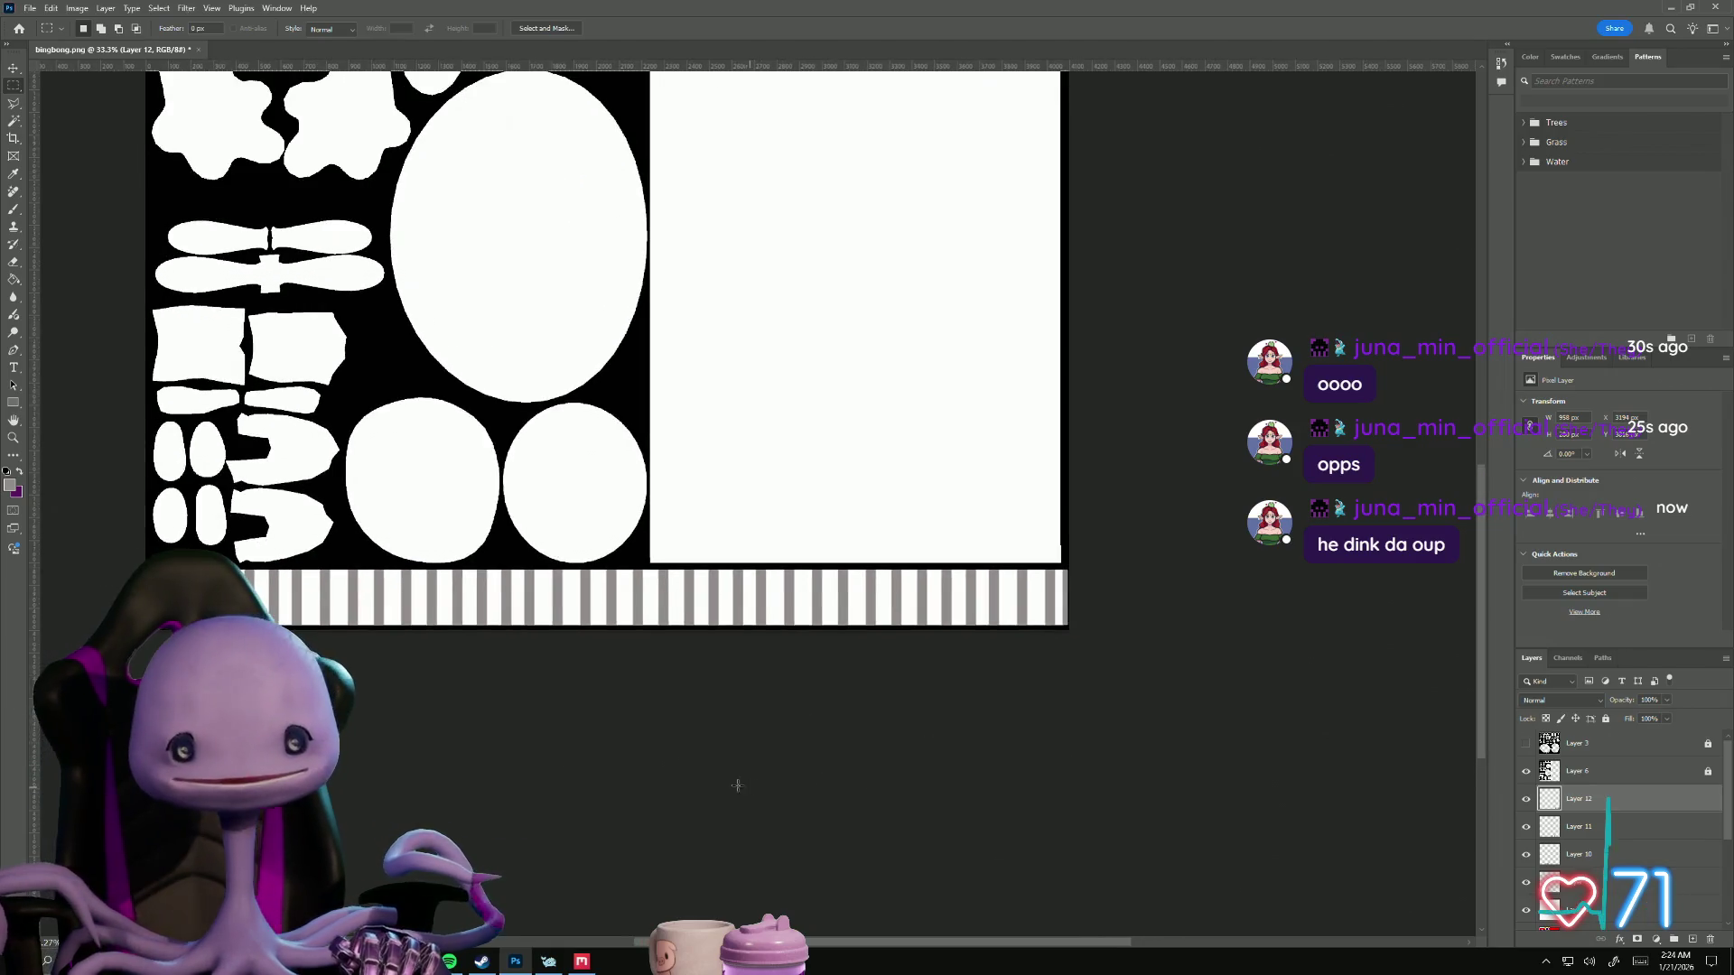
click(31, 9)
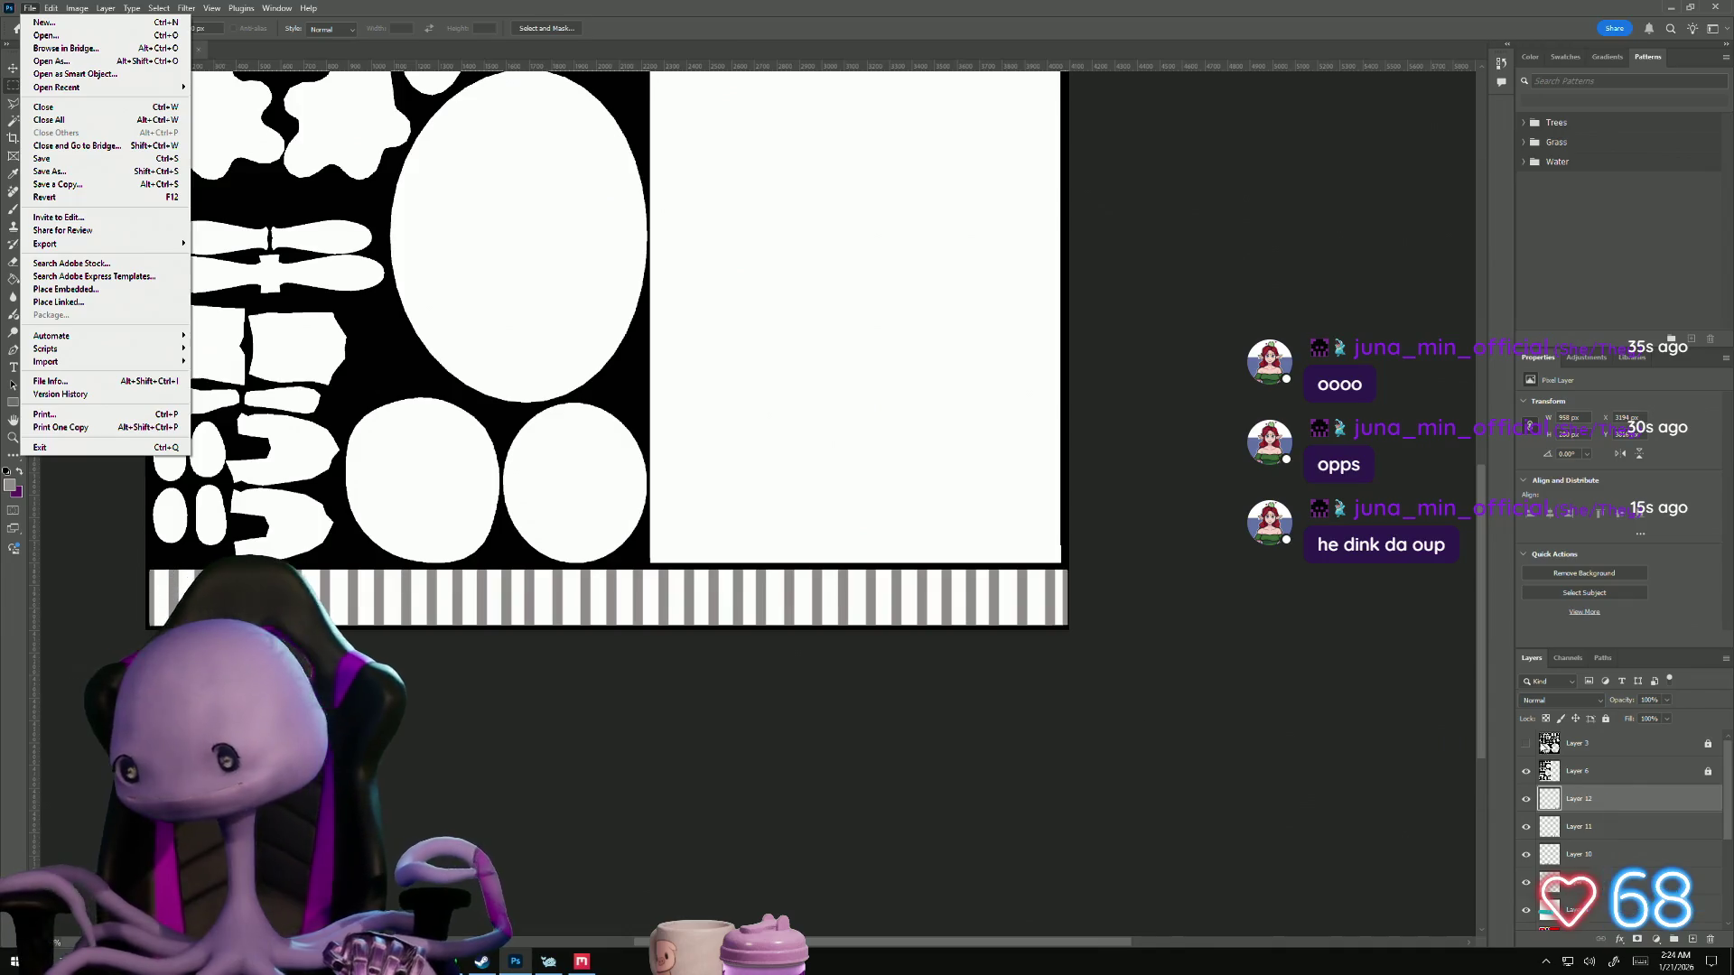
Step: Hide Layer 3 and the black UV shapes layer, leaving only the striped mask visible
click(1525, 742)
click(1526, 743)
click(1526, 743)
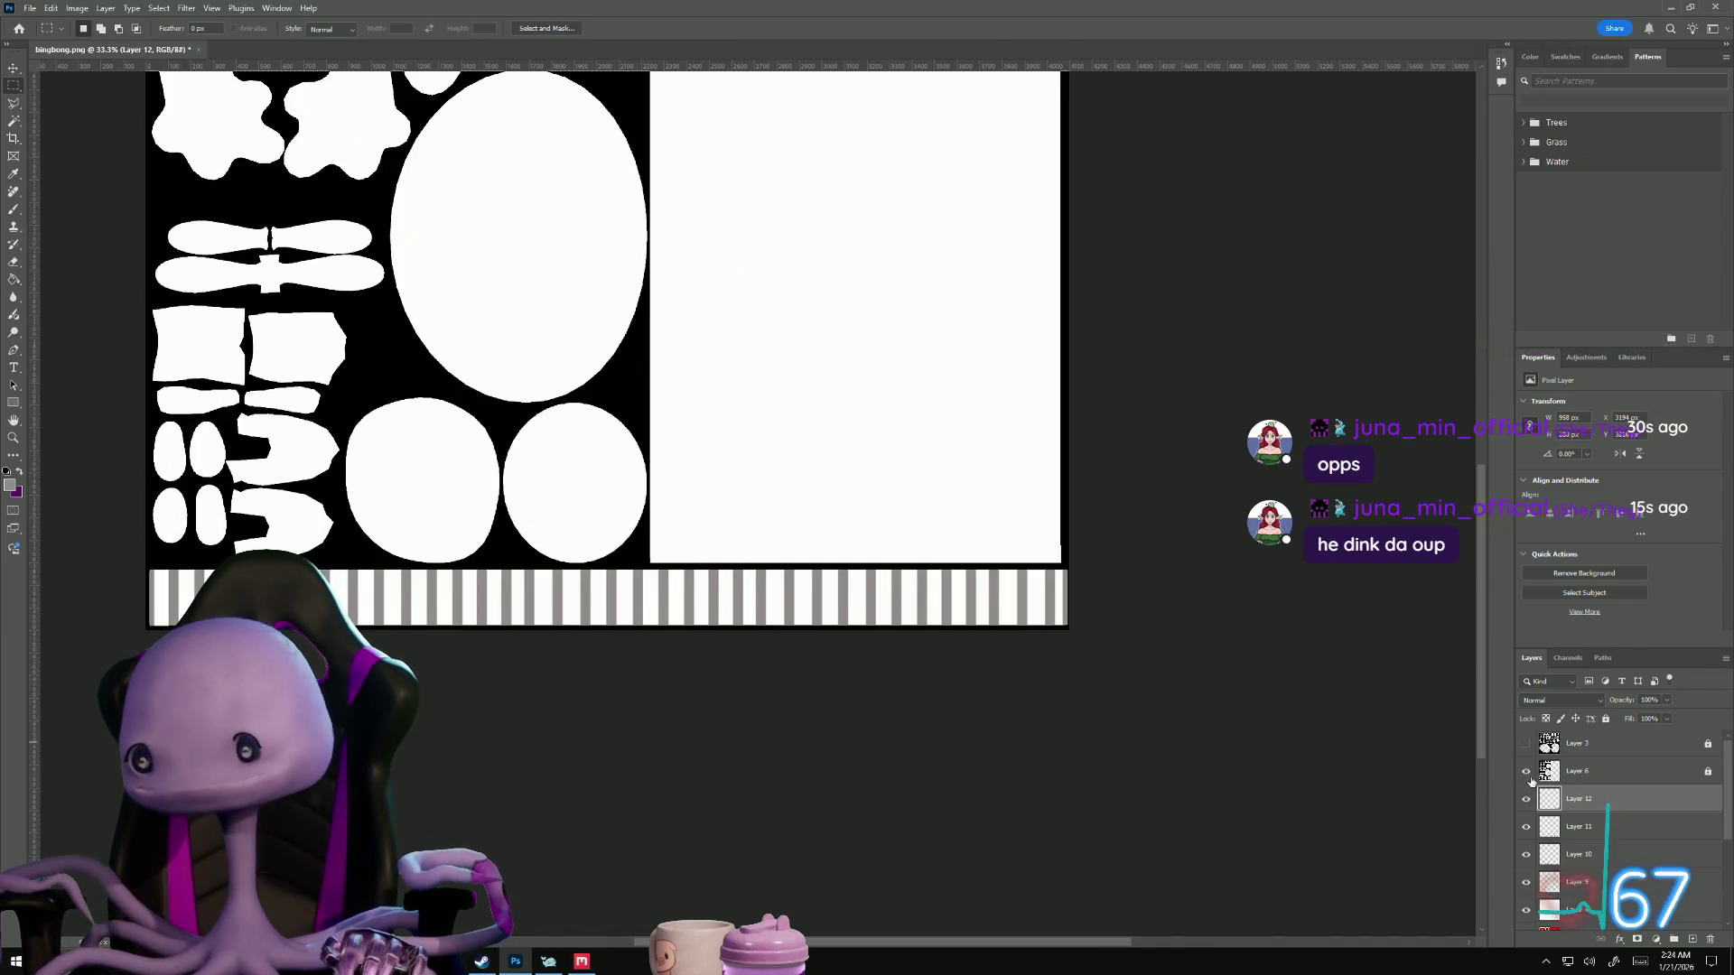
click(1527, 772)
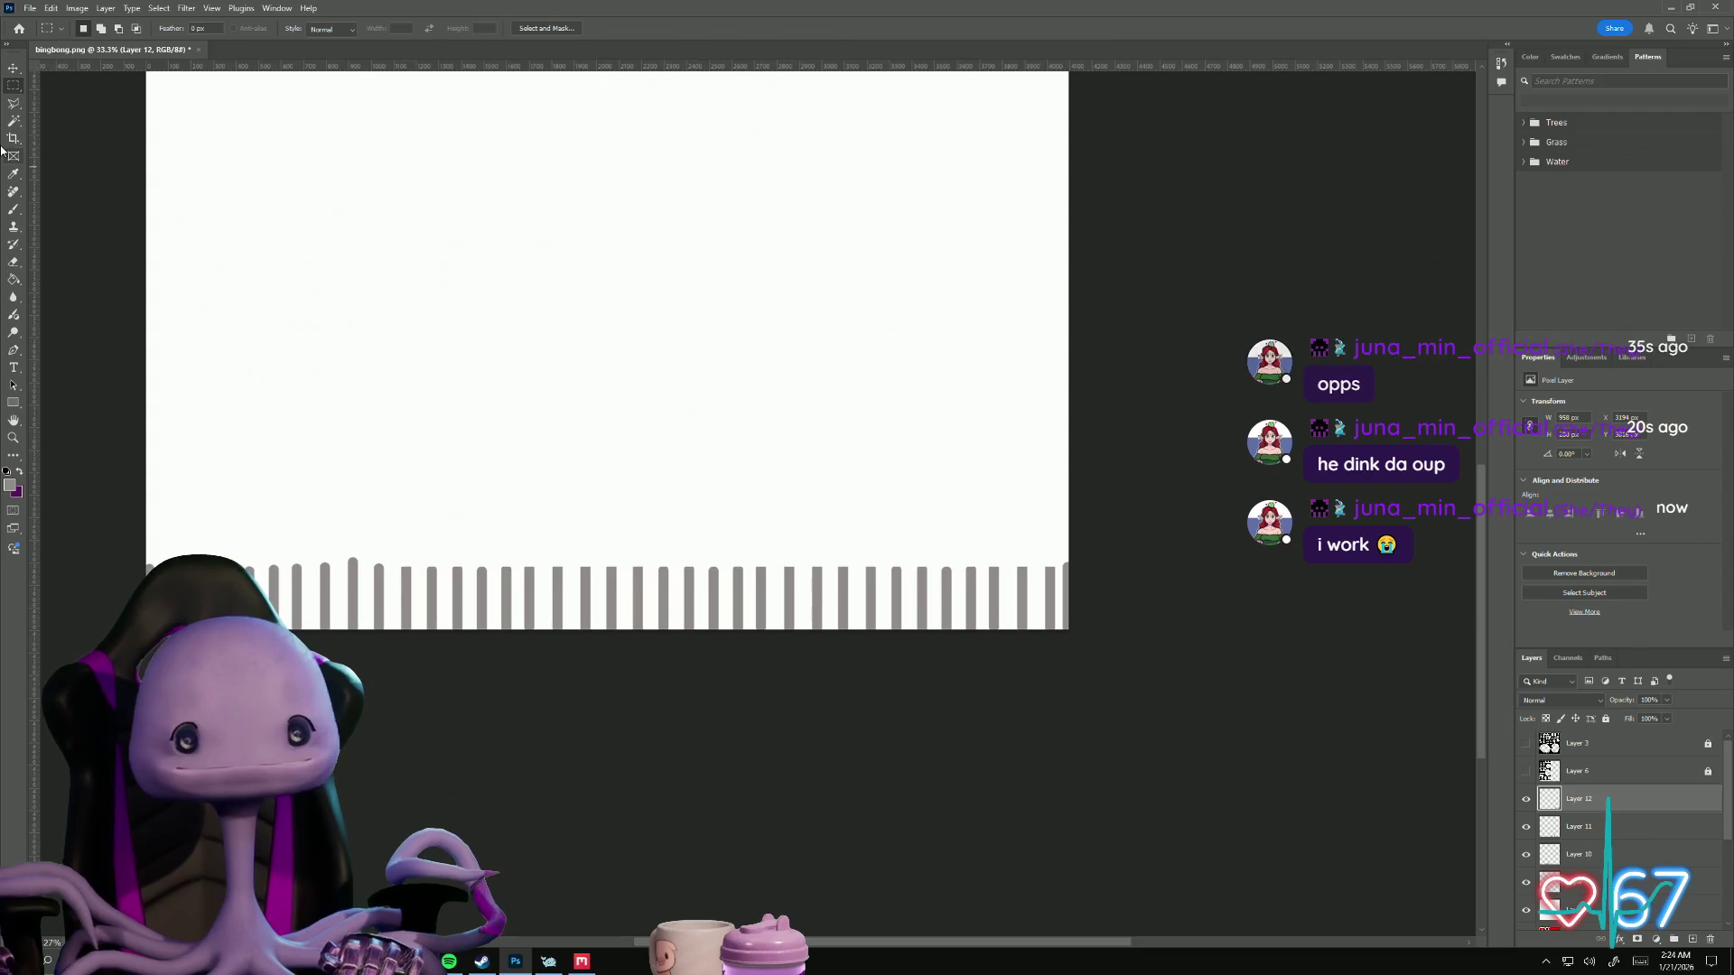
Step: Save a PNG copy named bingbongmask.png to the Desktop, then return to Quixel Mixer
click(32, 9)
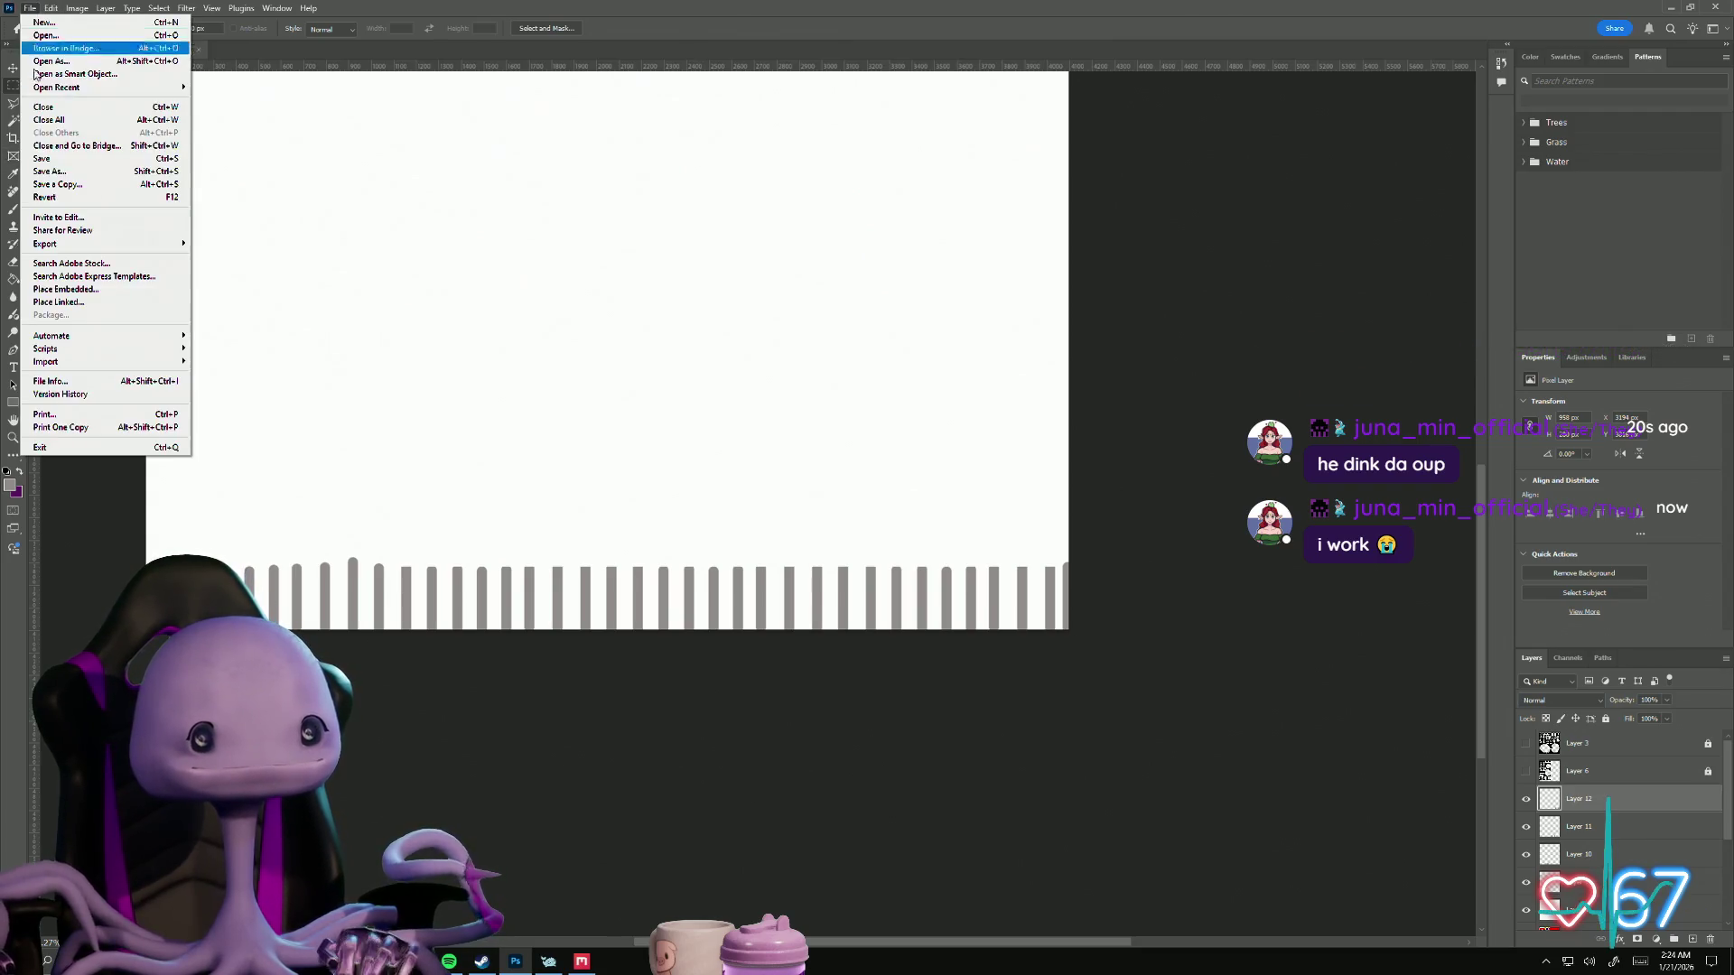
click(68, 185)
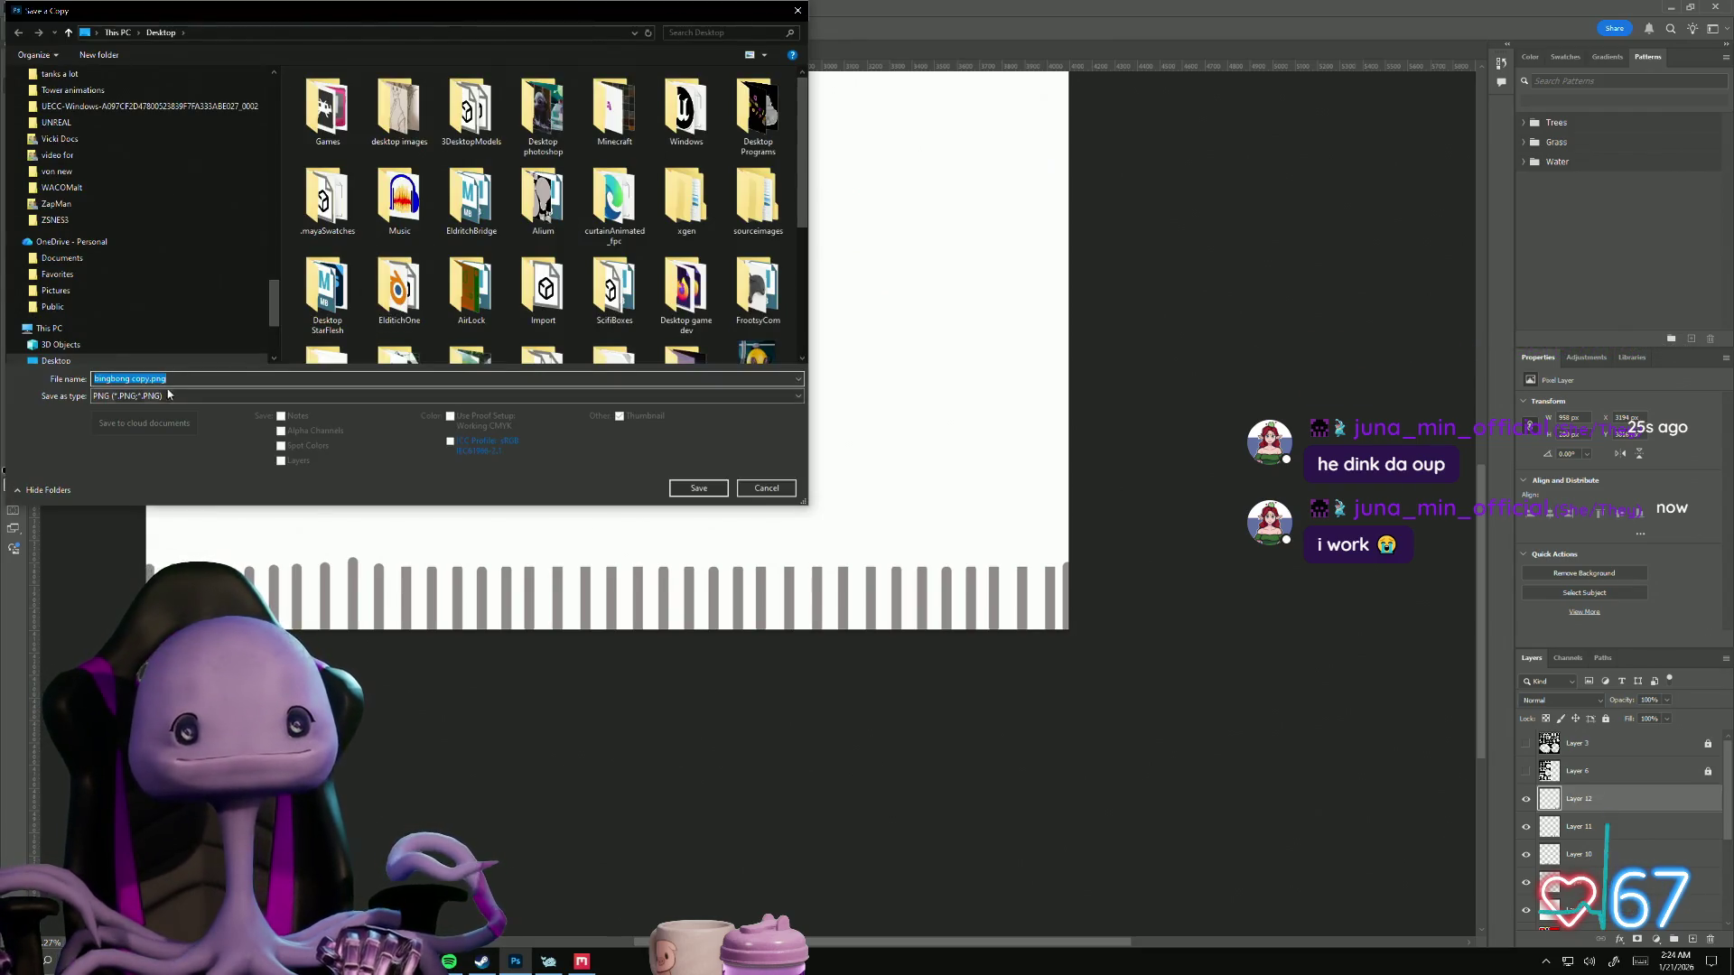
click(162, 398)
click(163, 400)
text(mask)
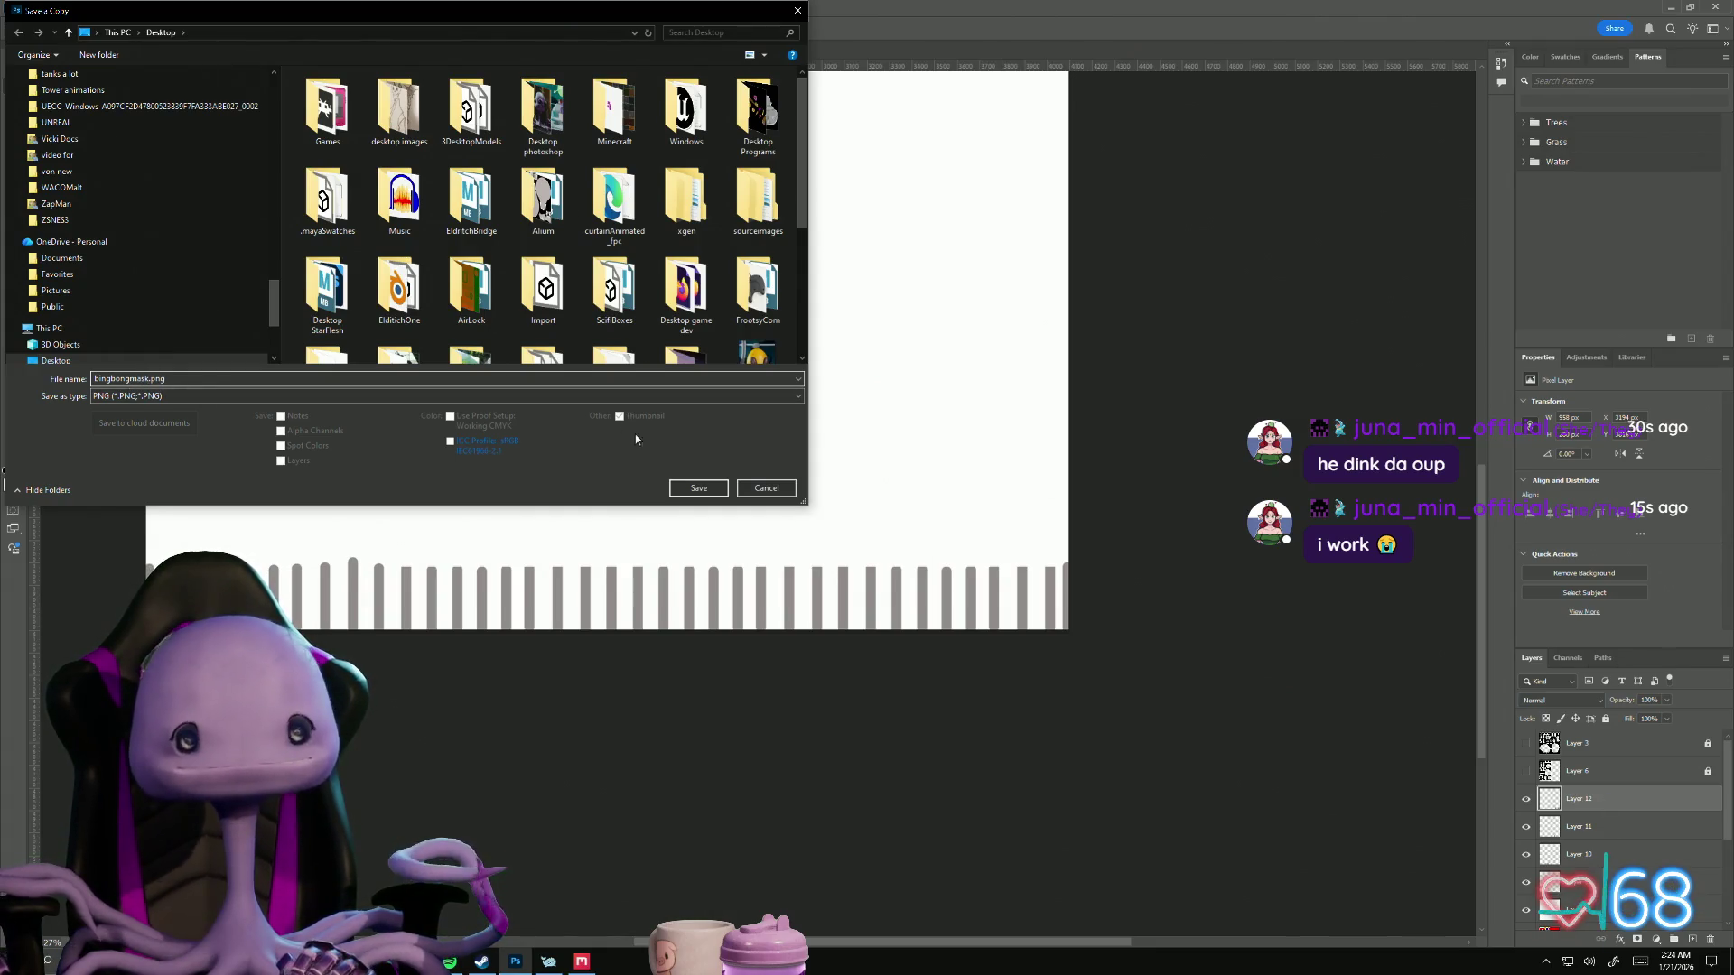
click(700, 489)
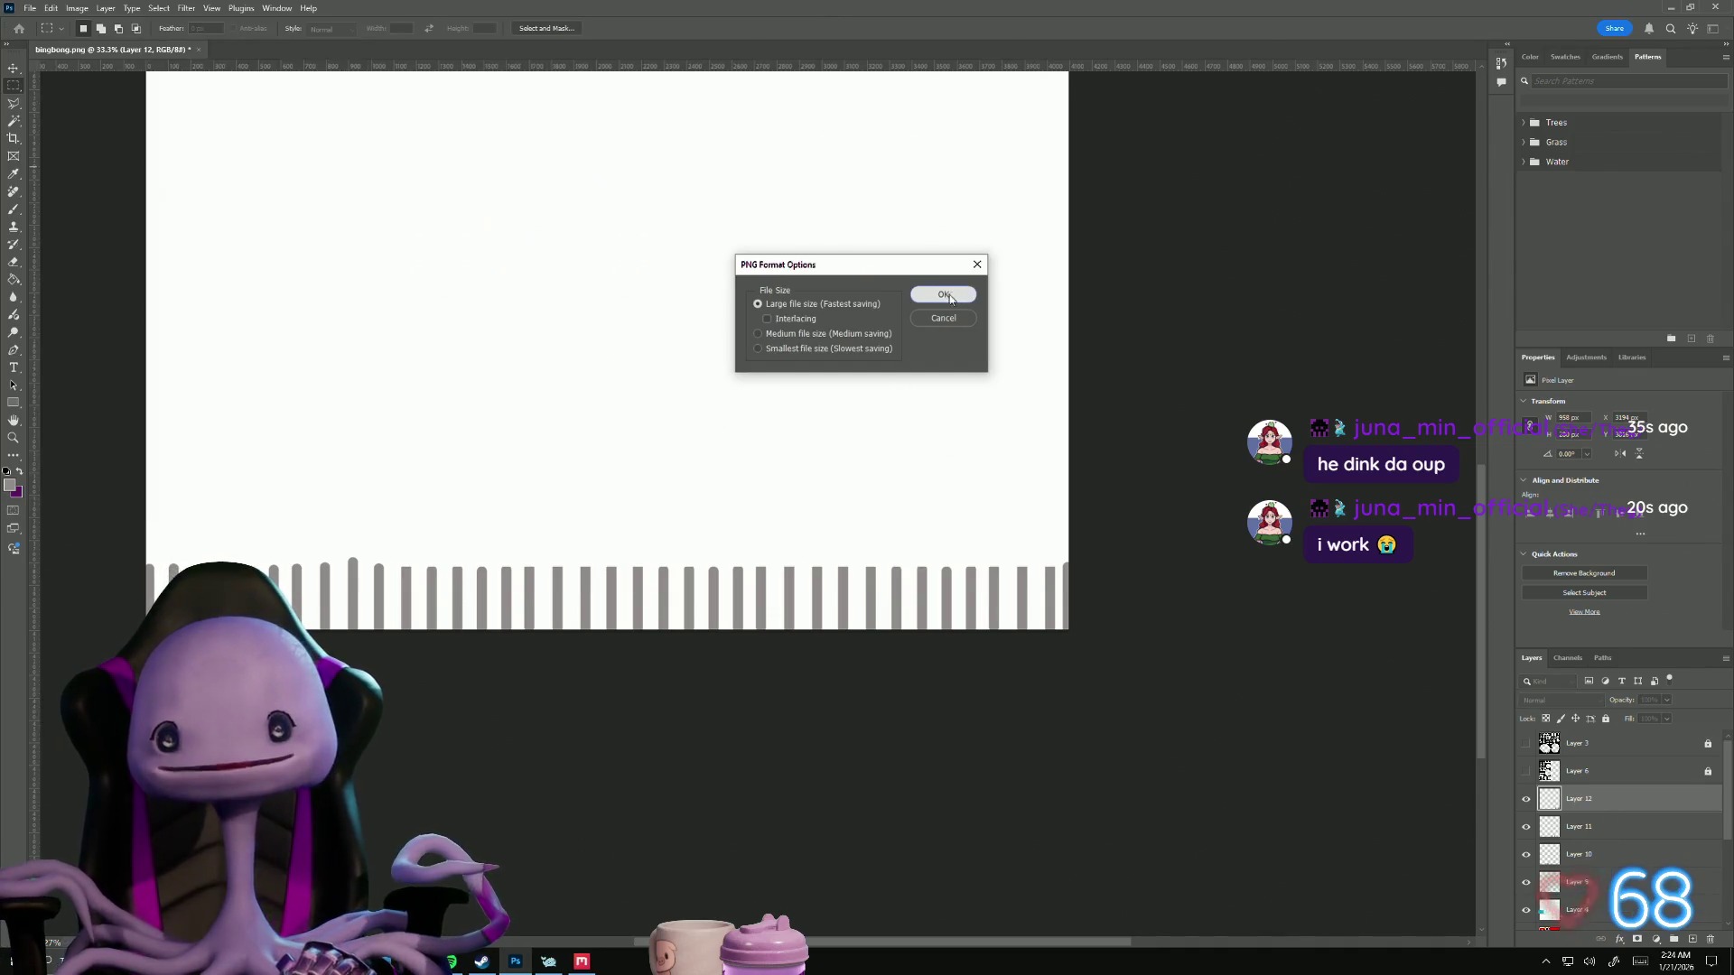
click(951, 299)
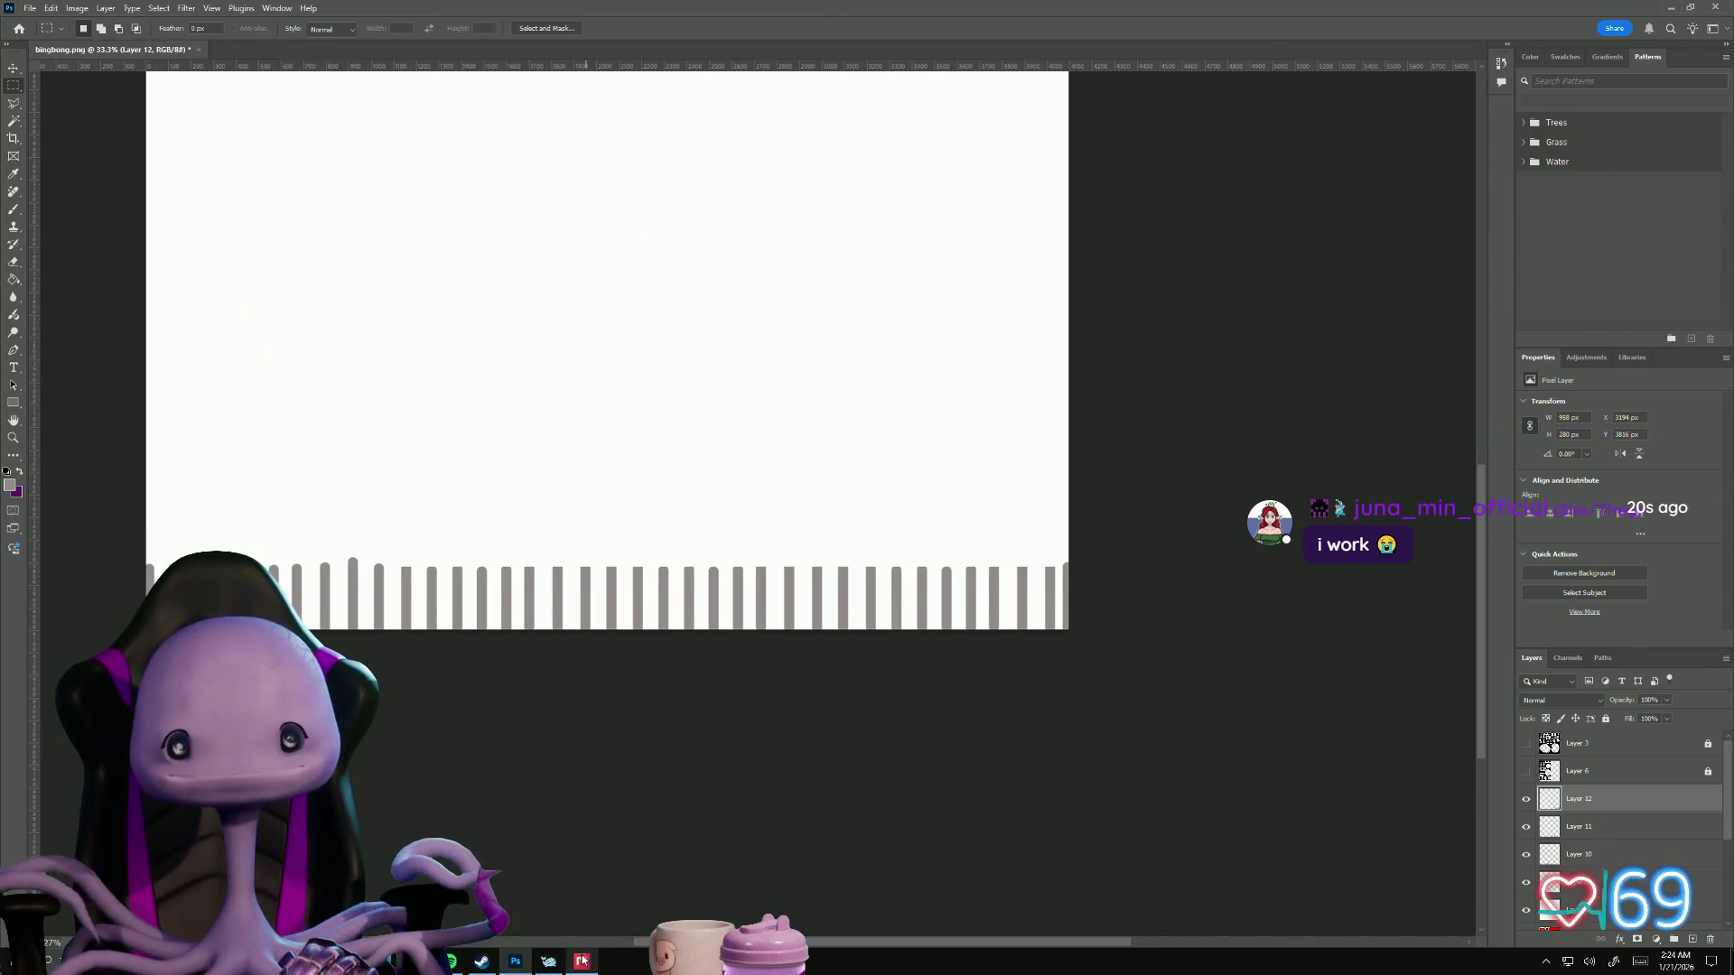
click(580, 962)
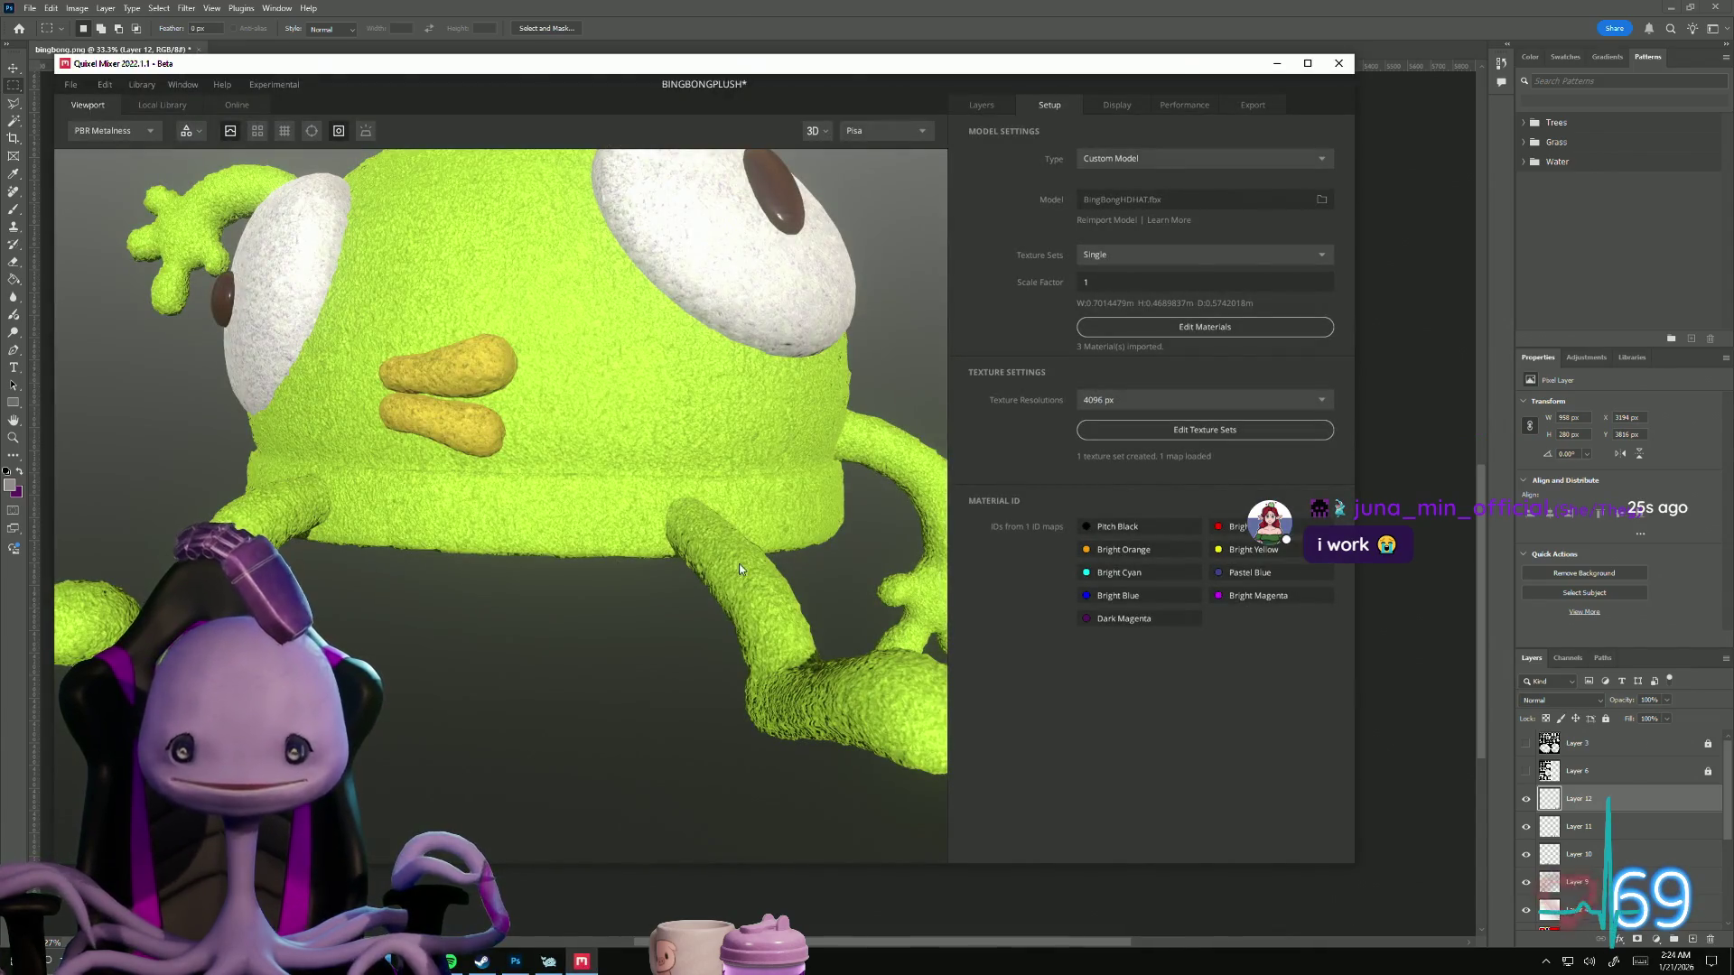
Step: Load bingbongmask.png as the Plush Carpet layer's displacement map
click(994, 103)
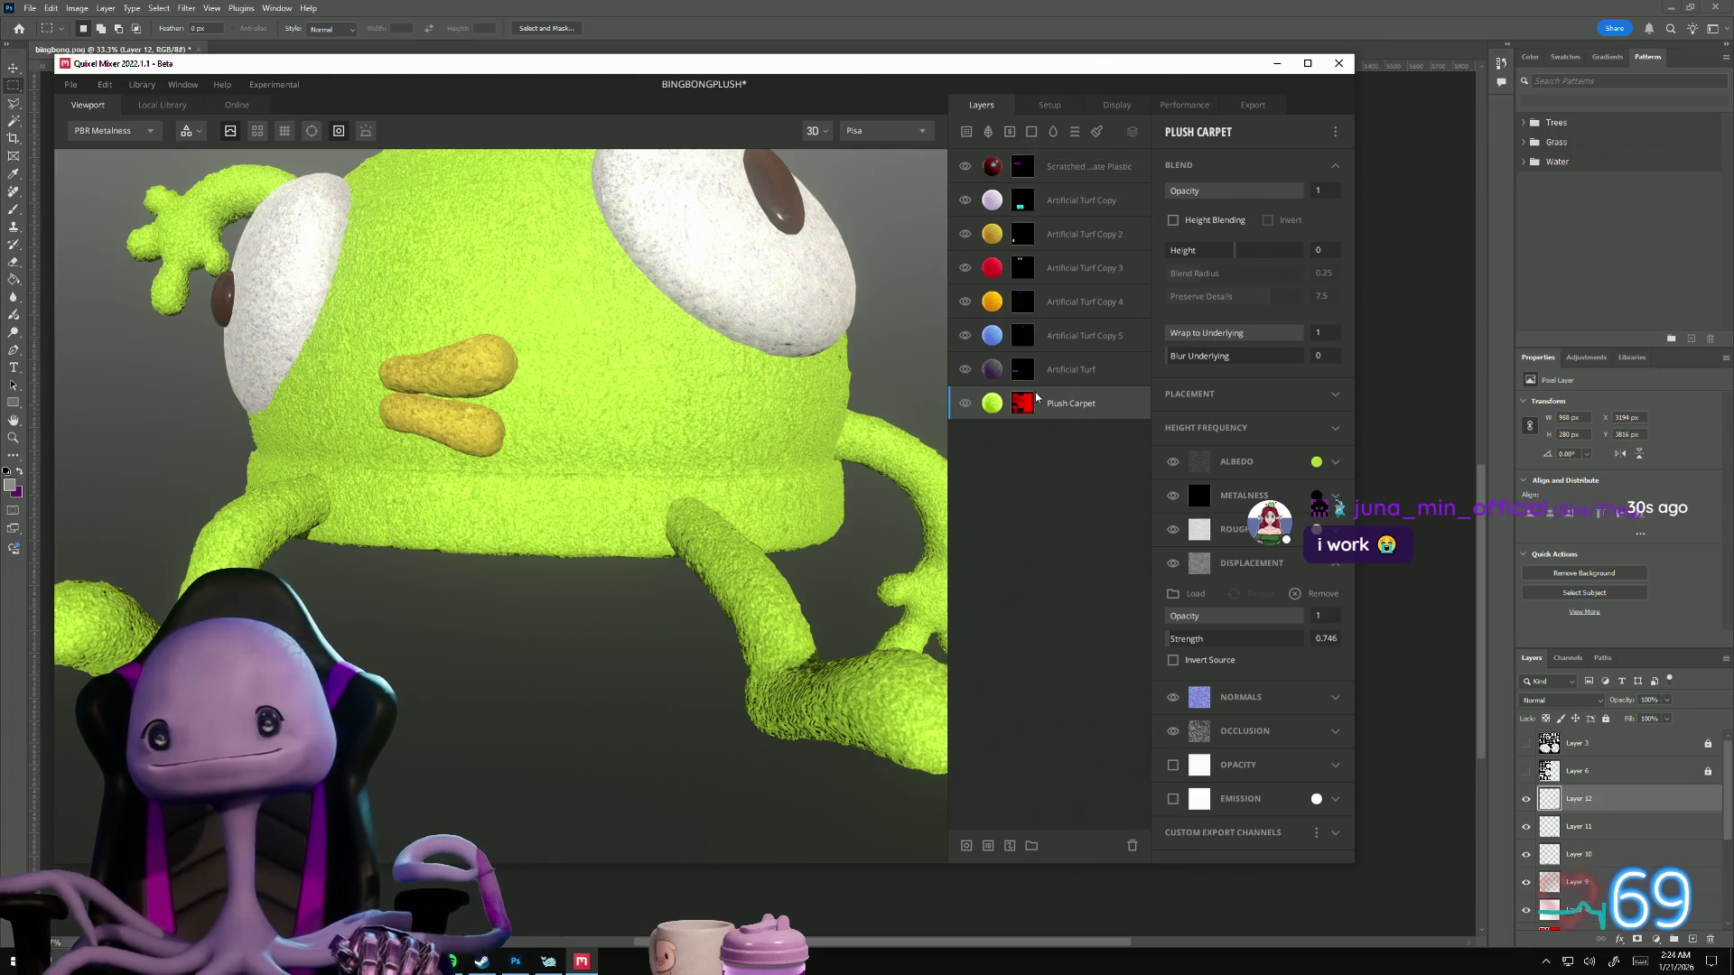
right_click(998, 407)
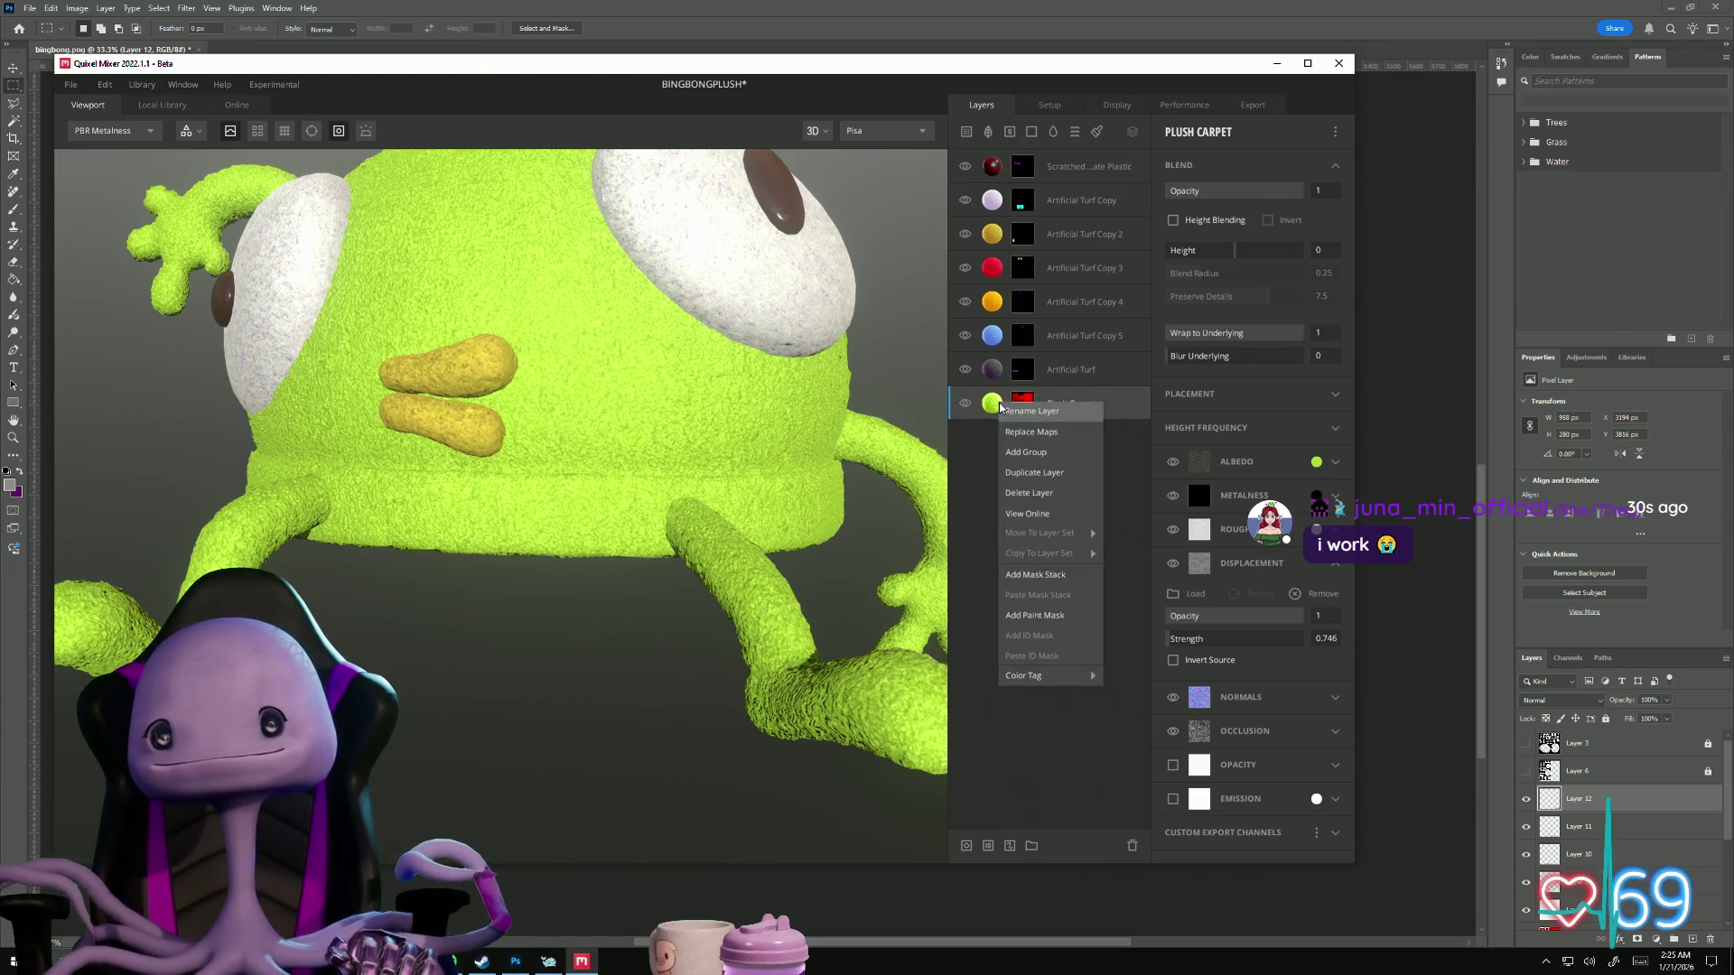
click(1112, 474)
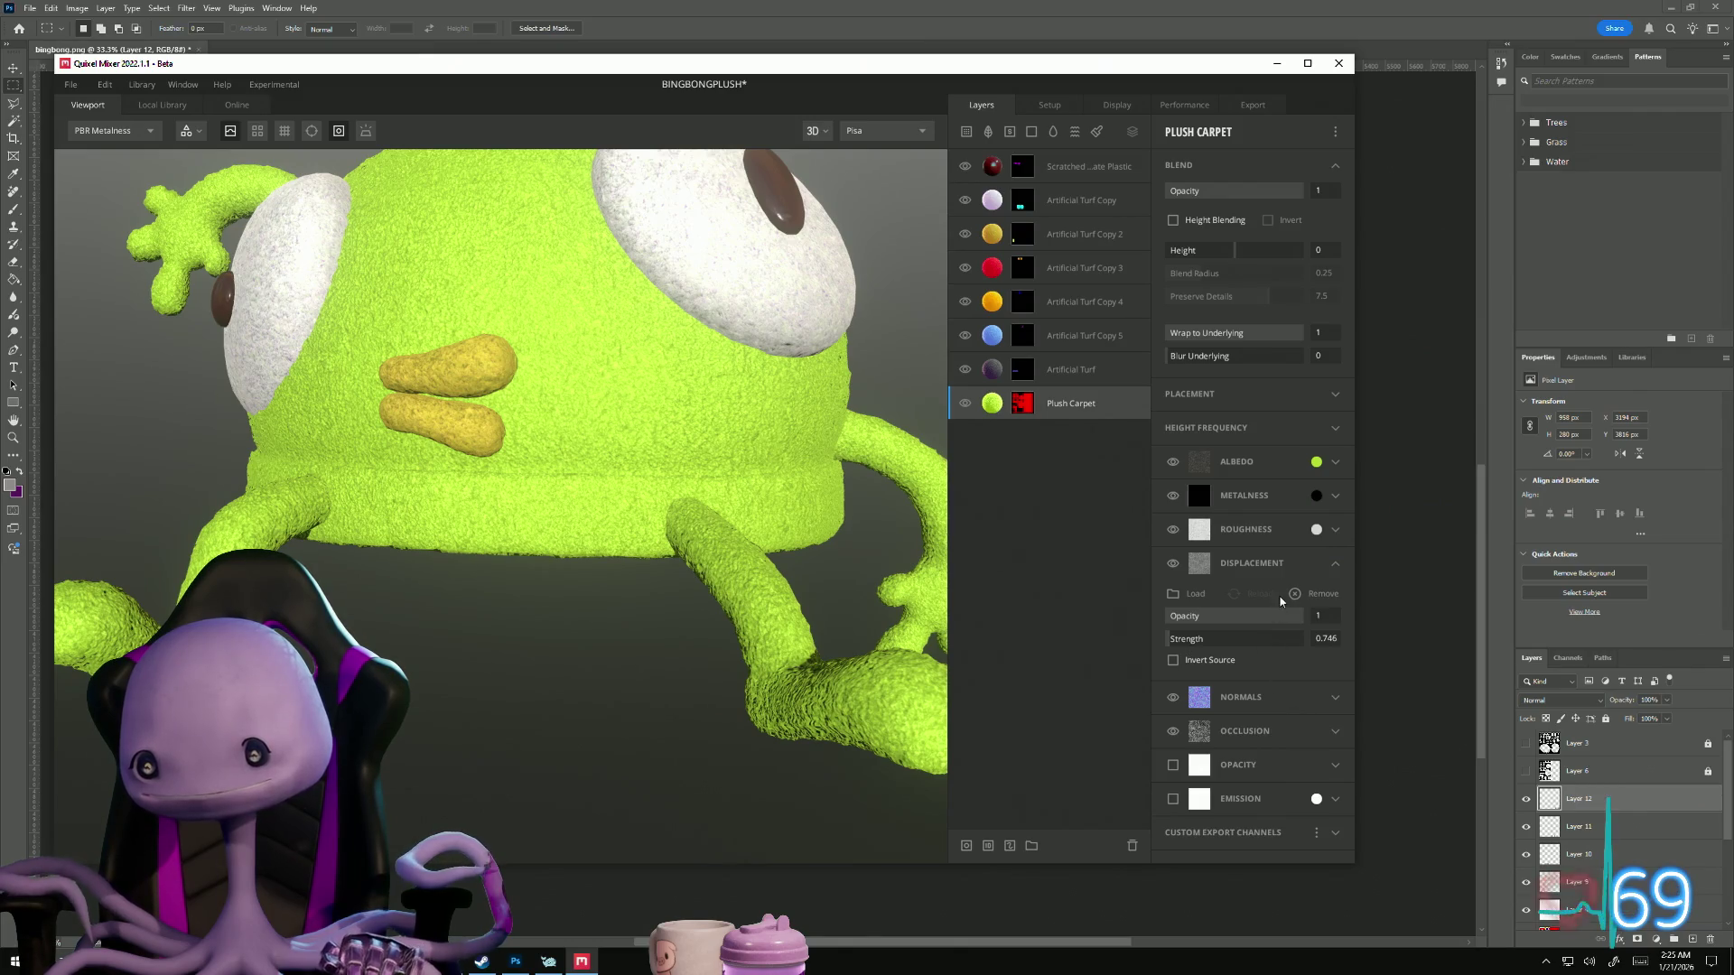
click(1191, 594)
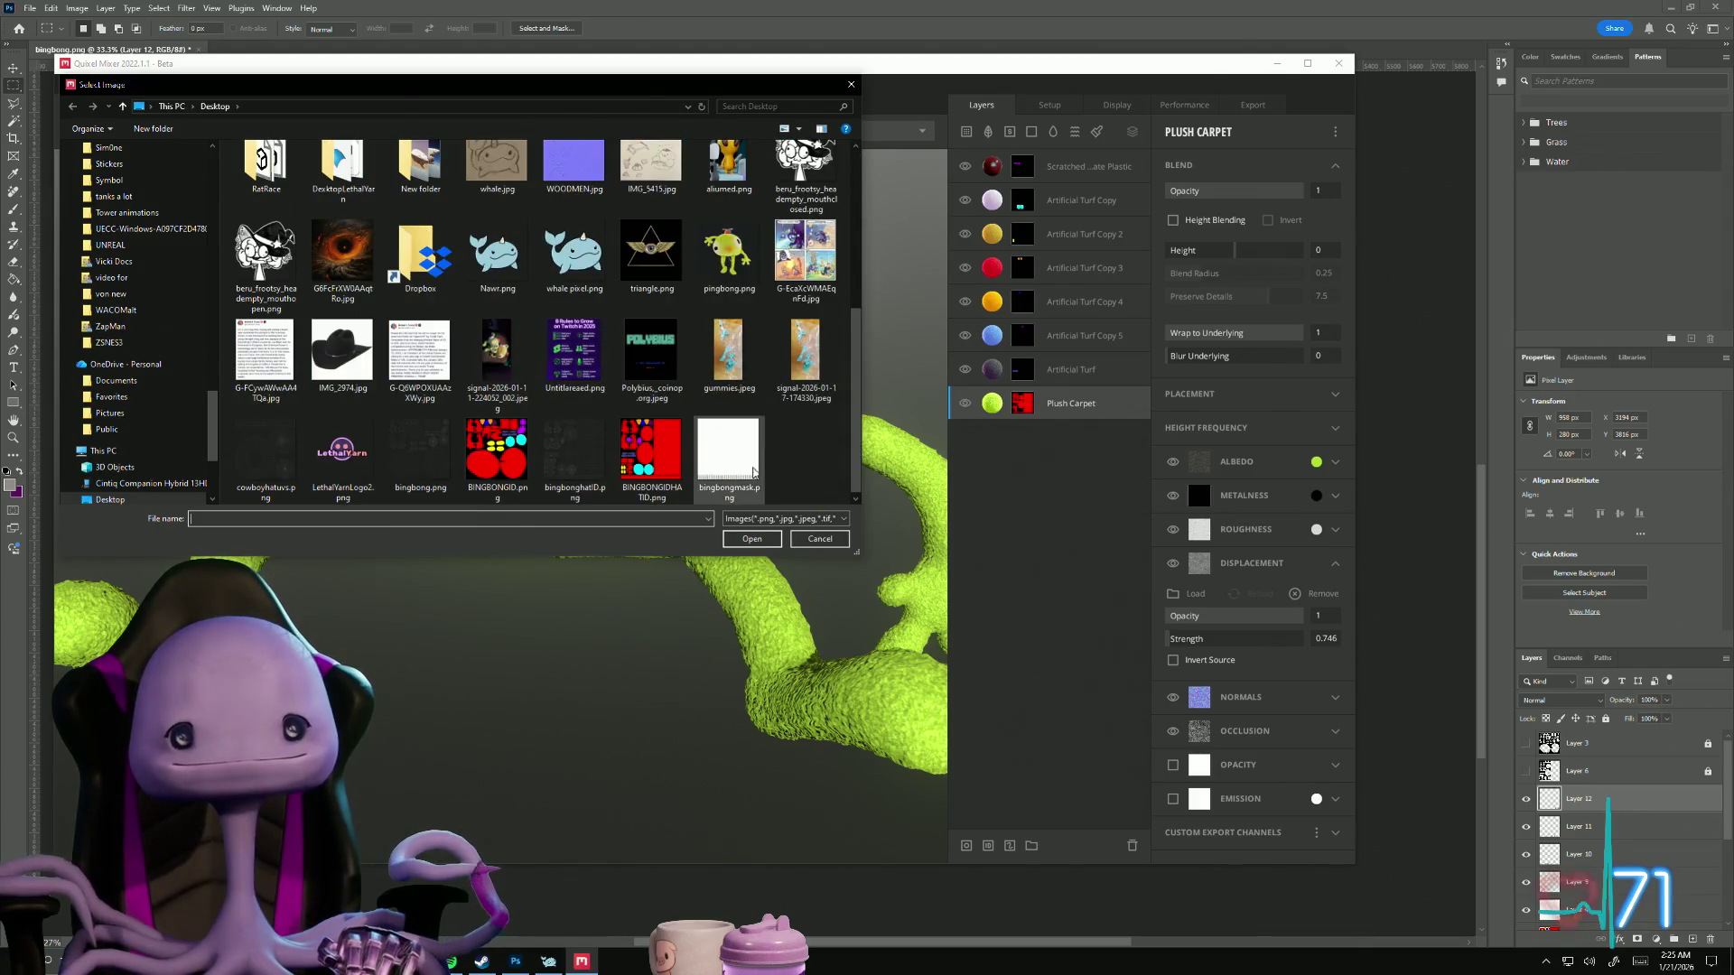
double_click(751, 432)
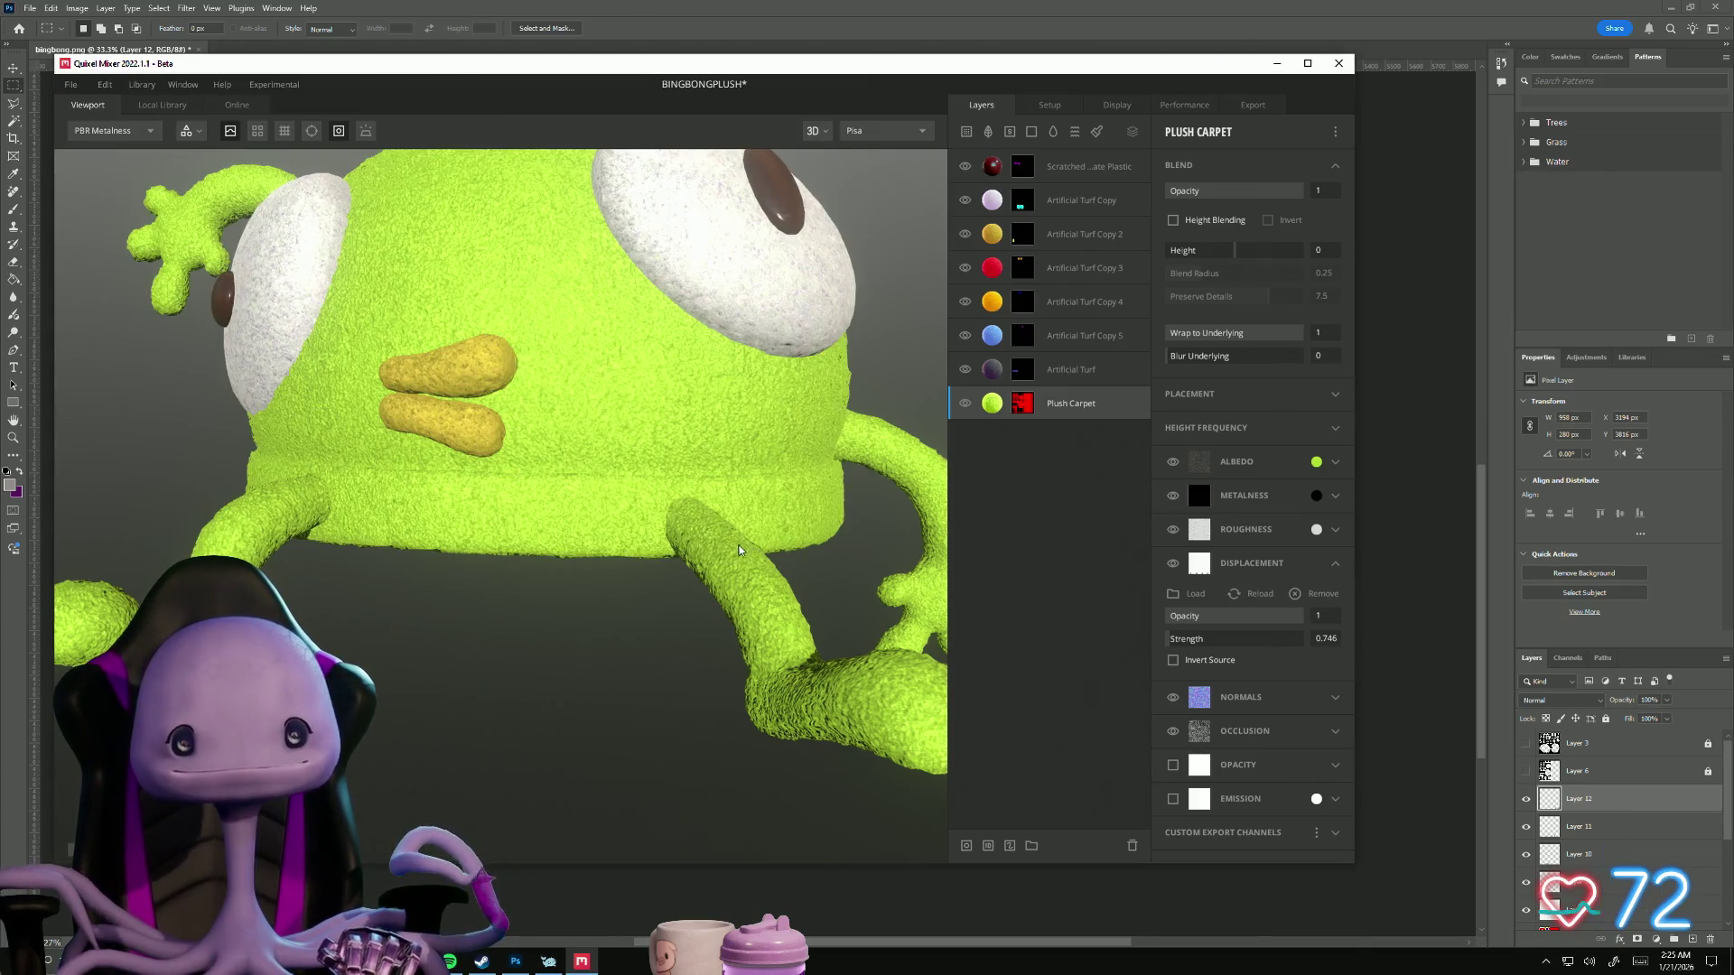
mouse_move(541, 617)
mouse_down()
mouse_move(704, 578)
mouse_move(870, 610)
mouse_move(867, 565)
mouse_move(723, 506)
mouse_move(546, 592)
mouse_move(720, 707)
mouse_move(573, 708)
mouse_move(677, 786)
mouse_move(708, 736)
mouse_move(370, 641)
mouse_move(581, 553)
mouse_move(485, 633)
mouse_up()
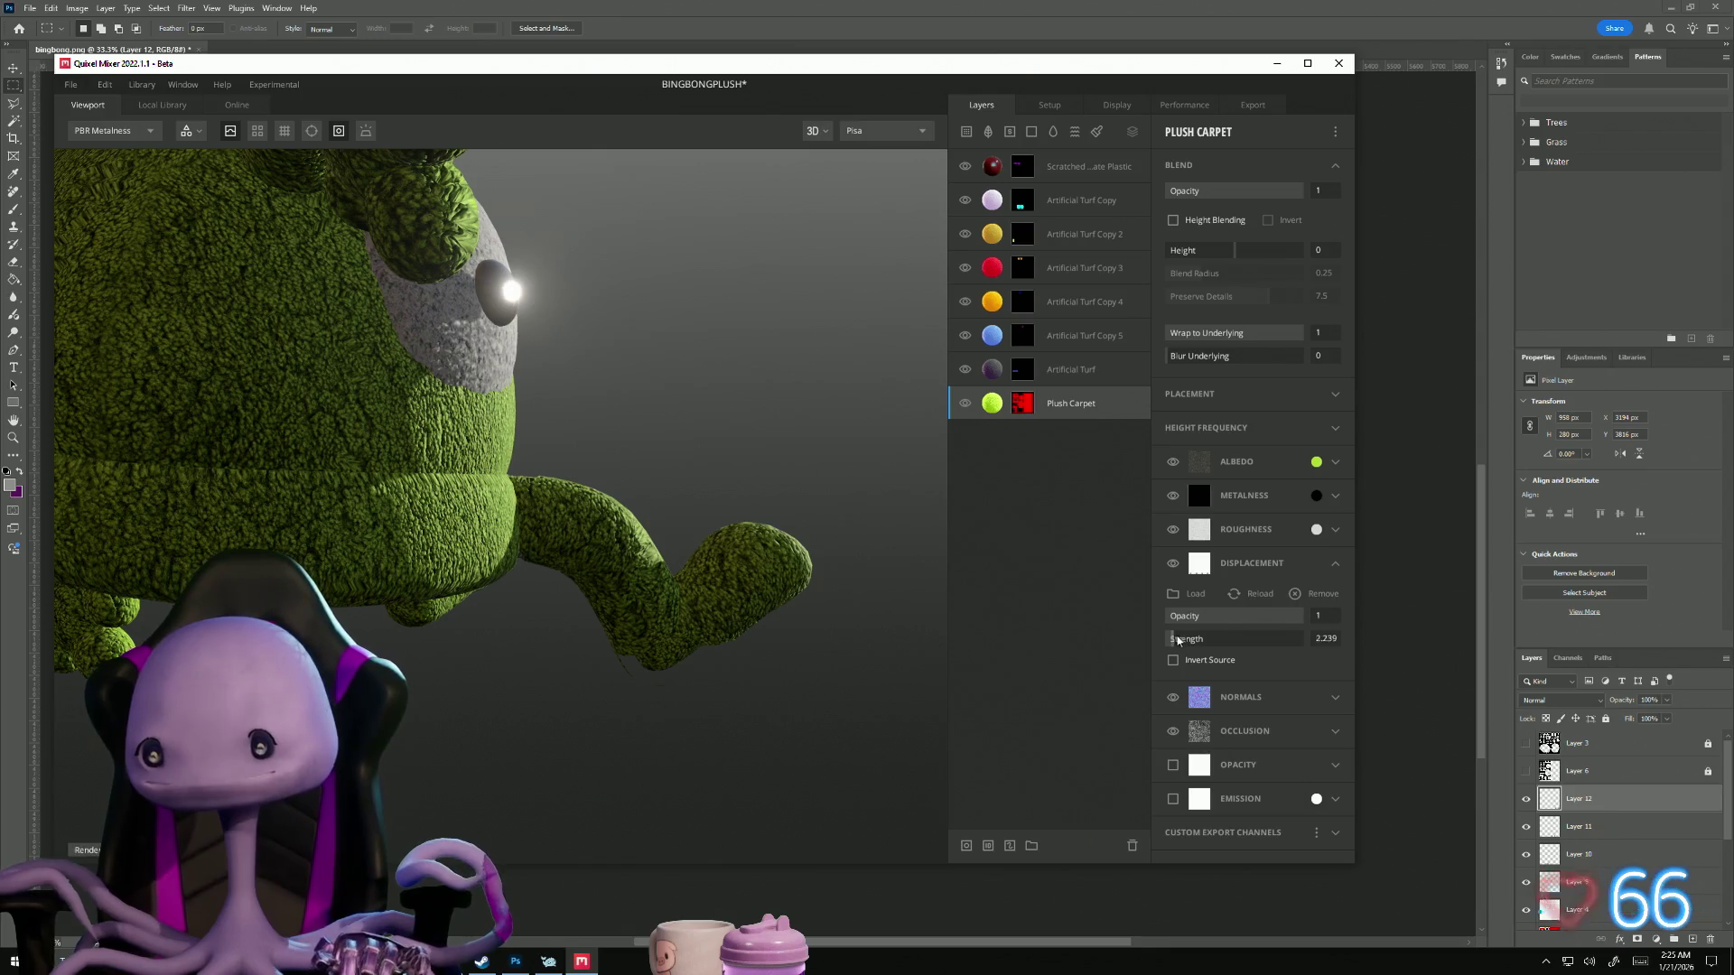
Step: Raise the Plush Carpet displacement strength to about 2.2, then drop it back to 0
click(1200, 639)
click(1174, 639)
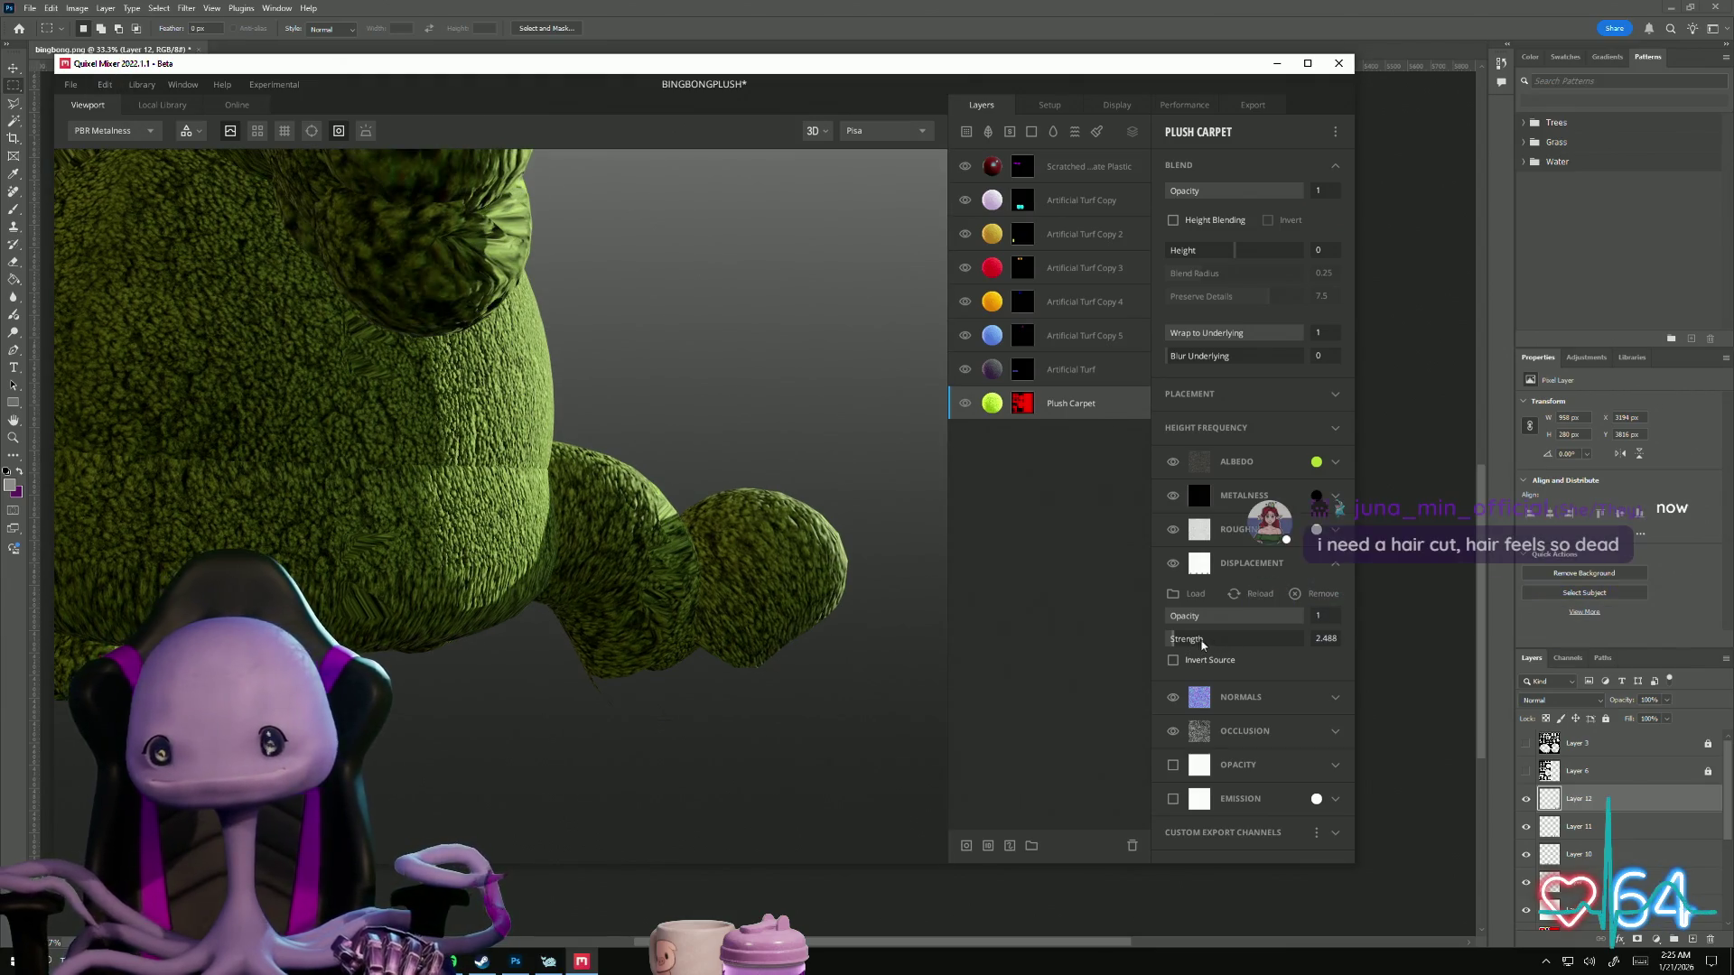
drag(1189, 638, 1143, 646)
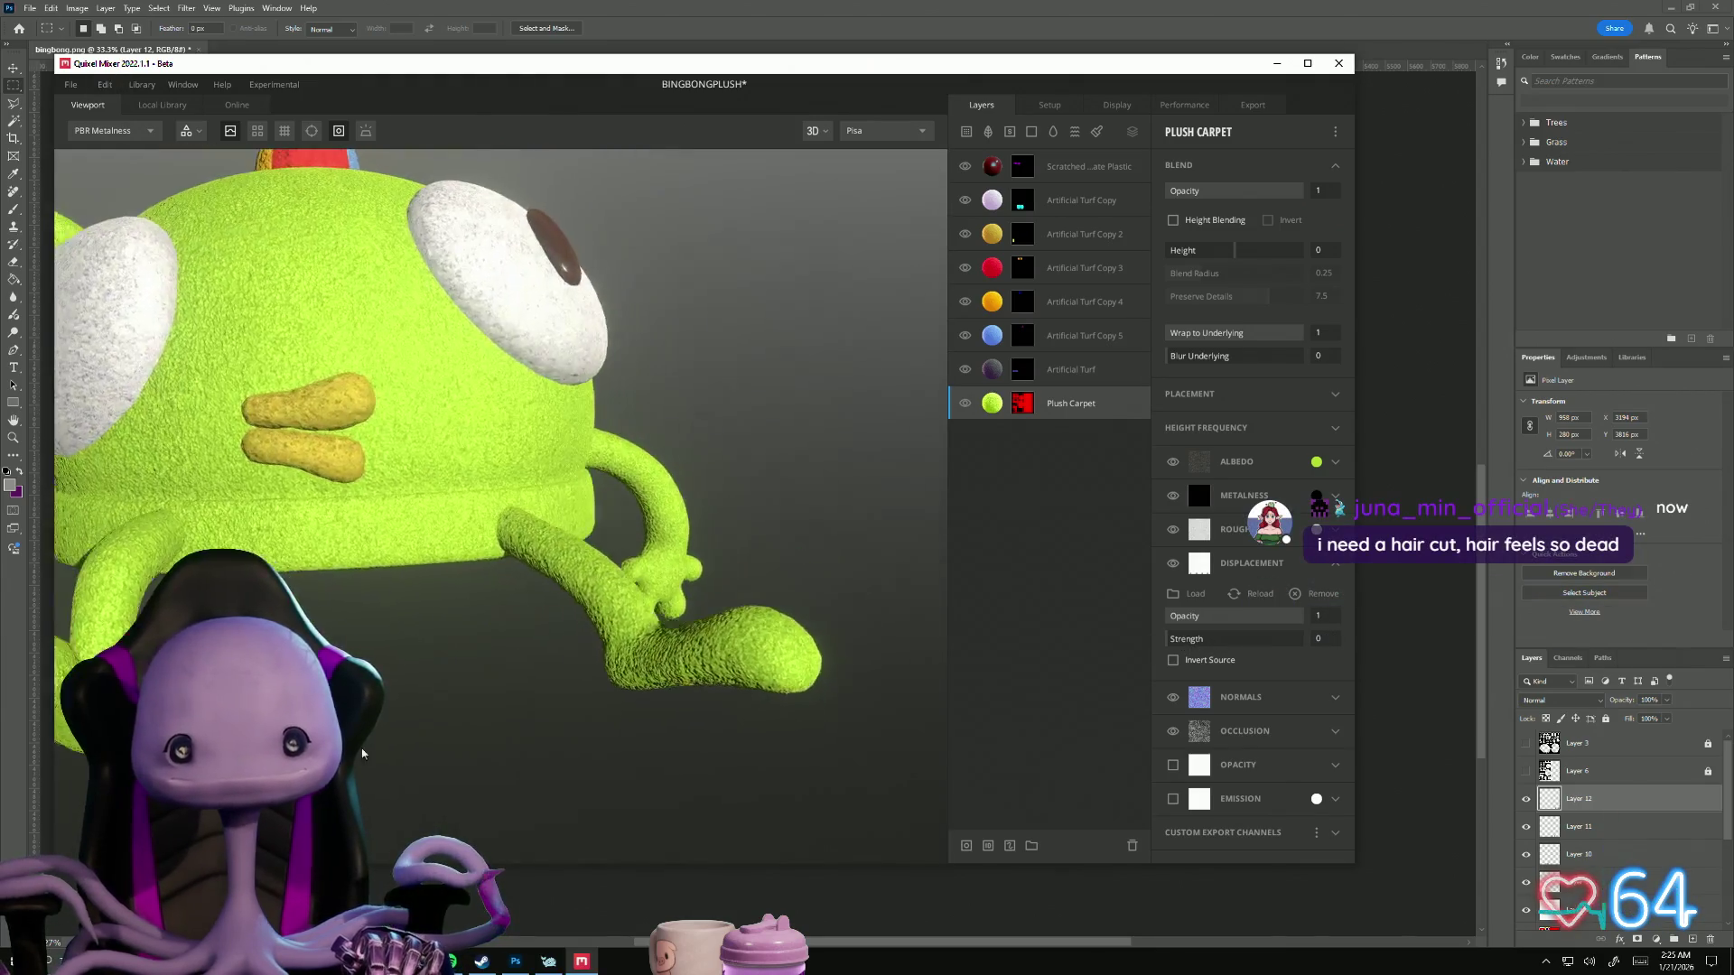
scroll(425, 732, up, 5)
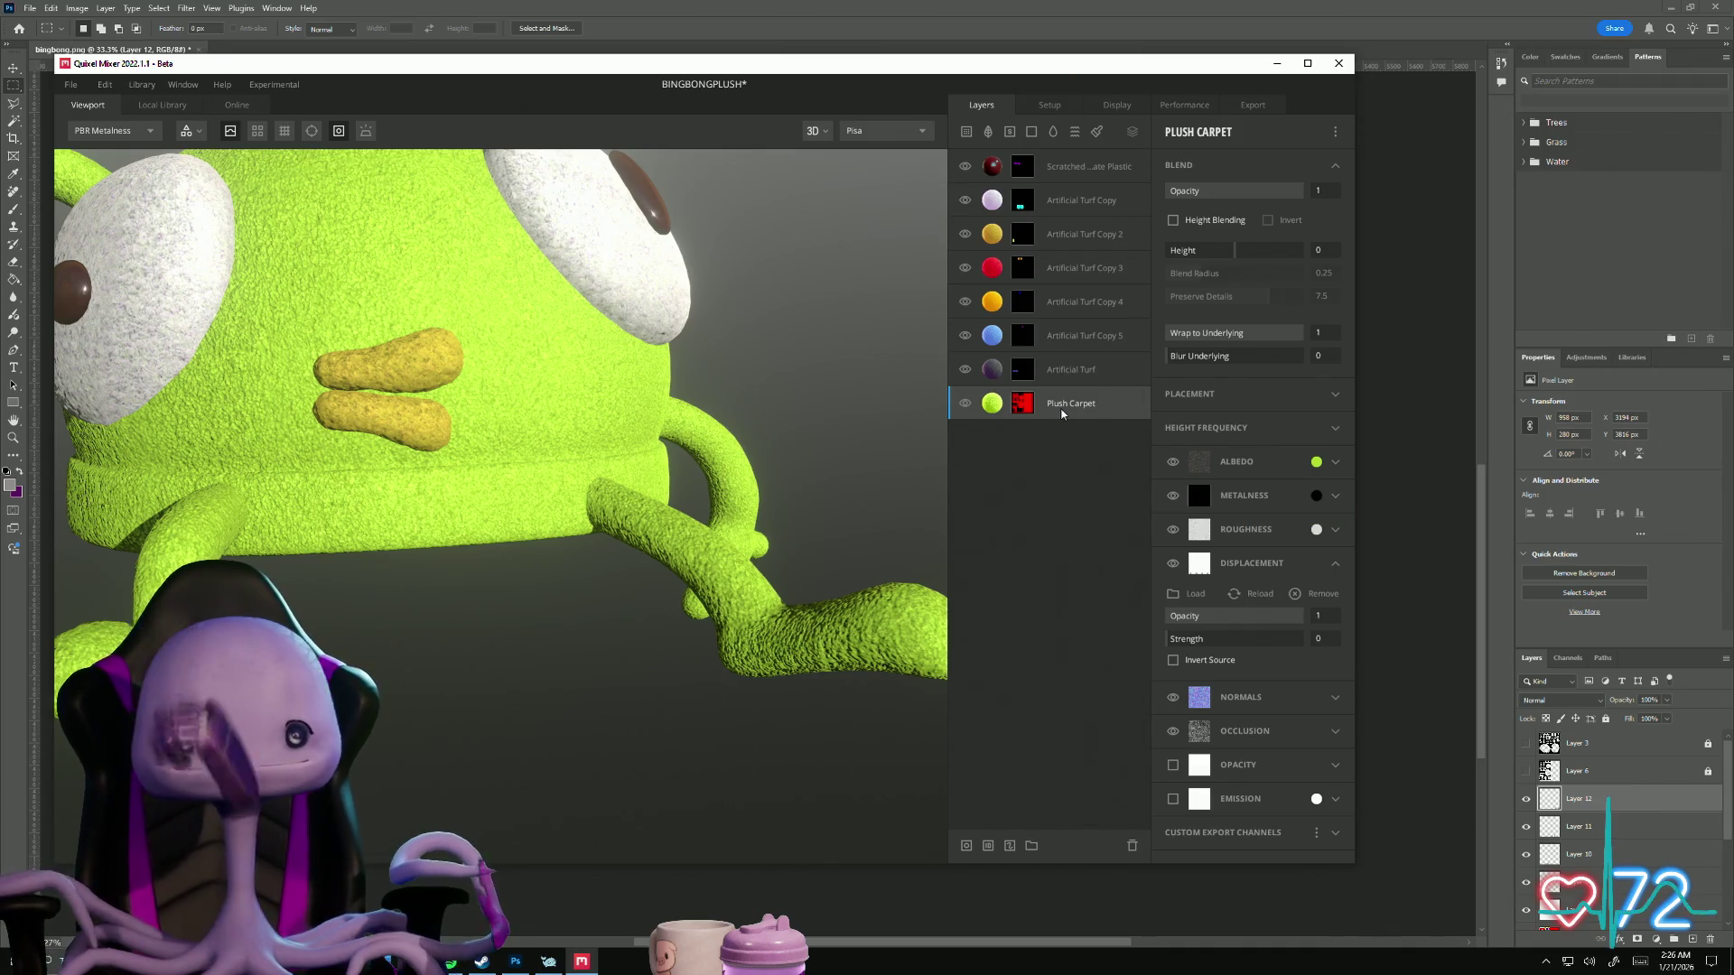
right_click(1033, 406)
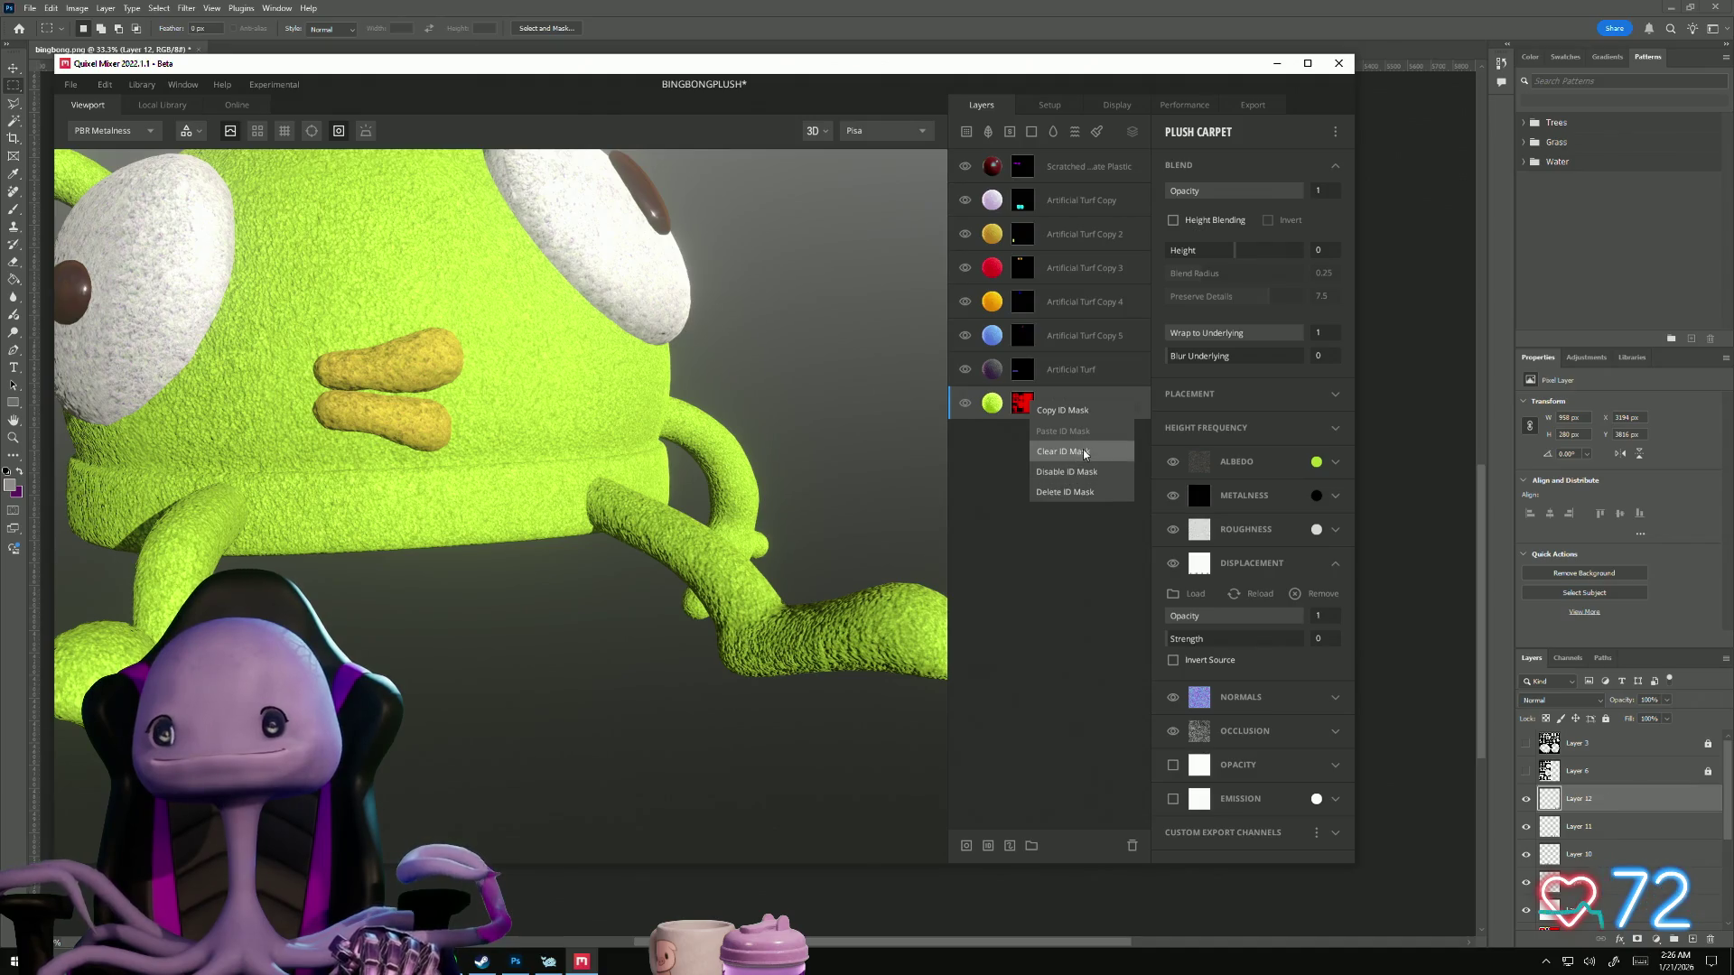
click(1036, 550)
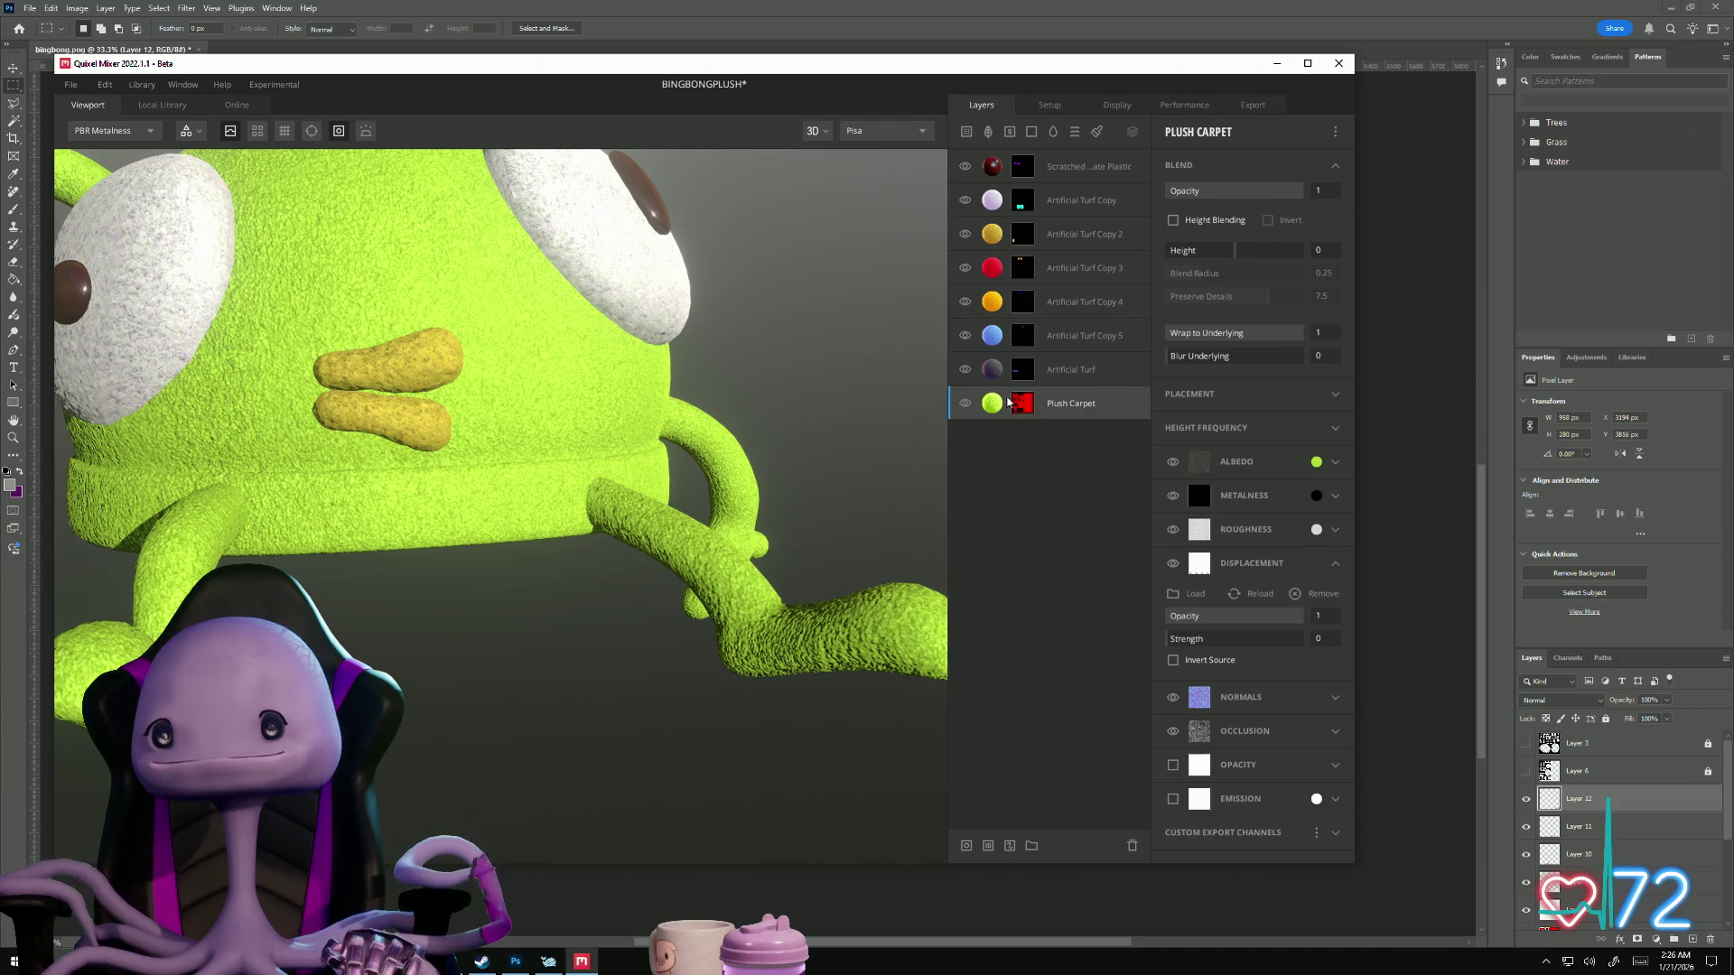
click(1023, 408)
right_click(1023, 408)
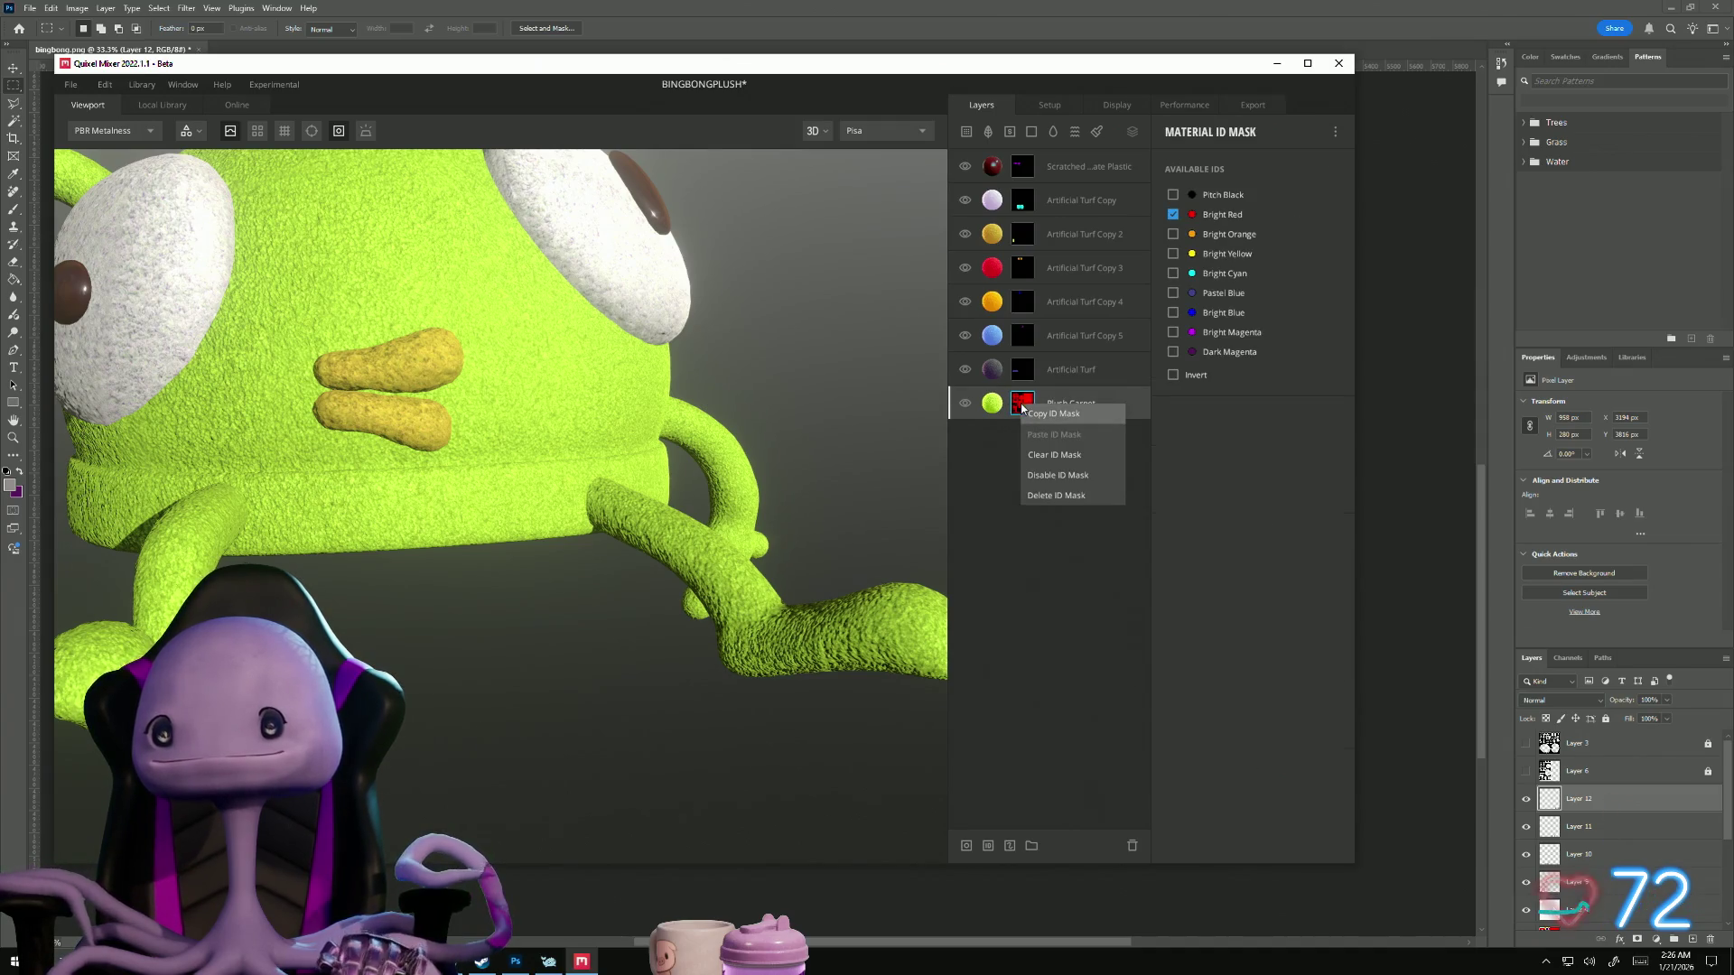
click(1042, 422)
click(1067, 408)
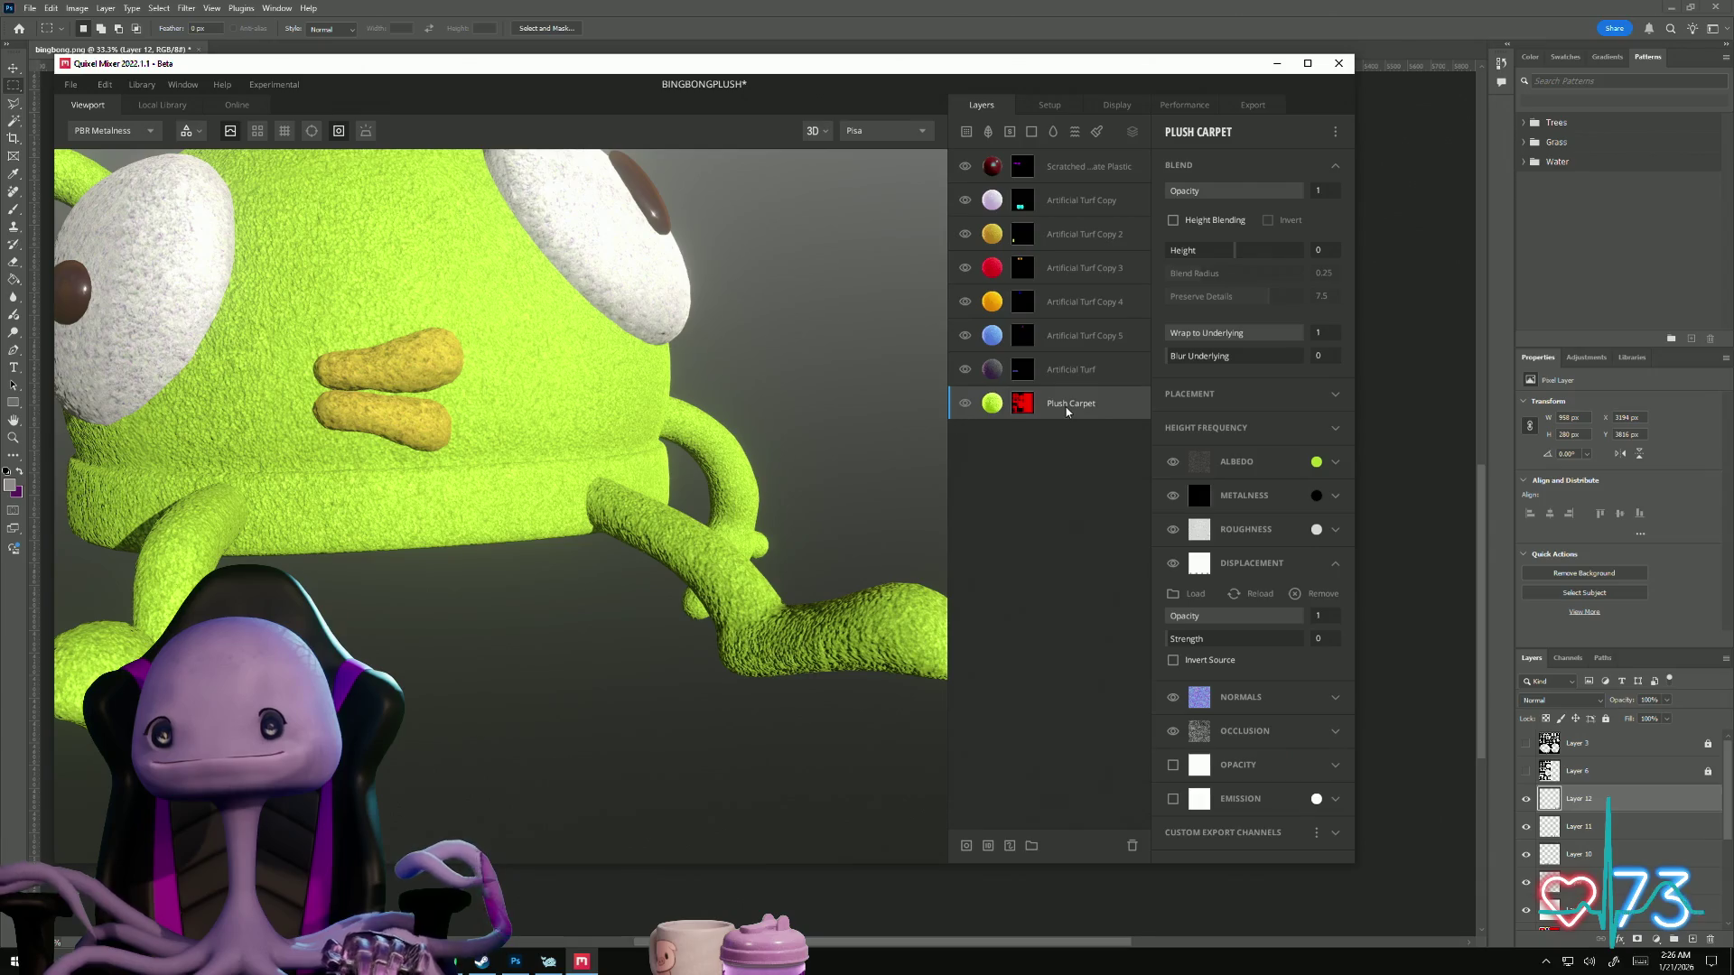
right_click(991, 406)
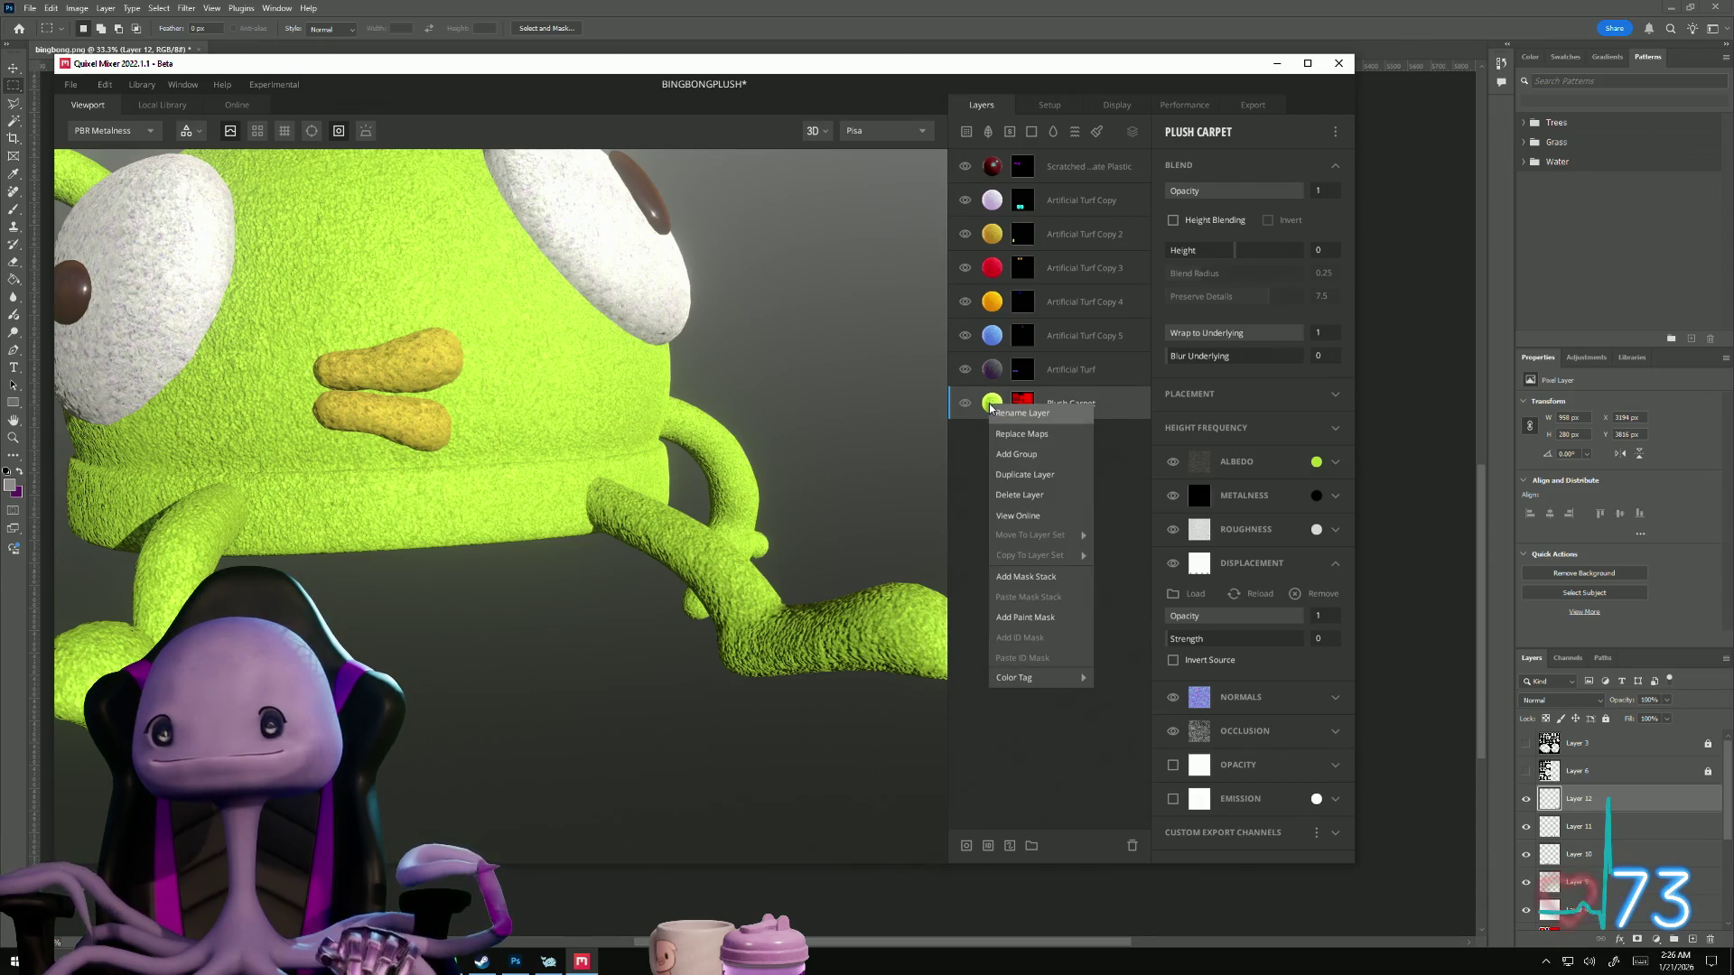
click(1016, 479)
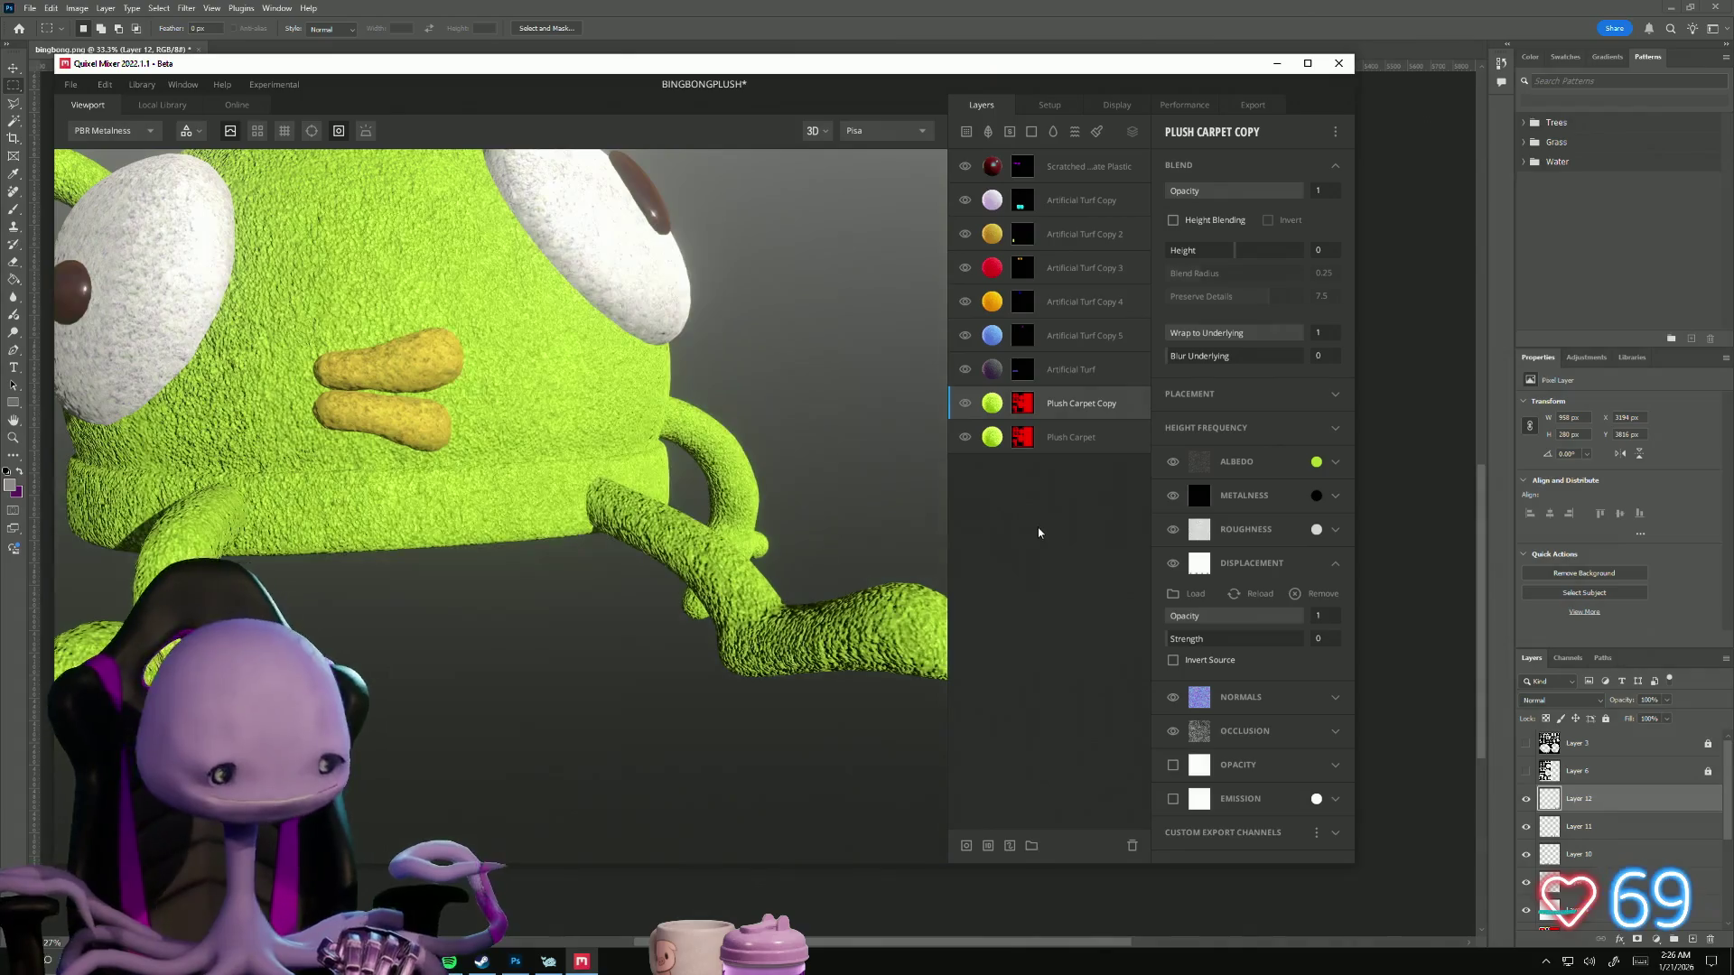
key(Delete)
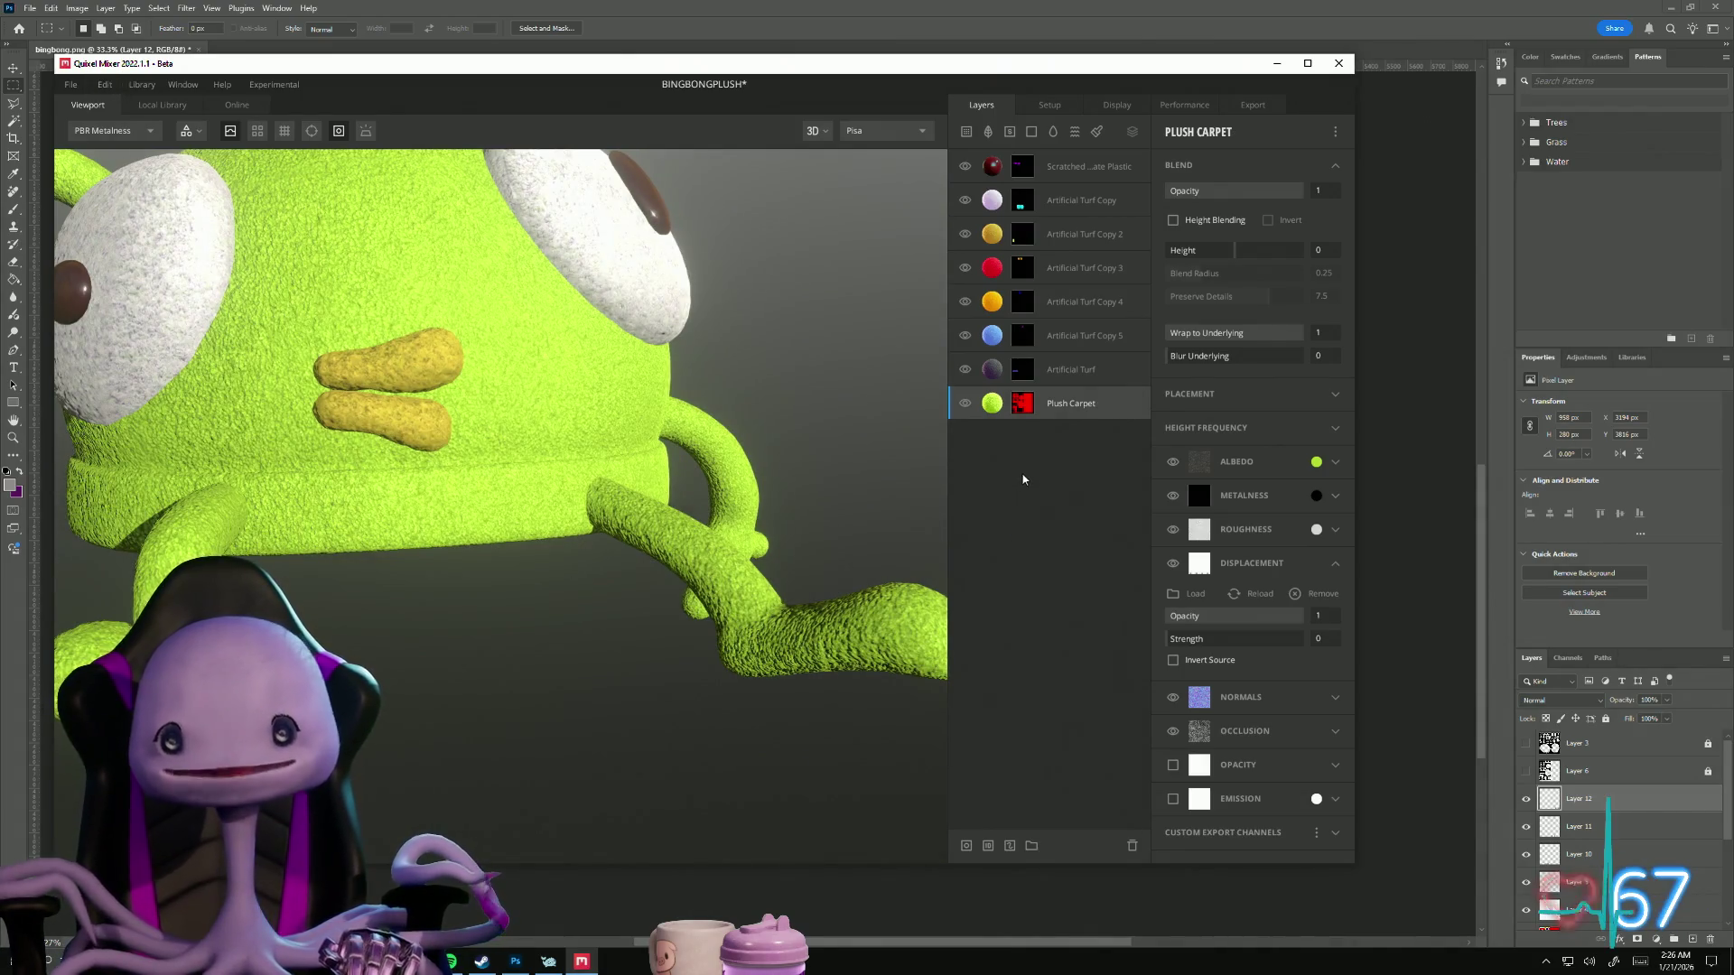
click(1077, 407)
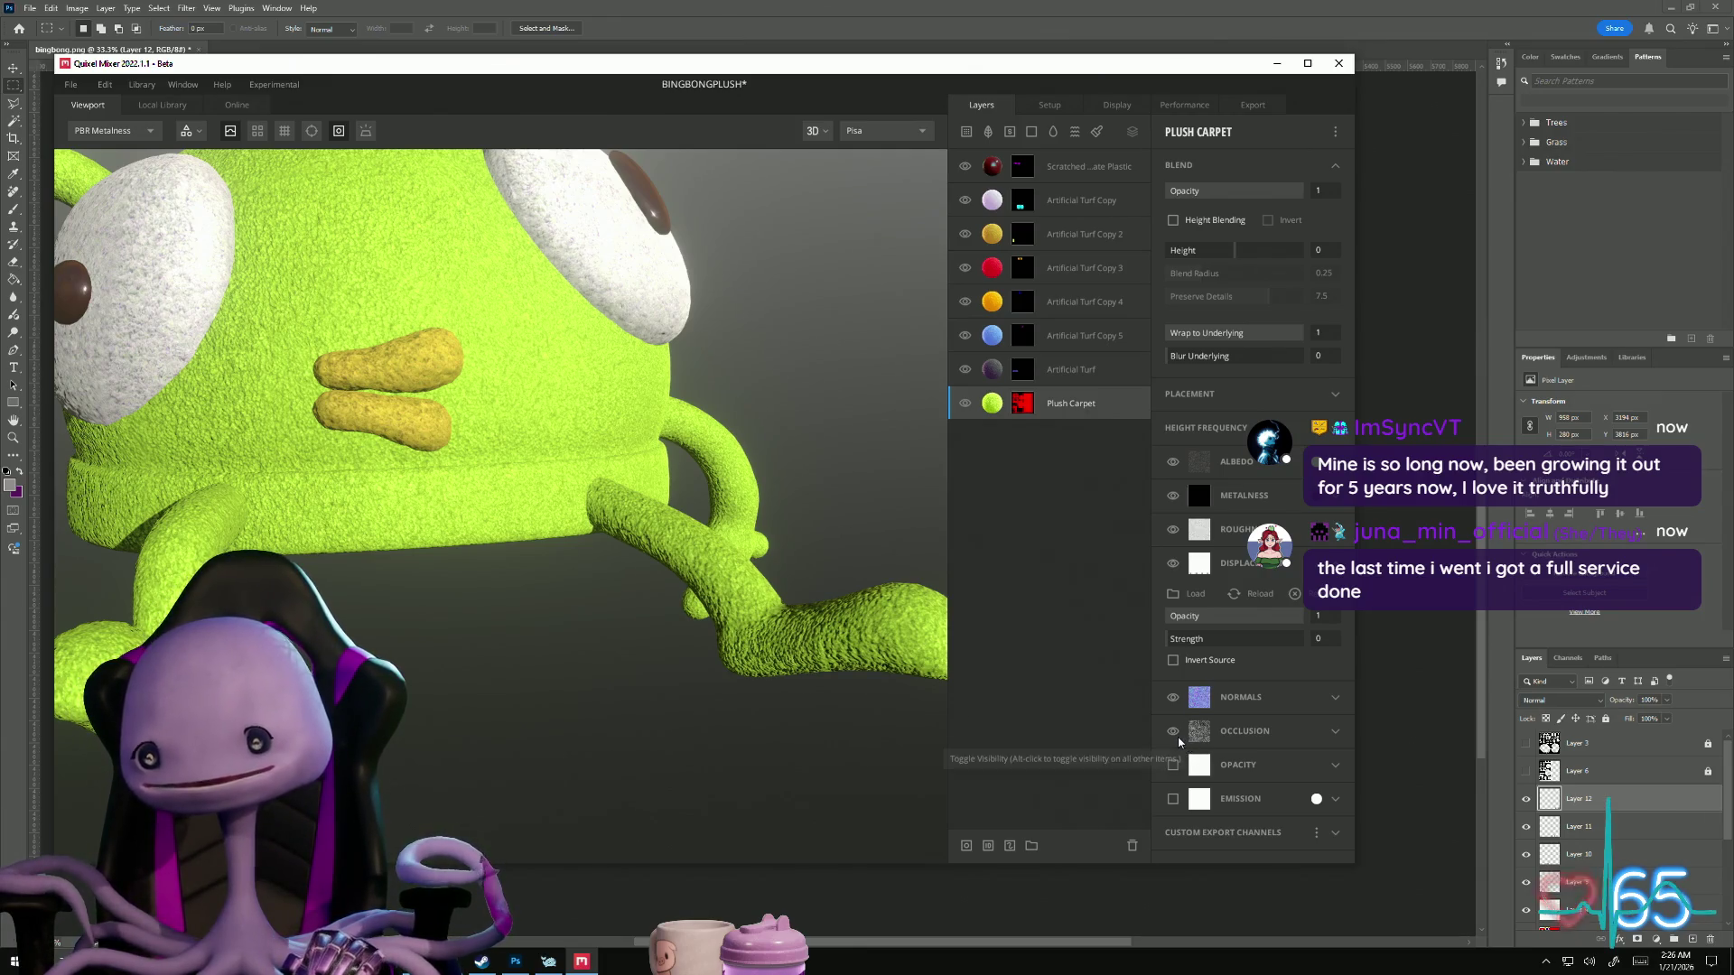
Step: Expand Plush Carpet's Occlusion section, showing Opacity 1 and Strength 1, and orbit the model
click(1252, 733)
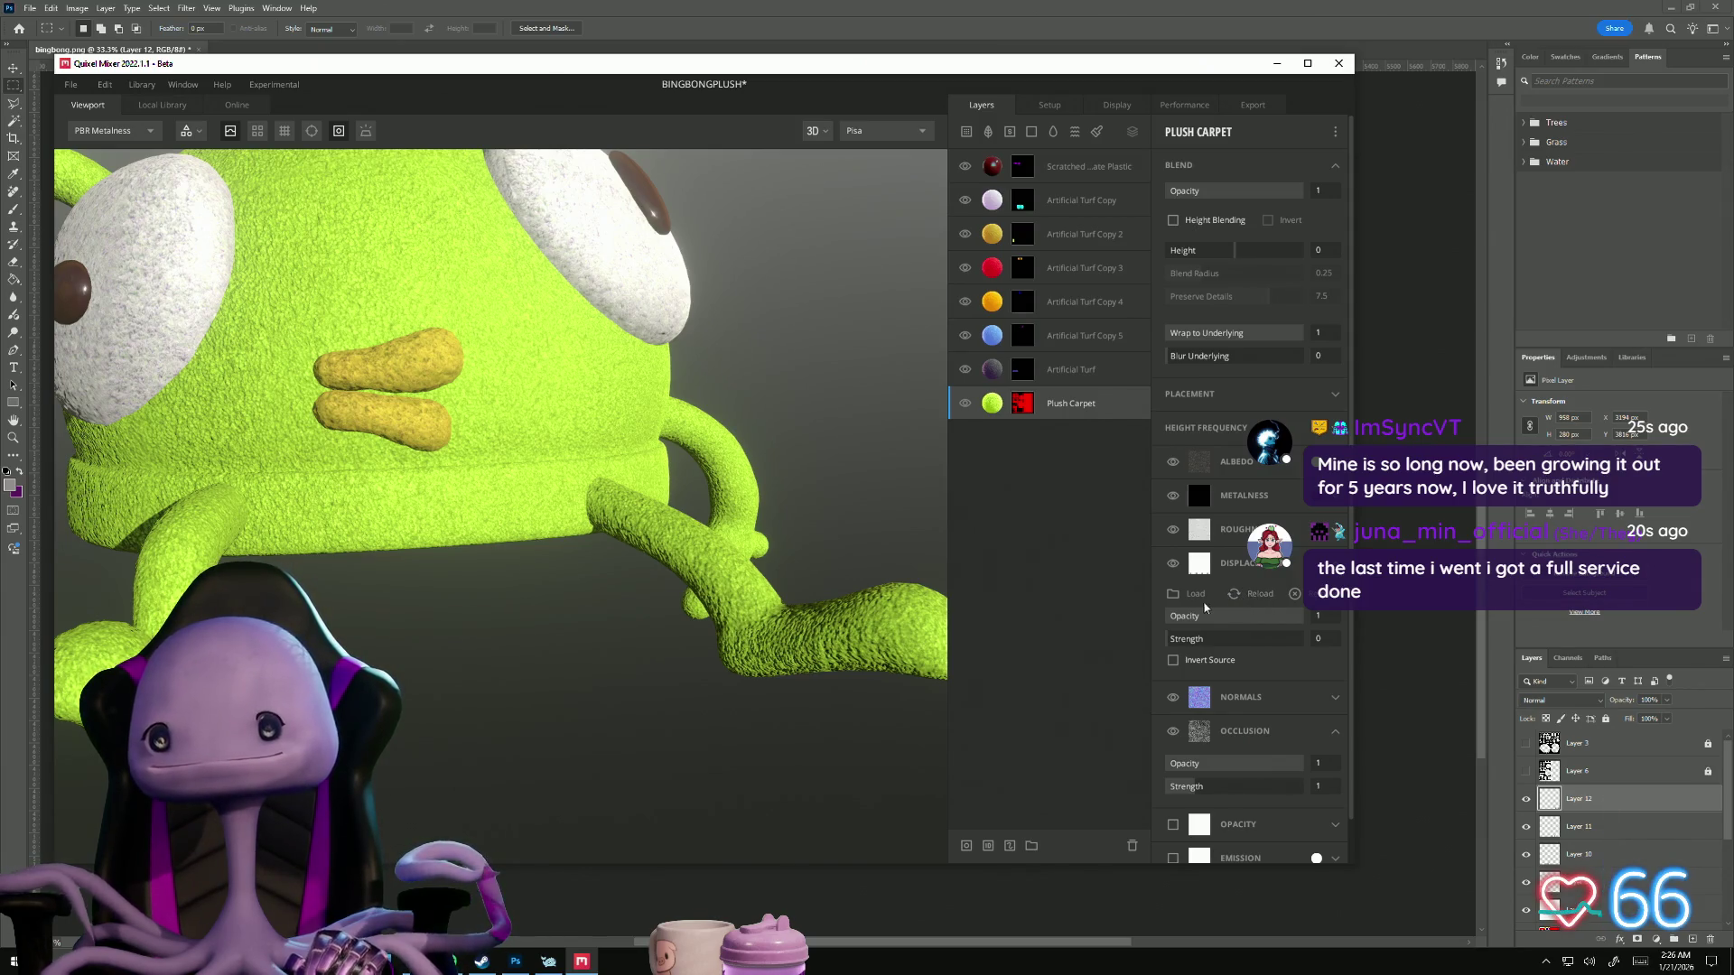
mouse_move(793, 608)
mouse_down()
mouse_move(523, 660)
mouse_move(638, 736)
mouse_move(531, 706)
mouse_move(428, 646)
mouse_move(432, 630)
mouse_move(437, 717)
mouse_move(415, 639)
mouse_move(361, 657)
mouse_move(446, 762)
mouse_move(432, 749)
mouse_up()
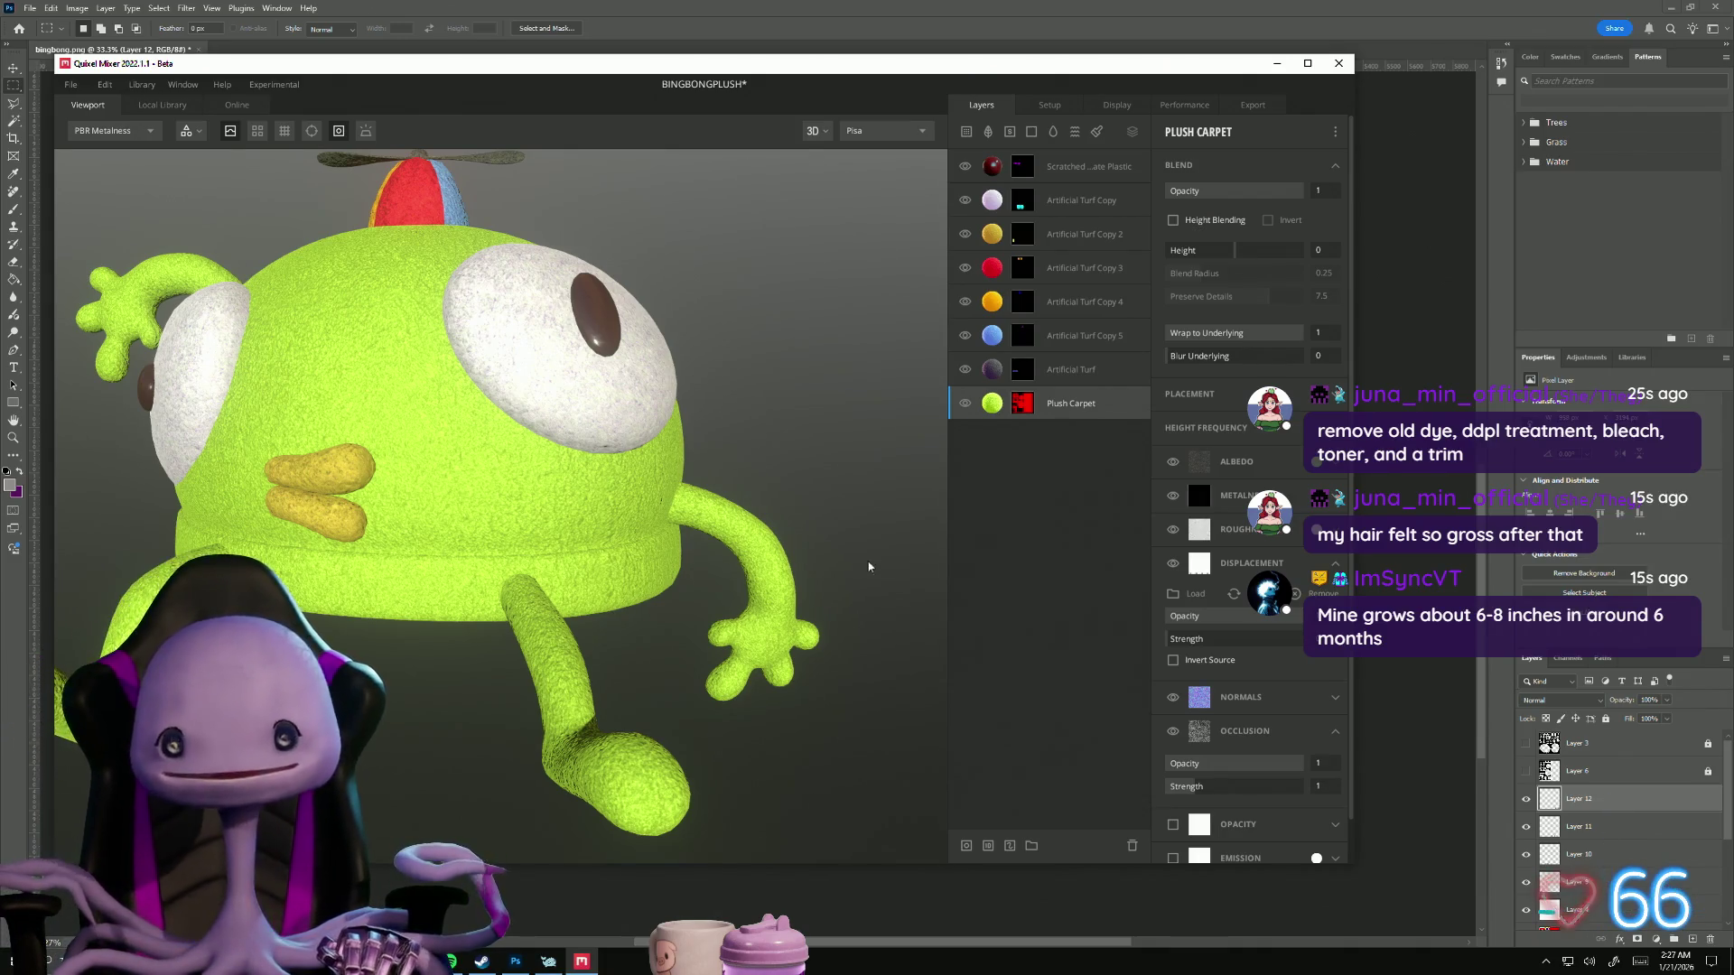
Step: Orbit to a higher frontal view and add a 4096 px paint mask to Plush Carpet
drag(622, 667, 728, 704)
mouse_move(682, 718)
mouse_down()
mouse_move(652, 706)
mouse_move(616, 614)
mouse_move(536, 594)
mouse_up()
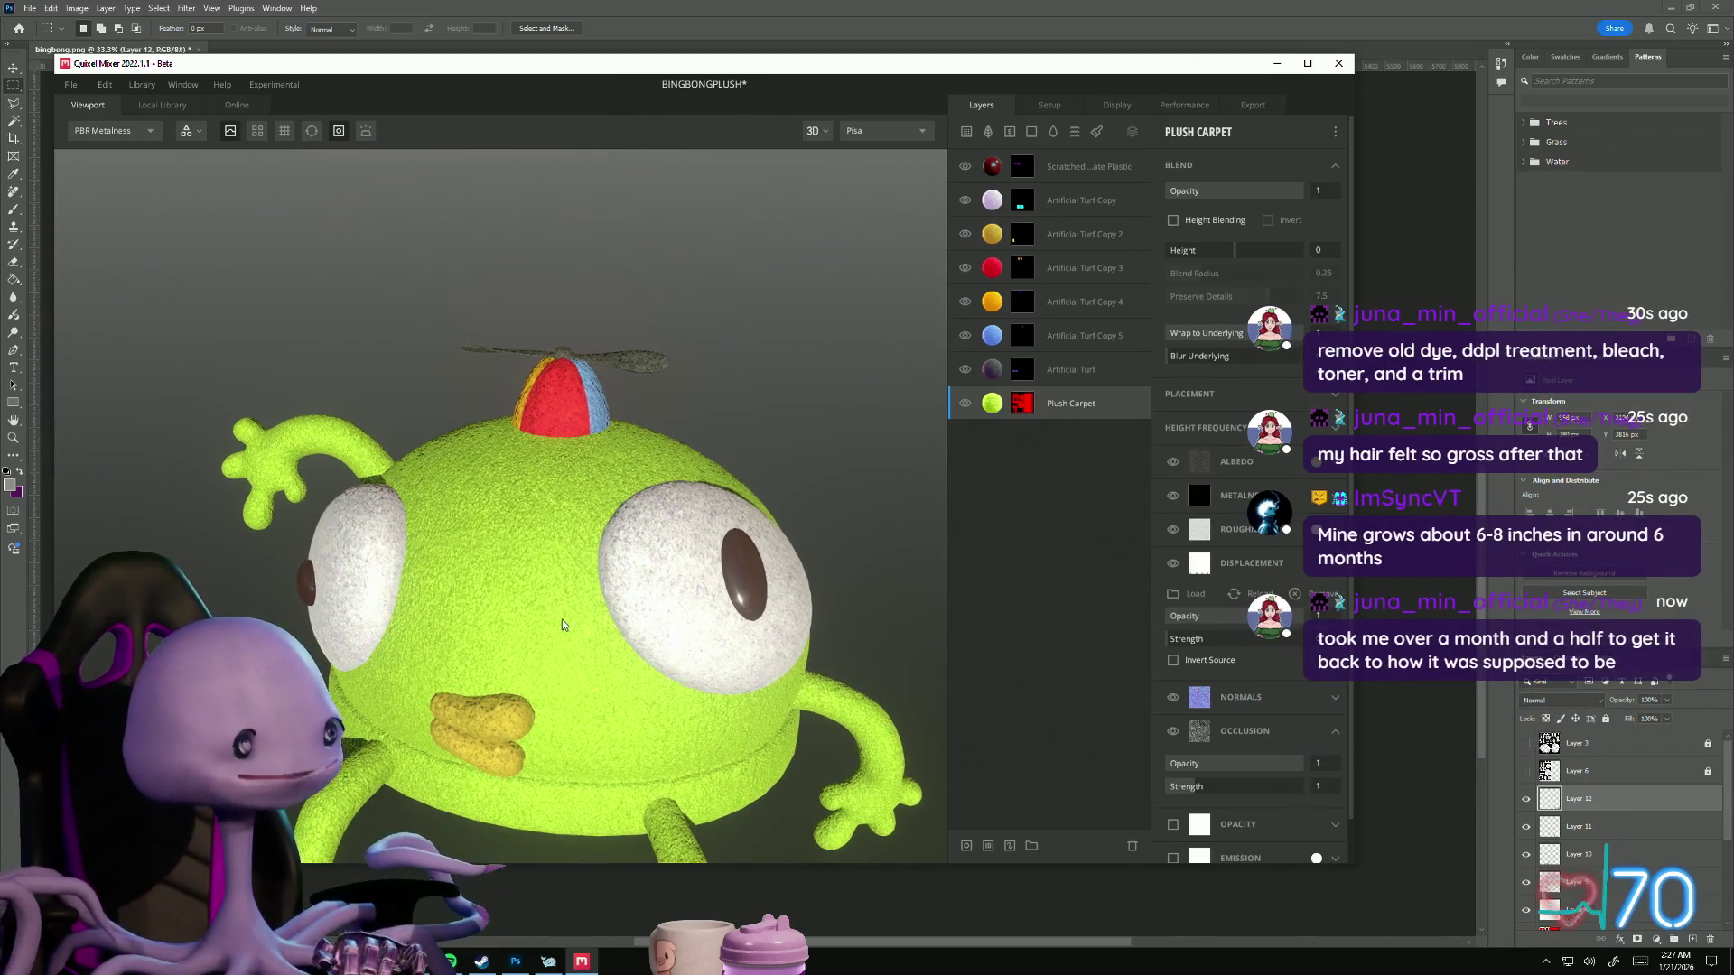
mouse_move(612, 652)
middle_down()
mouse_move(475, 578)
mouse_move(480, 560)
middle_up()
mouse_move(480, 559)
mouse_down()
mouse_move(511, 578)
mouse_move(585, 550)
mouse_move(495, 560)
mouse_move(529, 562)
mouse_move(545, 588)
mouse_move(275, 544)
mouse_move(592, 577)
mouse_move(555, 535)
mouse_move(576, 473)
mouse_up()
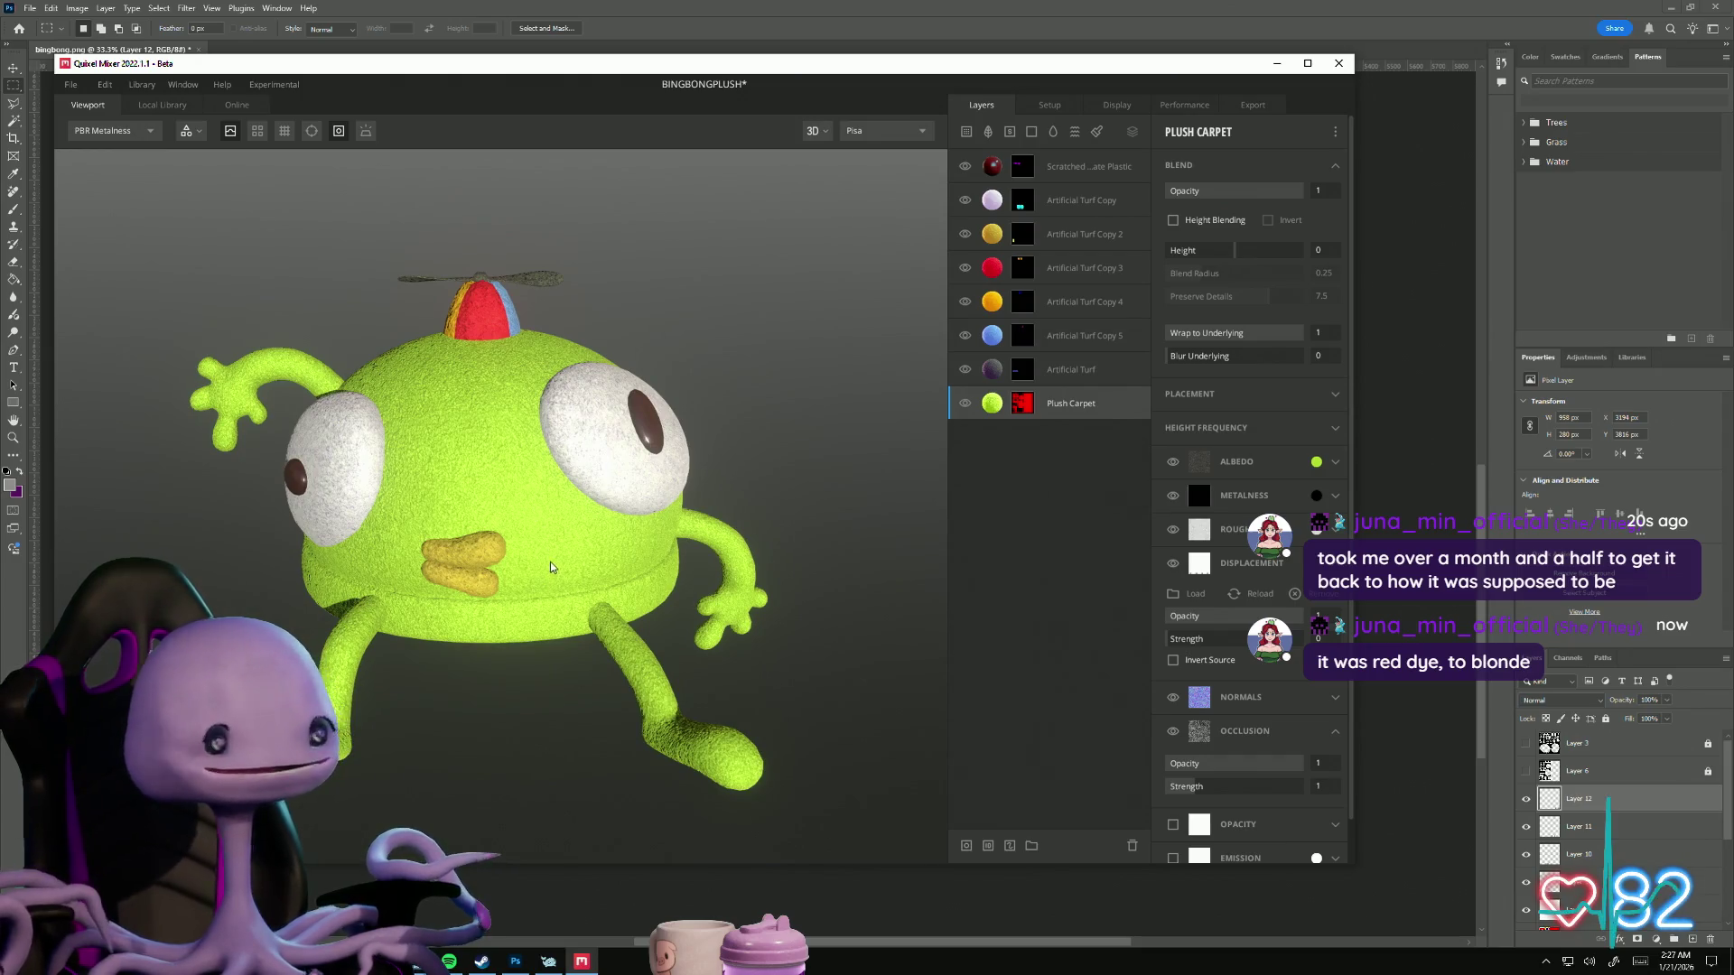
mouse_move(547, 560)
mouse_down()
mouse_move(571, 599)
mouse_move(589, 566)
mouse_move(577, 576)
mouse_up()
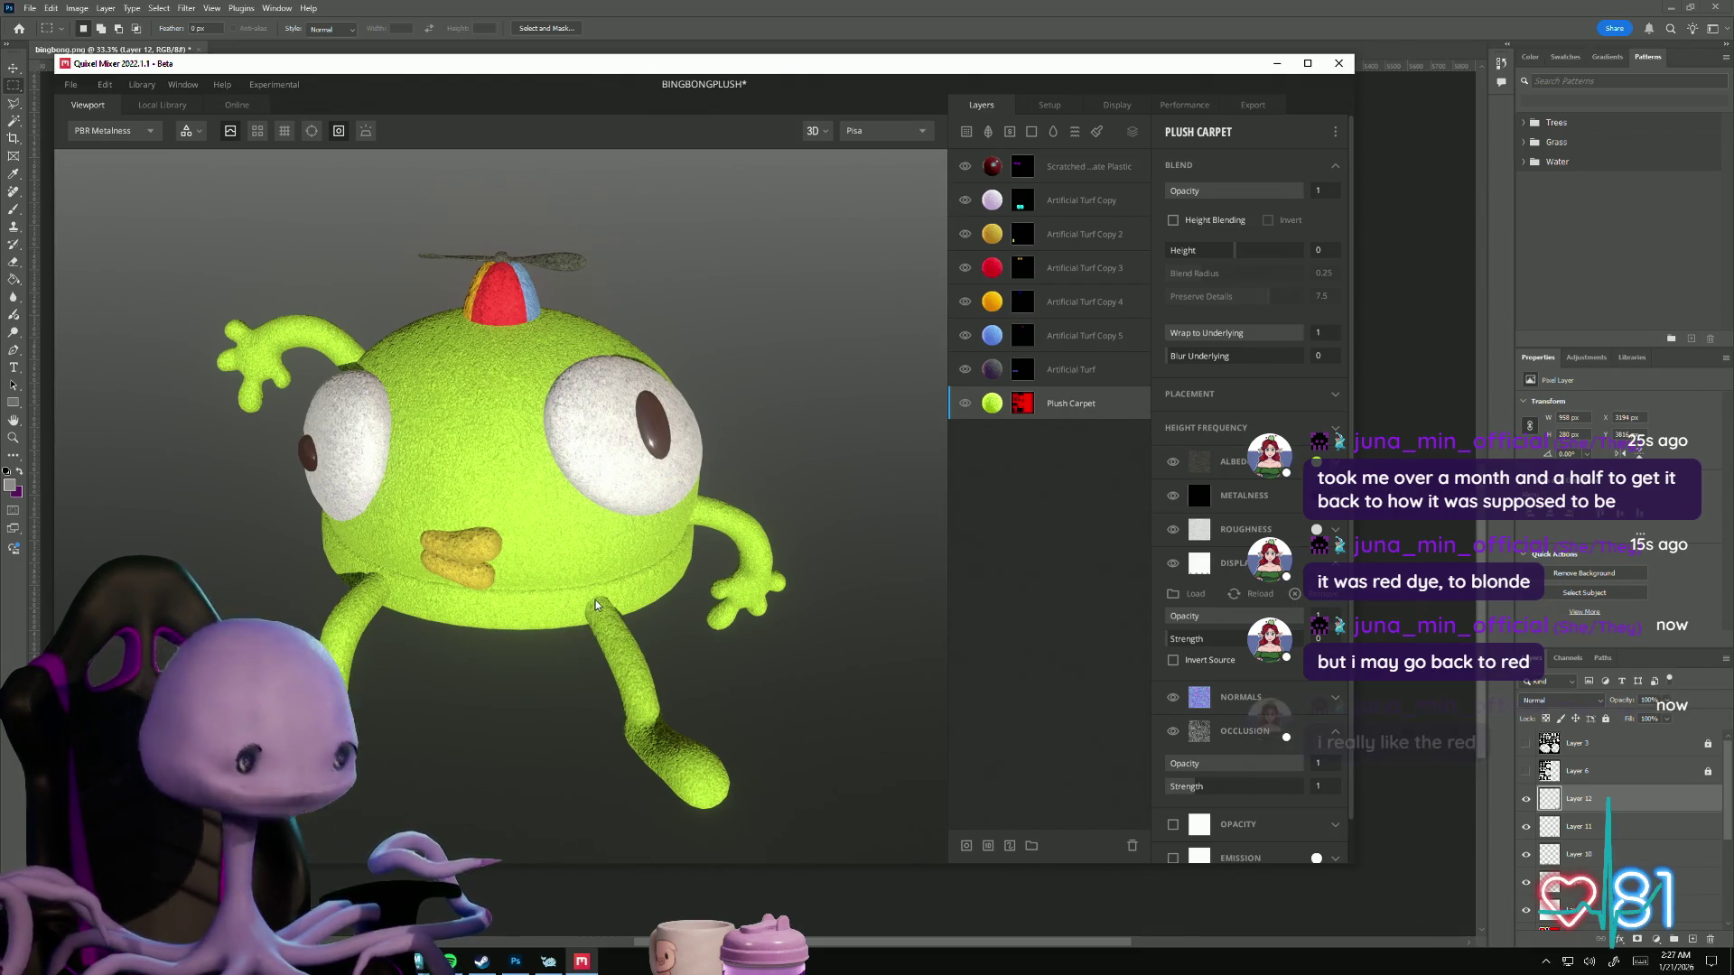
mouse_move(709, 658)
mouse_down()
mouse_move(723, 666)
mouse_move(633, 587)
mouse_move(754, 603)
mouse_up()
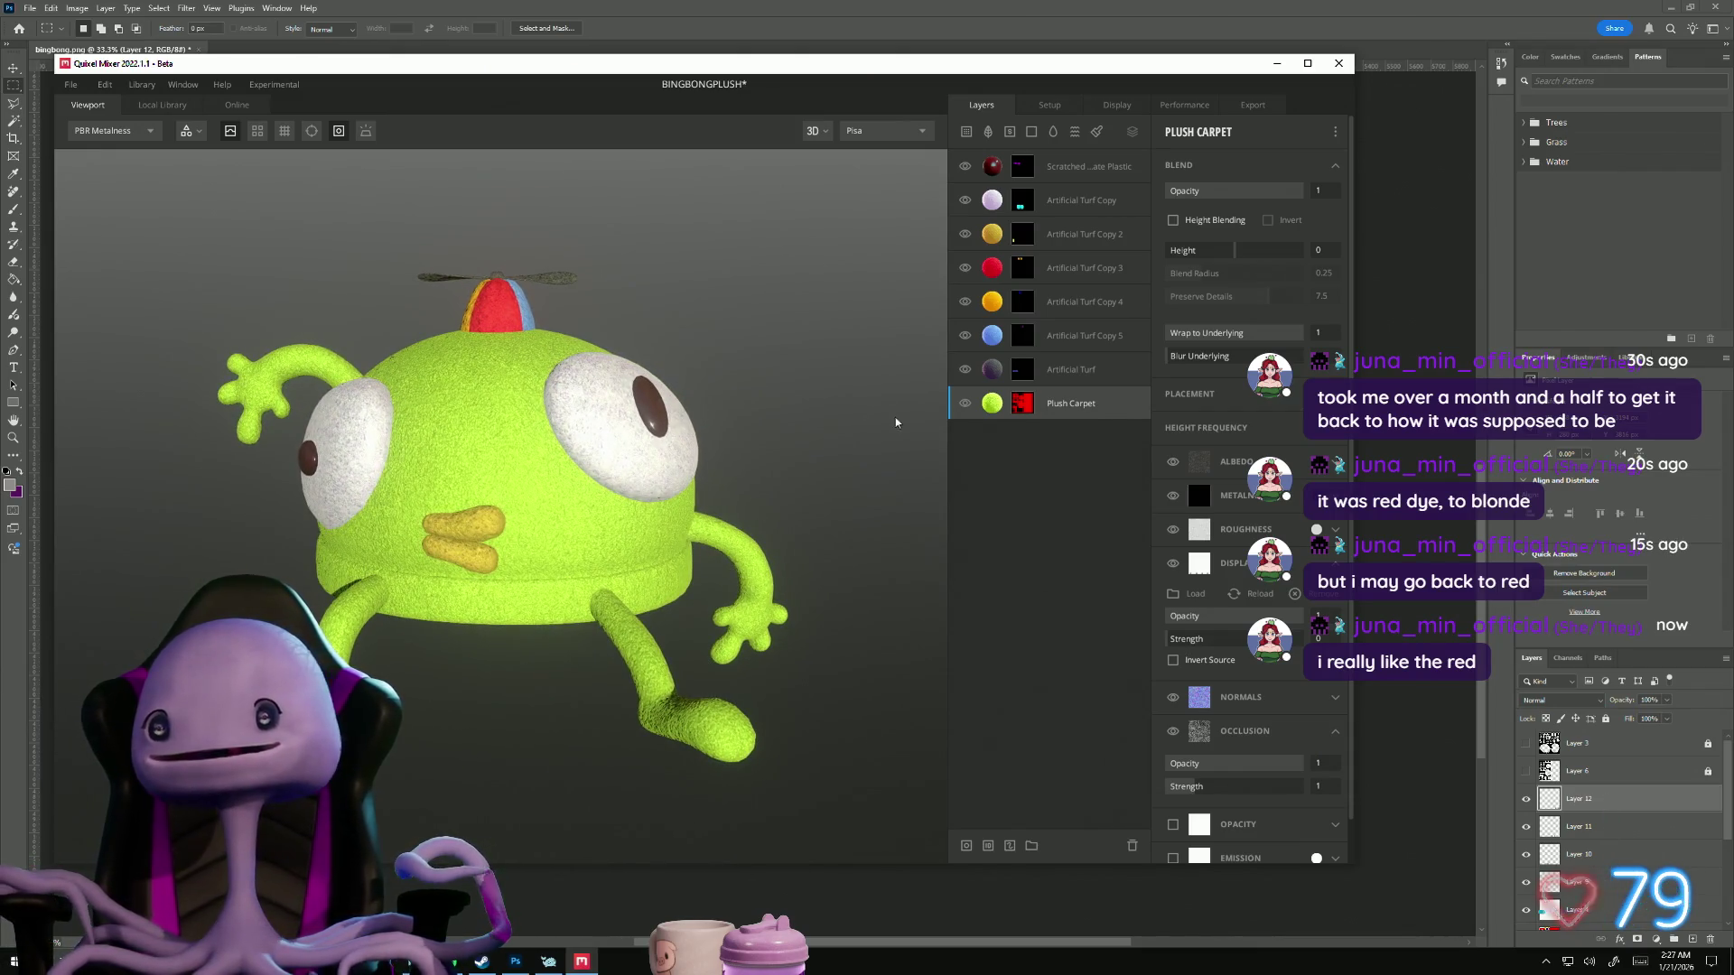
right_click(1073, 408)
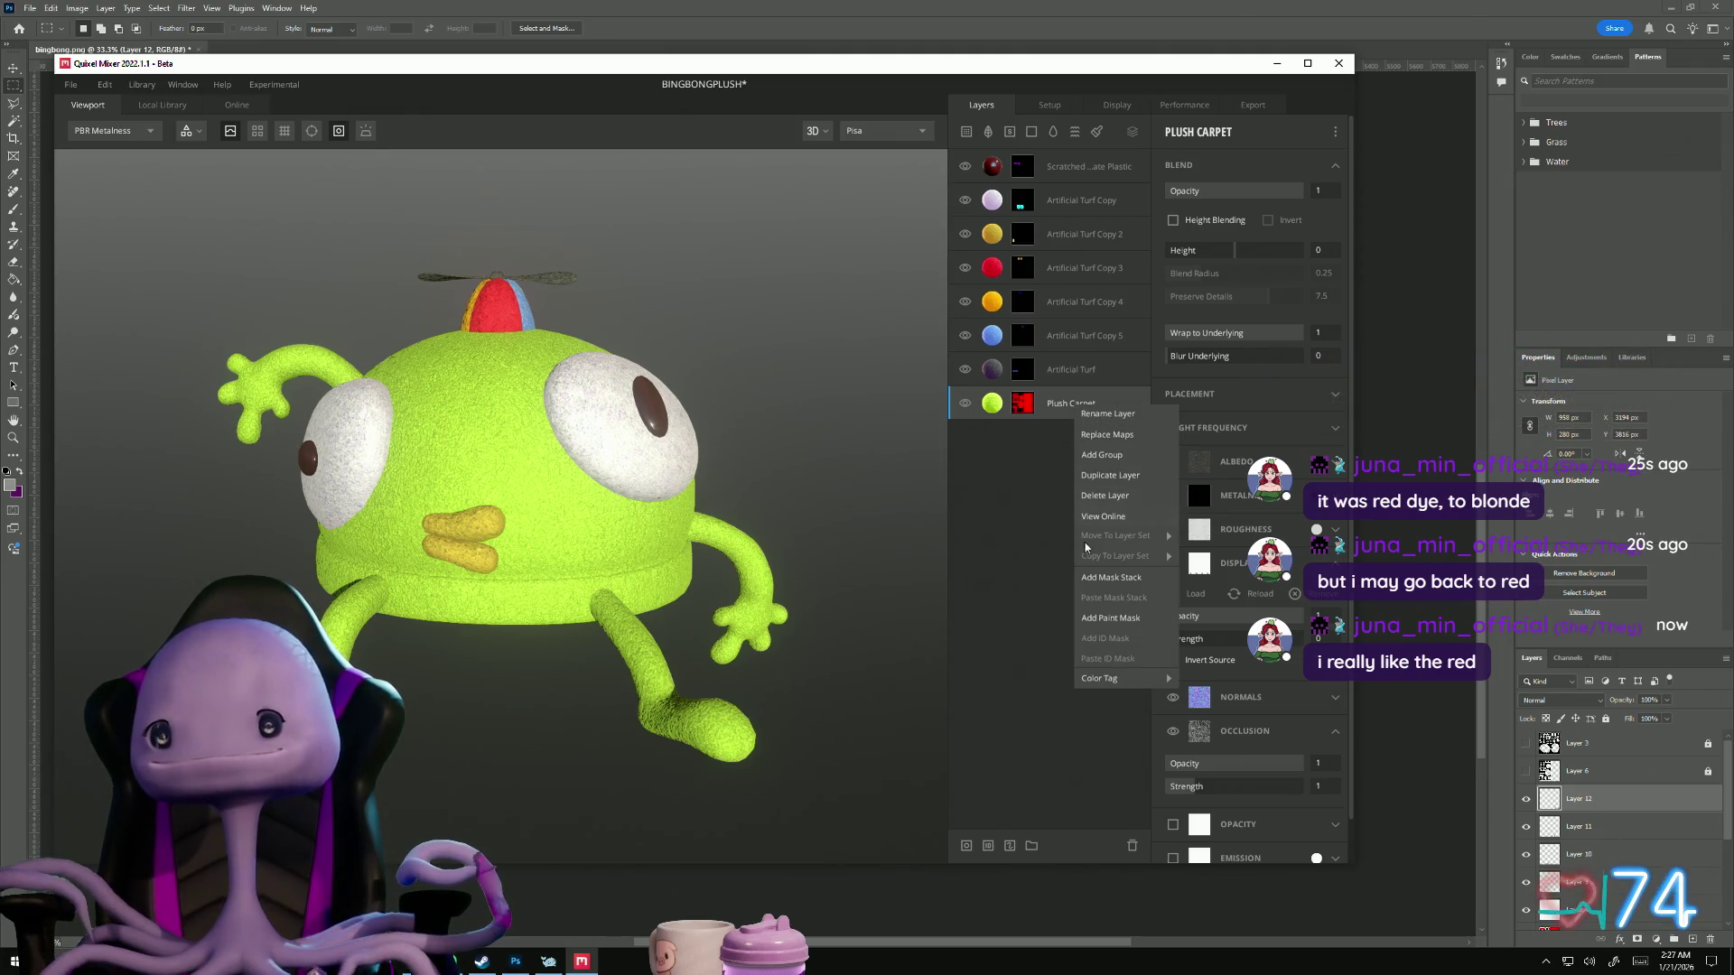
click(1102, 620)
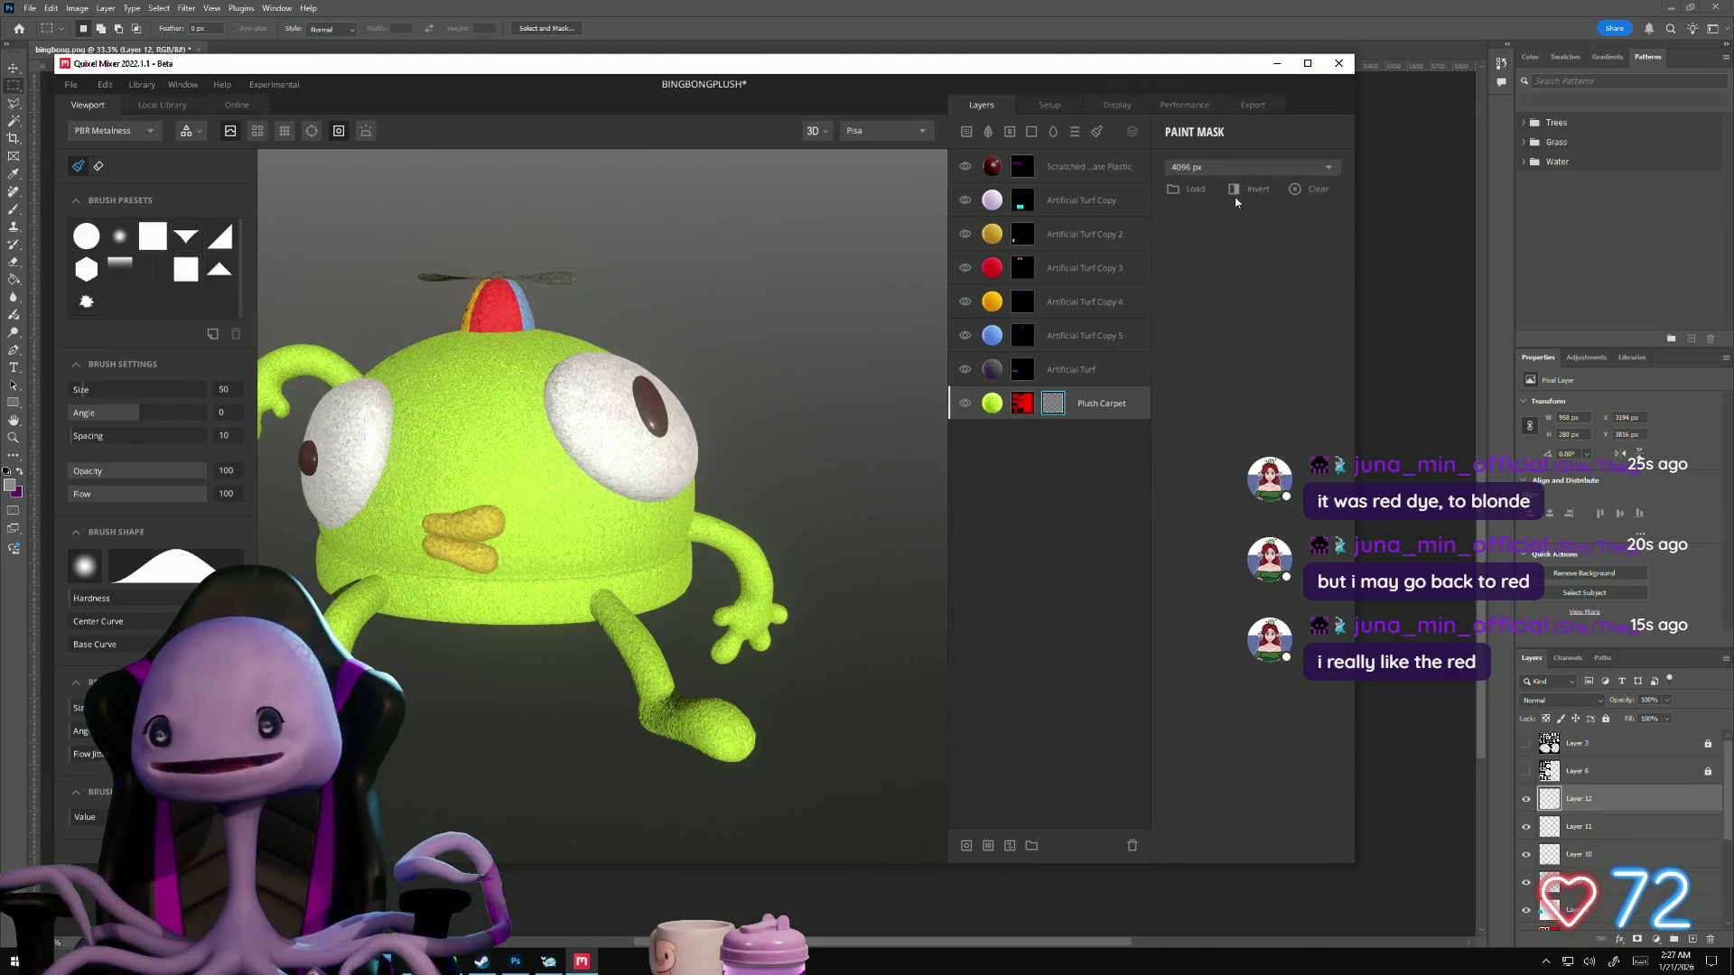
Step: Load bingbongmask.png as the Plush Carpet paint mask and view the plush from a lower angle
click(1181, 188)
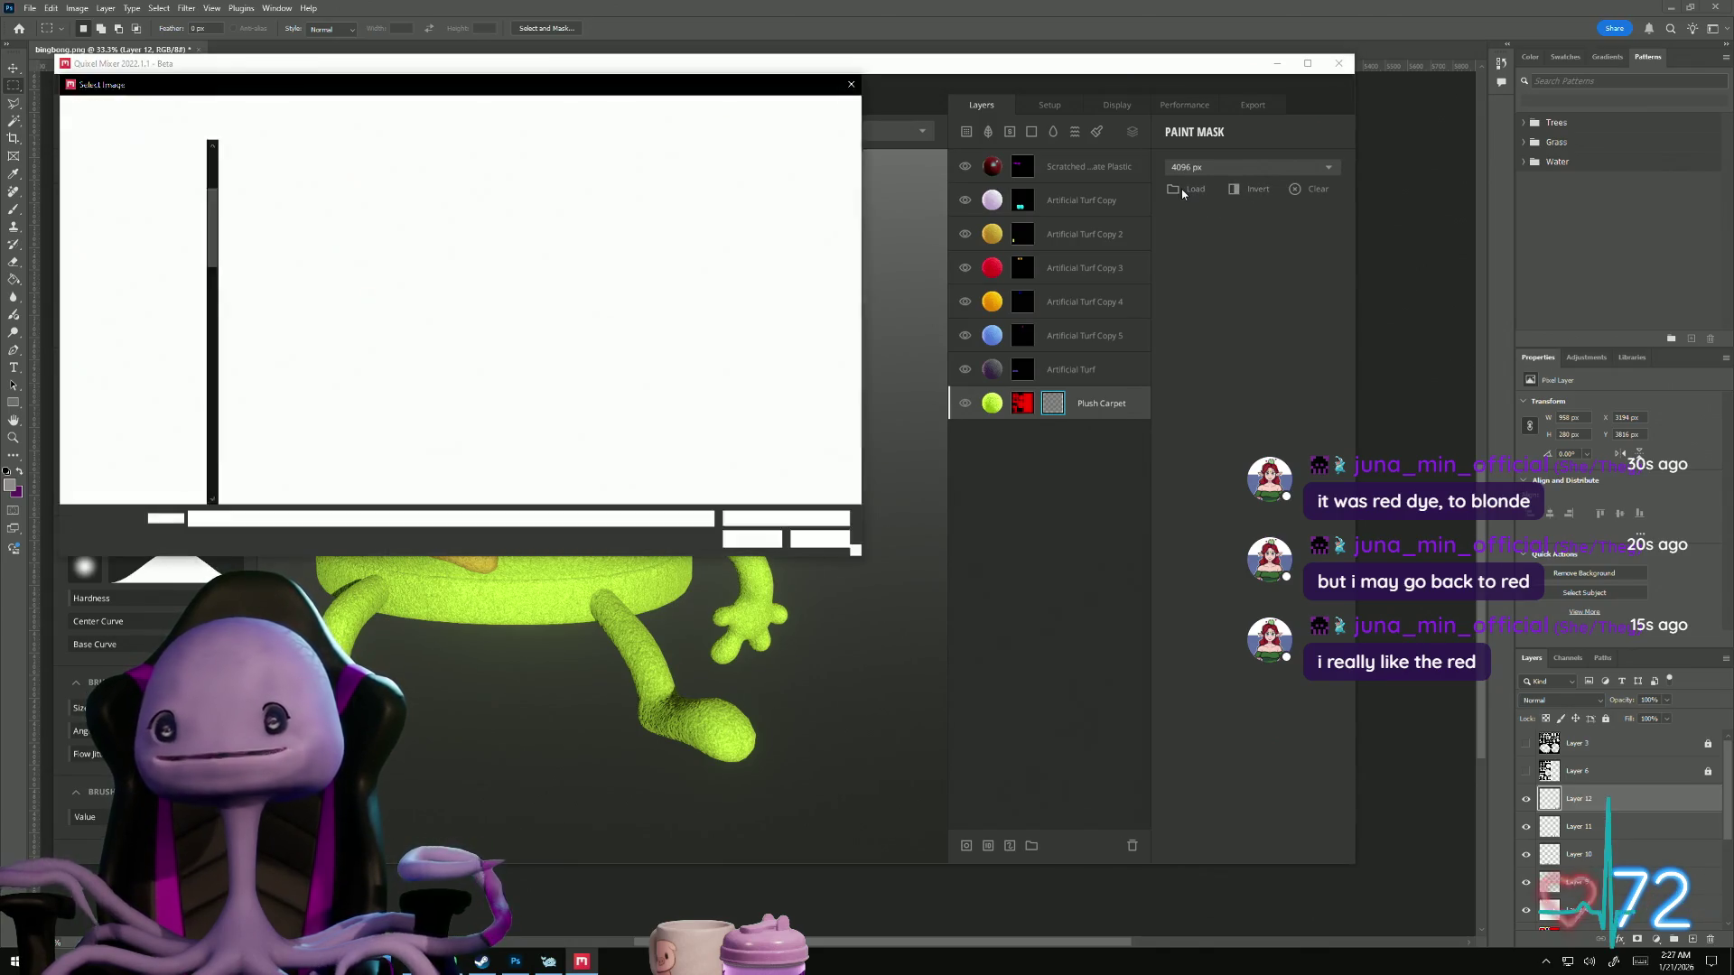
scroll(720, 457, down, 10)
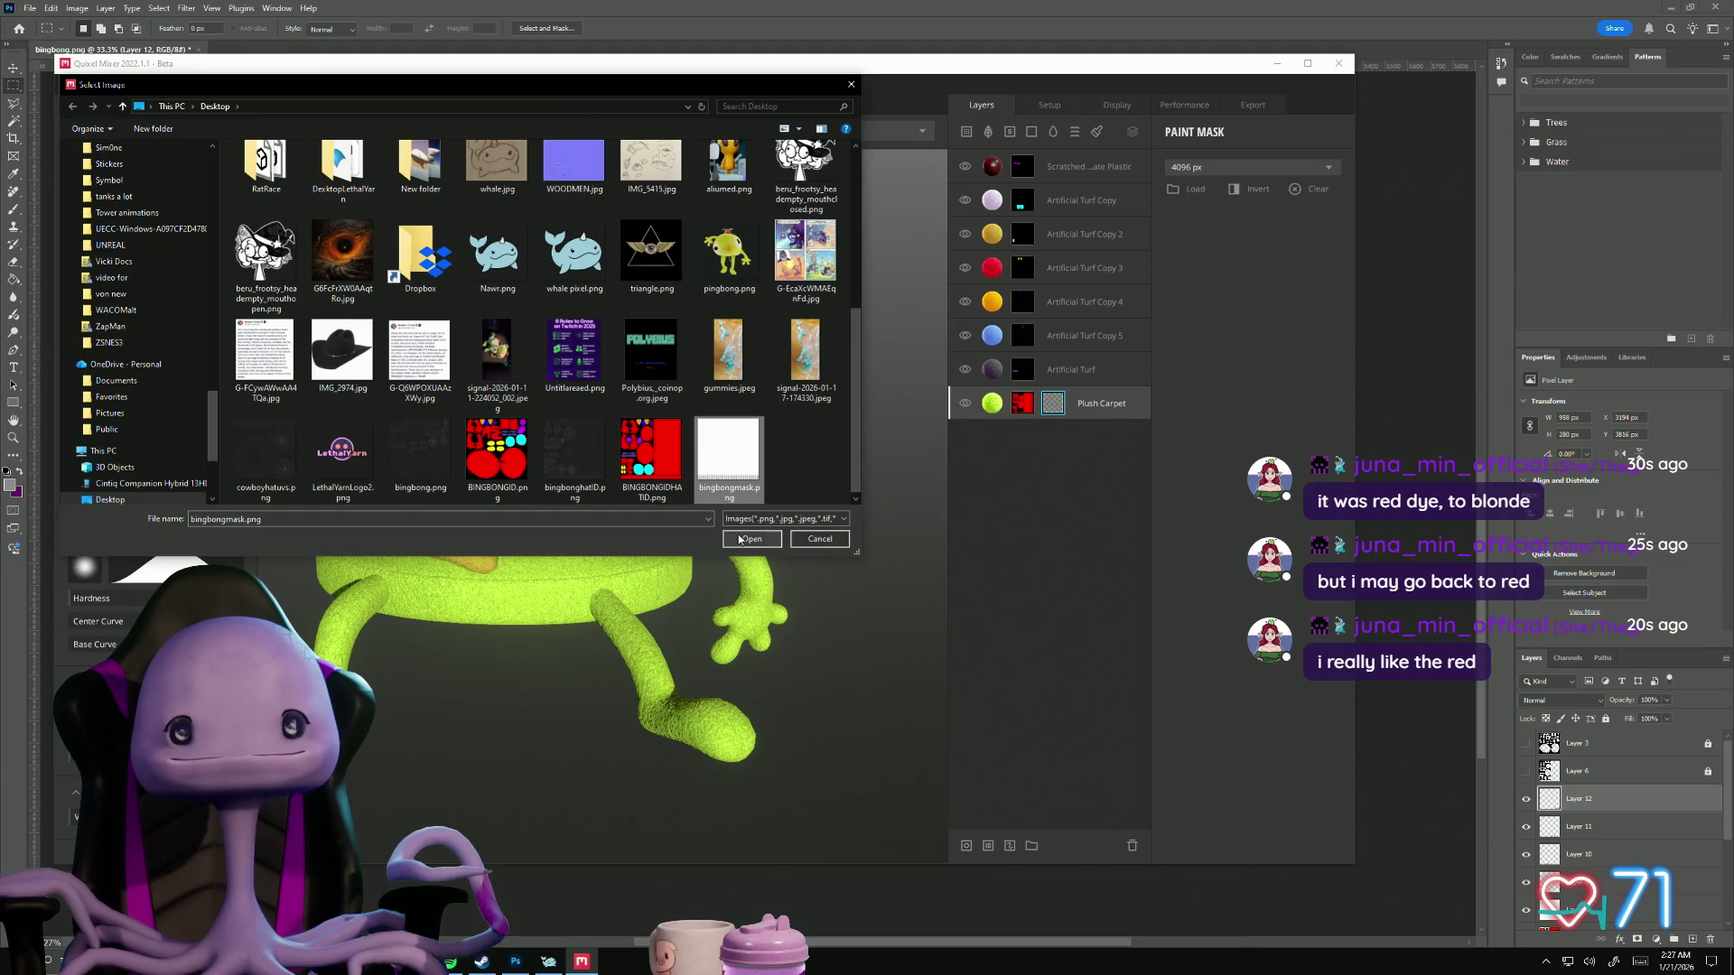
click(740, 540)
scroll(506, 712, up, 6)
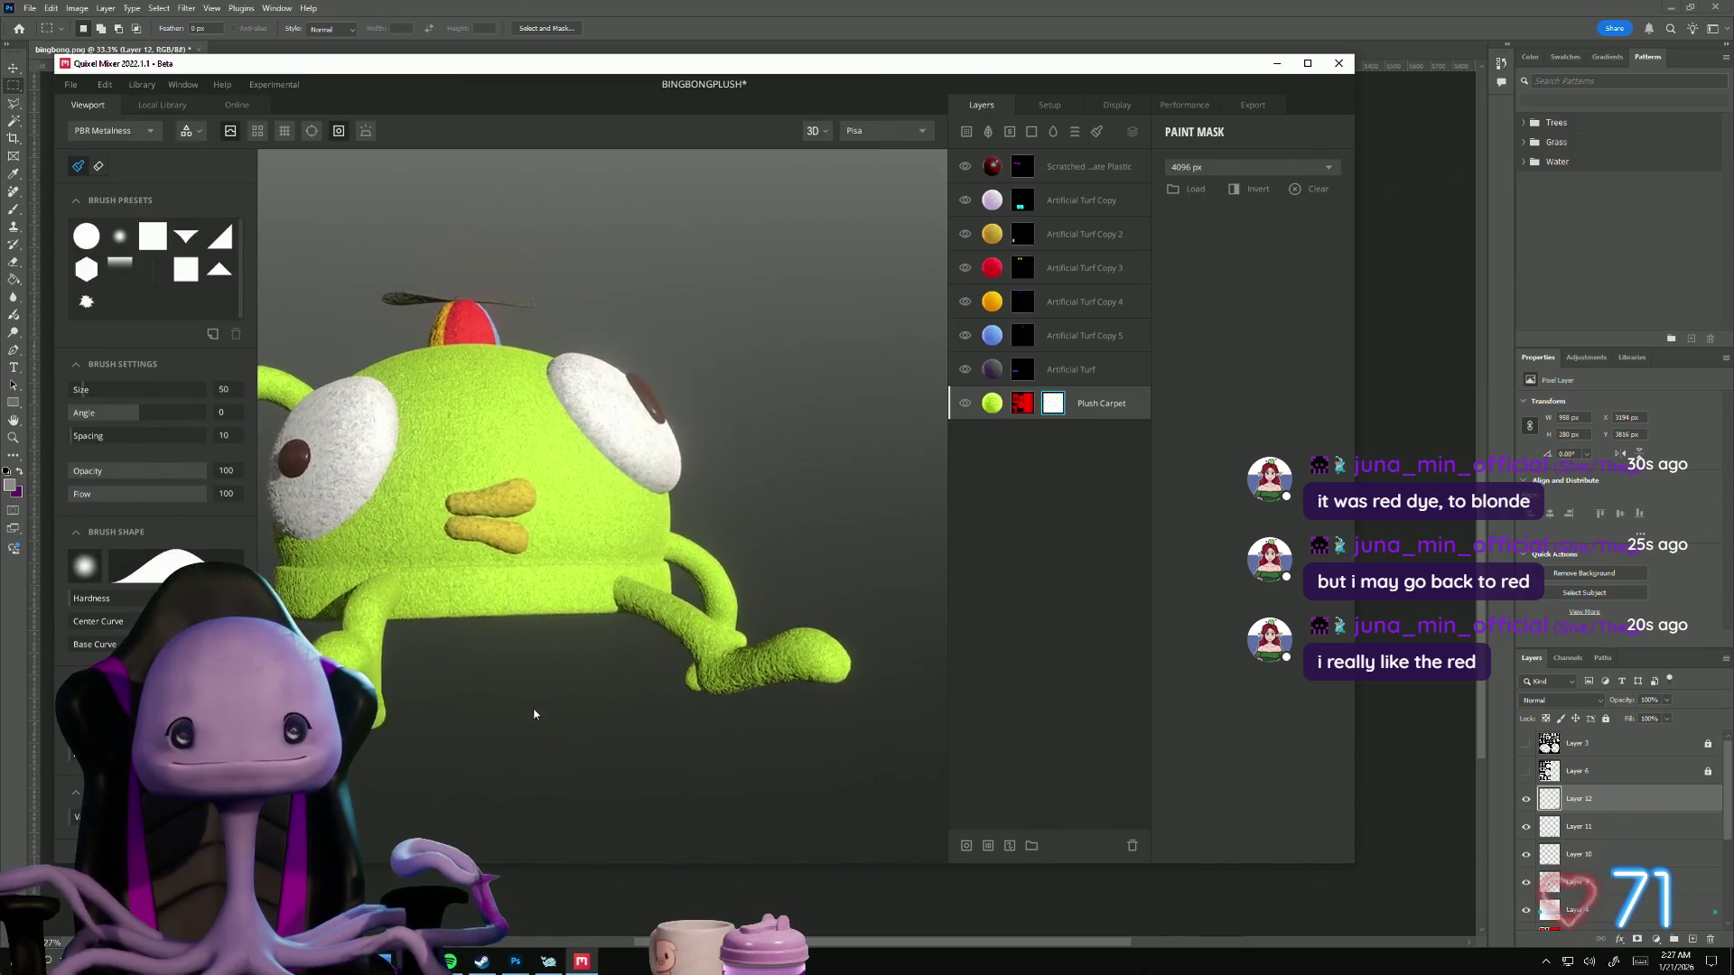
mouse_move(669, 736)
mouse_down()
mouse_move(608, 723)
mouse_move(646, 716)
mouse_move(566, 670)
mouse_move(715, 607)
mouse_move(542, 620)
mouse_move(503, 696)
mouse_move(542, 735)
mouse_move(544, 771)
mouse_move(526, 739)
mouse_move(588, 716)
mouse_move(747, 696)
mouse_move(806, 726)
mouse_move(825, 786)
mouse_move(708, 723)
mouse_move(669, 486)
mouse_move(674, 391)
mouse_move(628, 424)
mouse_move(572, 619)
mouse_move(696, 538)
mouse_move(599, 665)
mouse_move(421, 659)
mouse_move(356, 613)
mouse_move(398, 650)
mouse_move(587, 723)
mouse_move(837, 777)
mouse_move(565, 724)
mouse_move(545, 789)
mouse_move(669, 782)
mouse_move(889, 718)
mouse_move(542, 704)
mouse_up()
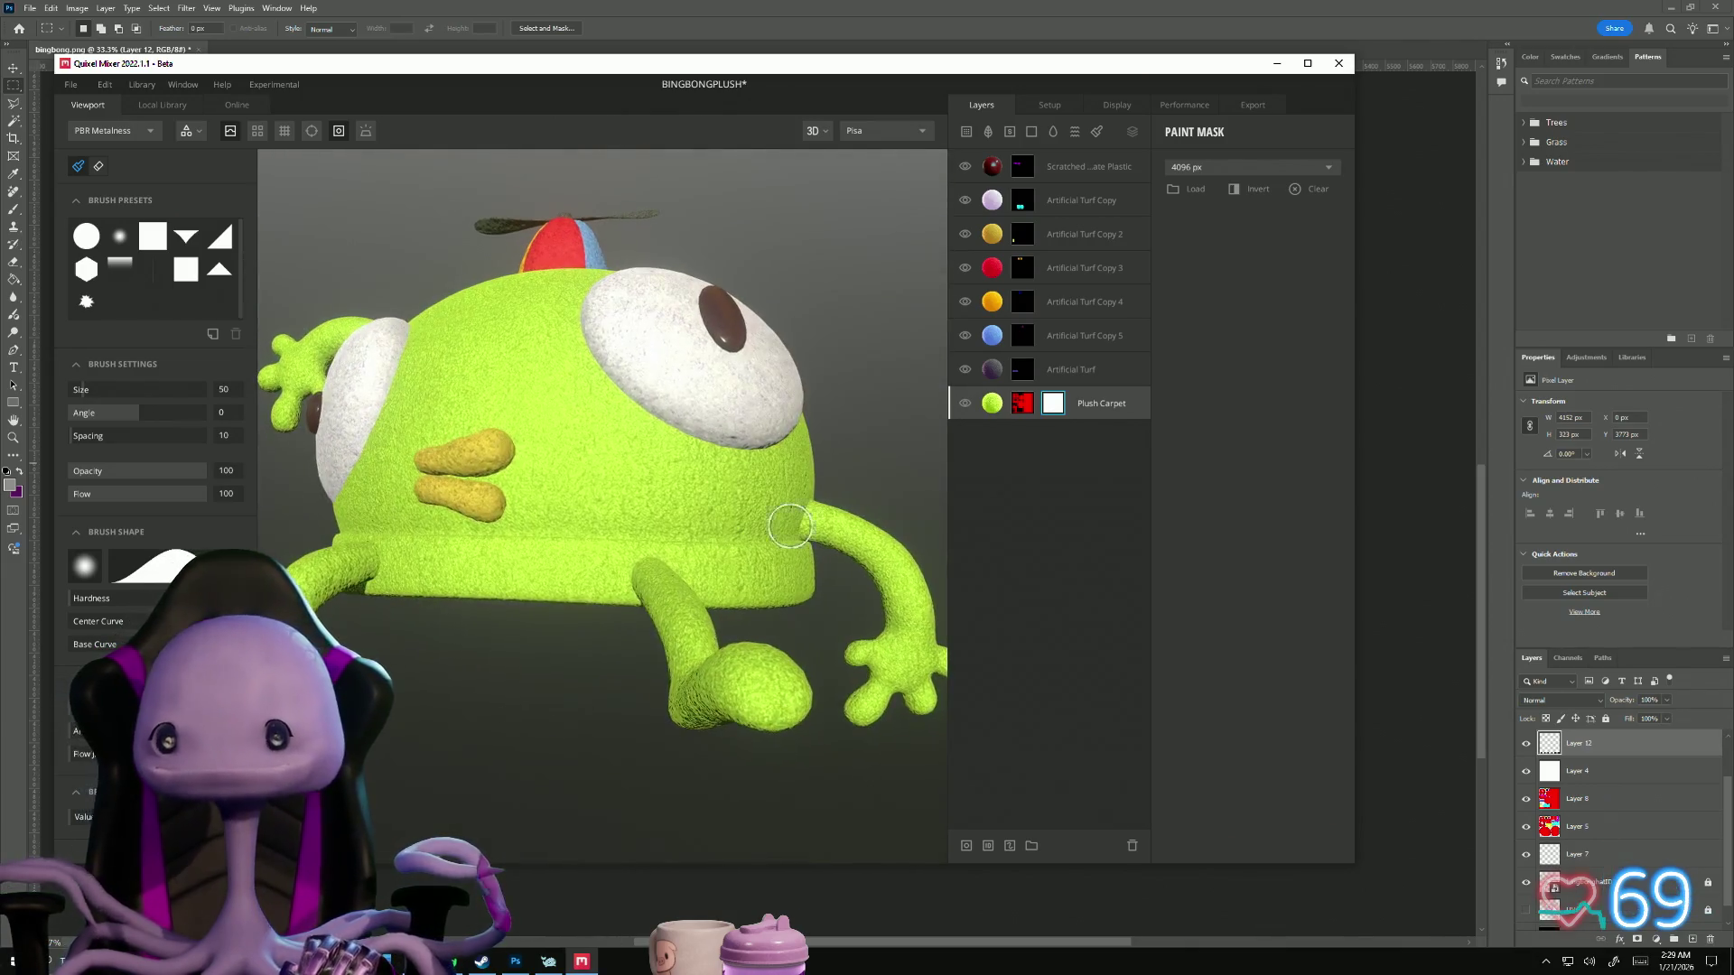
click(1086, 406)
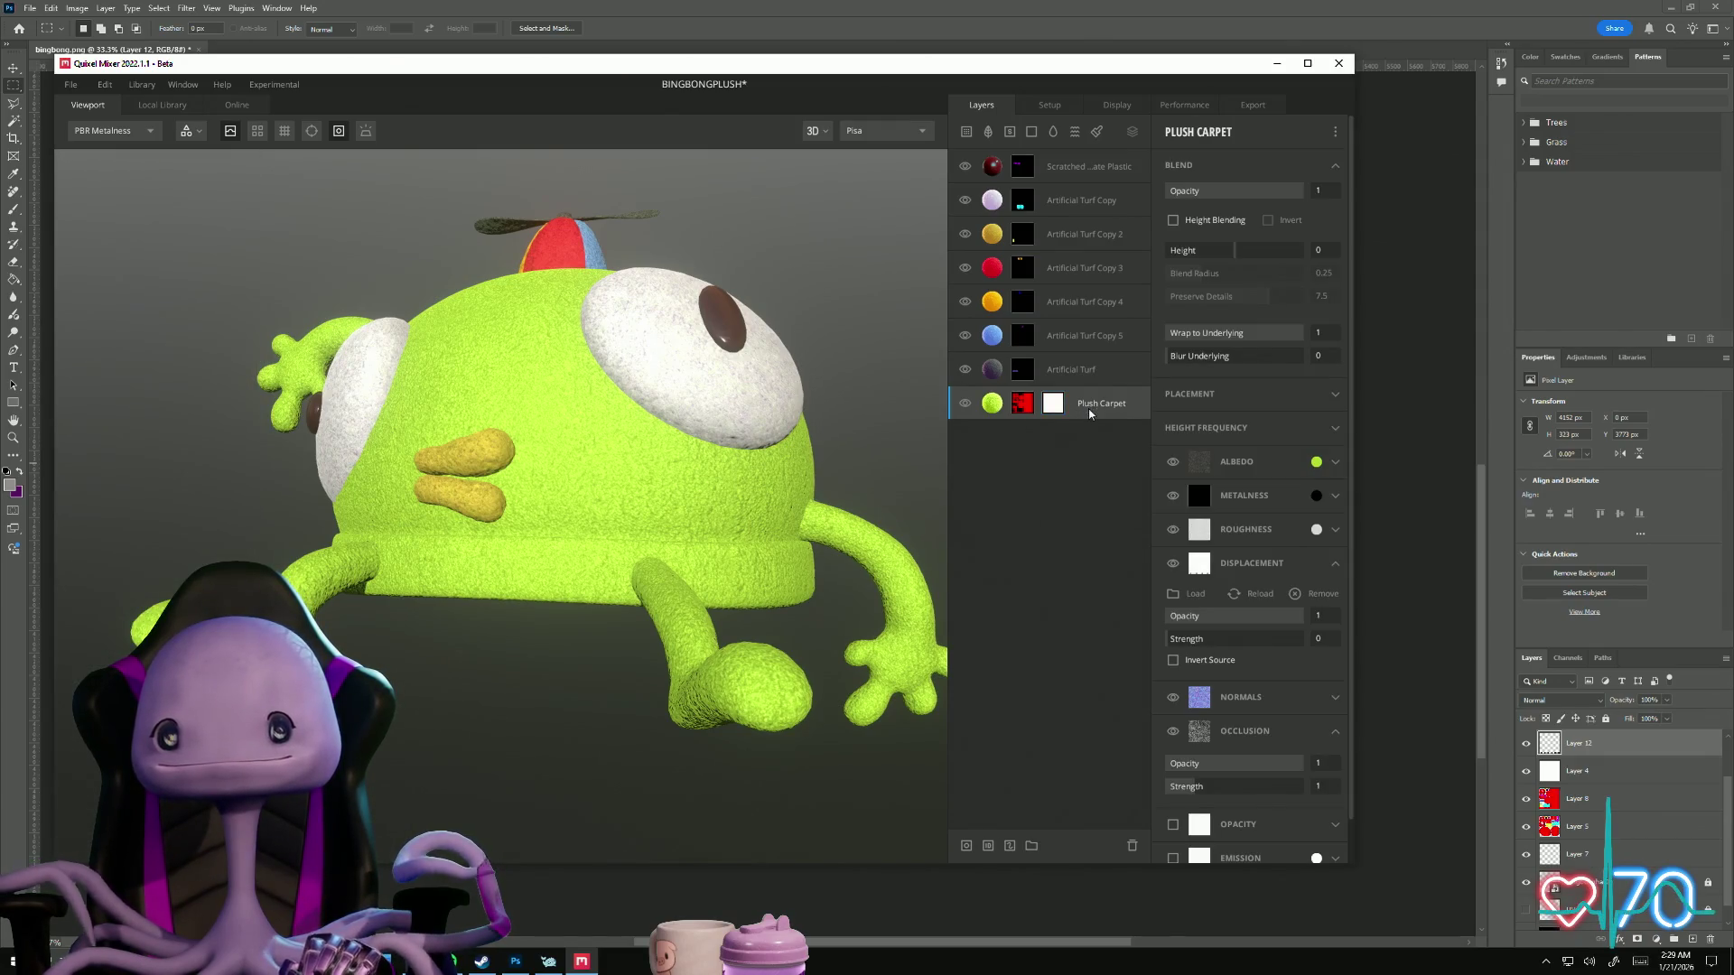
Step: Expand Normals, then duplicate the Plush Carpet layer into a Plush Carpet Copy above it
click(1335, 698)
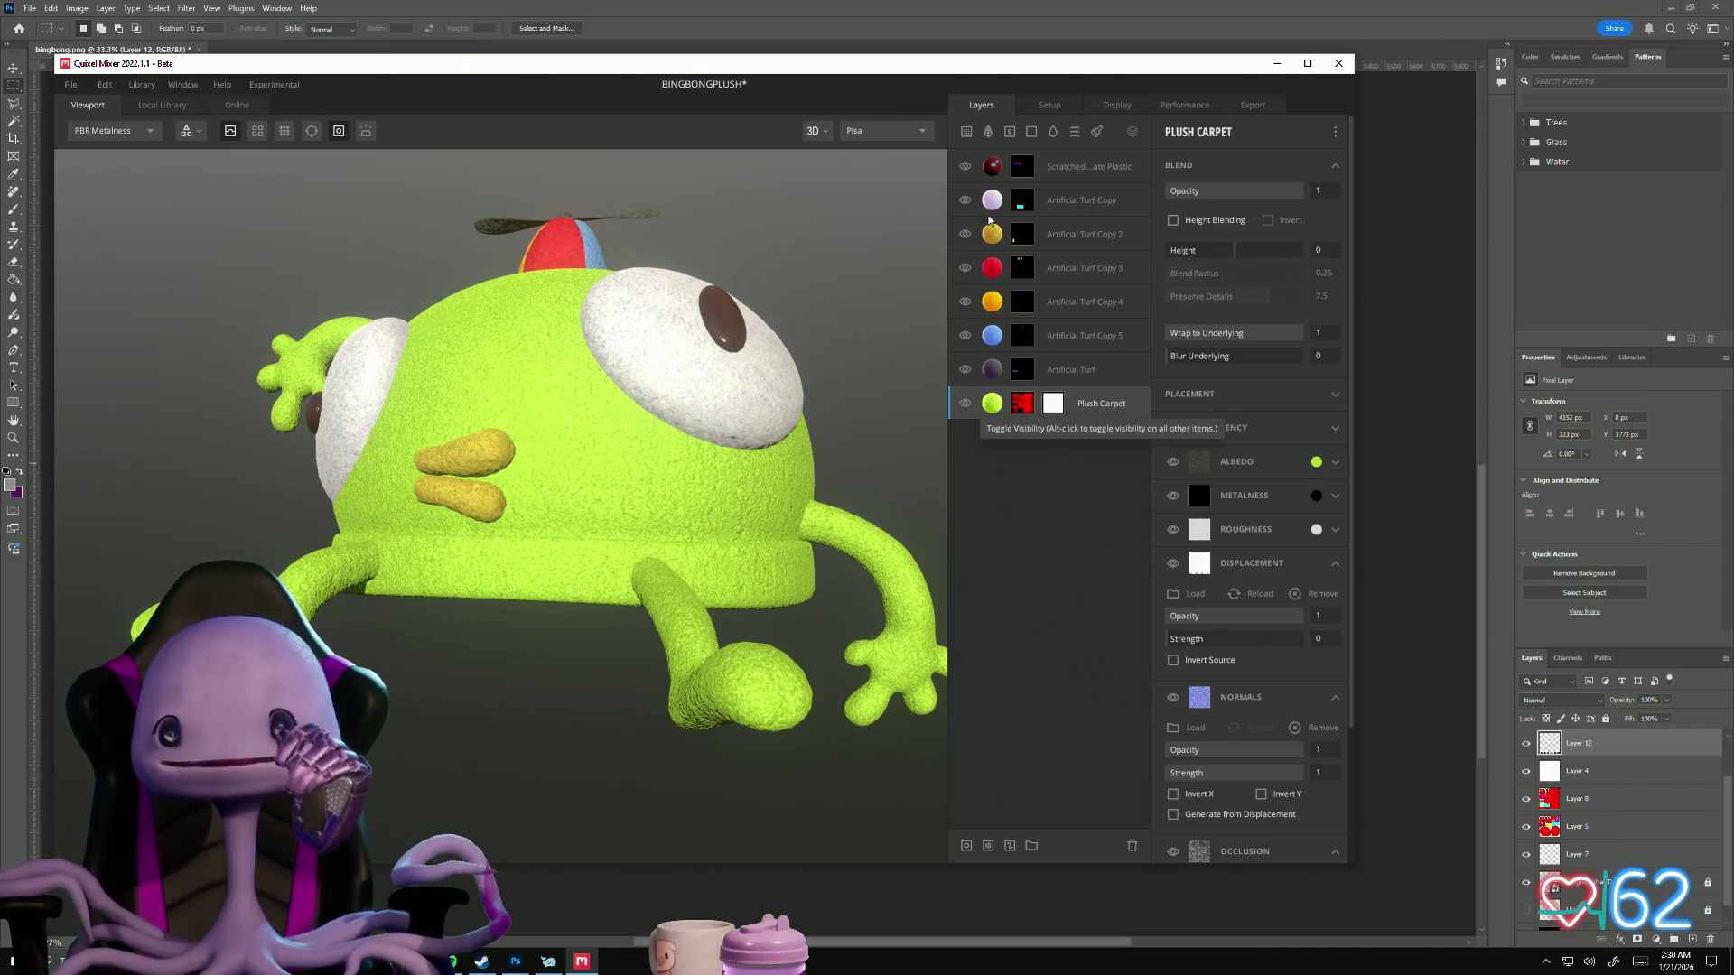
right_click(995, 412)
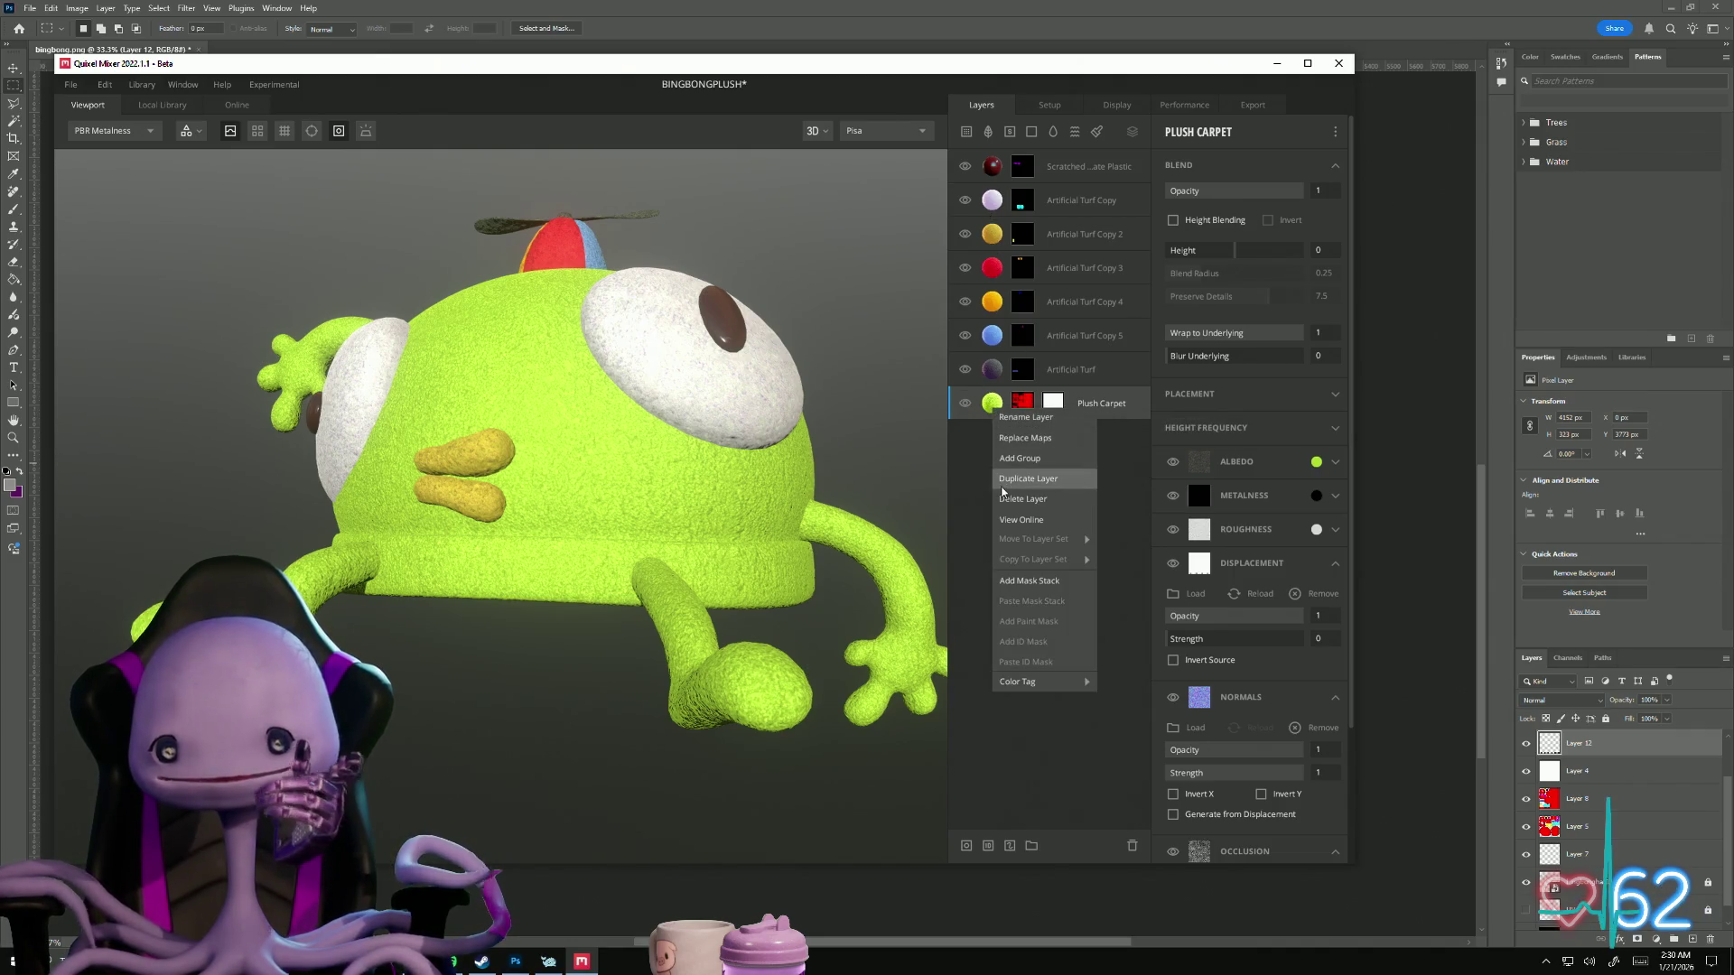
click(1062, 479)
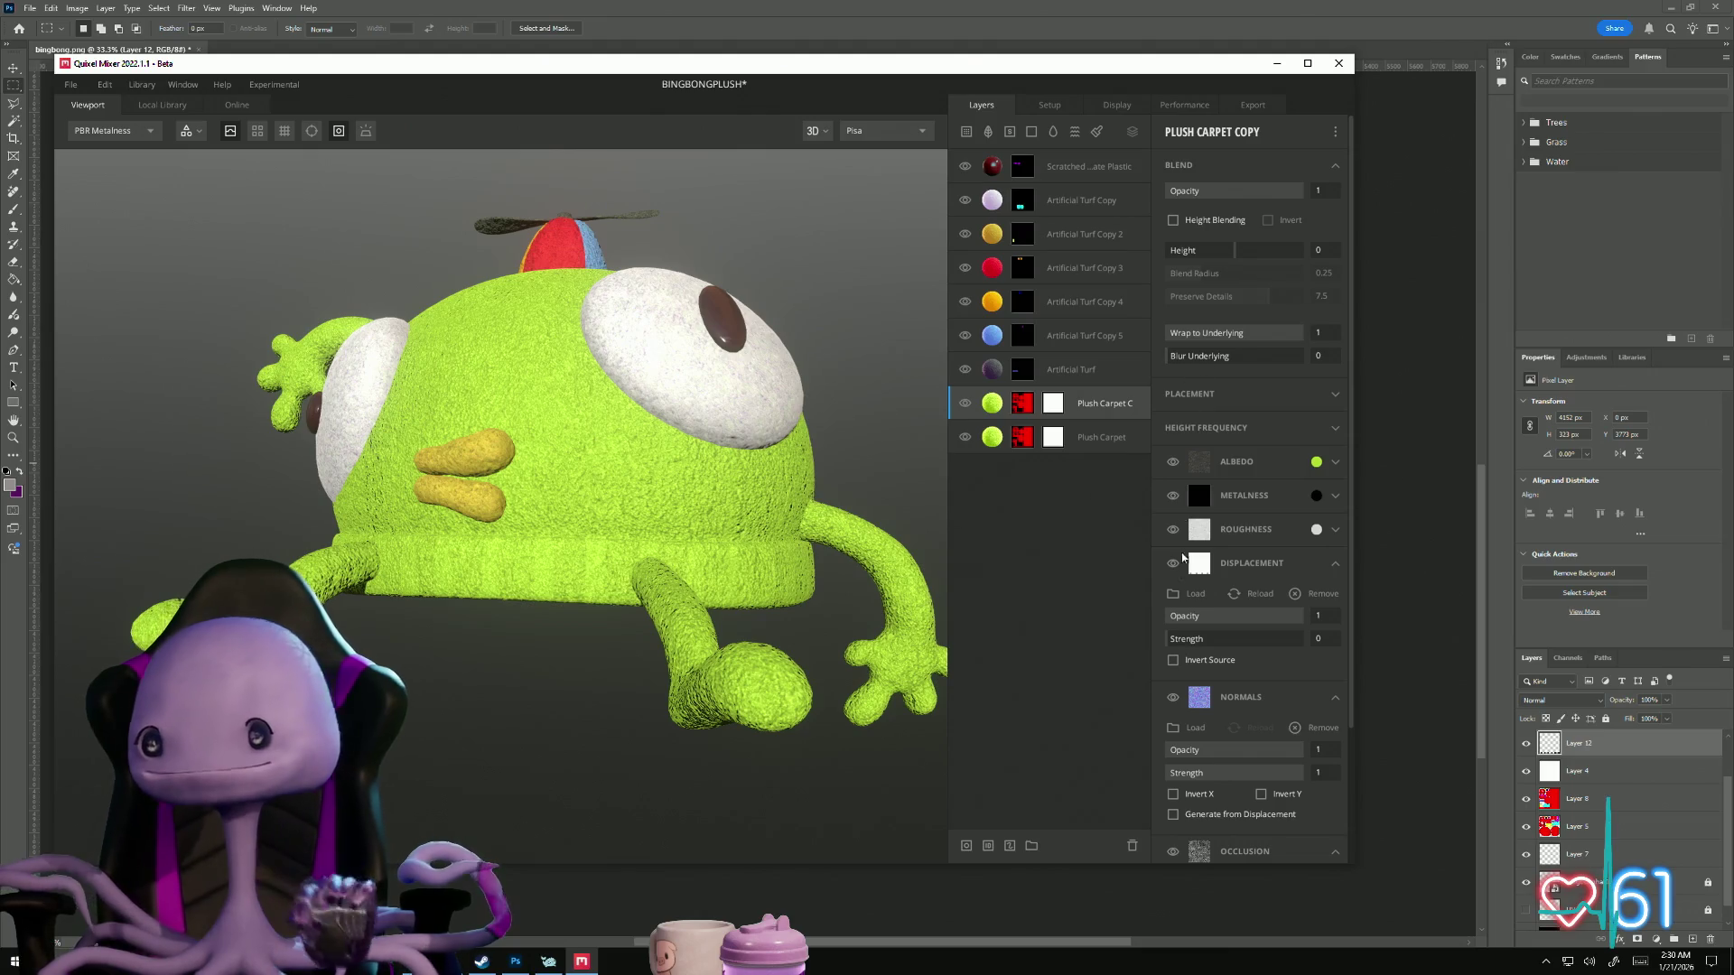
scroll(1284, 734, down, 1)
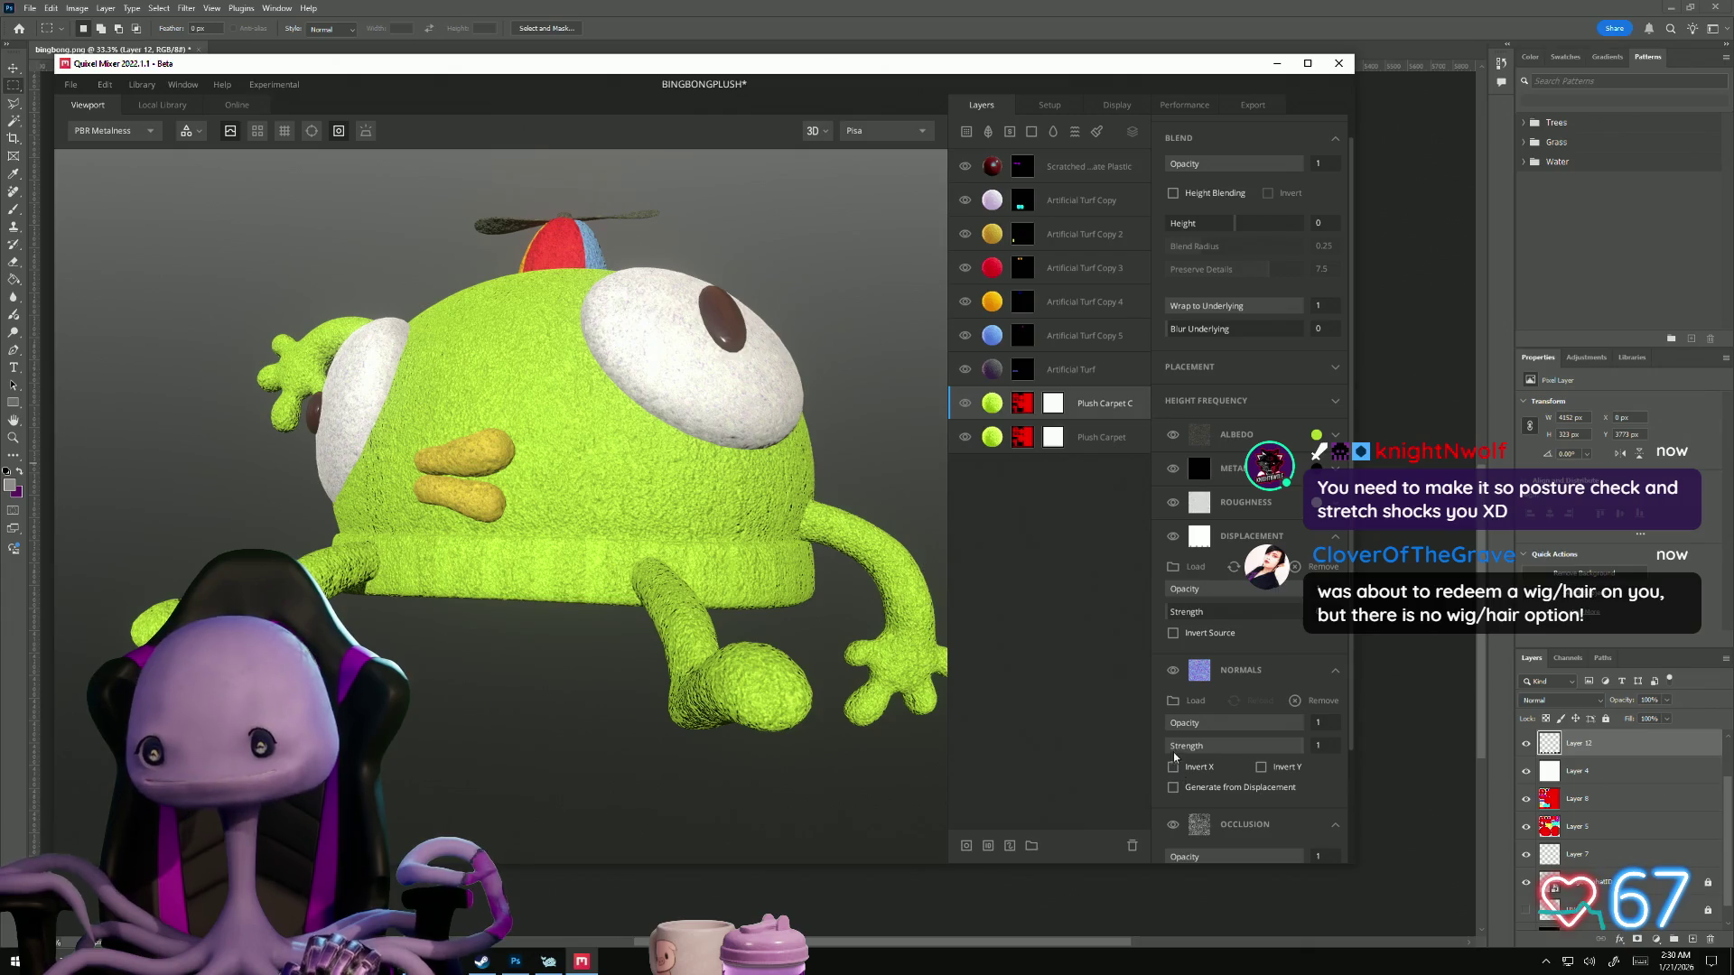
Step: Use bingbongmask.png as the Plush Carpet Copy normal map and inspect the streaky ribbed shading
click(1182, 704)
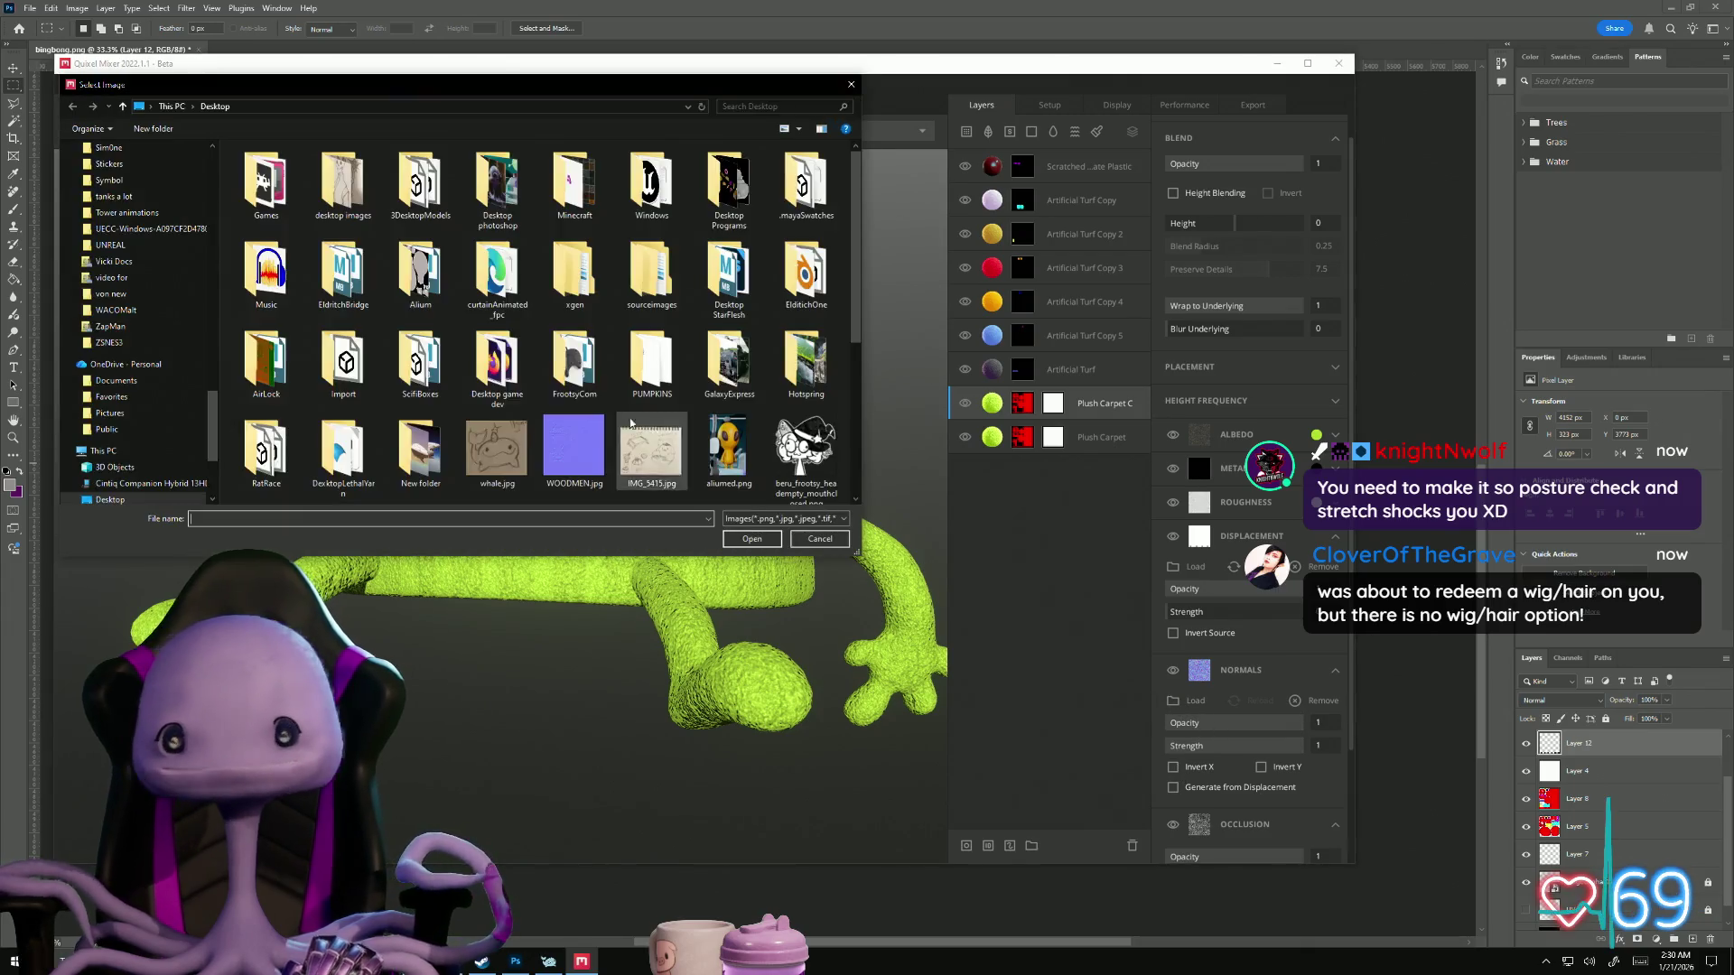
double_click(738, 465)
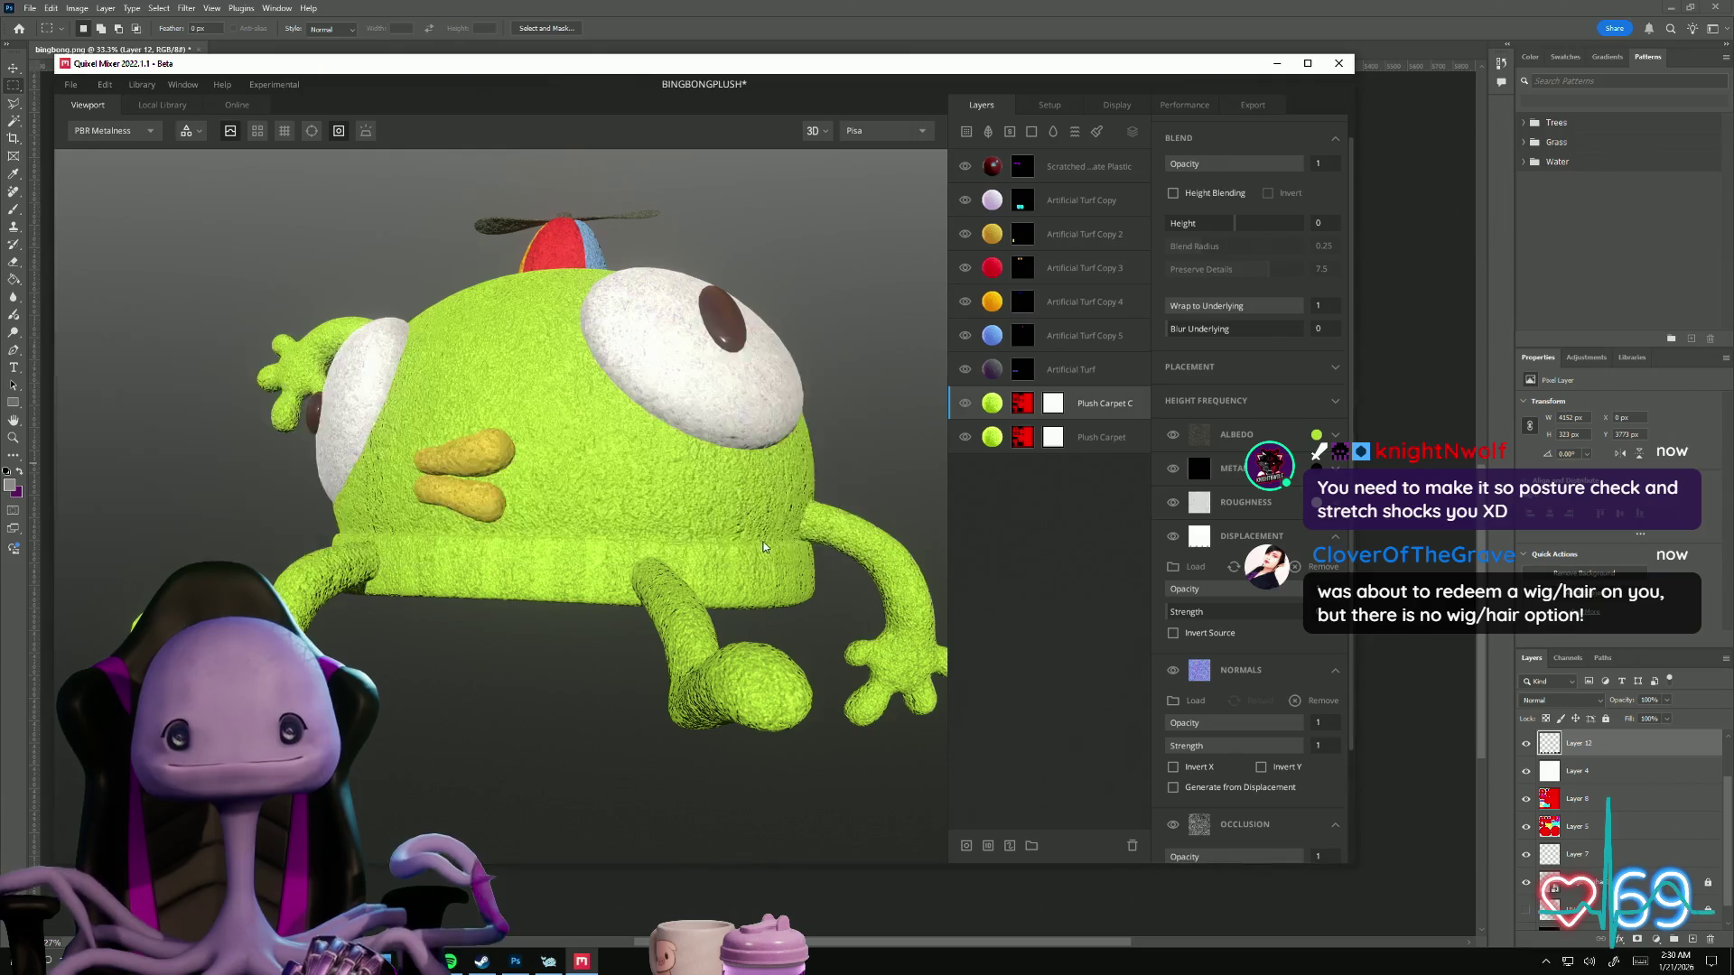
mouse_move(452, 714)
mouse_down()
mouse_move(496, 708)
mouse_move(607, 757)
mouse_move(1025, 791)
mouse_move(468, 729)
mouse_move(528, 754)
mouse_move(508, 719)
mouse_move(948, 555)
mouse_up()
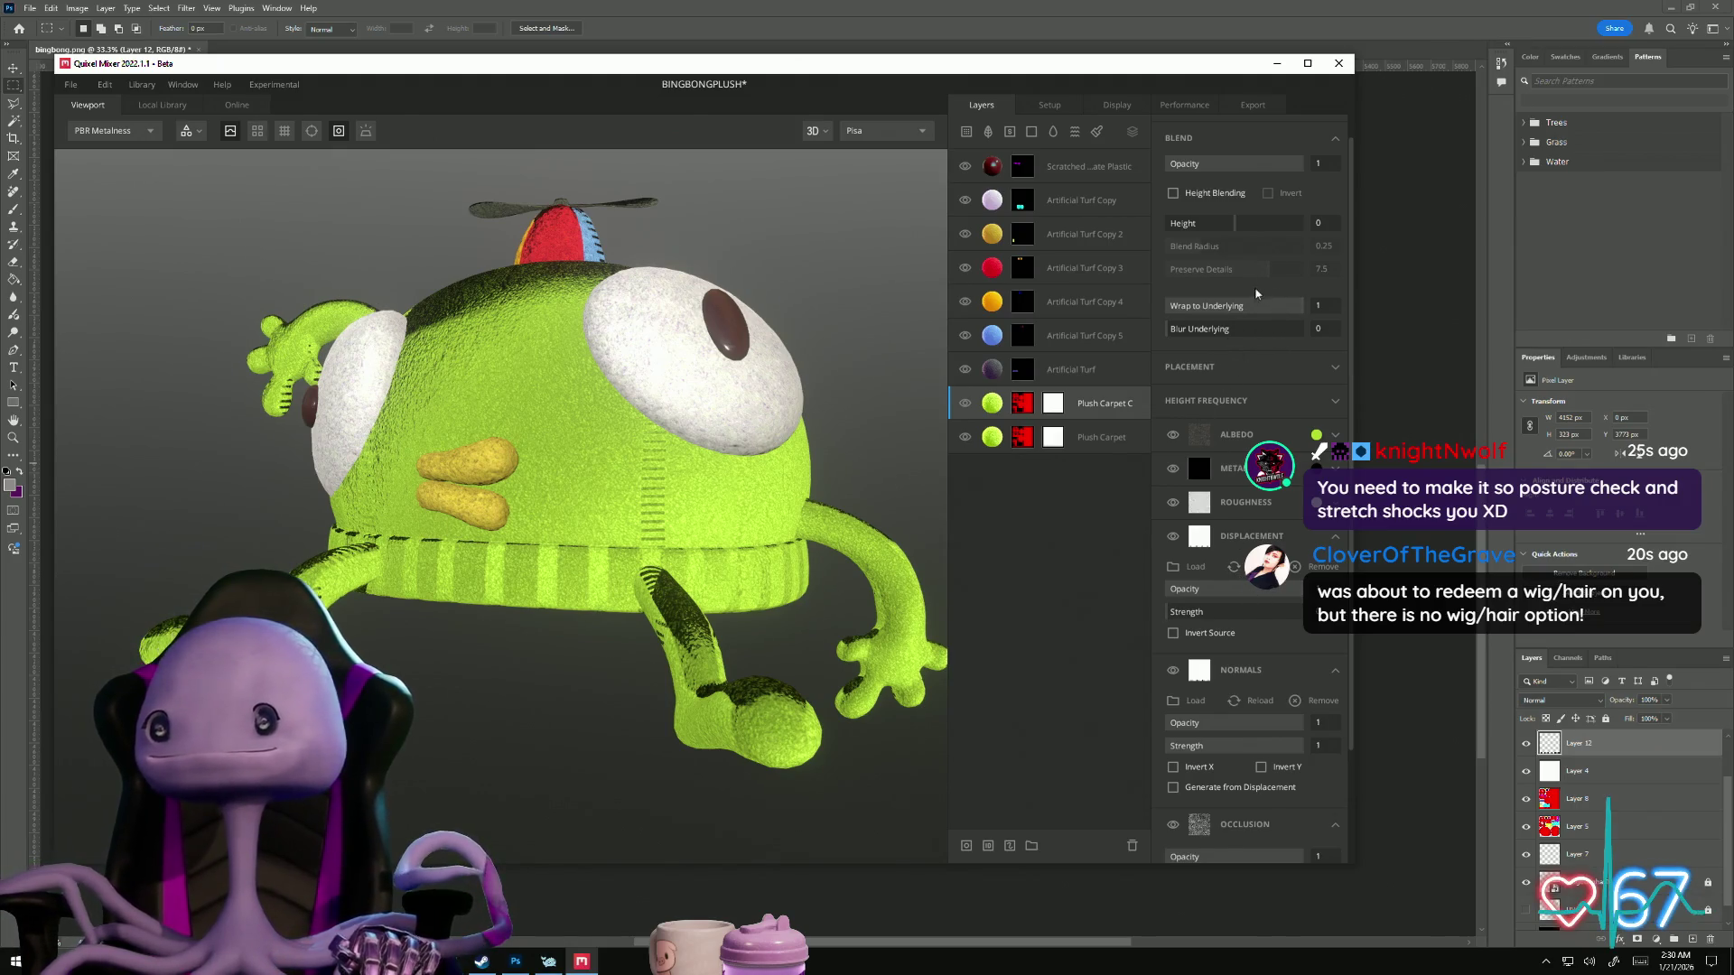
scroll(1230, 258, up, 2)
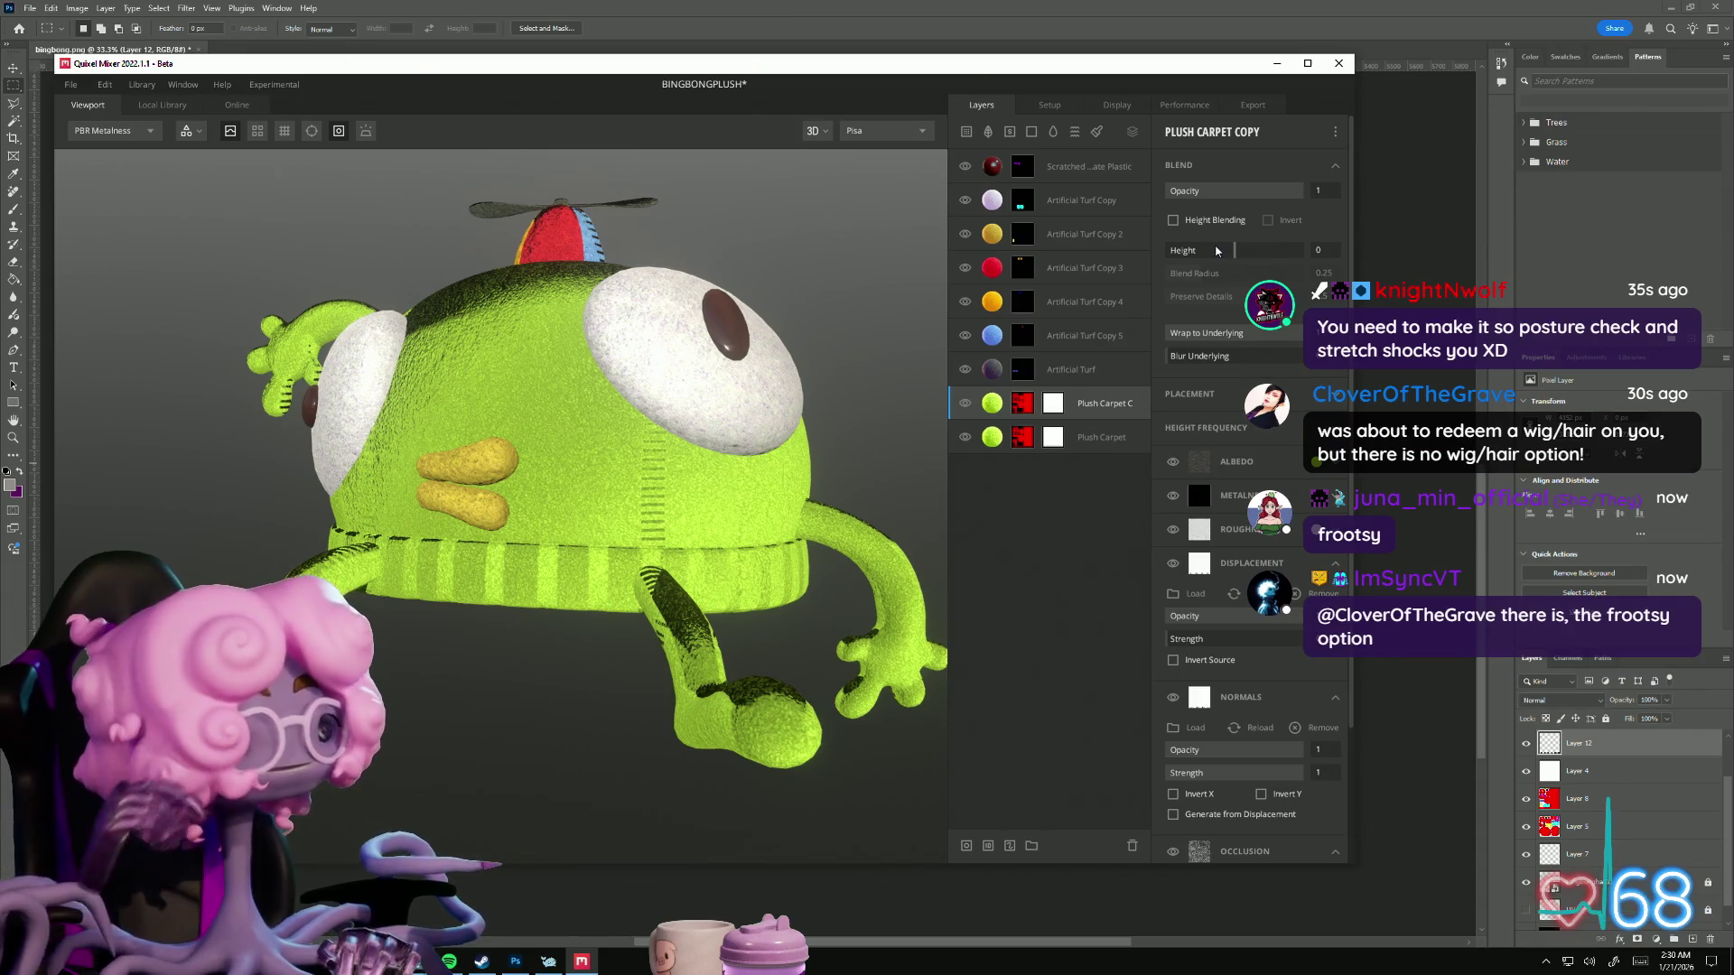
scroll(1239, 226, down, 1)
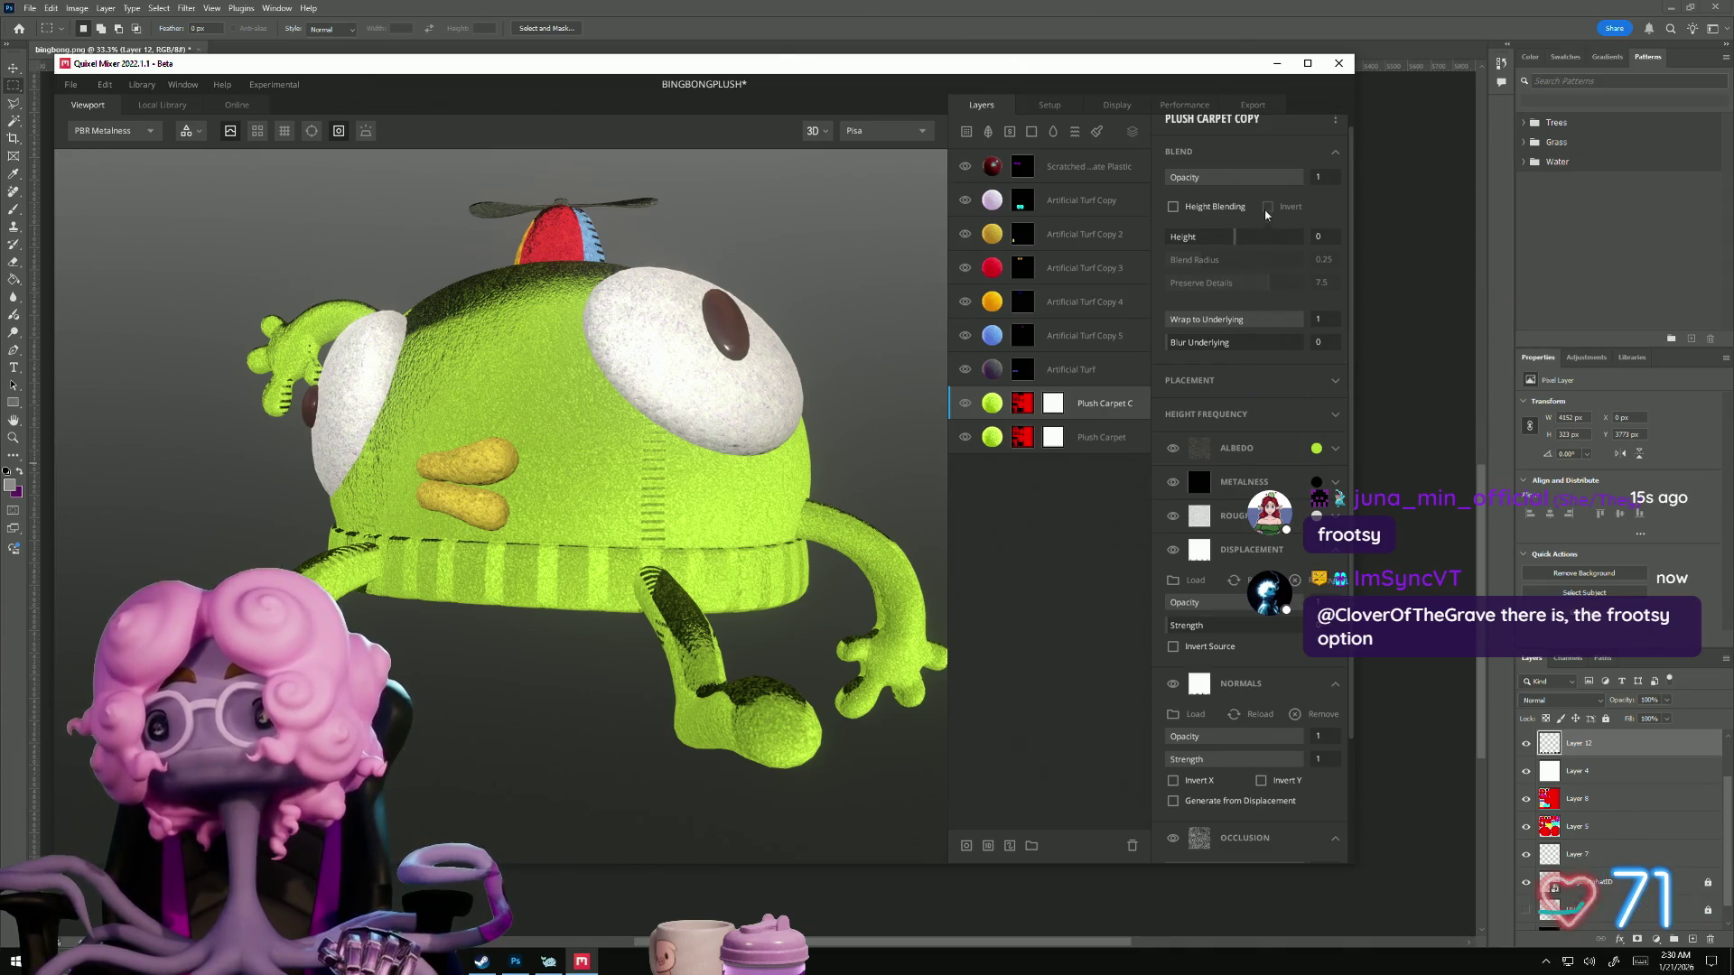
scroll(1263, 214, up, 1)
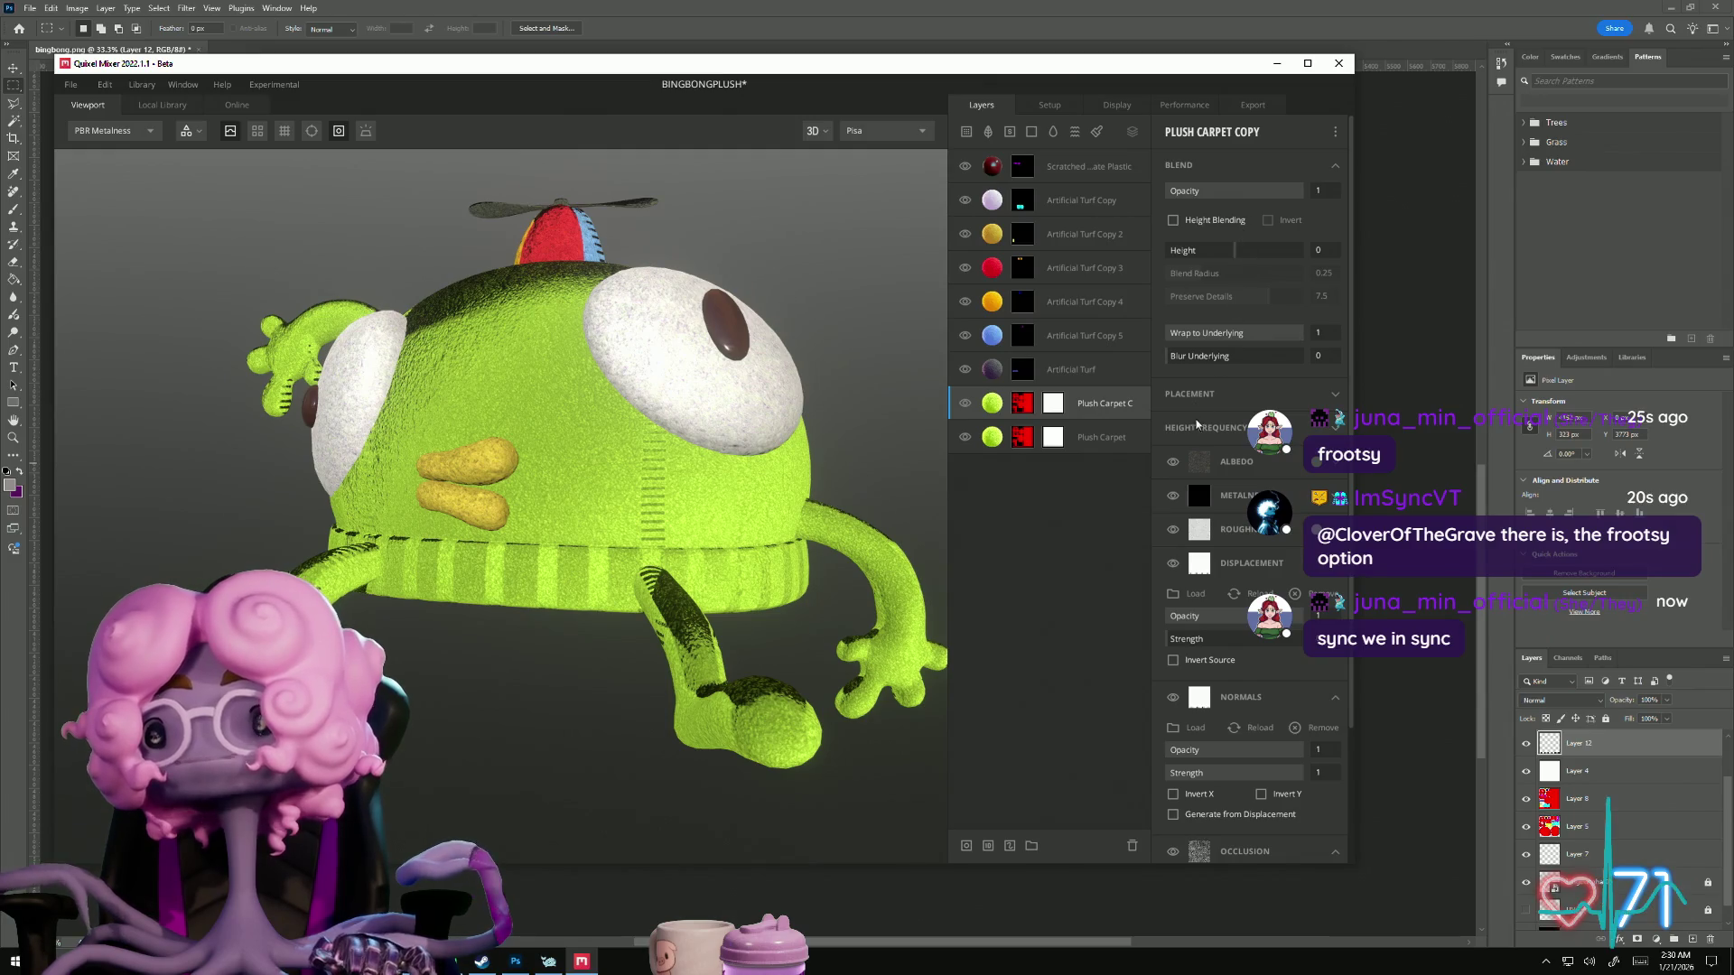
click(1282, 398)
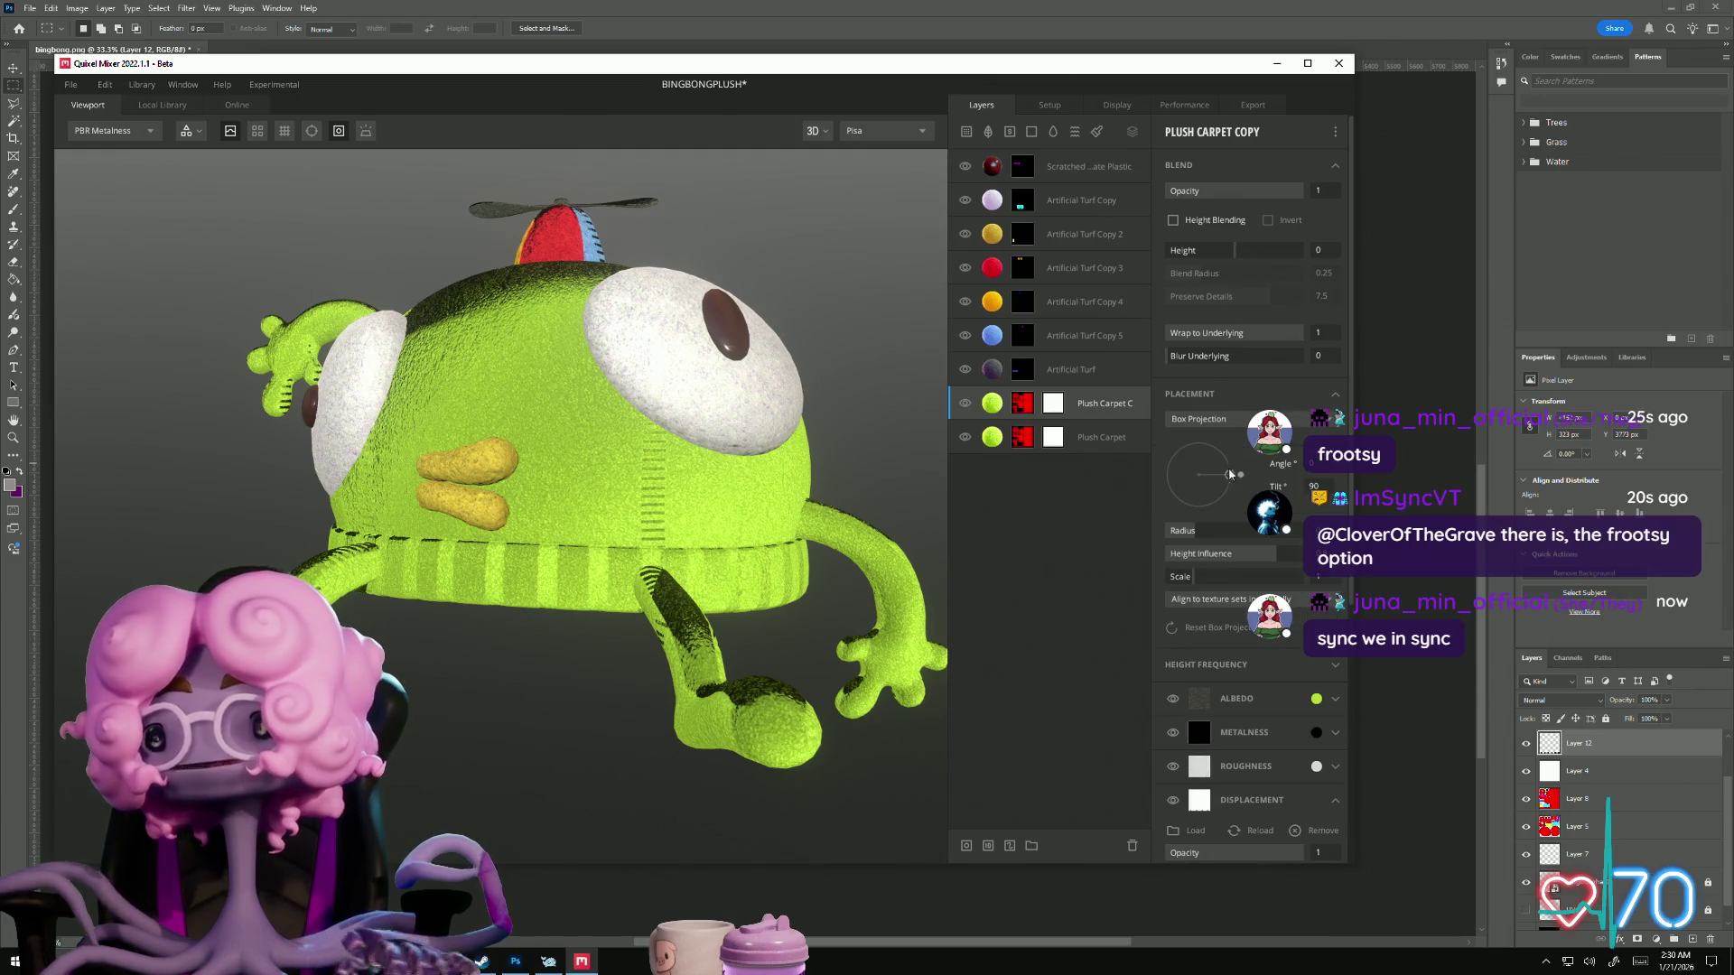
Step: Align the copy's Box Projection to the model and recentre its angle dial
click(1209, 599)
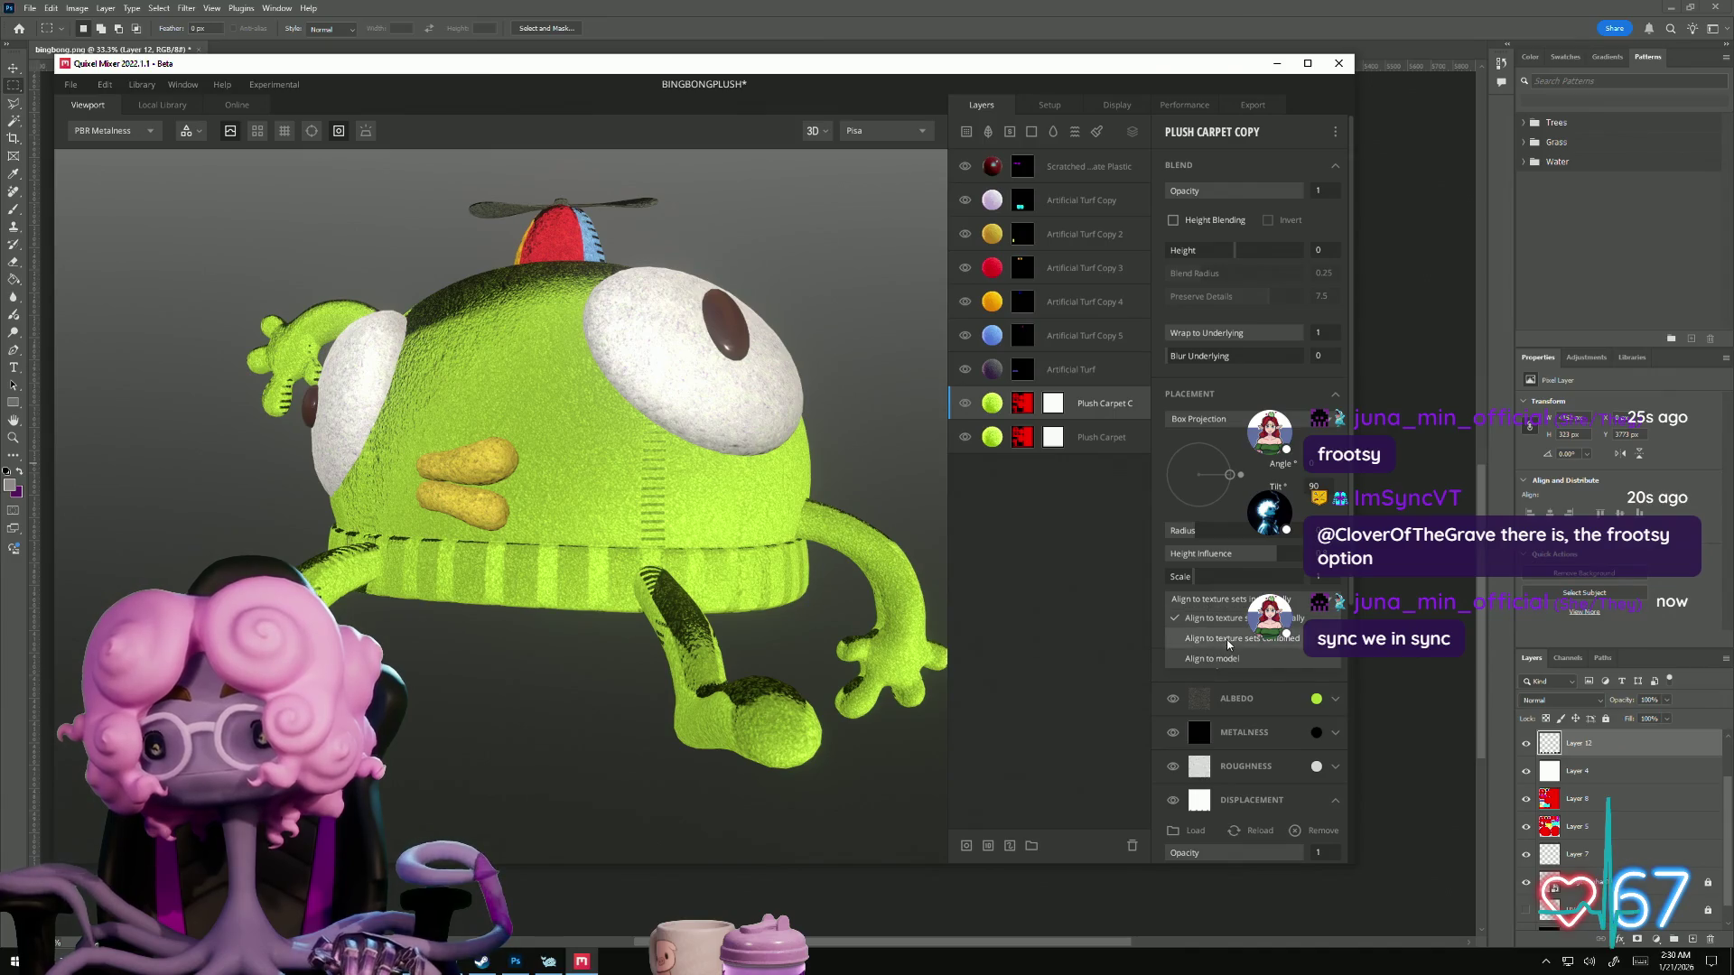
click(1213, 659)
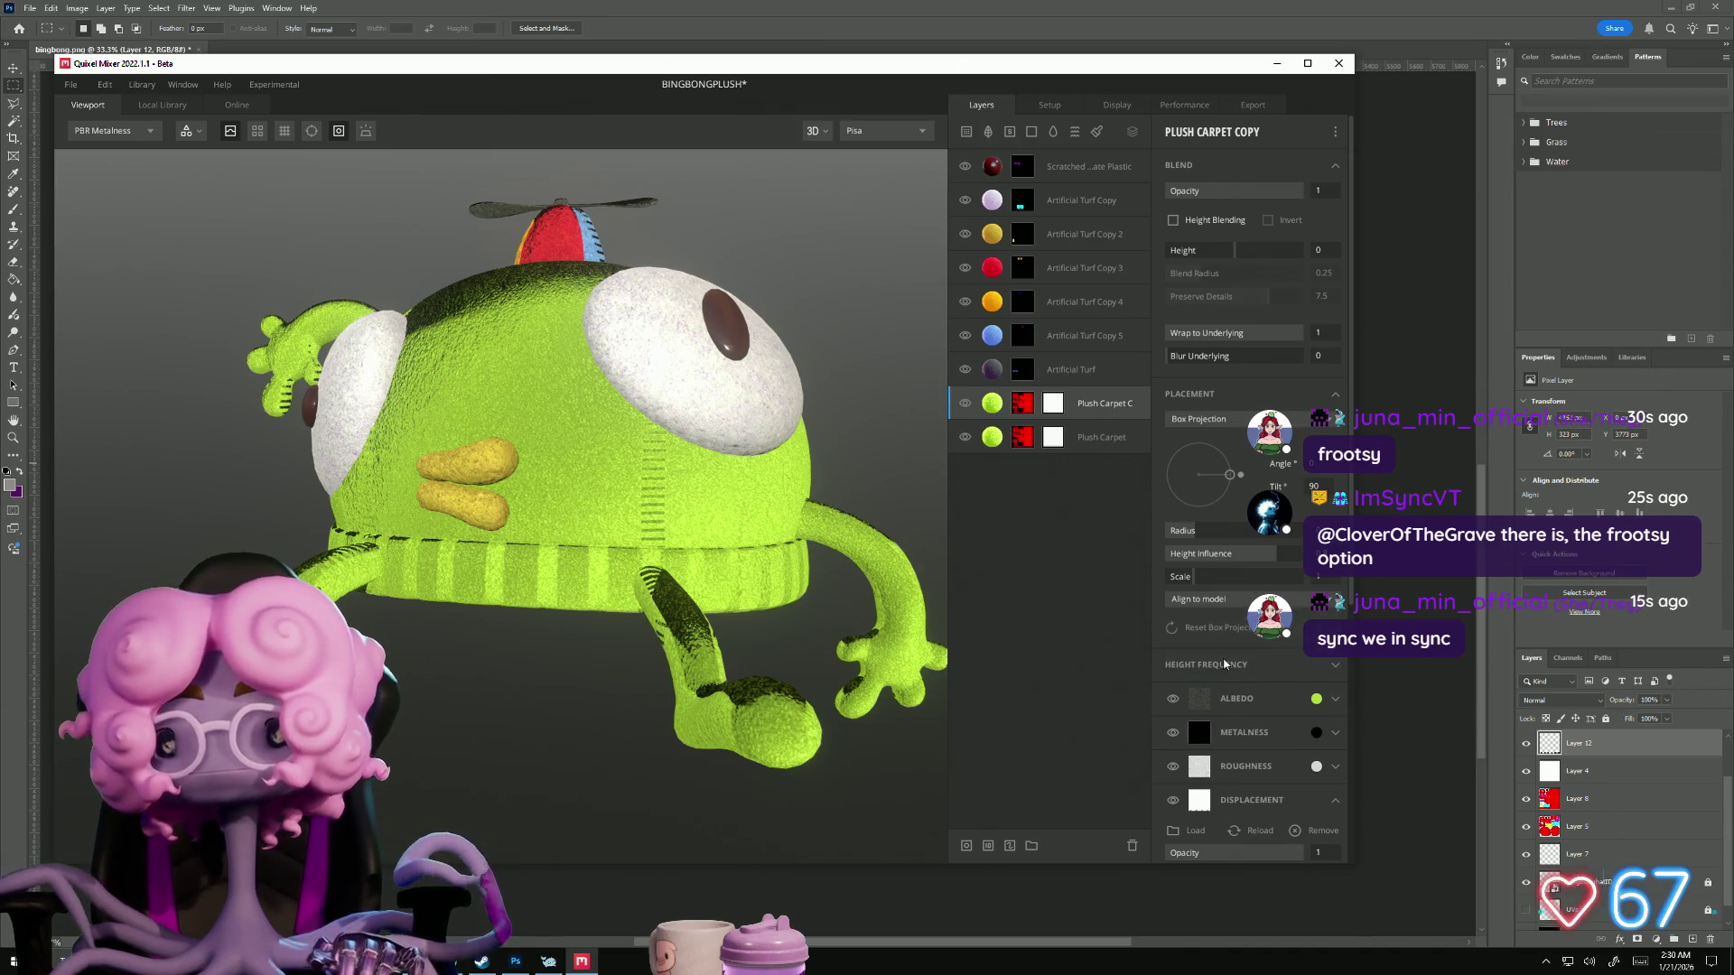
click(1232, 601)
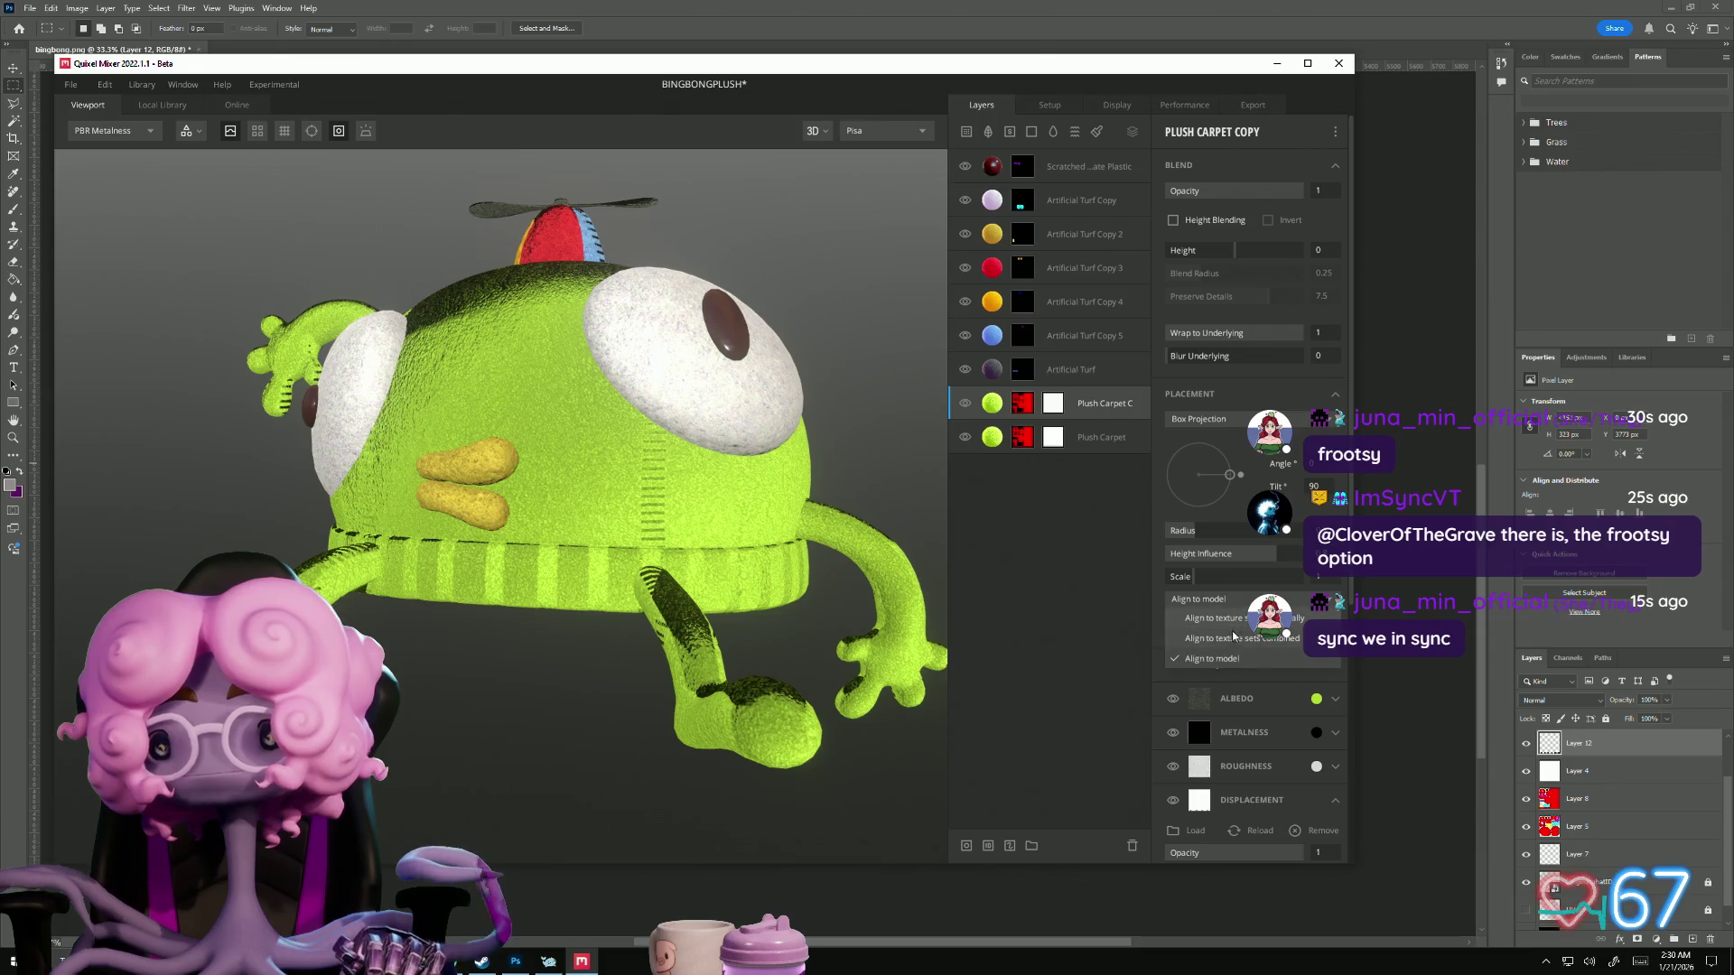
mouse_move(1230, 483)
mouse_down()
mouse_move(1178, 480)
mouse_move(1262, 483)
mouse_move(1176, 482)
mouse_up()
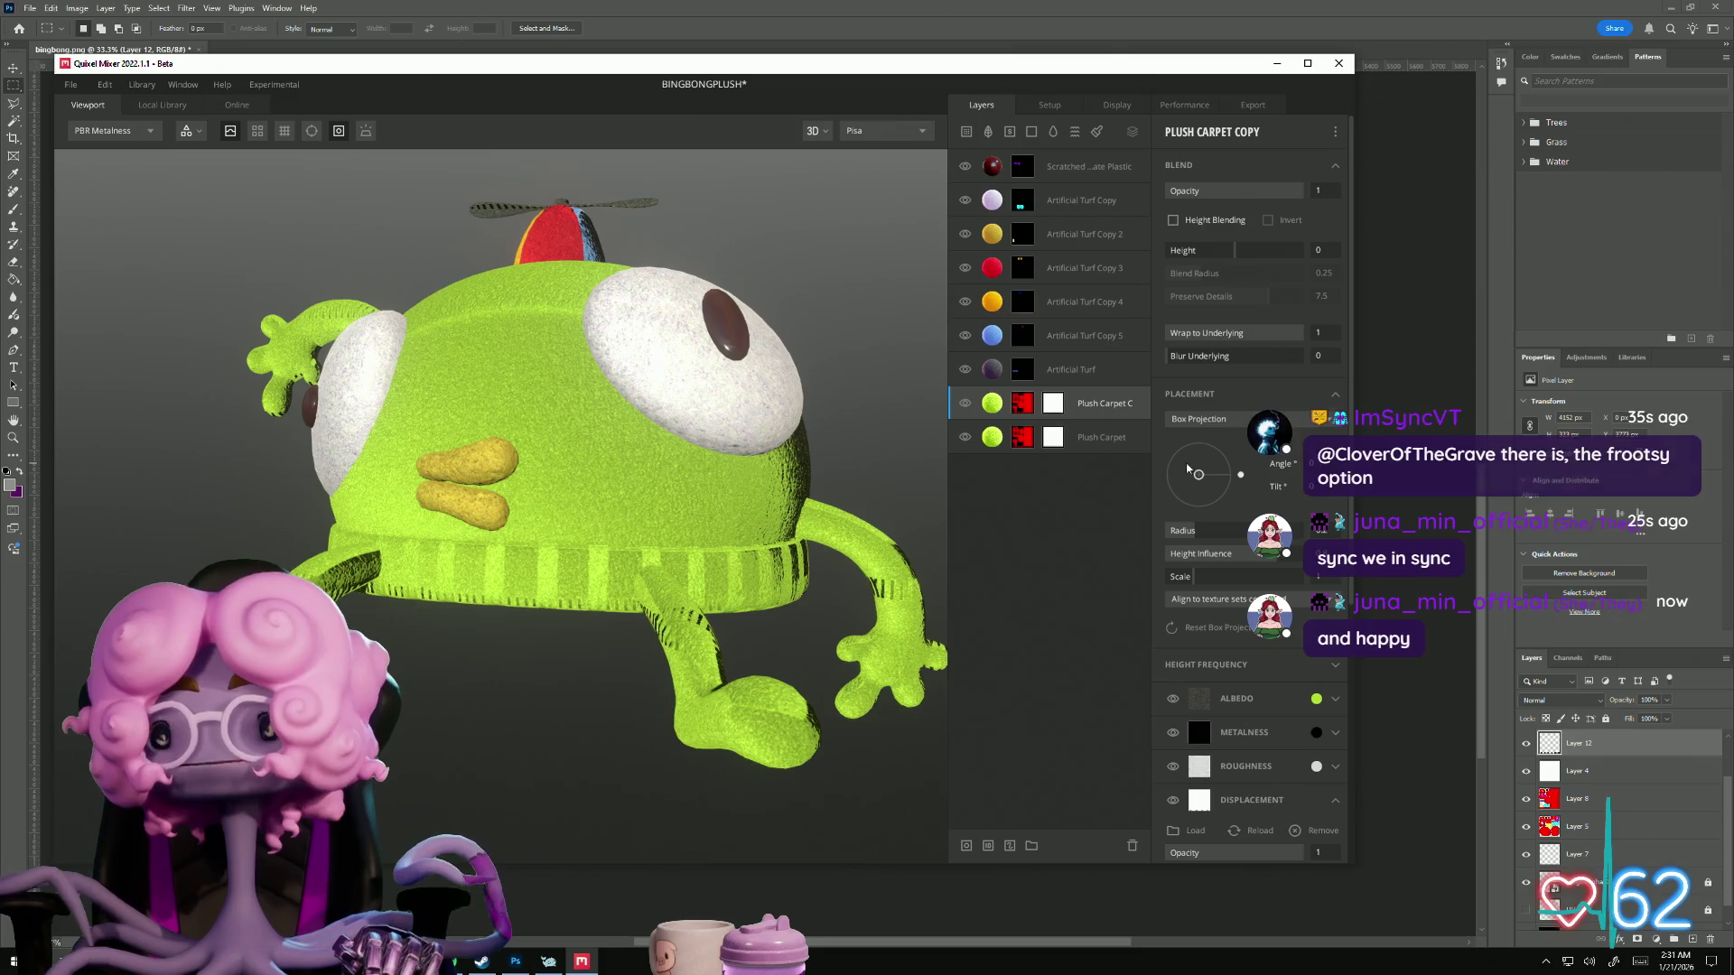
Step: Switch the copy's placement to Tiling and orbit so the plush faces the camera
click(1201, 419)
click(1216, 441)
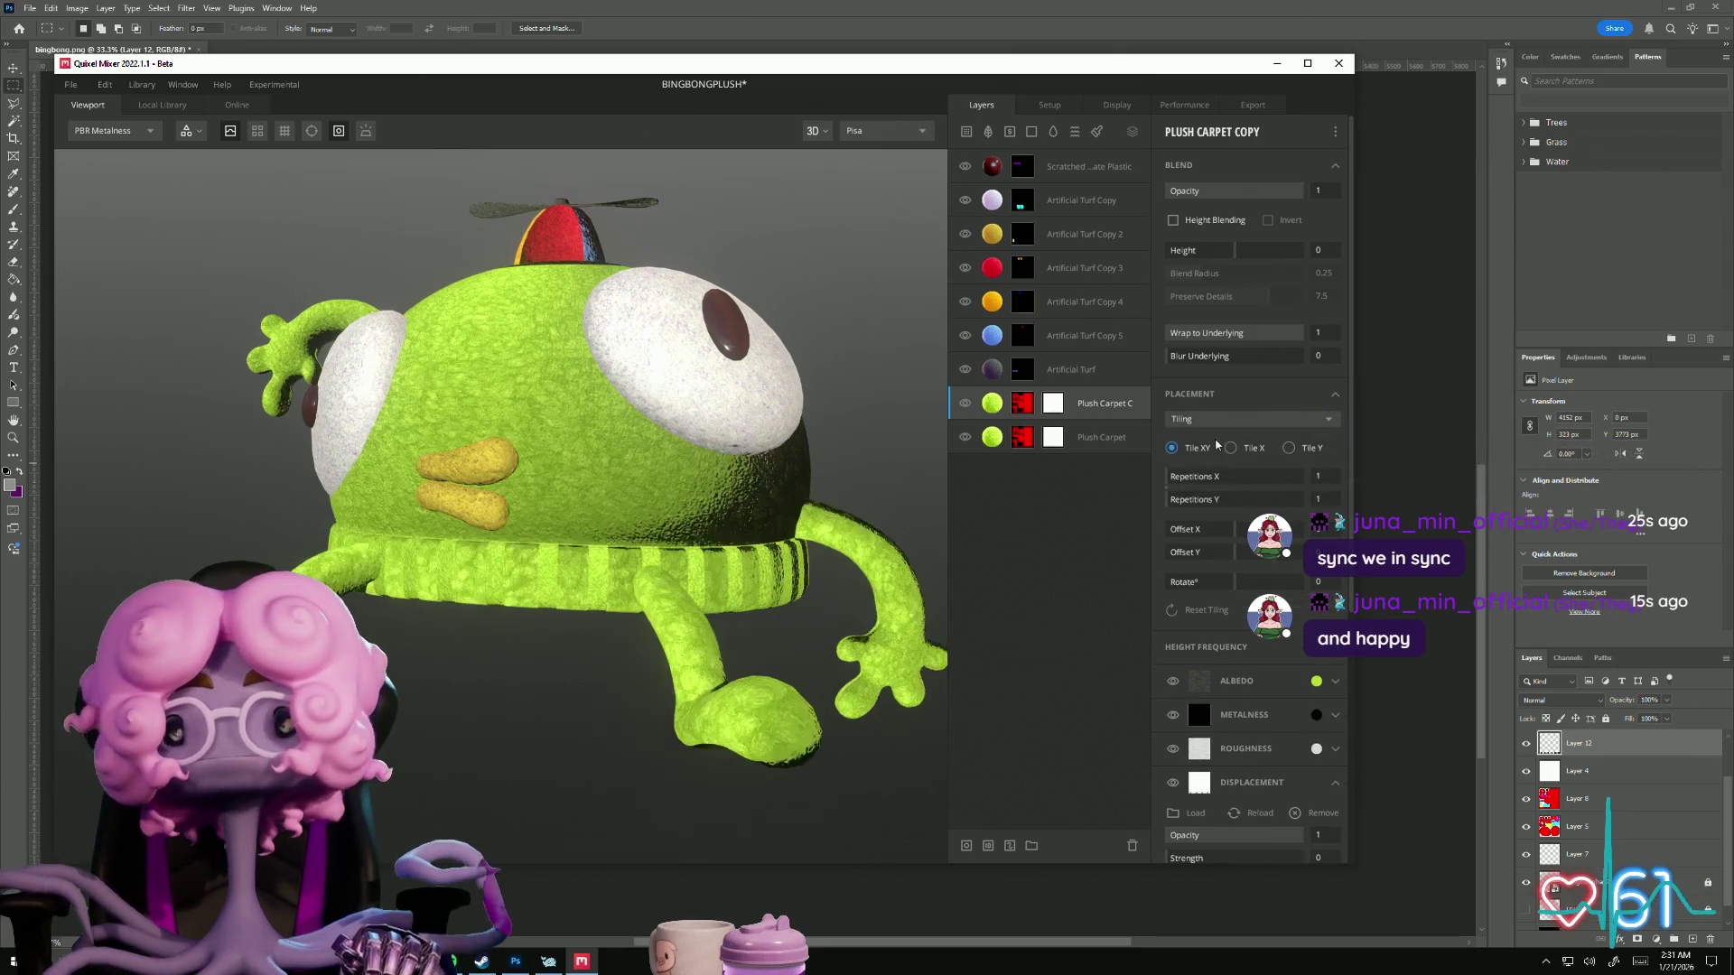
mouse_move(511, 593)
mouse_down()
mouse_move(851, 765)
mouse_move(696, 755)
mouse_move(576, 818)
mouse_up()
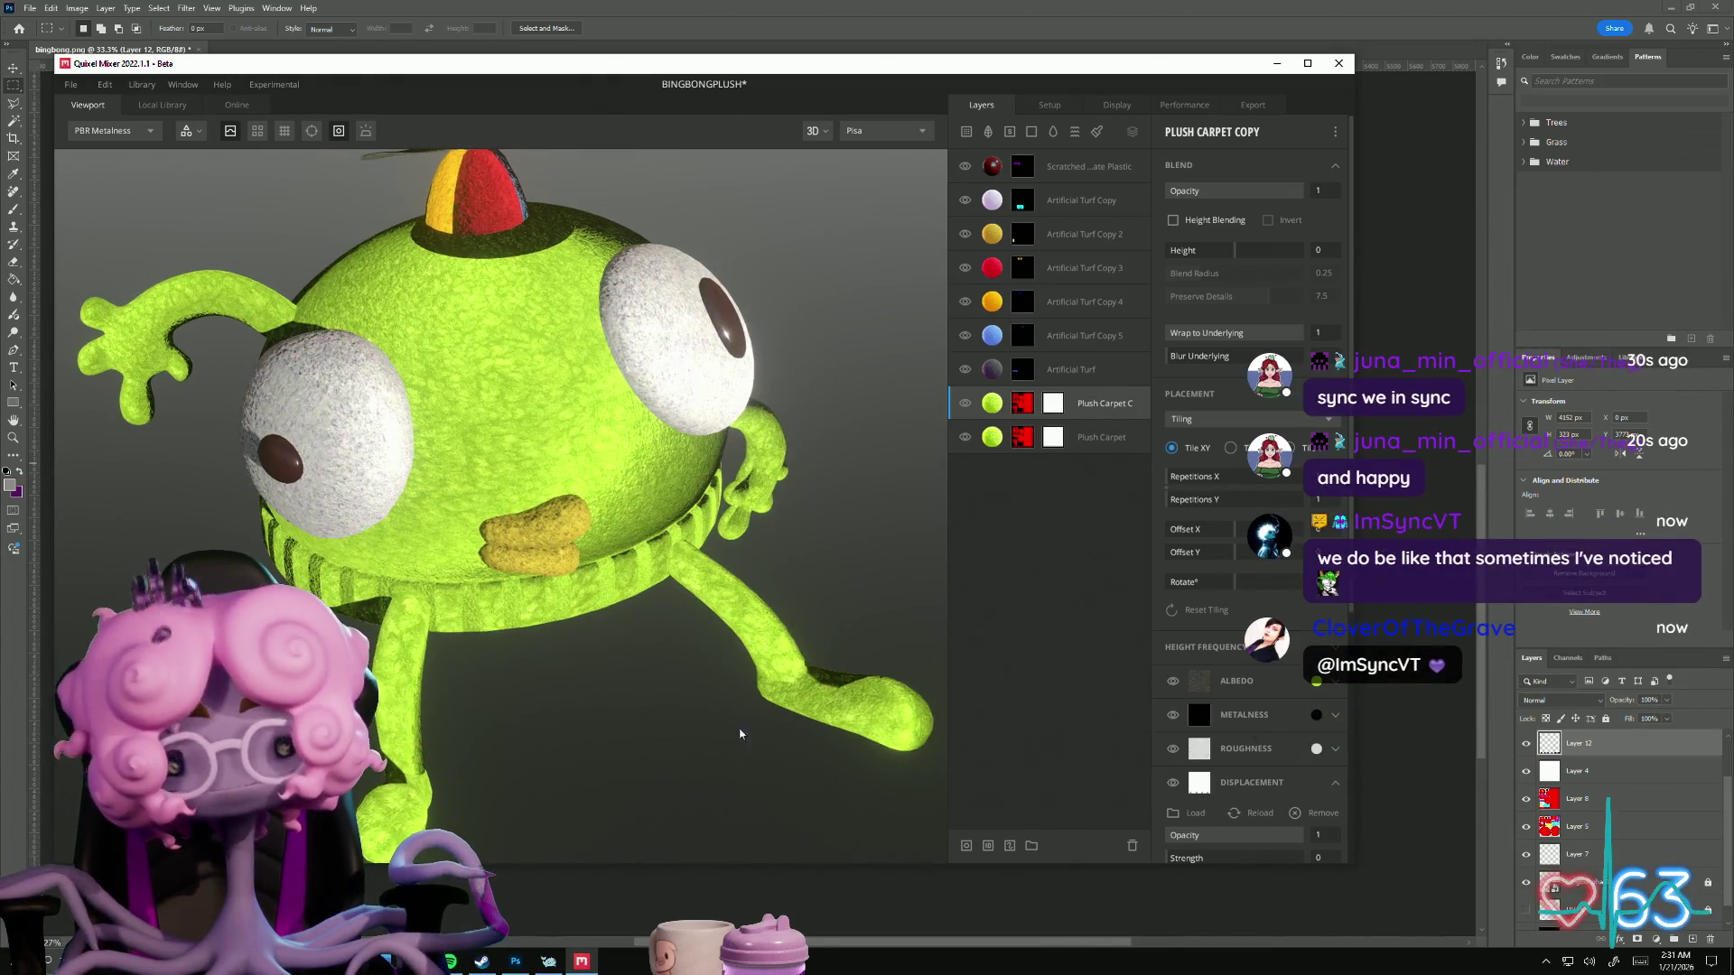
drag(682, 708, 587, 631)
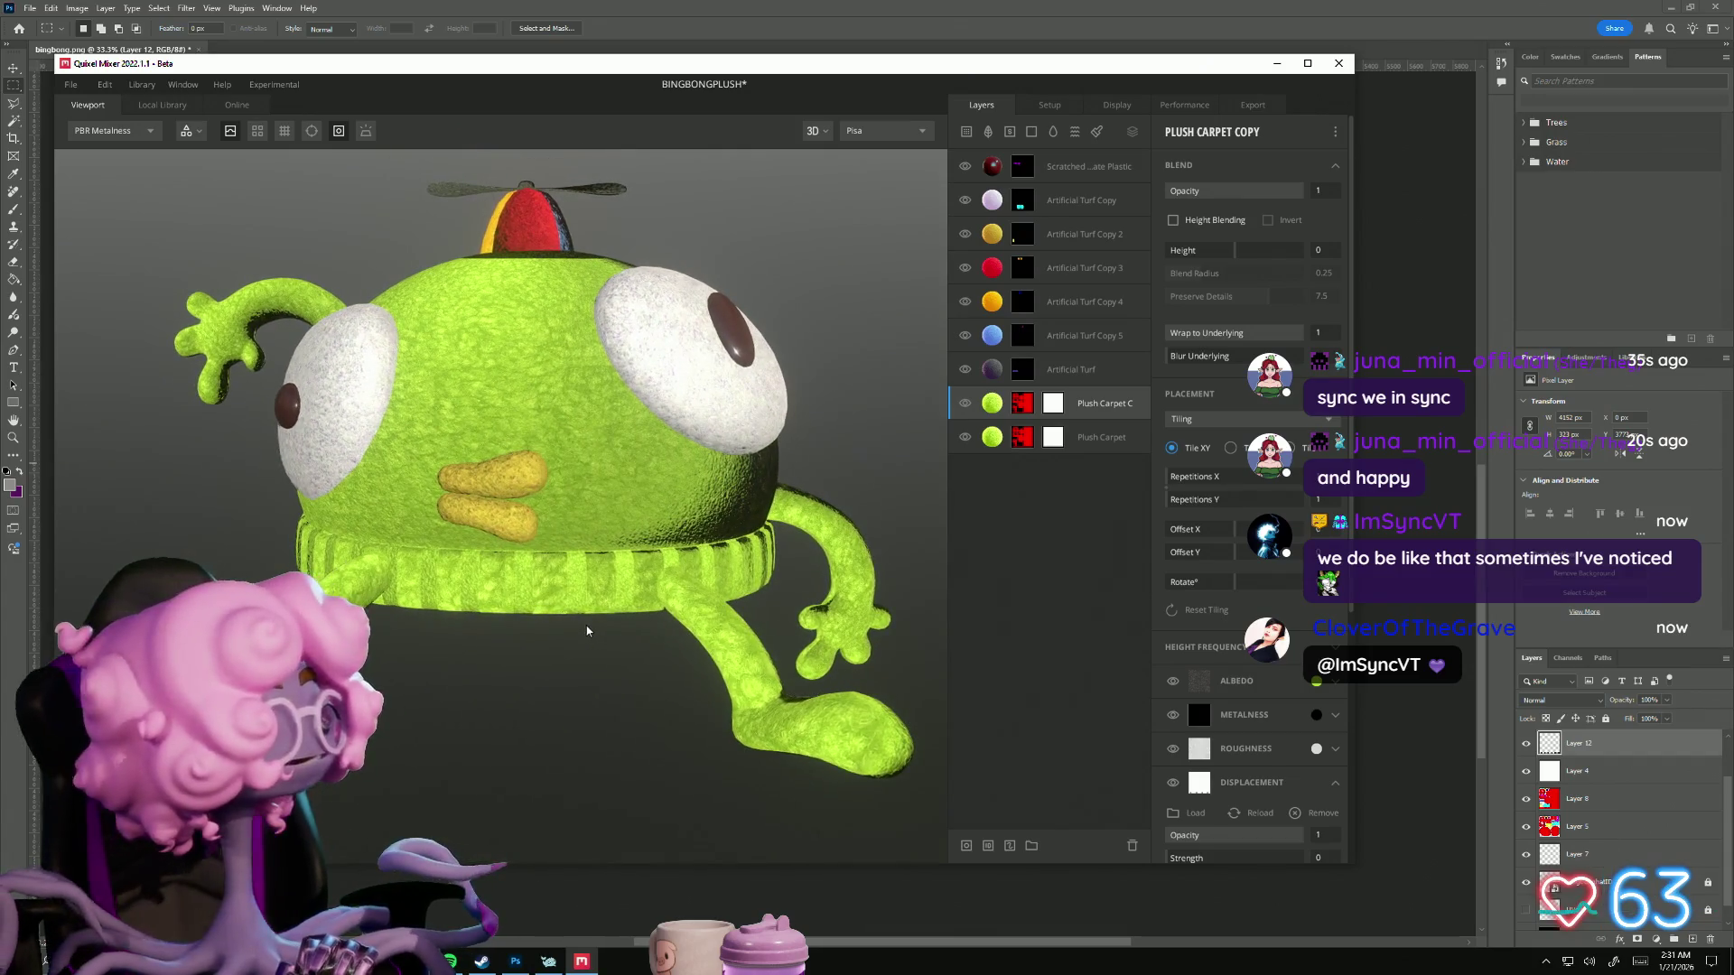
scroll(1222, 670, down, 5)
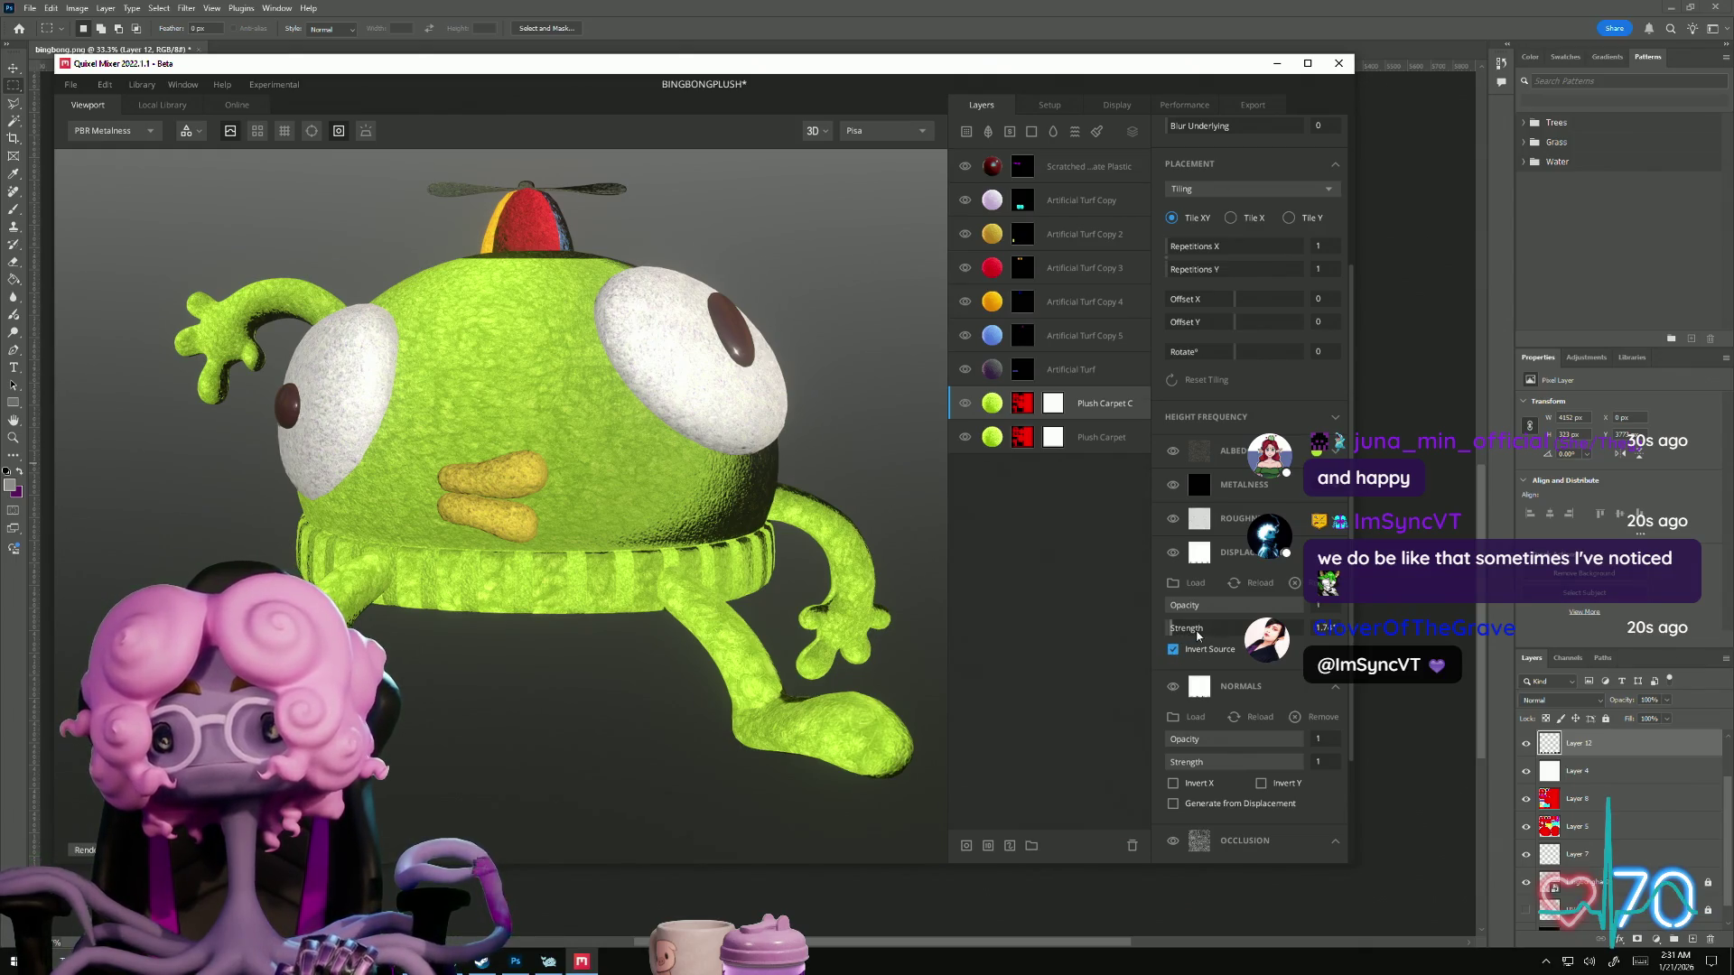
Step: Set Plush Carpet C's displacement strength to 0 and zoom in on the eye and mouth
drag(1198, 635, 1150, 637)
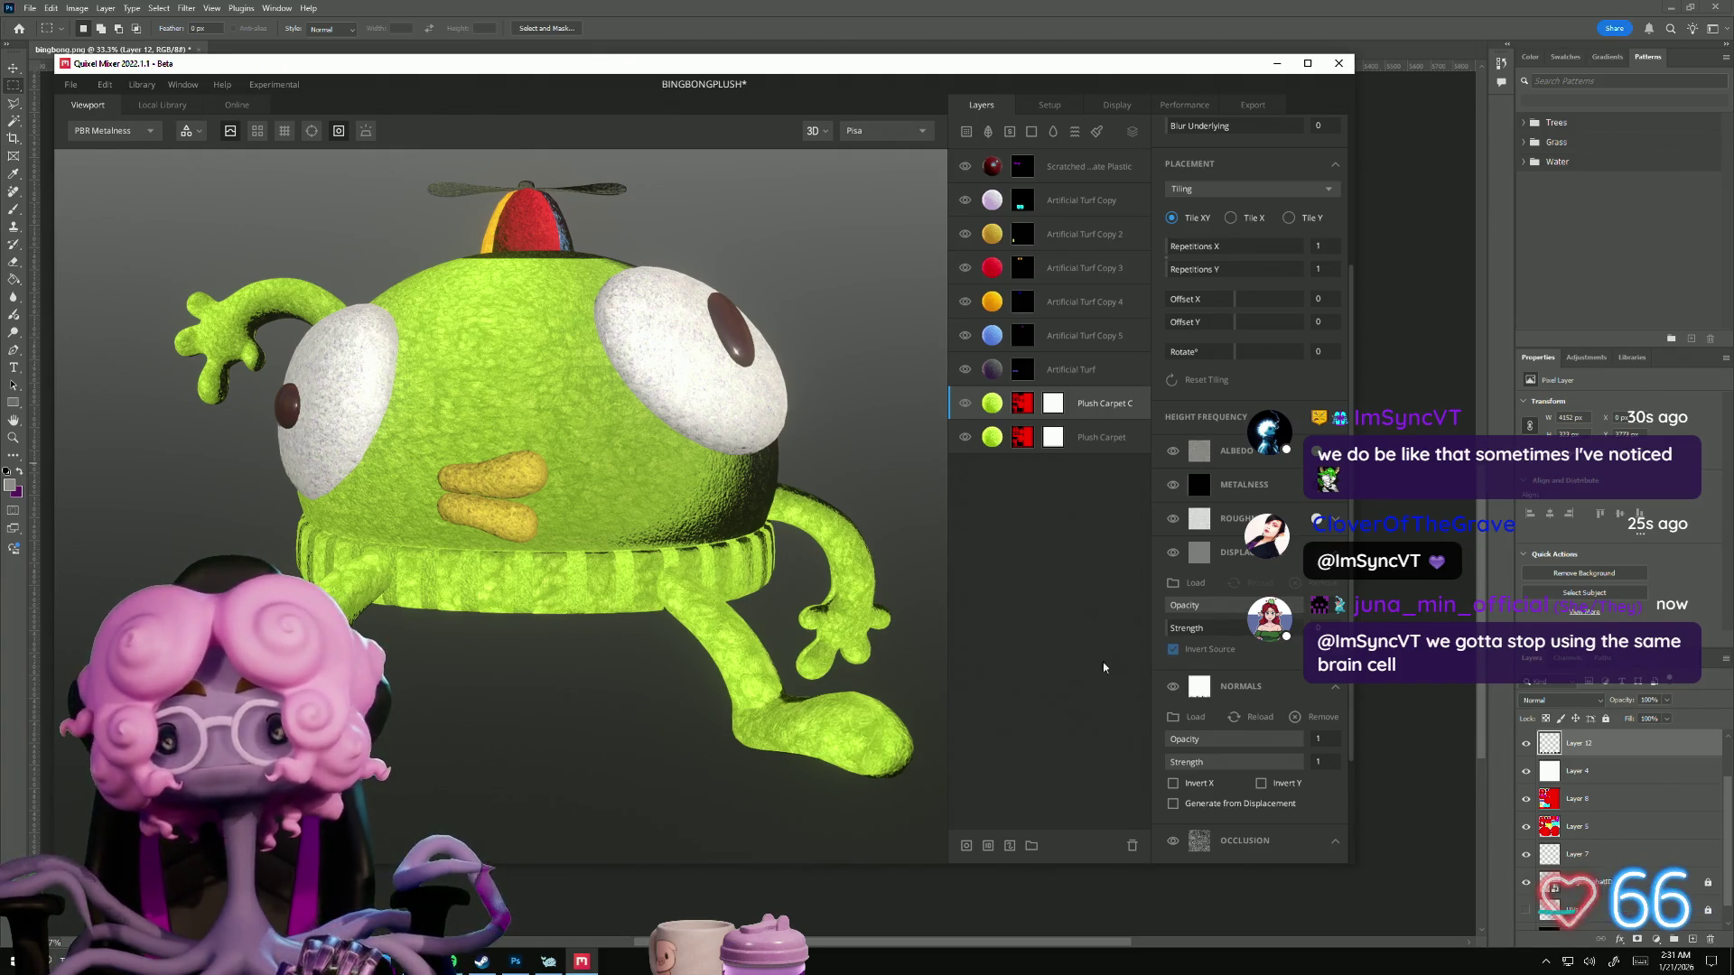
click(1335, 552)
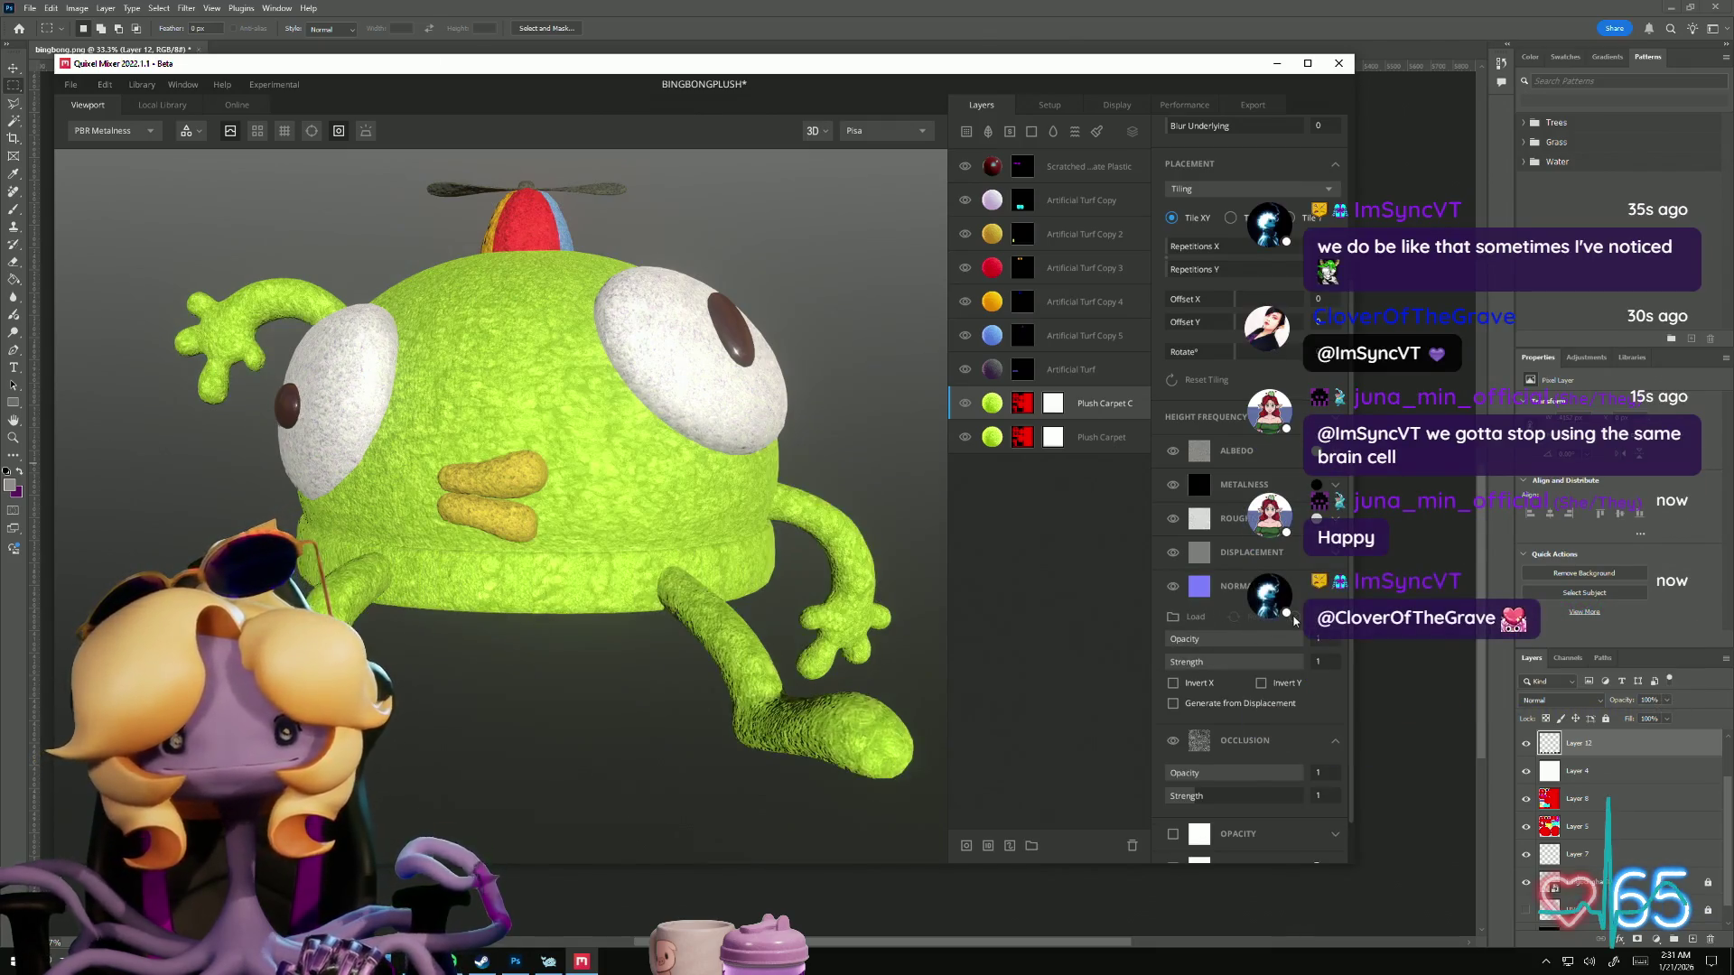
mouse_move(705, 716)
mouse_down()
mouse_move(795, 777)
mouse_move(373, 626)
mouse_move(677, 620)
mouse_move(493, 694)
mouse_move(542, 696)
mouse_move(524, 713)
mouse_move(484, 708)
mouse_move(713, 792)
mouse_move(592, 659)
mouse_move(566, 713)
mouse_up()
scroll(805, 782, up, 5)
scroll(804, 783, down, 5)
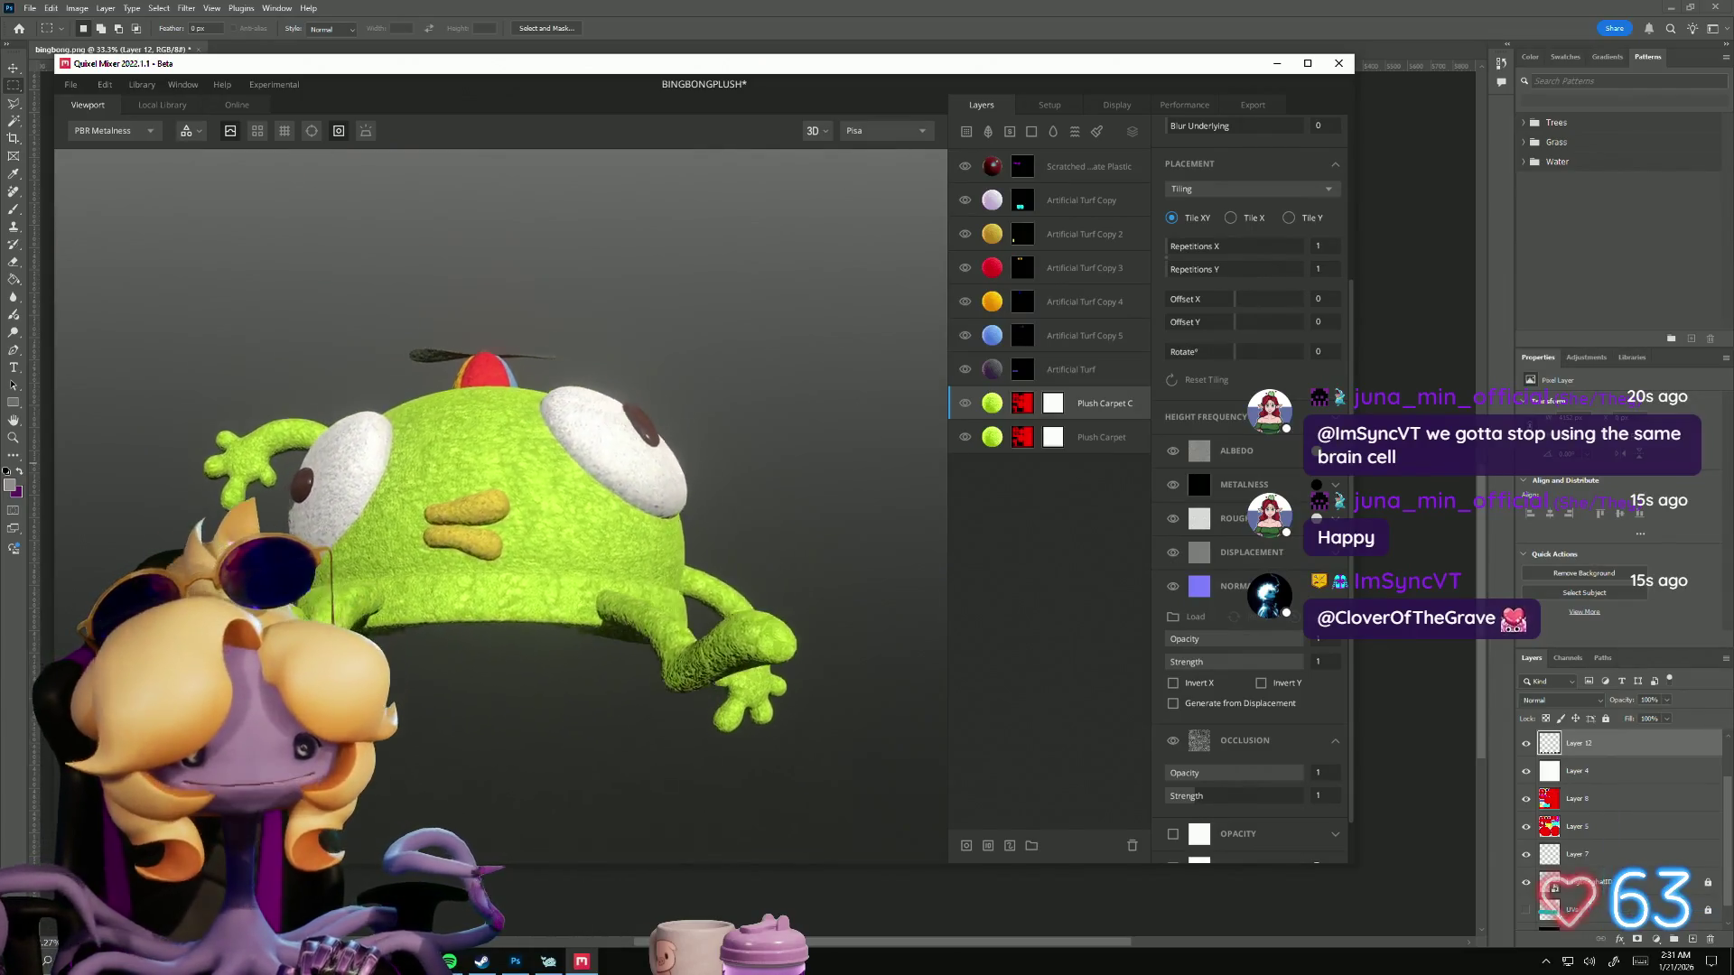
scroll(504, 716, up, 3)
scroll(484, 708, up, 2)
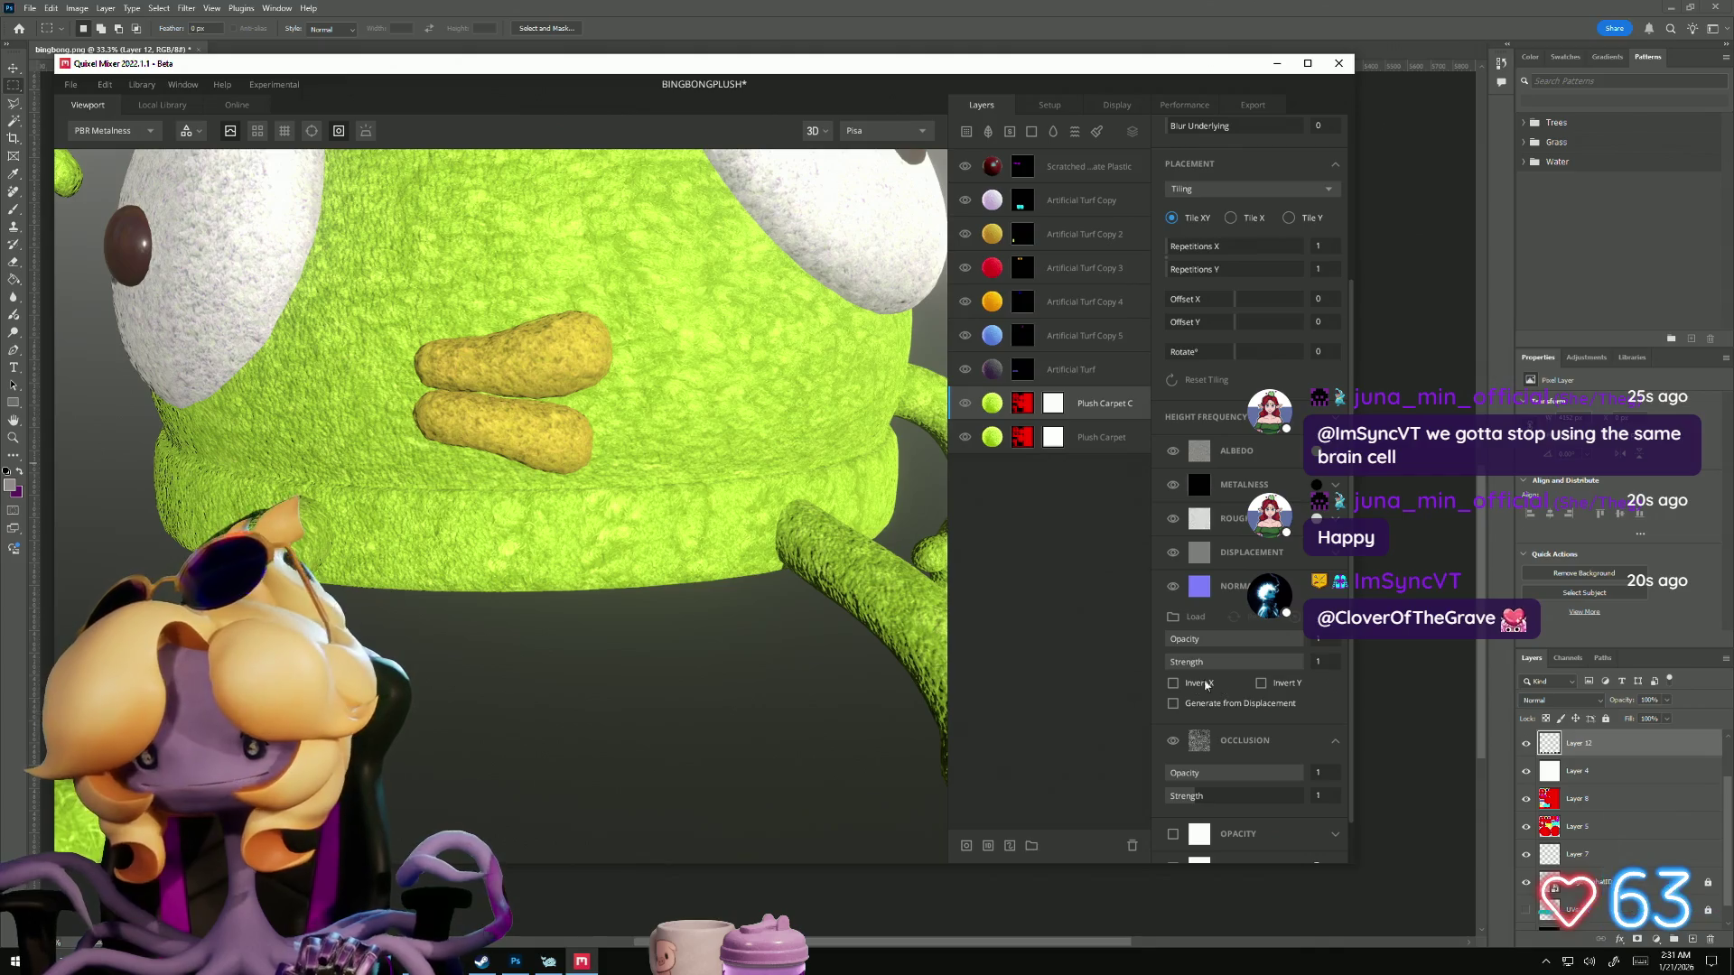
Step: Reopen the displacement settings and inspect the plush from below and from above
click(1246, 553)
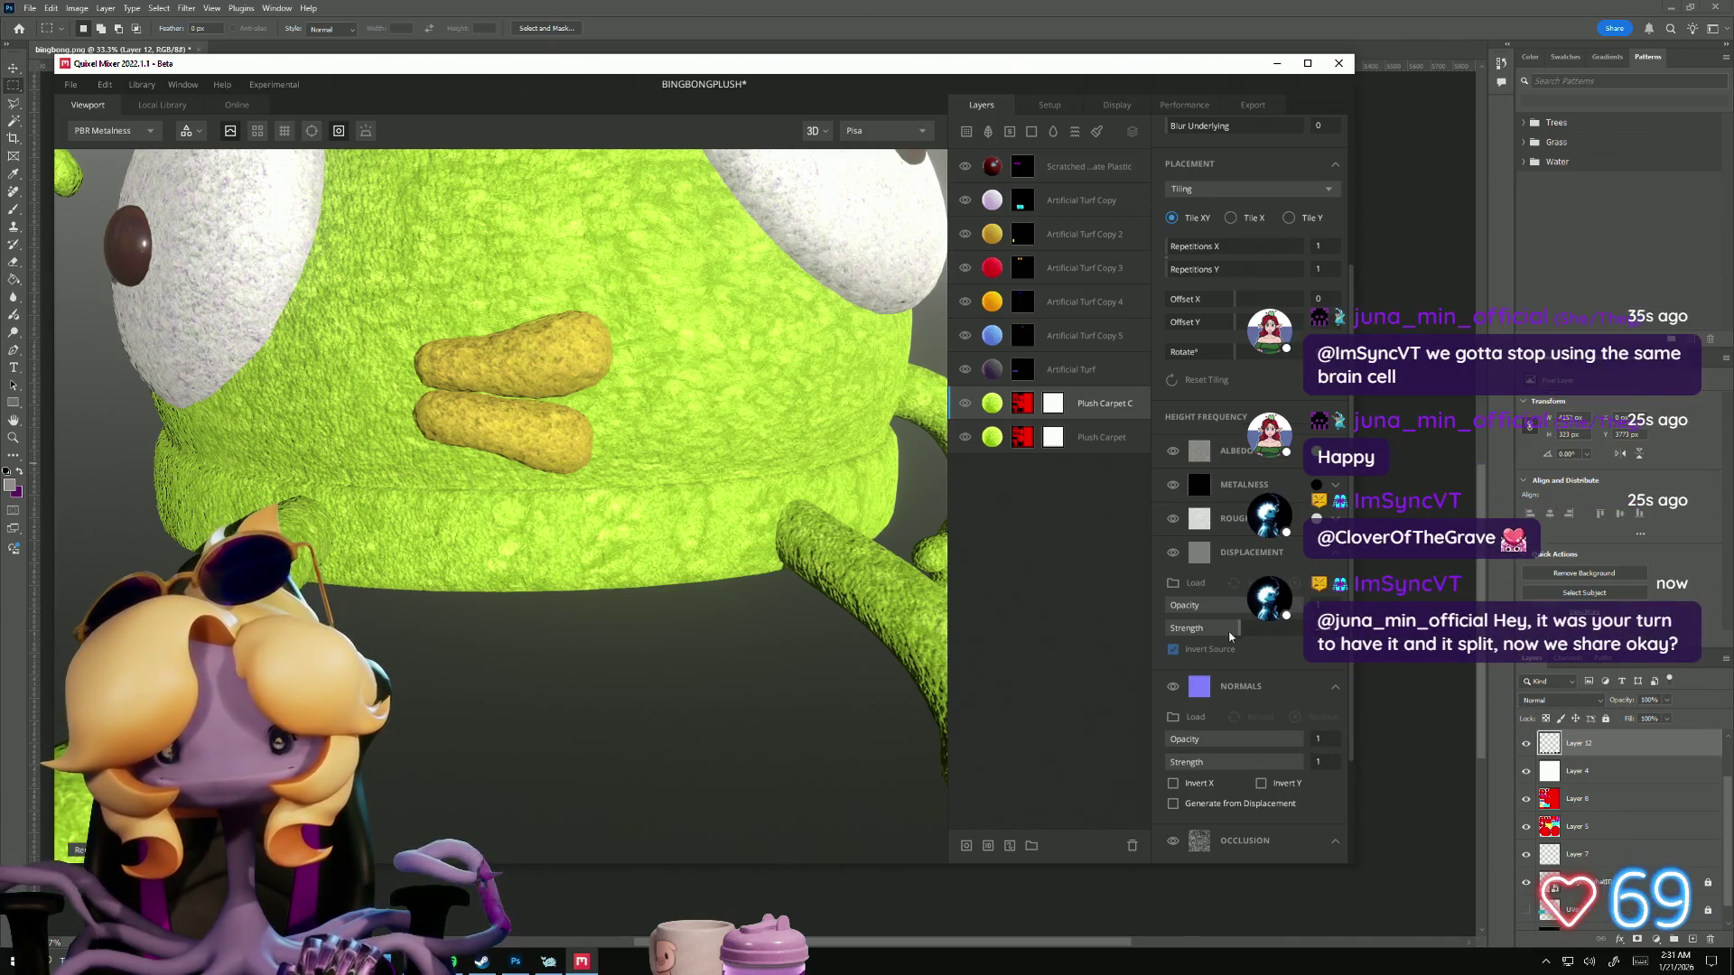
scroll(515, 653, down, 5)
mouse_move(522, 704)
mouse_down()
mouse_move(679, 488)
mouse_move(634, 578)
mouse_up()
scroll(476, 738, down, 5)
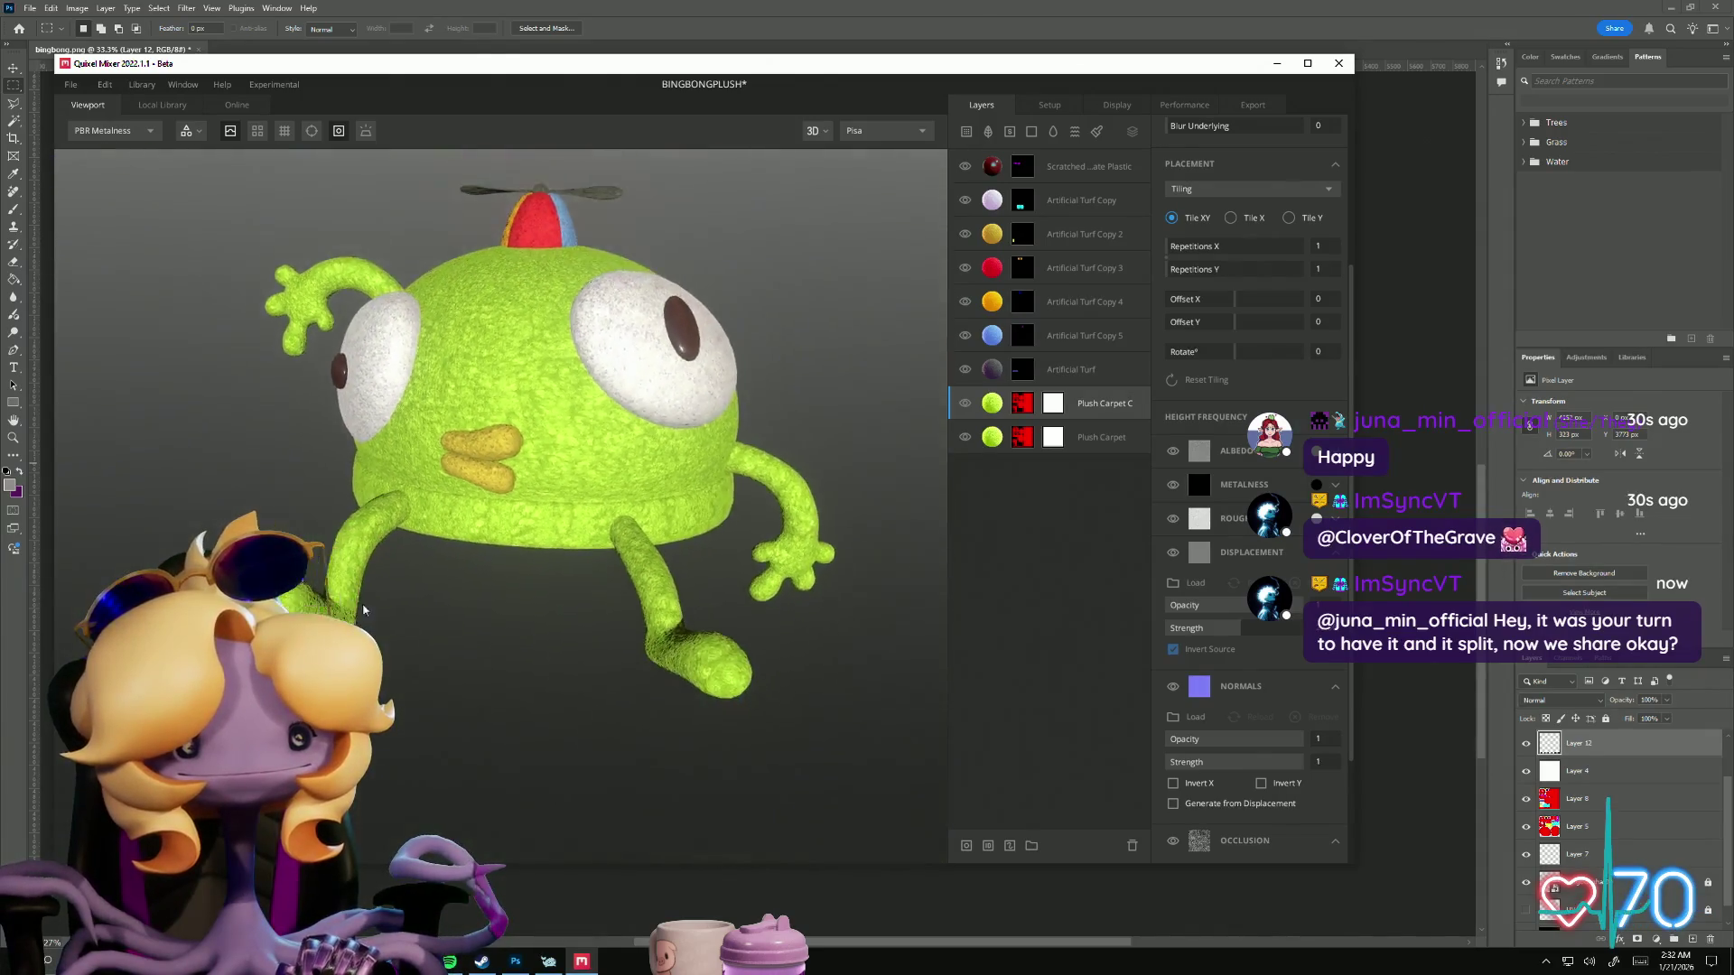
mouse_move(452, 734)
mouse_down()
mouse_move(416, 728)
mouse_move(744, 854)
mouse_move(891, 843)
mouse_move(1038, 702)
mouse_move(442, 701)
mouse_move(443, 670)
mouse_up()
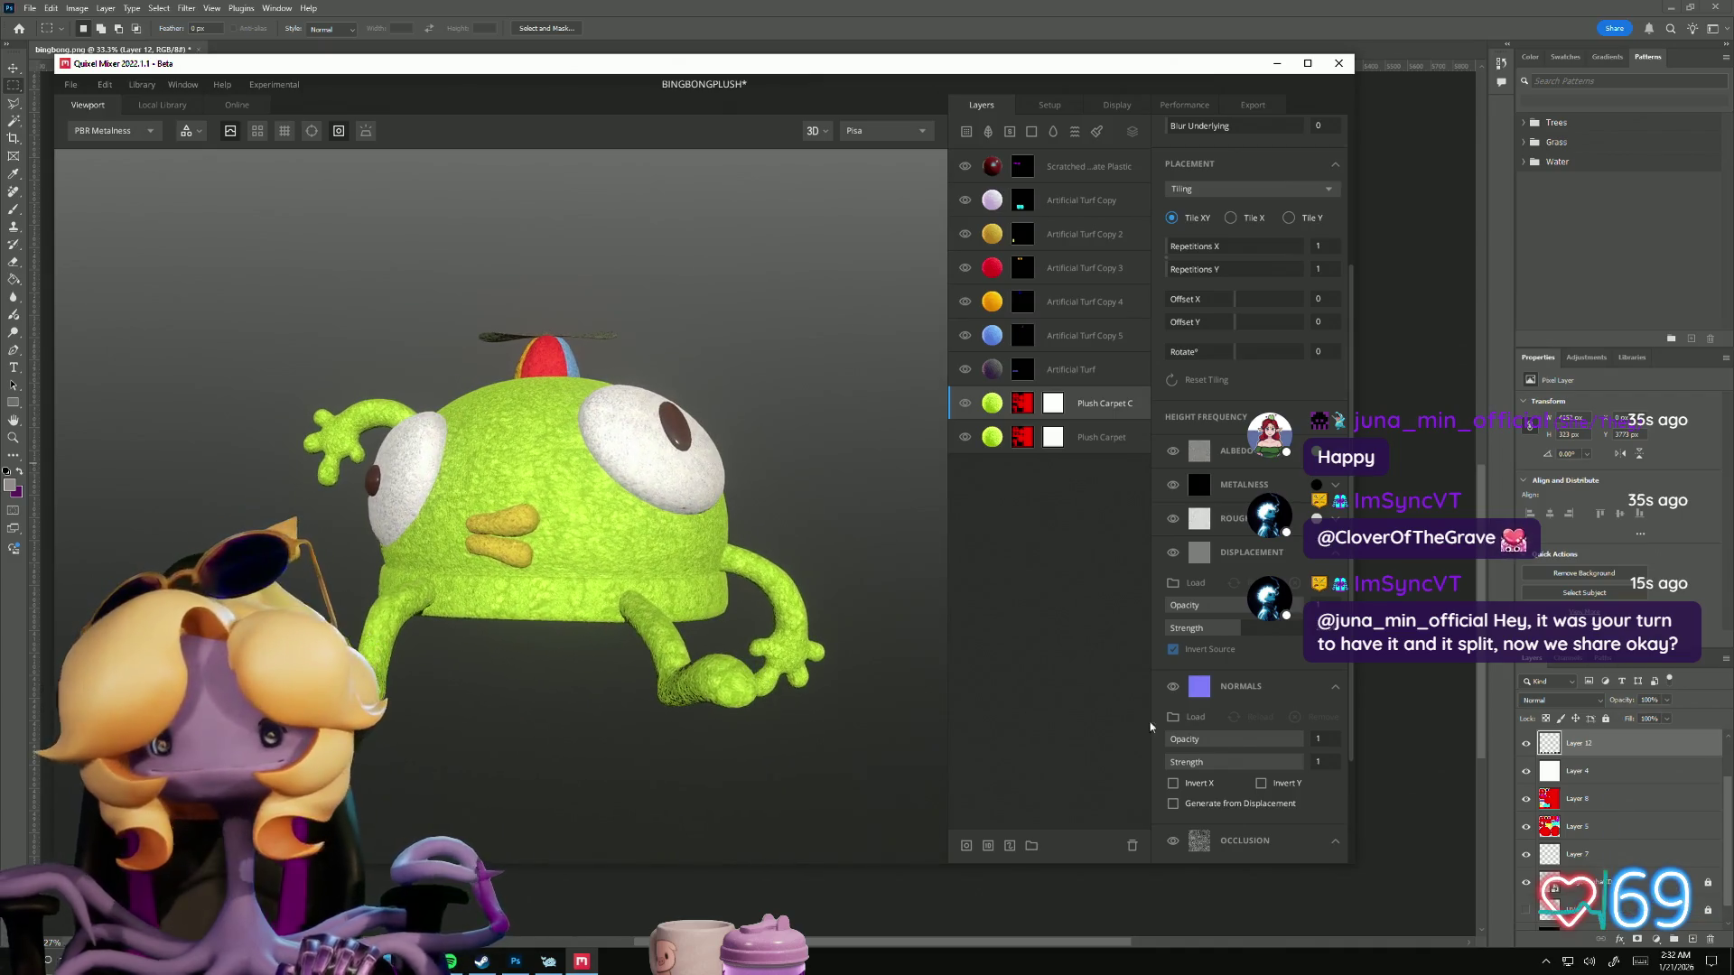
scroll(1177, 663, down, 3)
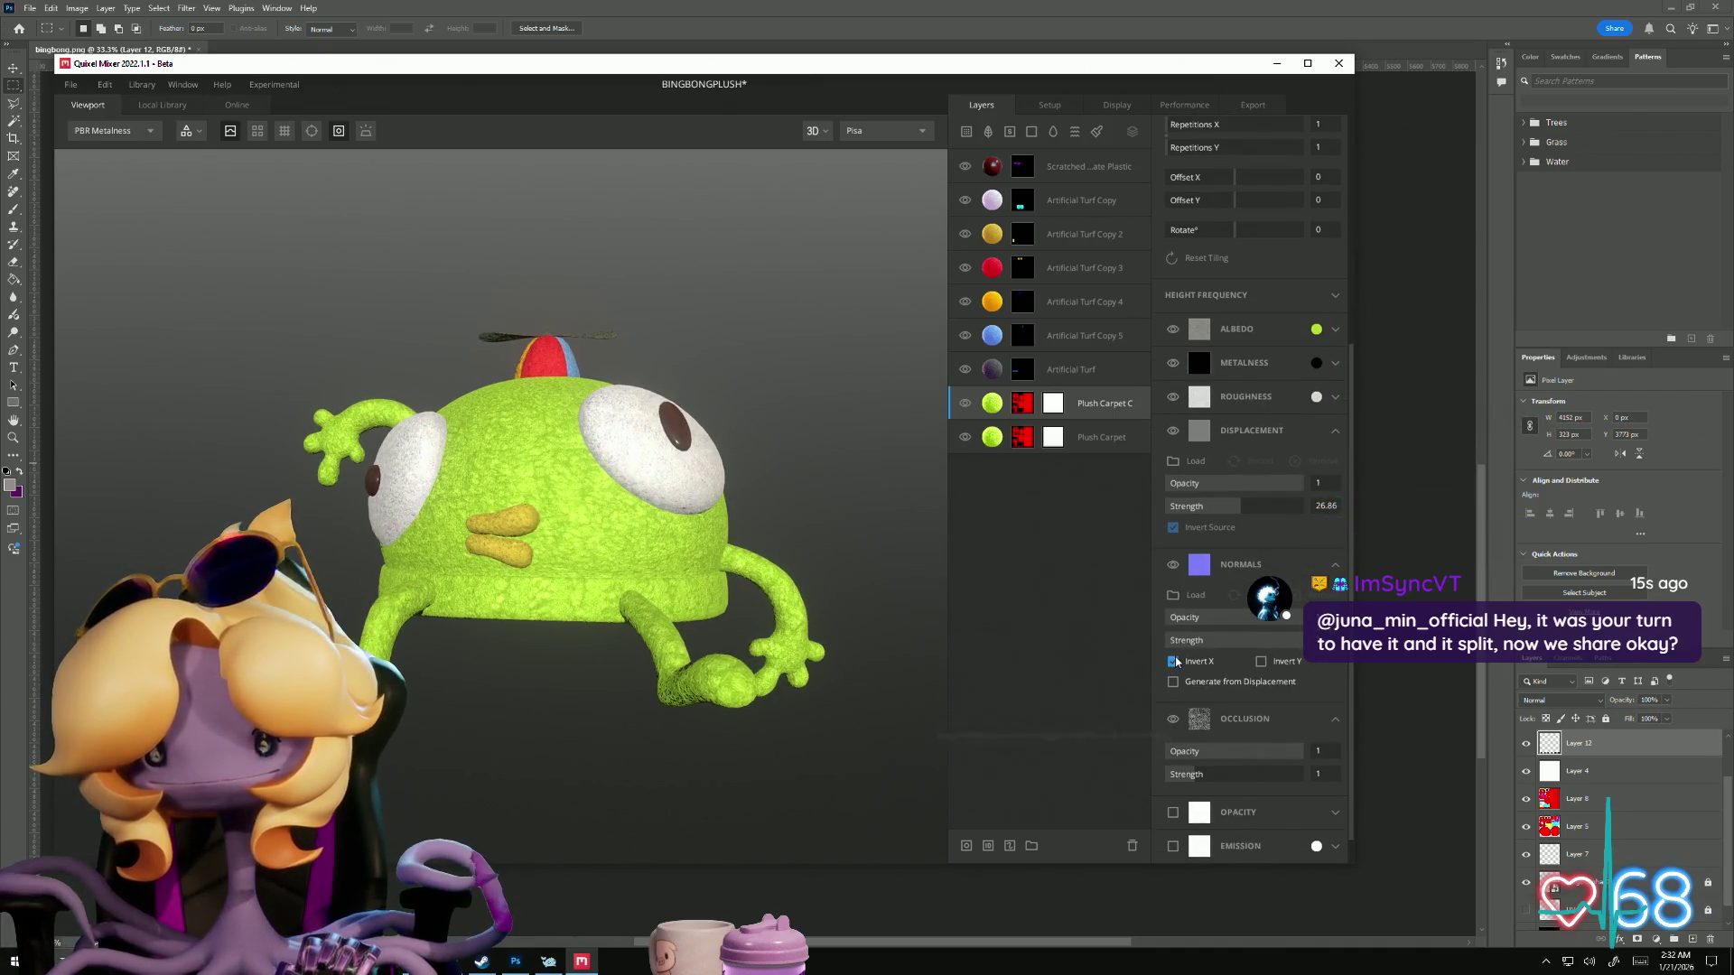
Step: Toggle Generate from Displacement on and off, then enable Invert Y for the normals
click(1173, 683)
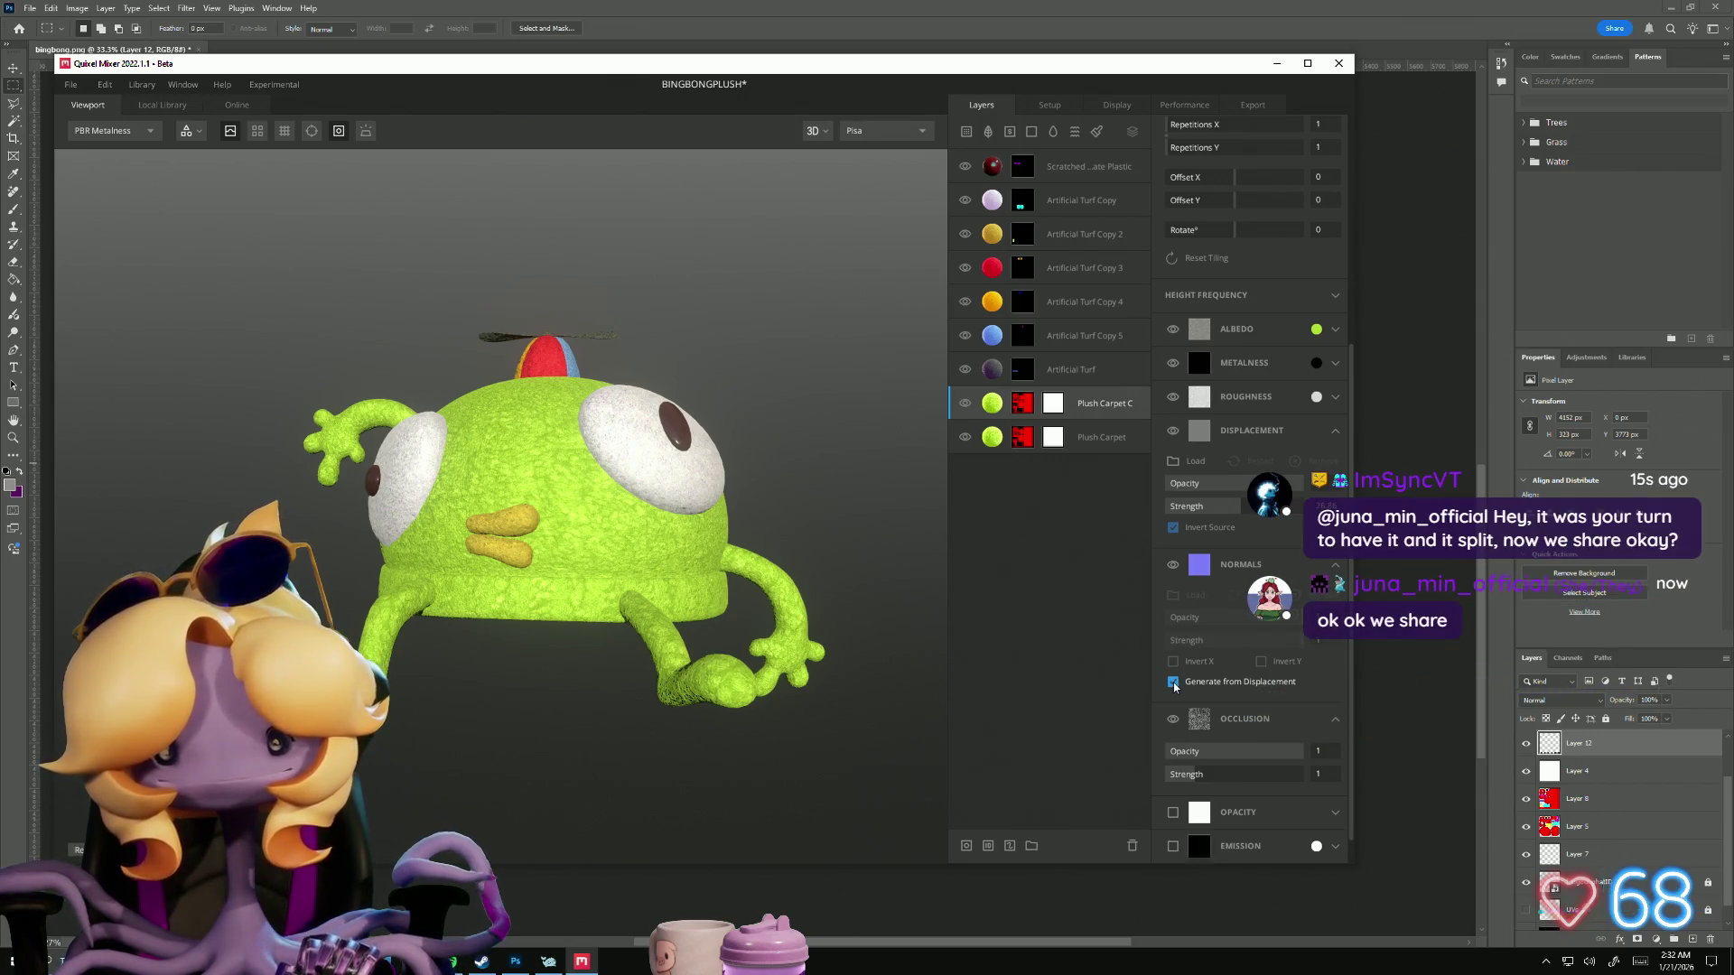
click(1172, 683)
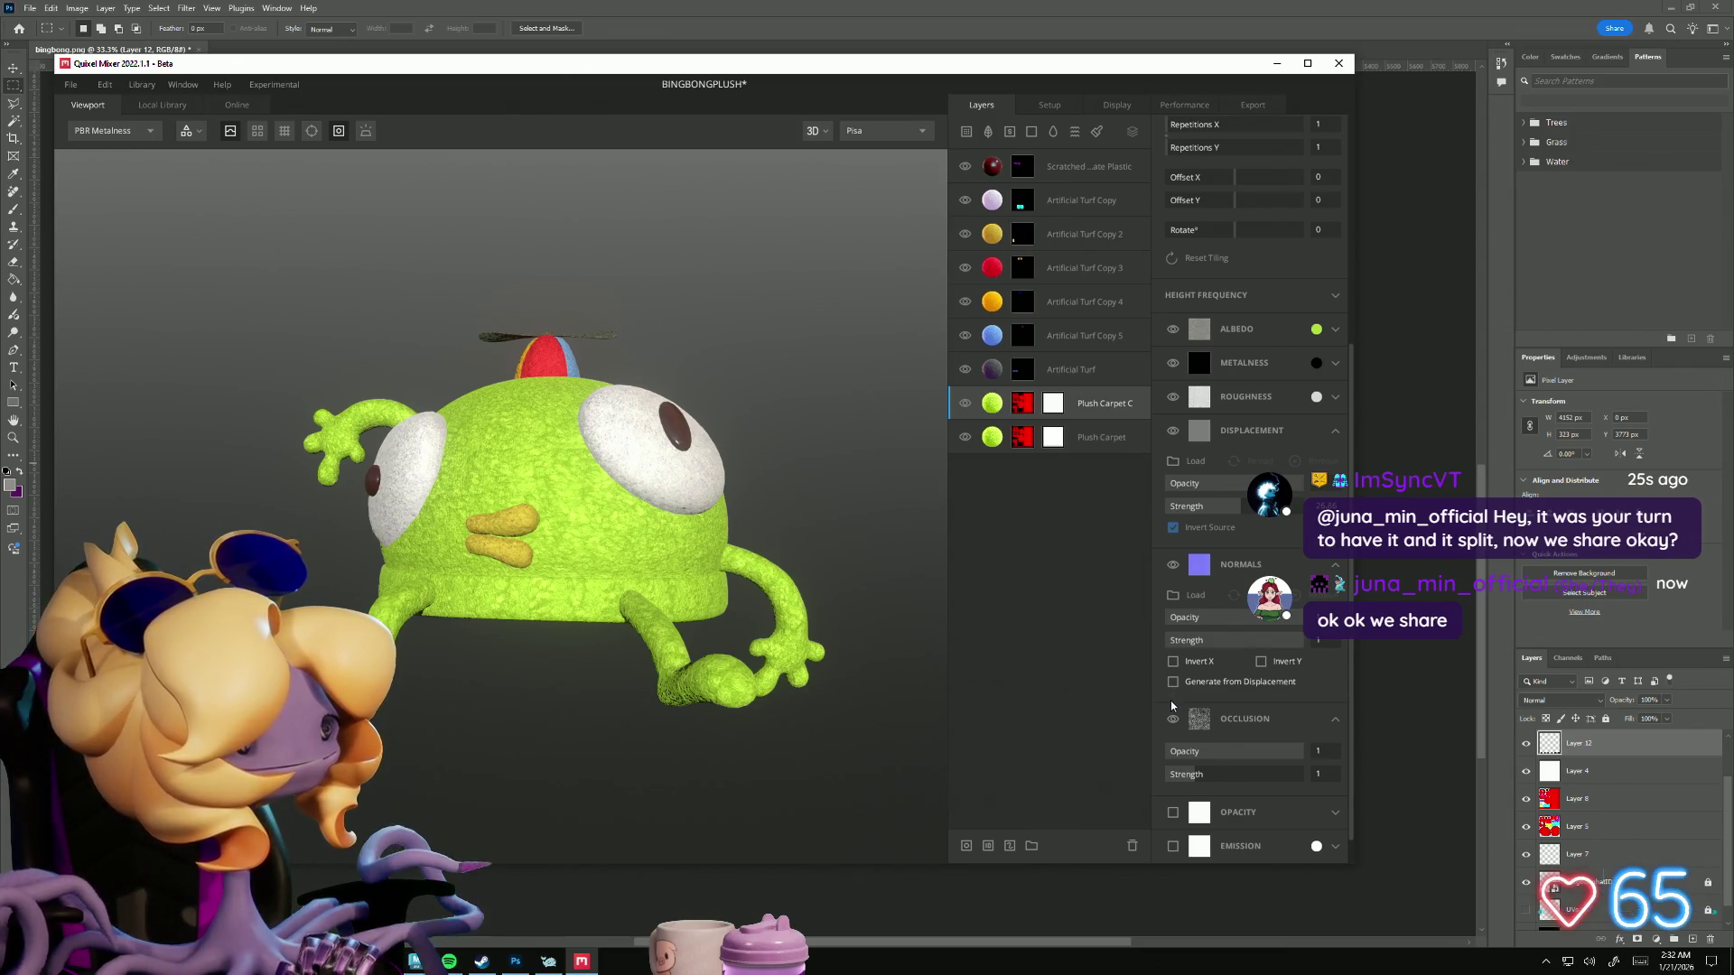
click(1262, 662)
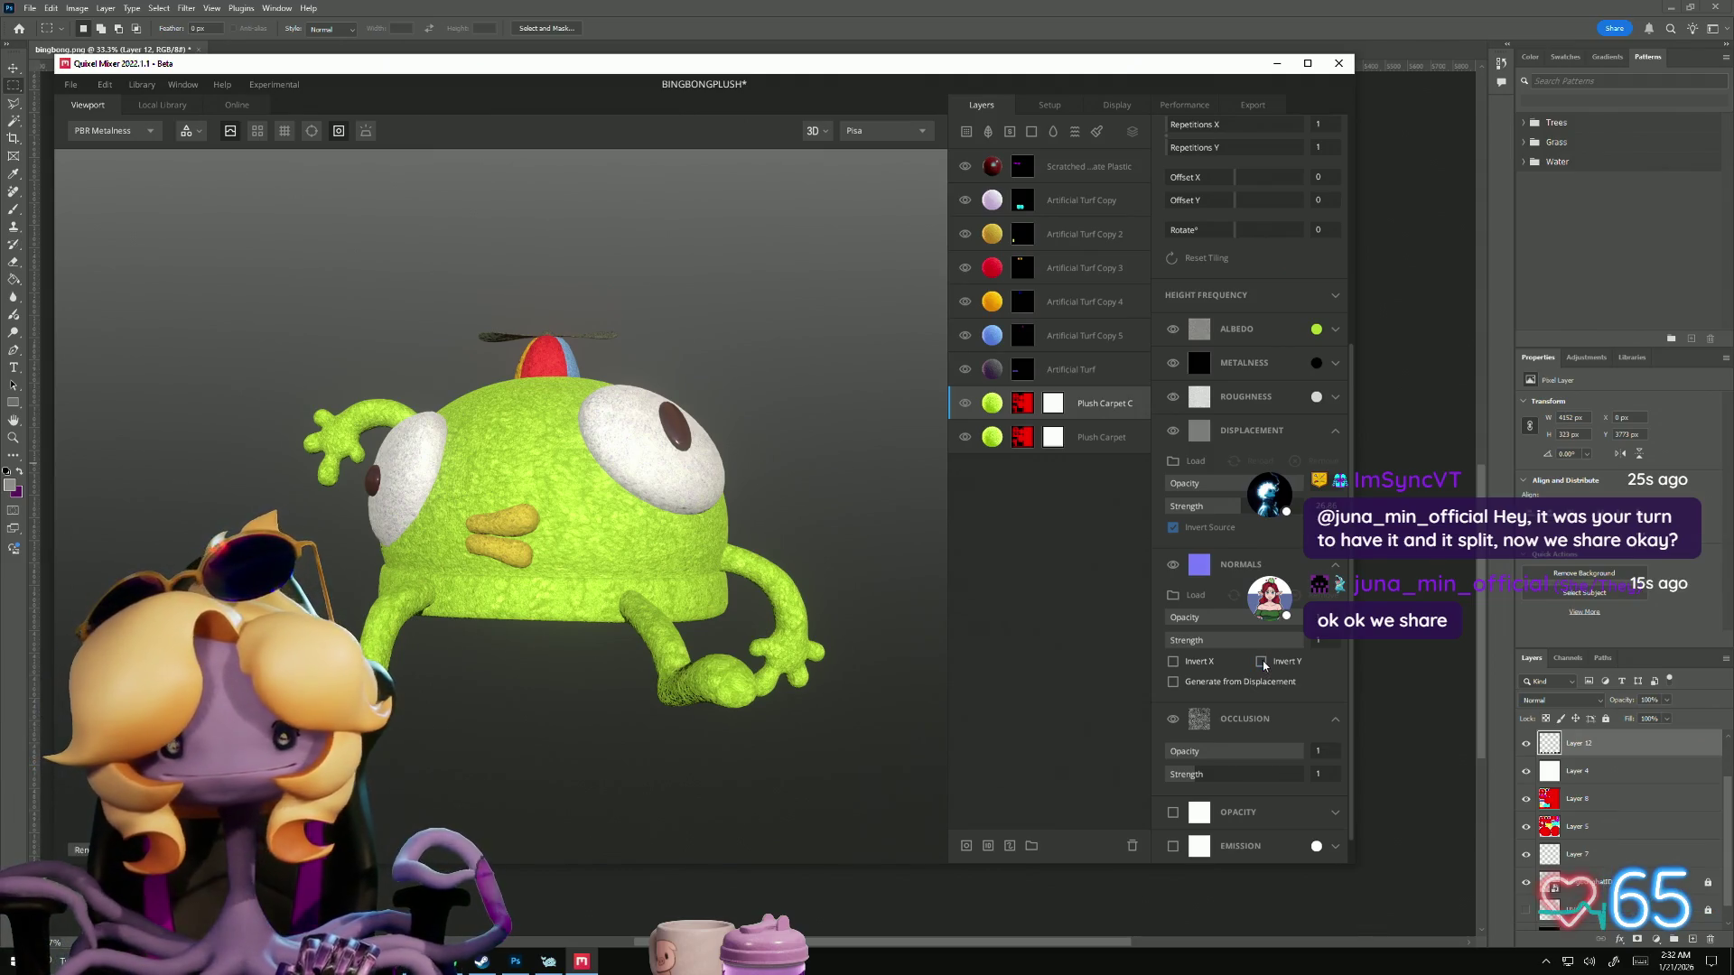
Step: Enable Plush Carpet C's Opacity channel and browse Desktop images to load its mask
scroll(1189, 669, down, 2)
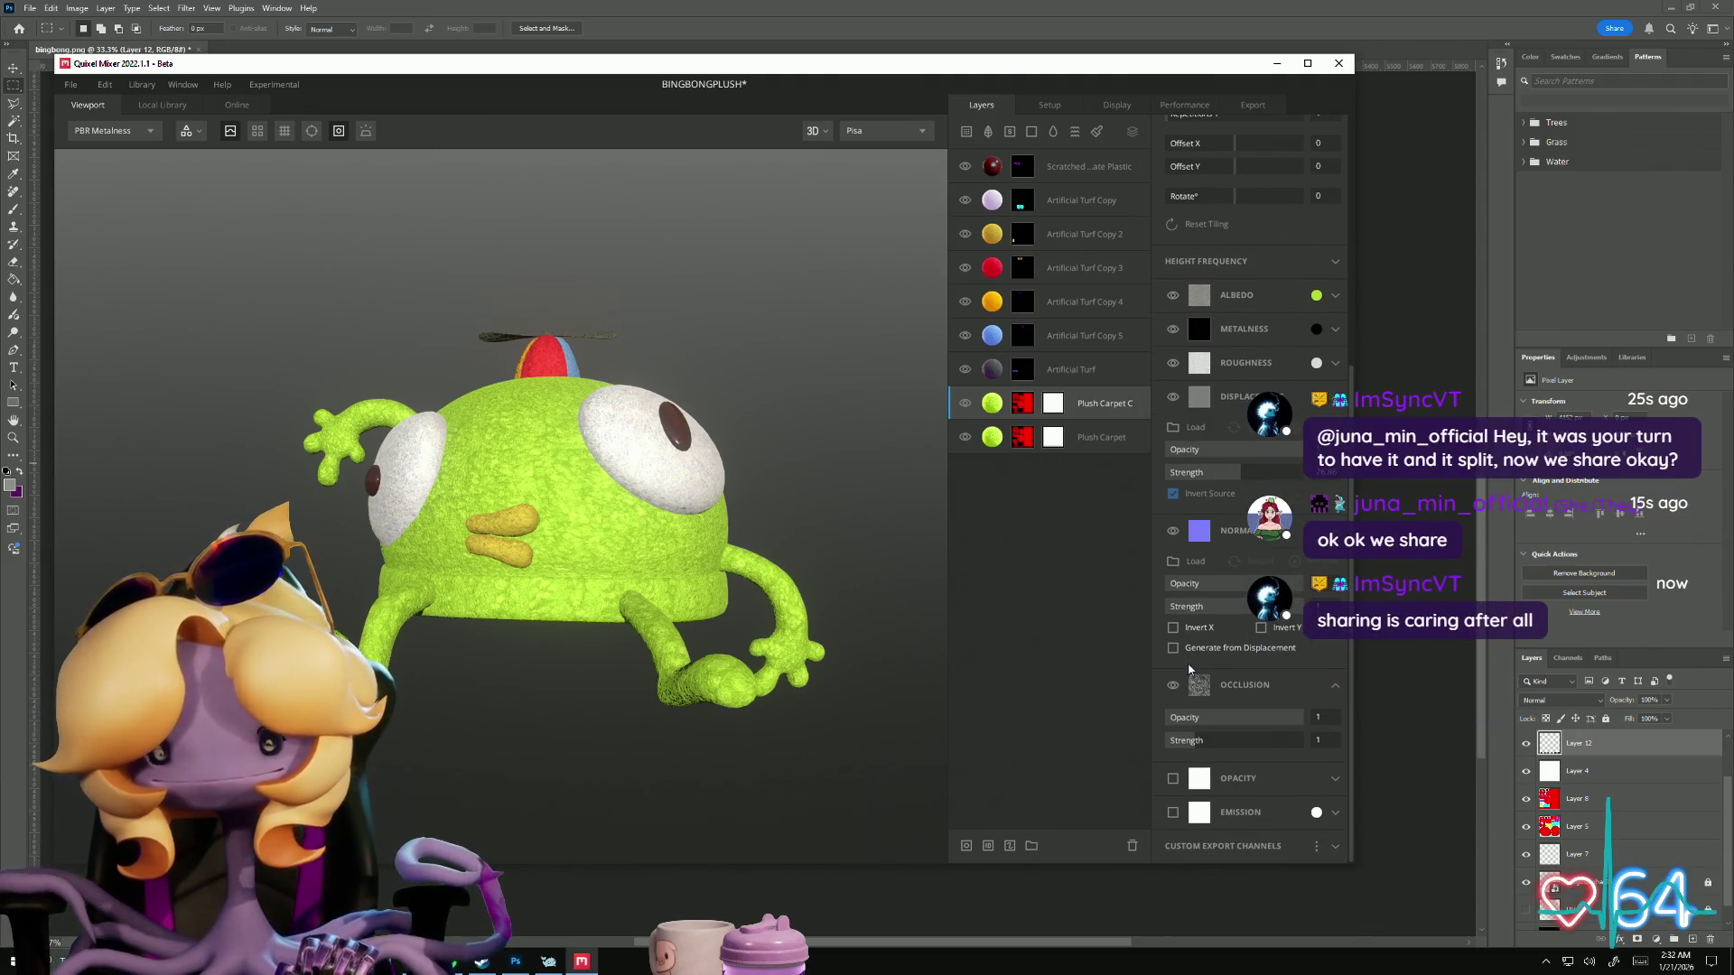
click(1174, 781)
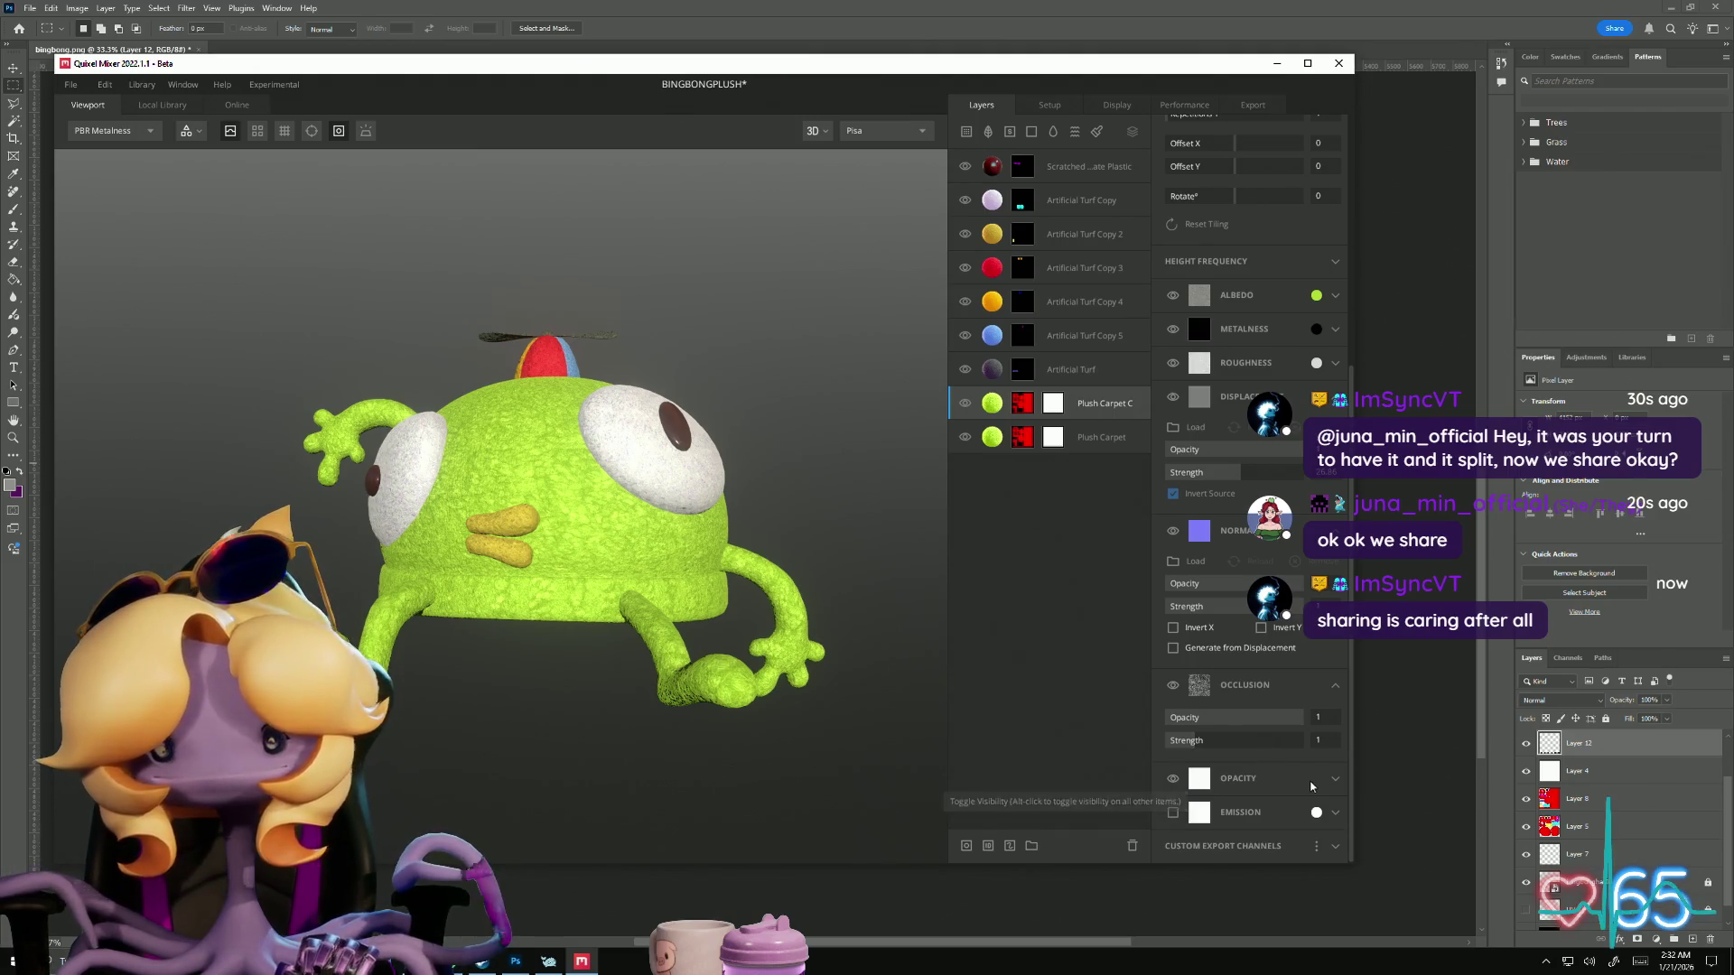
scroll(1191, 816, down, 2)
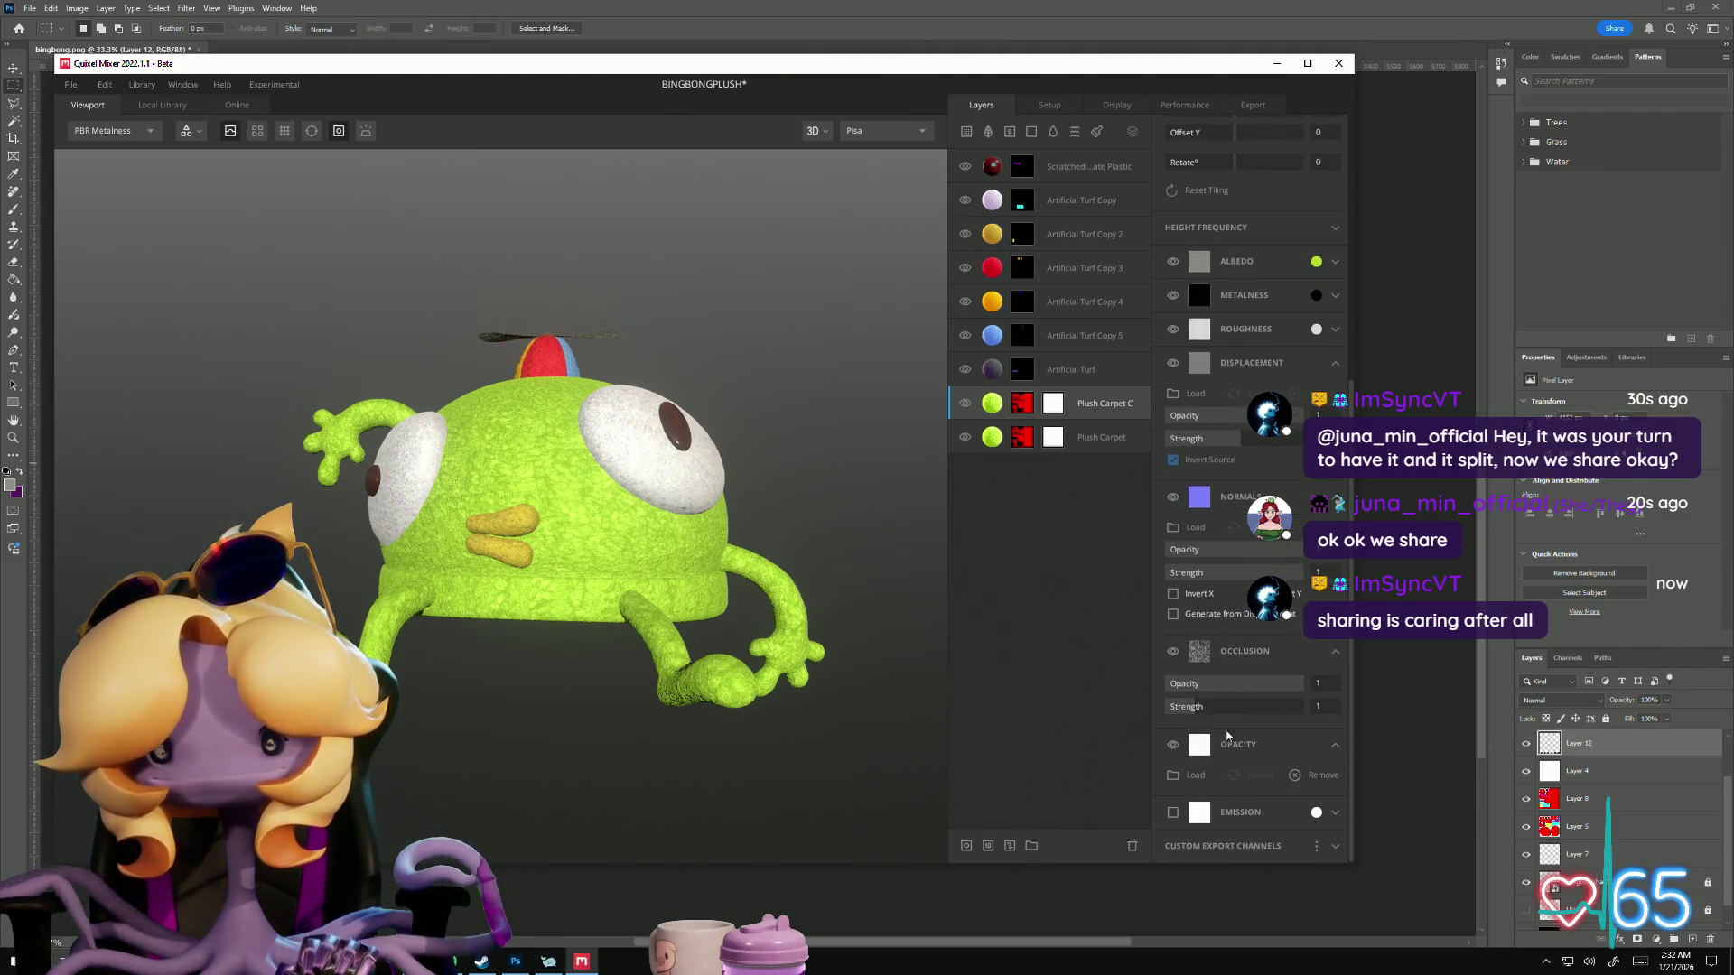
click(1193, 779)
scroll(560, 451, down, 5)
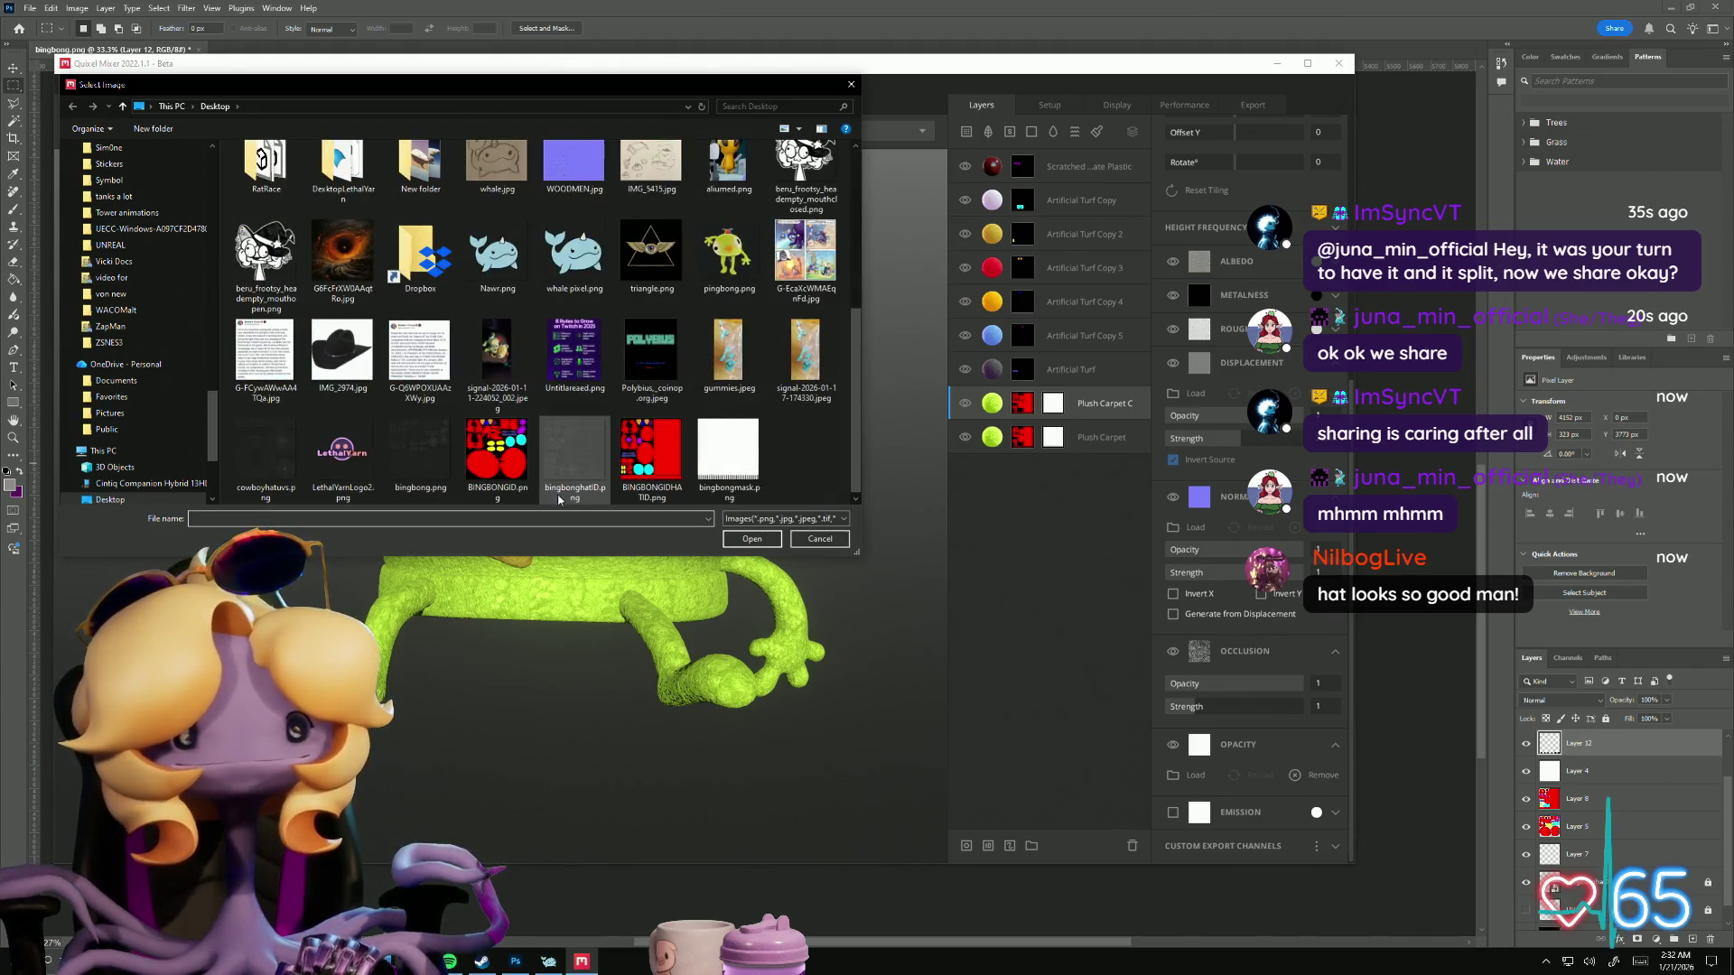
Step: Load bingbongmask.png as Plush Carpet C's opacity mask and orbit around the plush
click(730, 488)
click(752, 539)
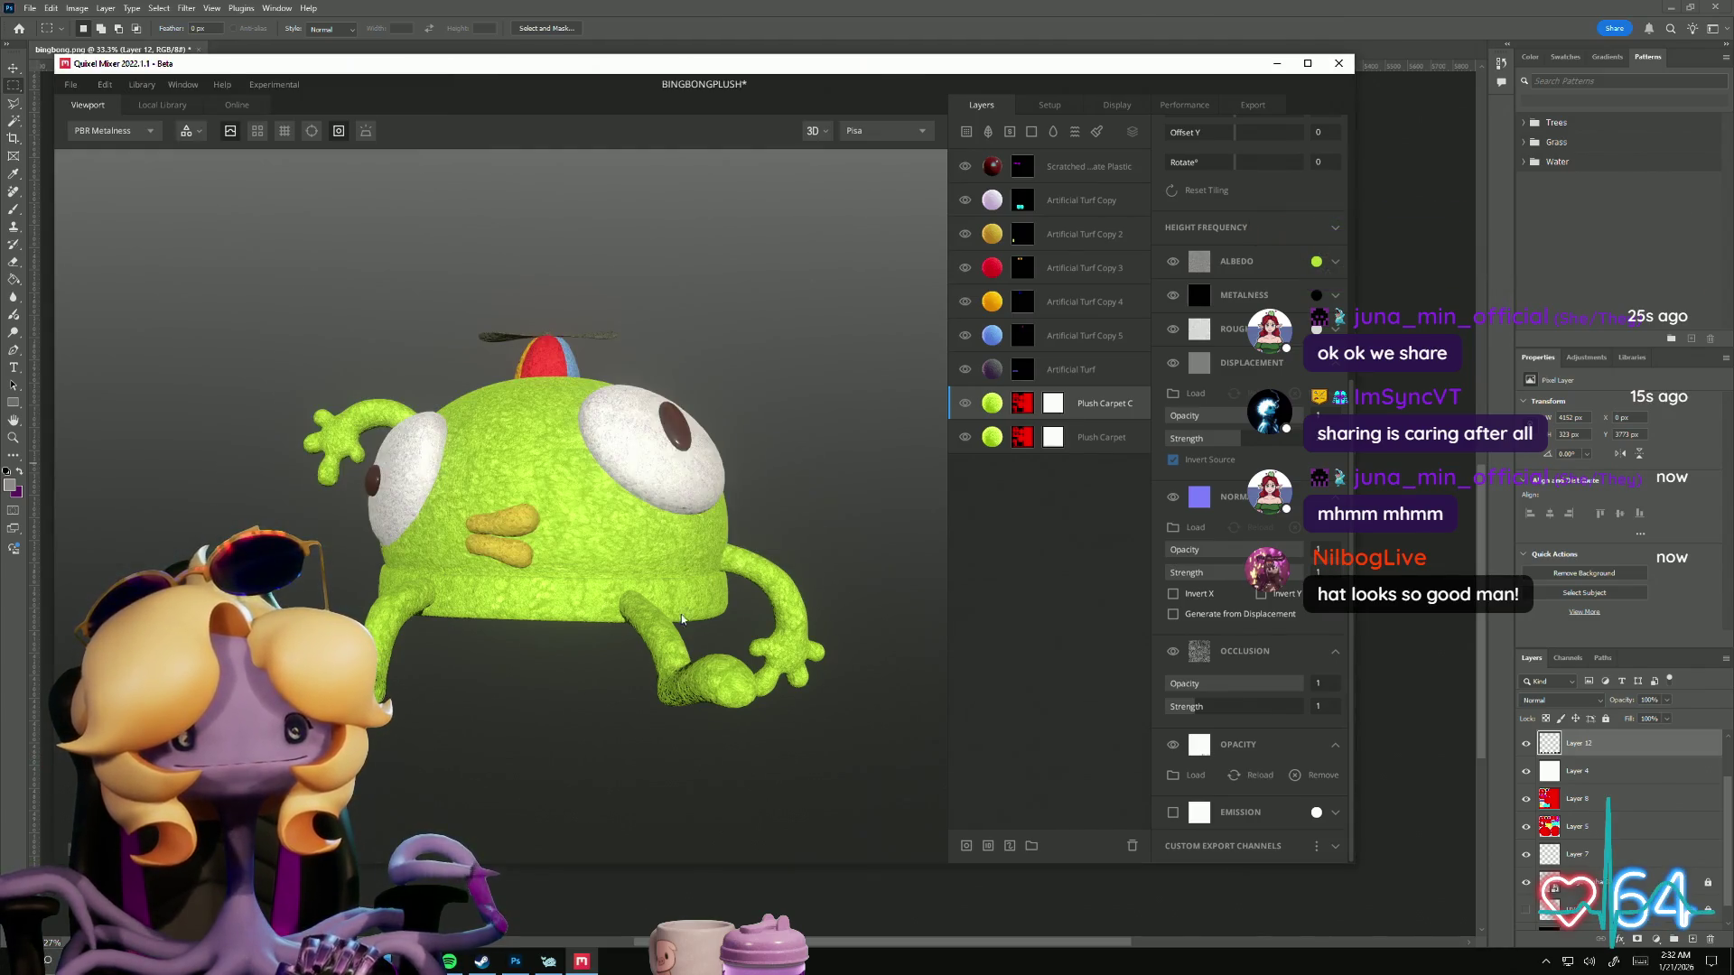
mouse_move(524, 714)
mouse_down()
mouse_move(870, 804)
mouse_move(948, 845)
mouse_move(572, 665)
mouse_move(708, 708)
mouse_move(882, 716)
mouse_move(393, 705)
mouse_move(358, 791)
mouse_move(317, 778)
mouse_move(493, 804)
mouse_move(715, 582)
mouse_up()
scroll(366, 794, up, 5)
Step: Check the Plush Carpet layer, then return to Plush Carpet C's settings
click(1106, 438)
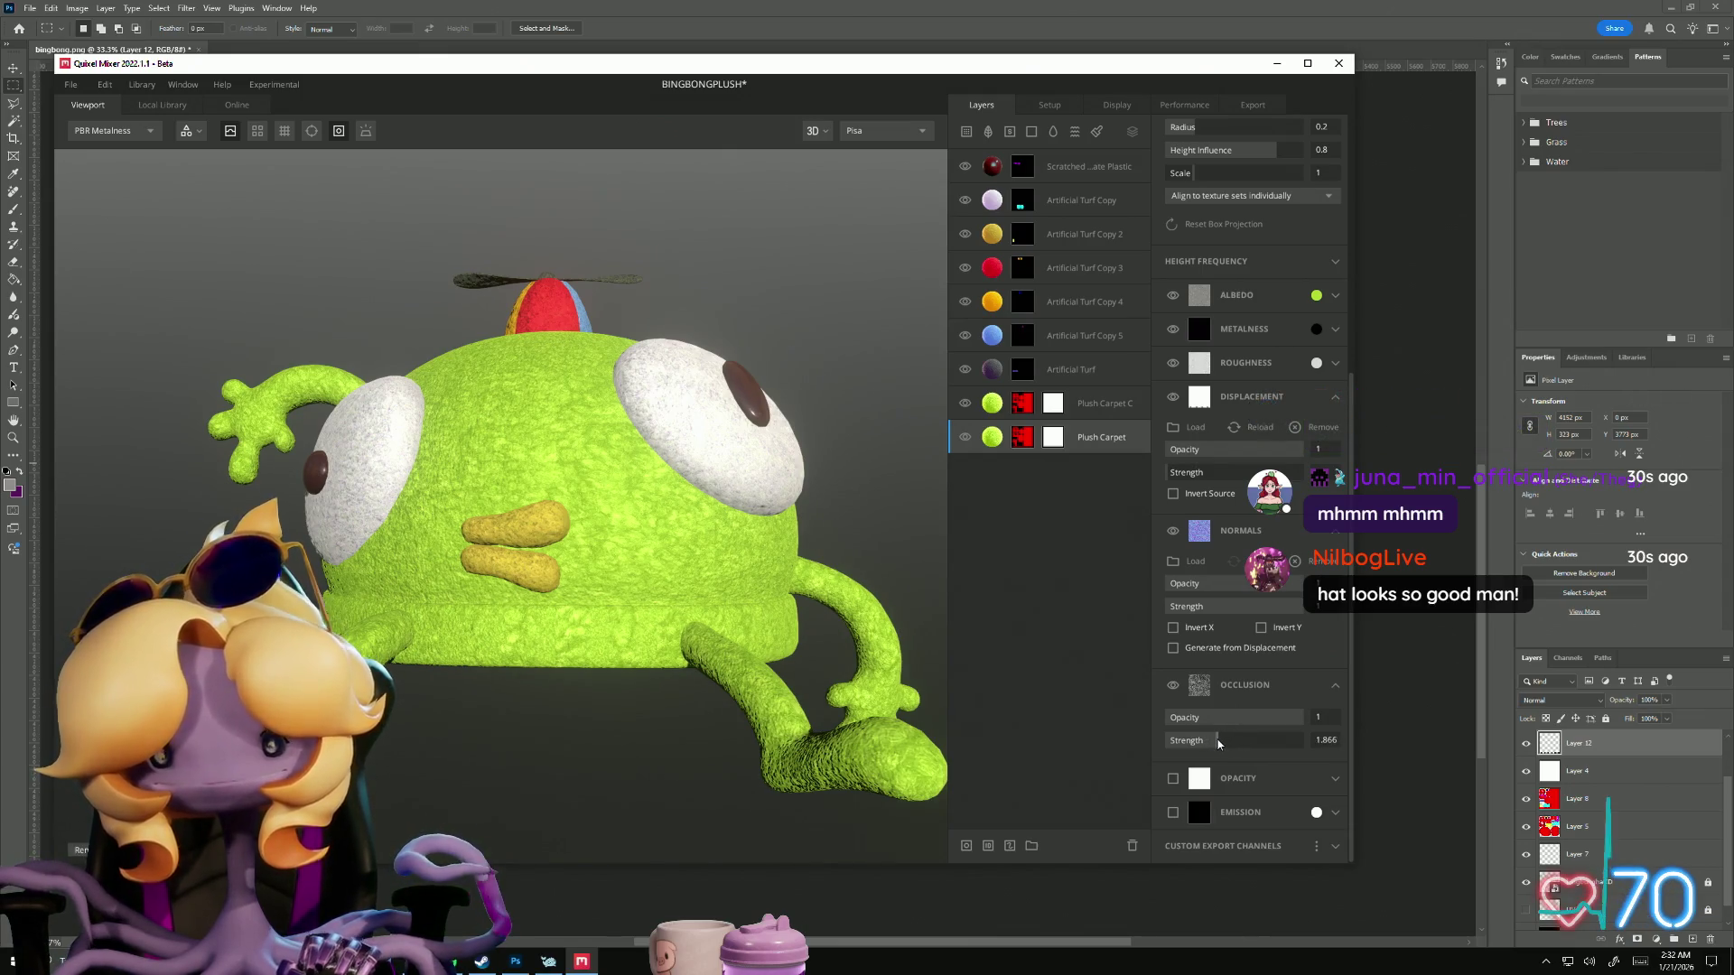
click(1095, 407)
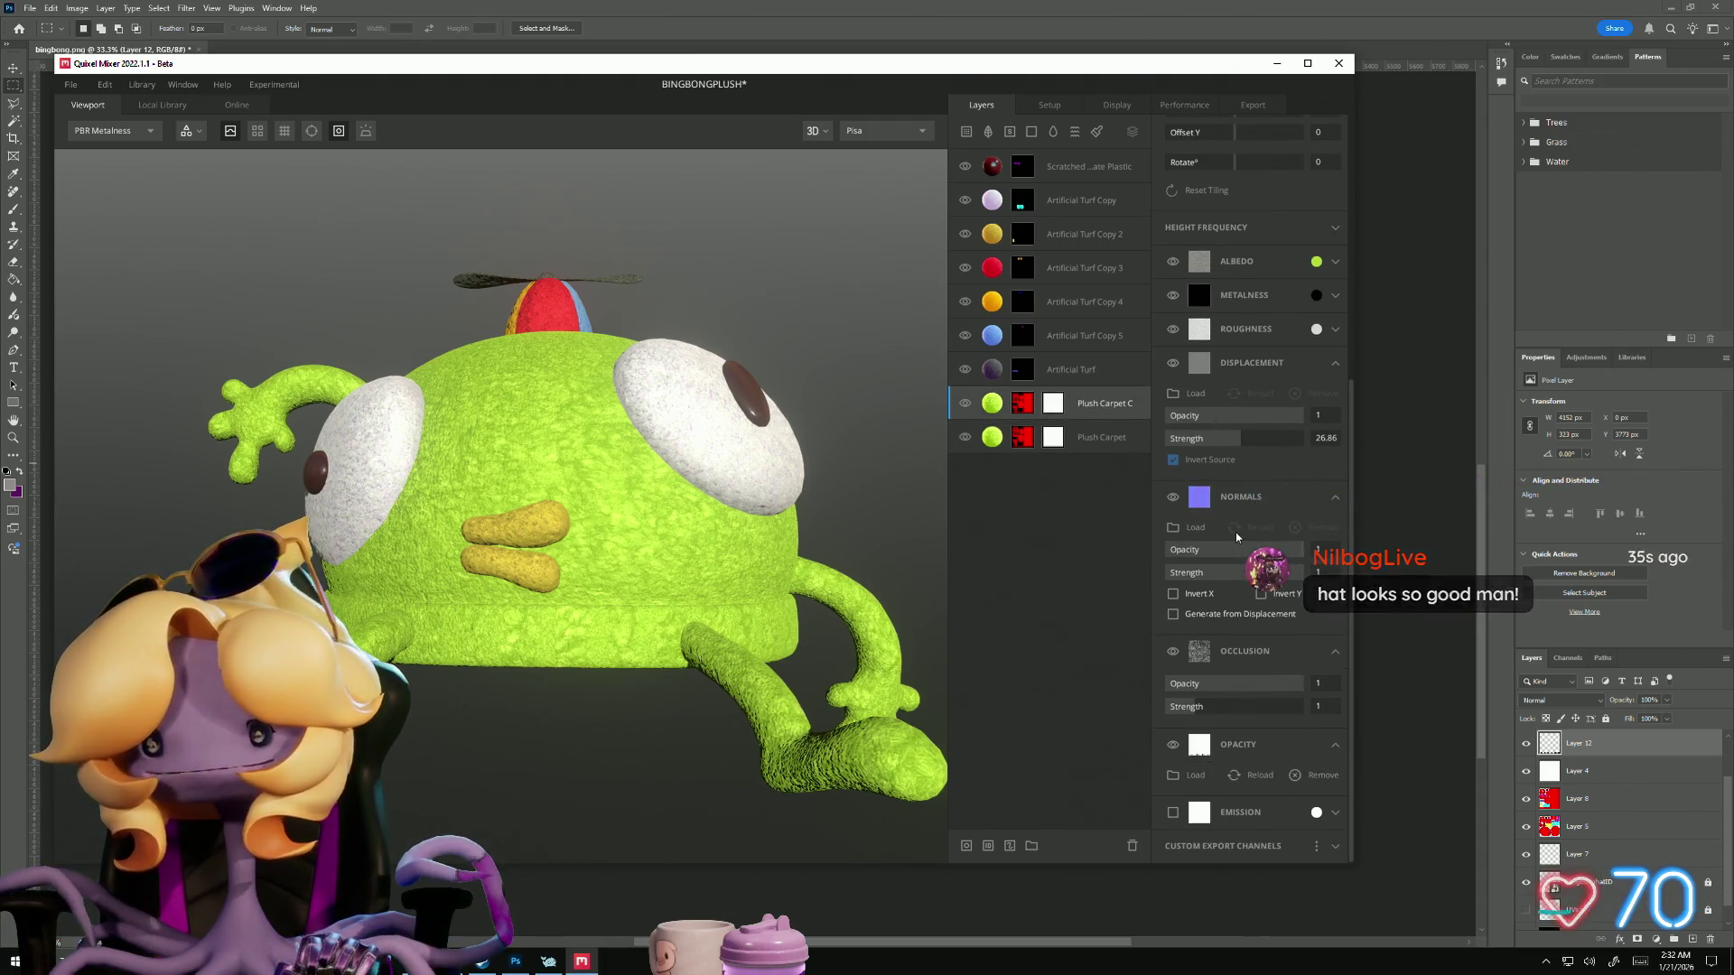
scroll(1230, 481, up, 5)
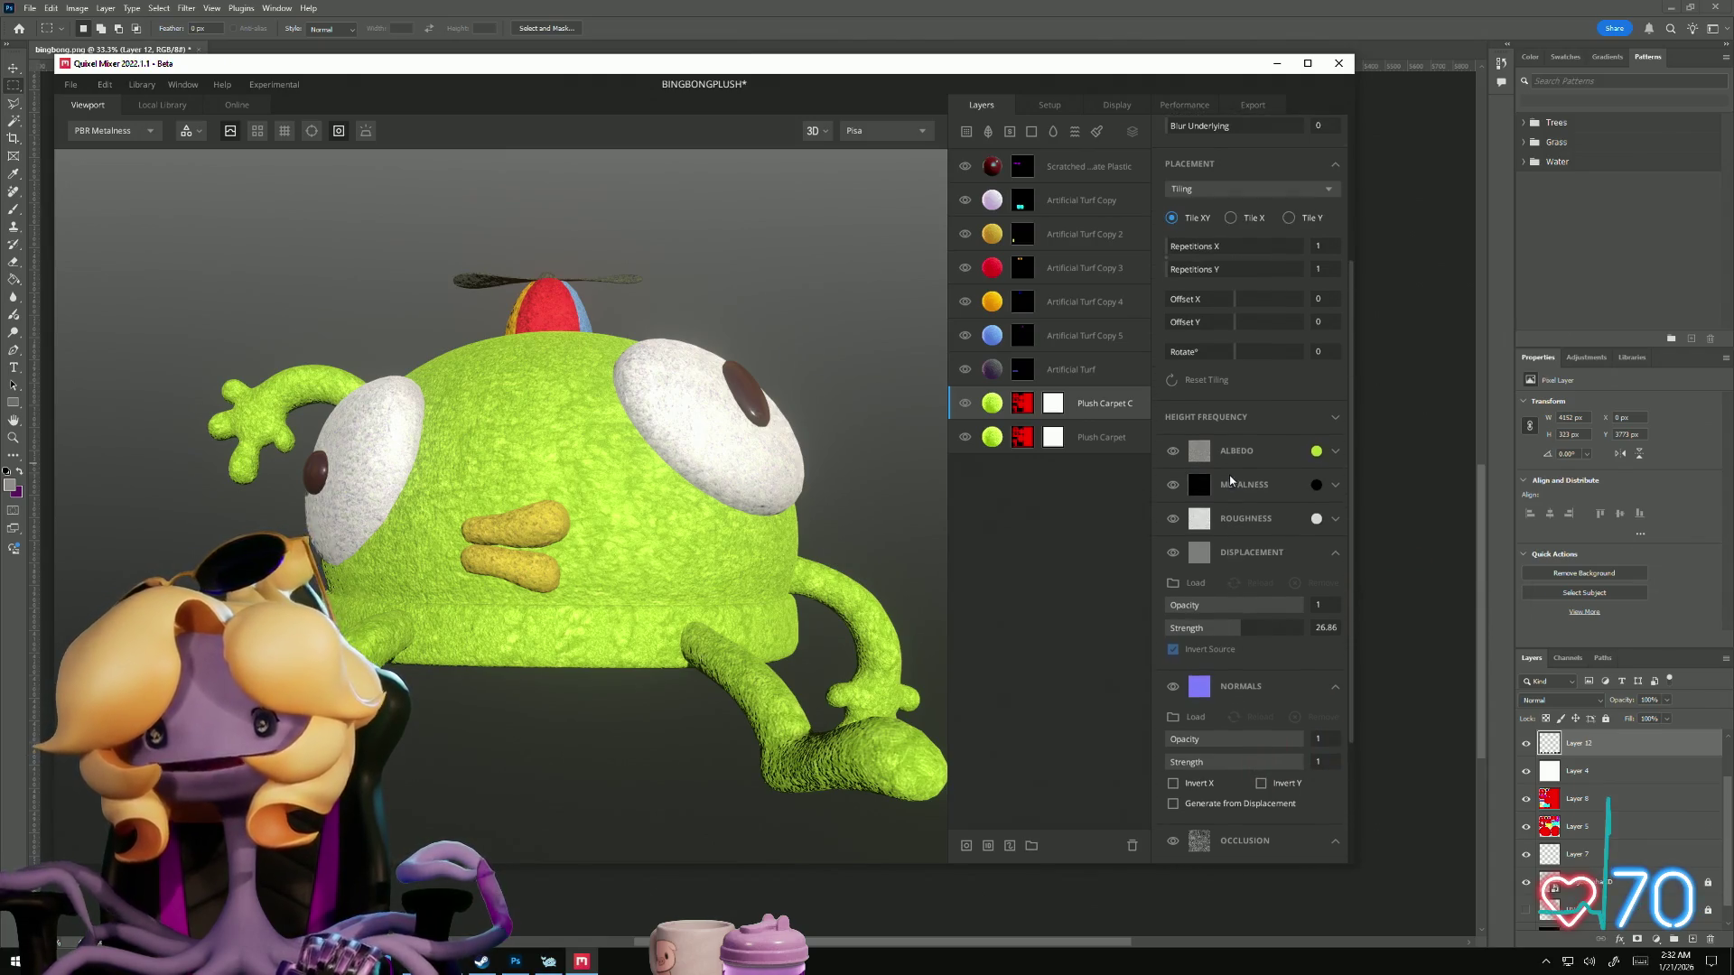
scroll(1230, 480, up, 5)
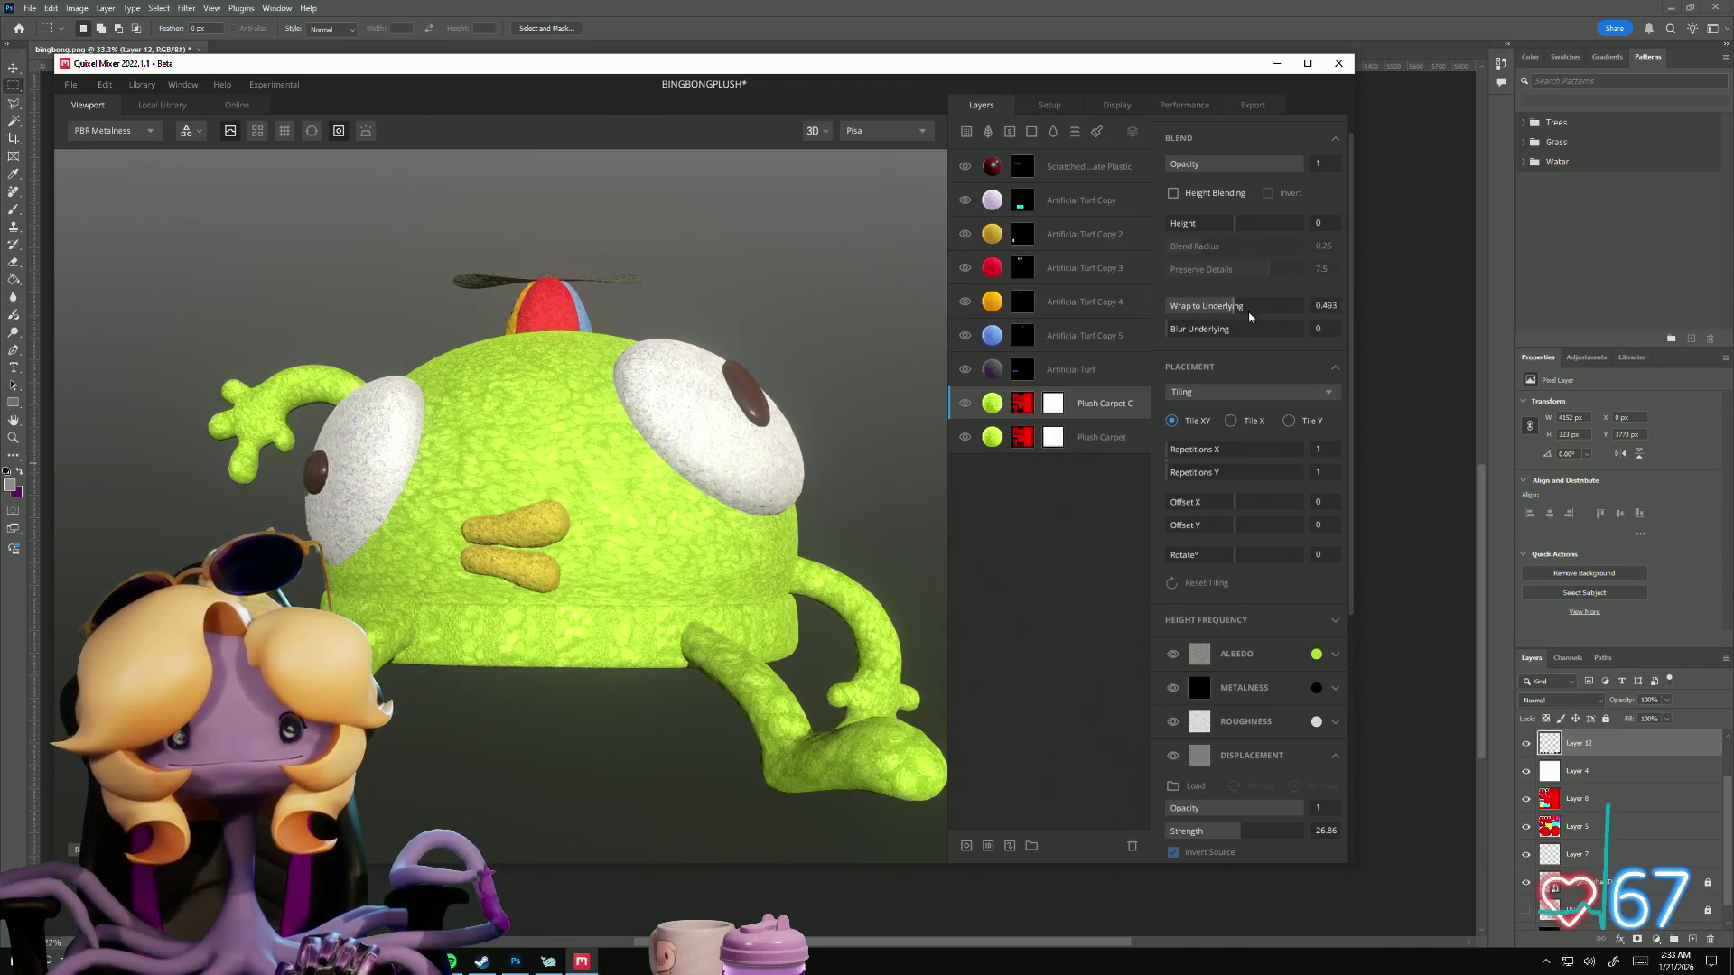
Step: Lower Wrap to Underlying to 0.597, view the eye and hat up close, and expand Albedo
mouse_move(1292, 320)
mouse_down()
mouse_move(1183, 316)
mouse_move(1312, 323)
mouse_move(1235, 328)
mouse_up()
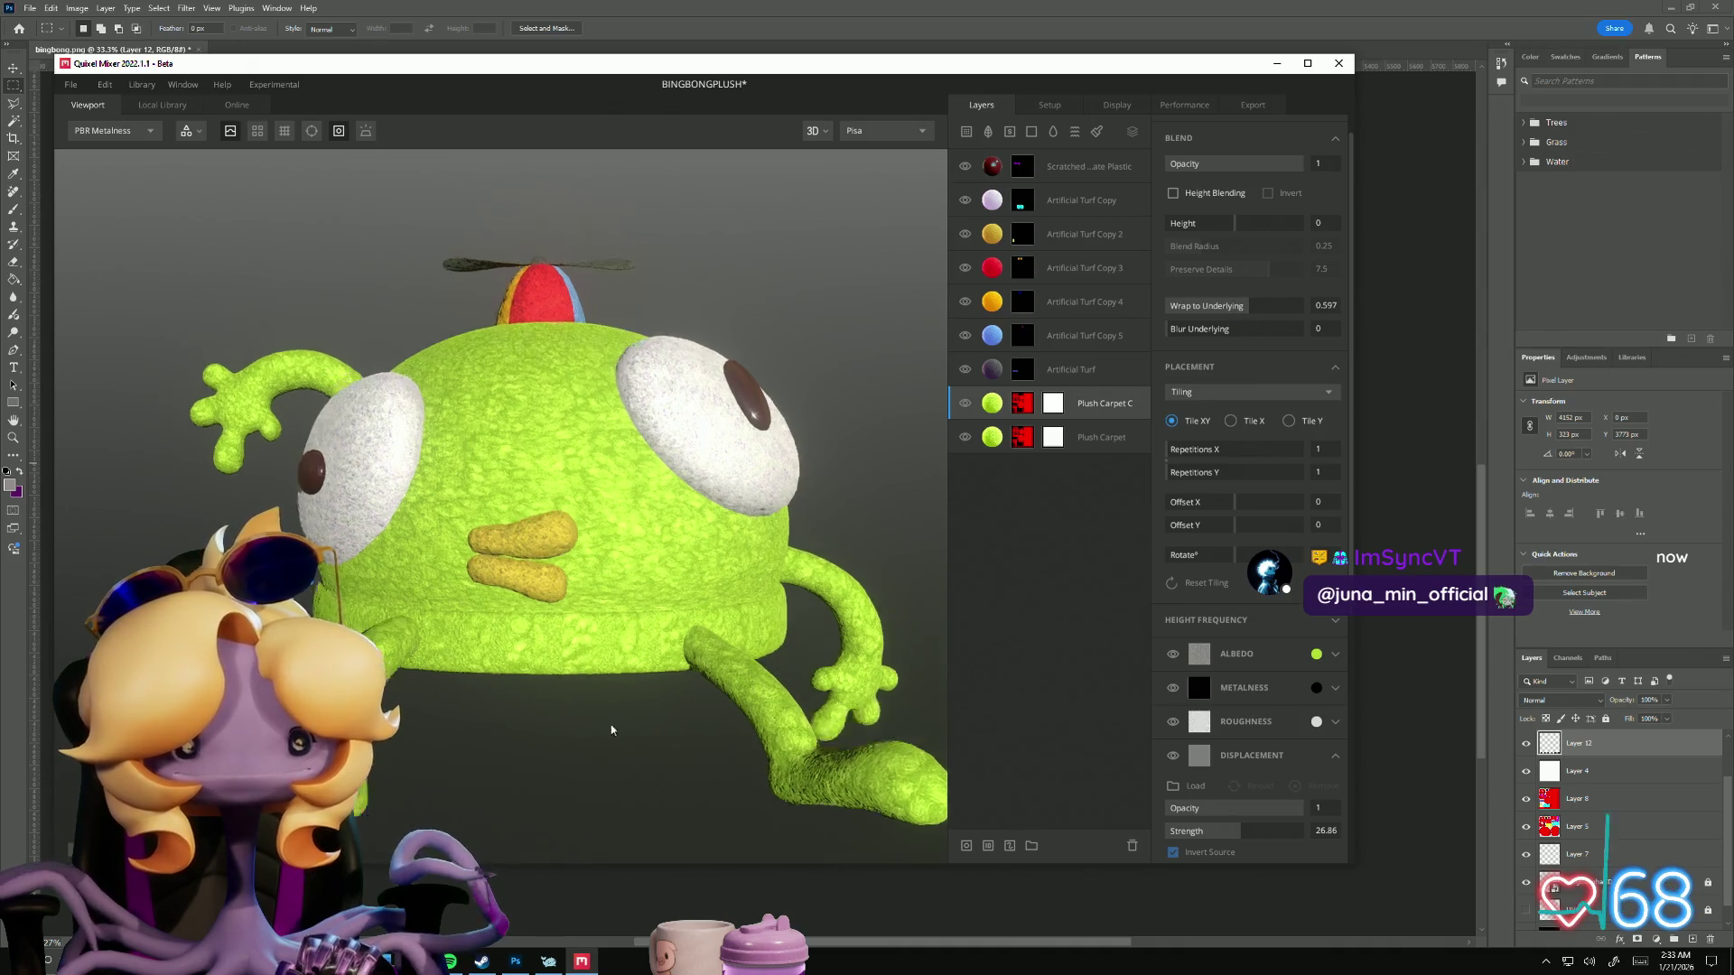
mouse_move(612, 723)
mouse_down()
mouse_move(696, 677)
mouse_move(633, 581)
mouse_move(801, 627)
mouse_move(716, 588)
mouse_move(627, 600)
mouse_move(563, 483)
mouse_move(496, 588)
mouse_move(491, 689)
mouse_move(685, 698)
mouse_move(461, 657)
mouse_move(455, 678)
mouse_up()
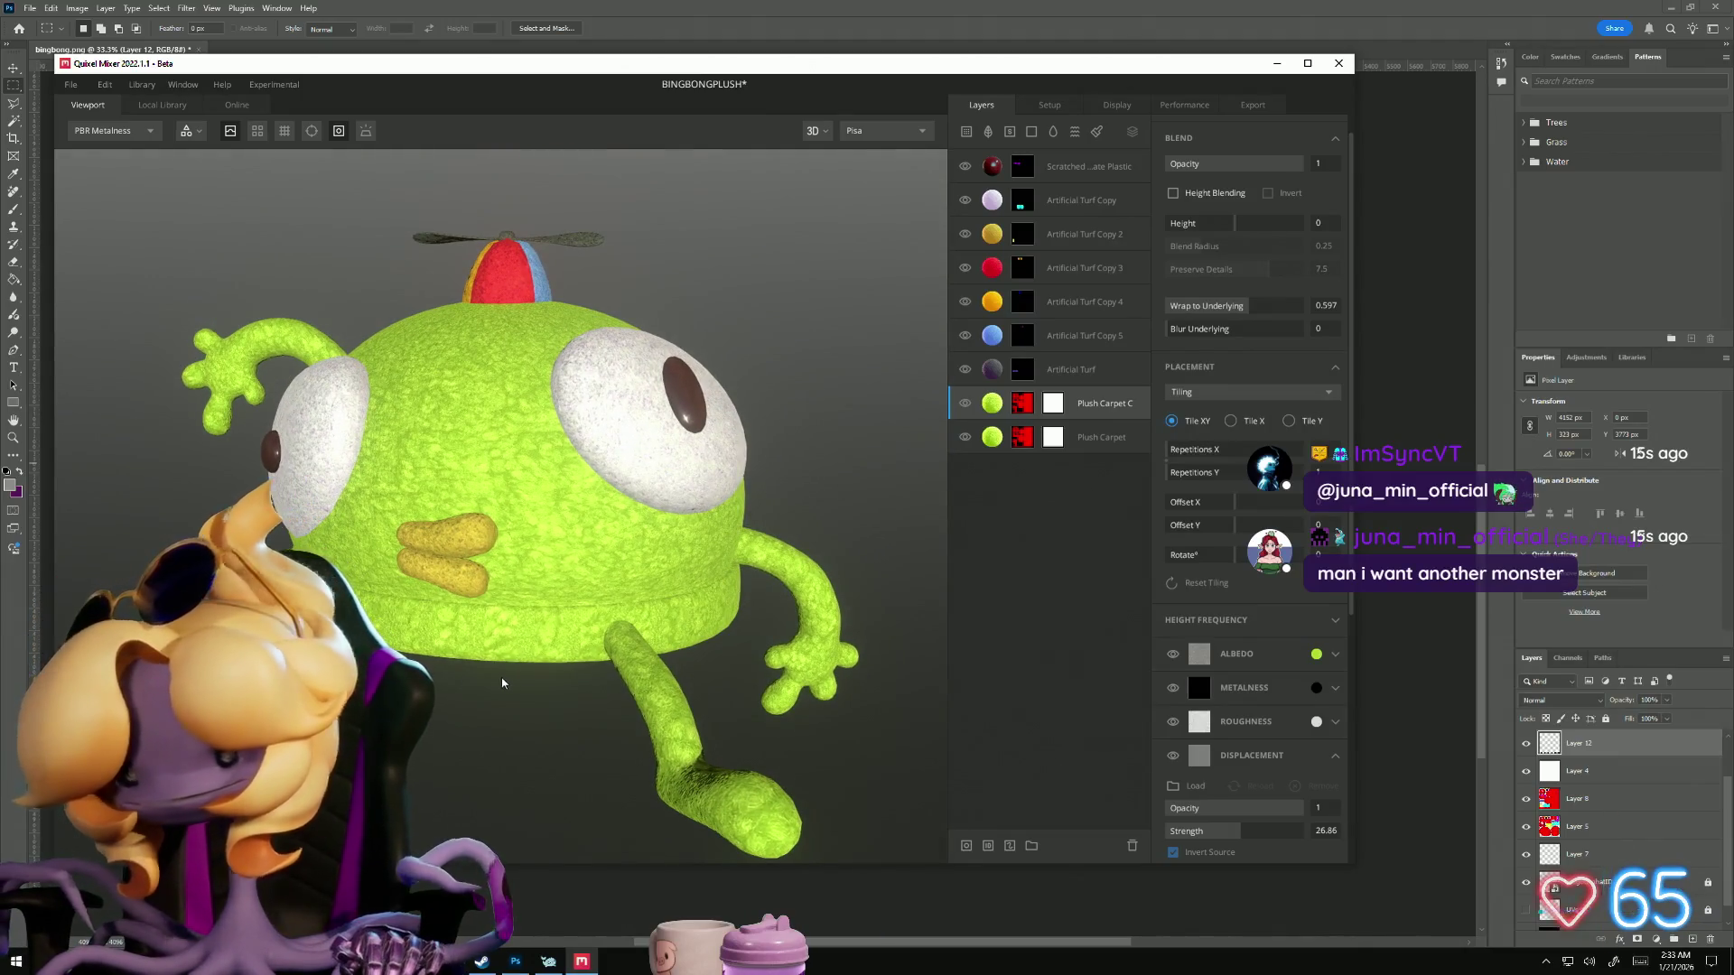
mouse_move(514, 590)
mouse_down()
mouse_move(689, 678)
mouse_move(898, 588)
mouse_move(935, 485)
mouse_move(488, 434)
mouse_move(379, 569)
mouse_up()
scroll(406, 542, down, 3)
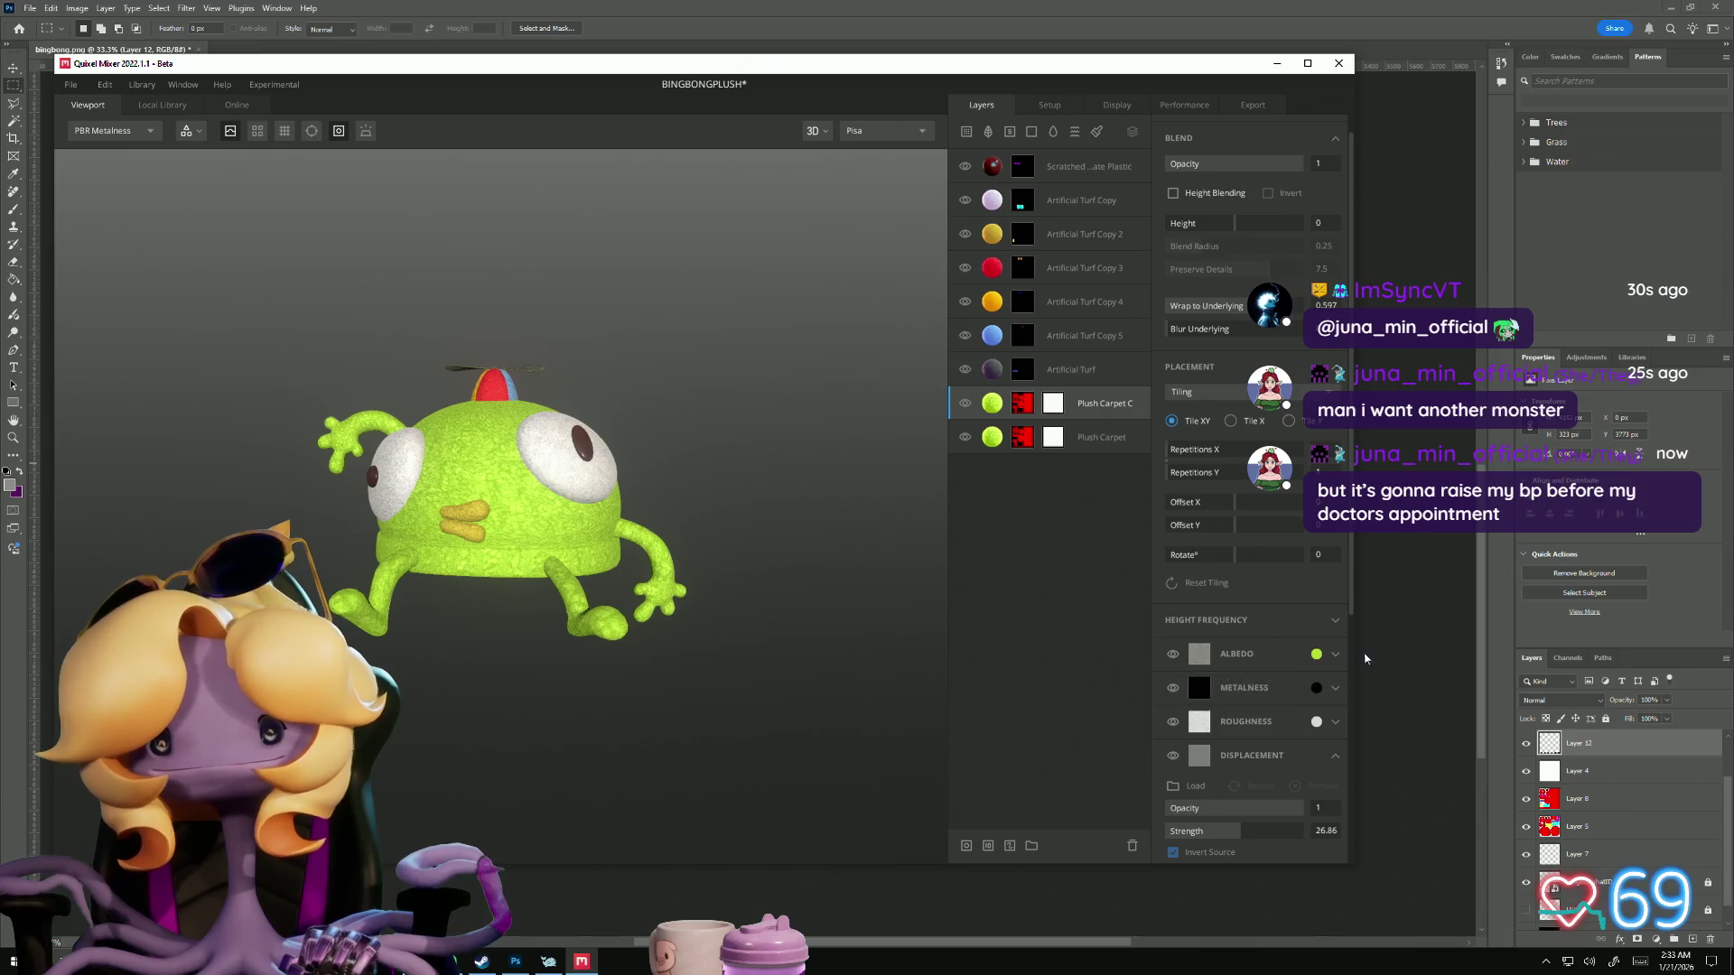
click(1335, 656)
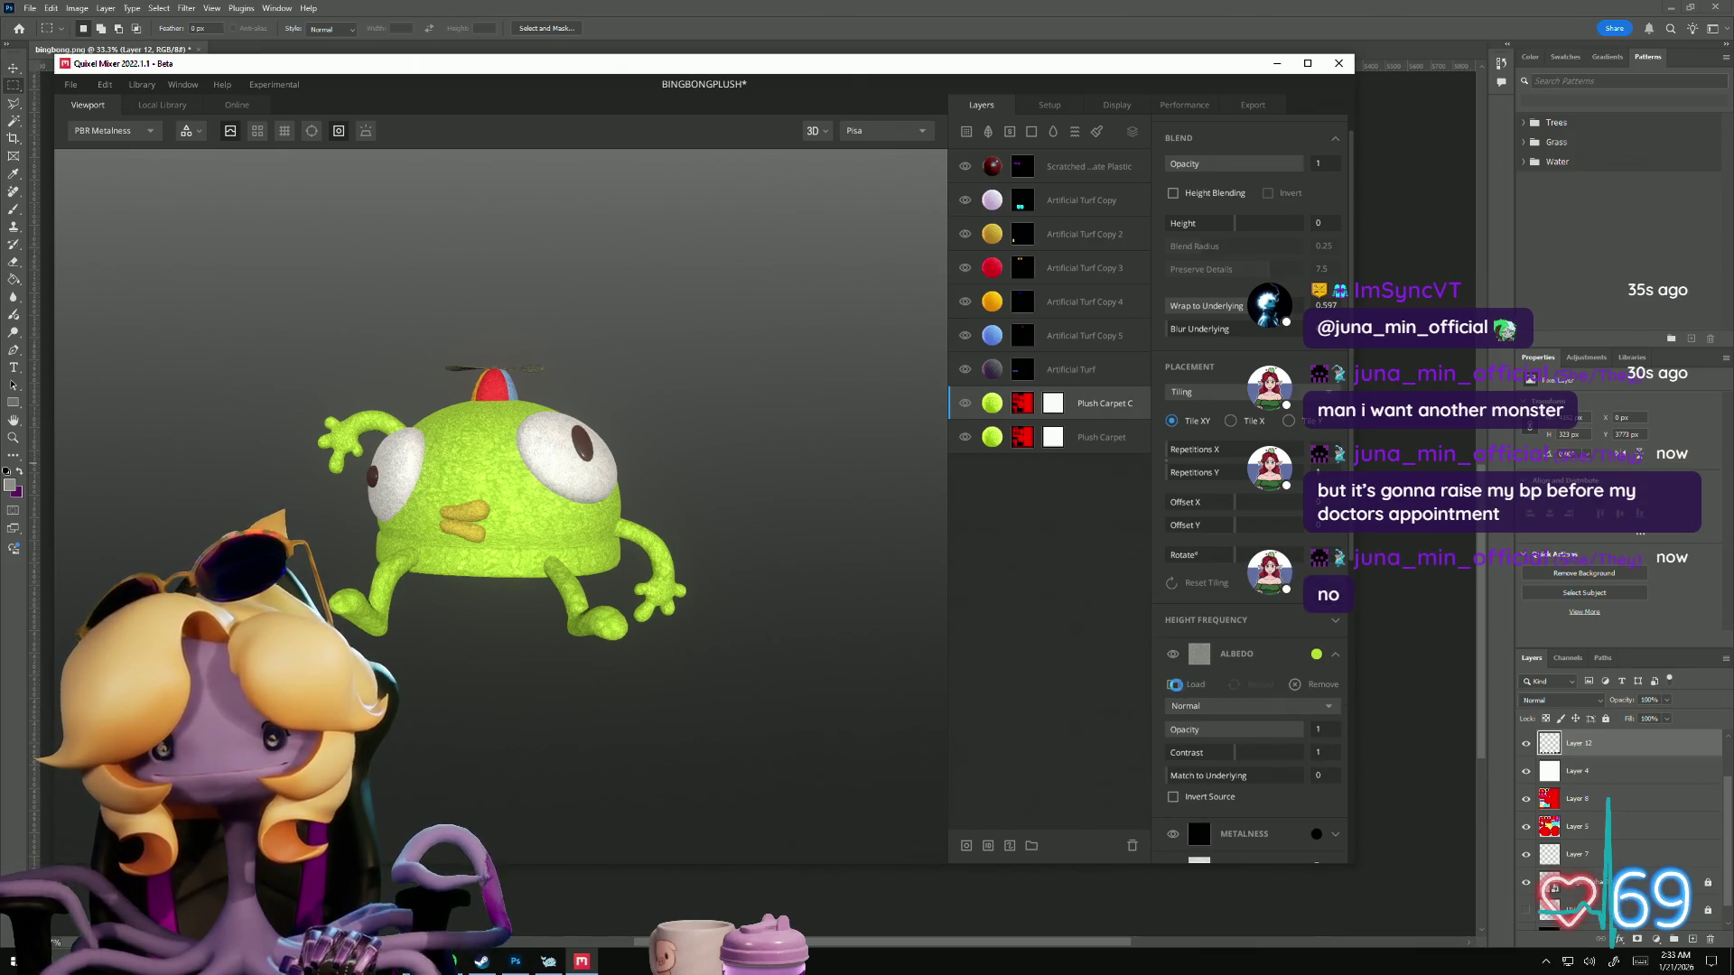
Step: Load bingbongmask.png as Plush Carpet C's albedo, turning the plush white, then open its colour picker
click(1175, 685)
scroll(579, 408, down, 5)
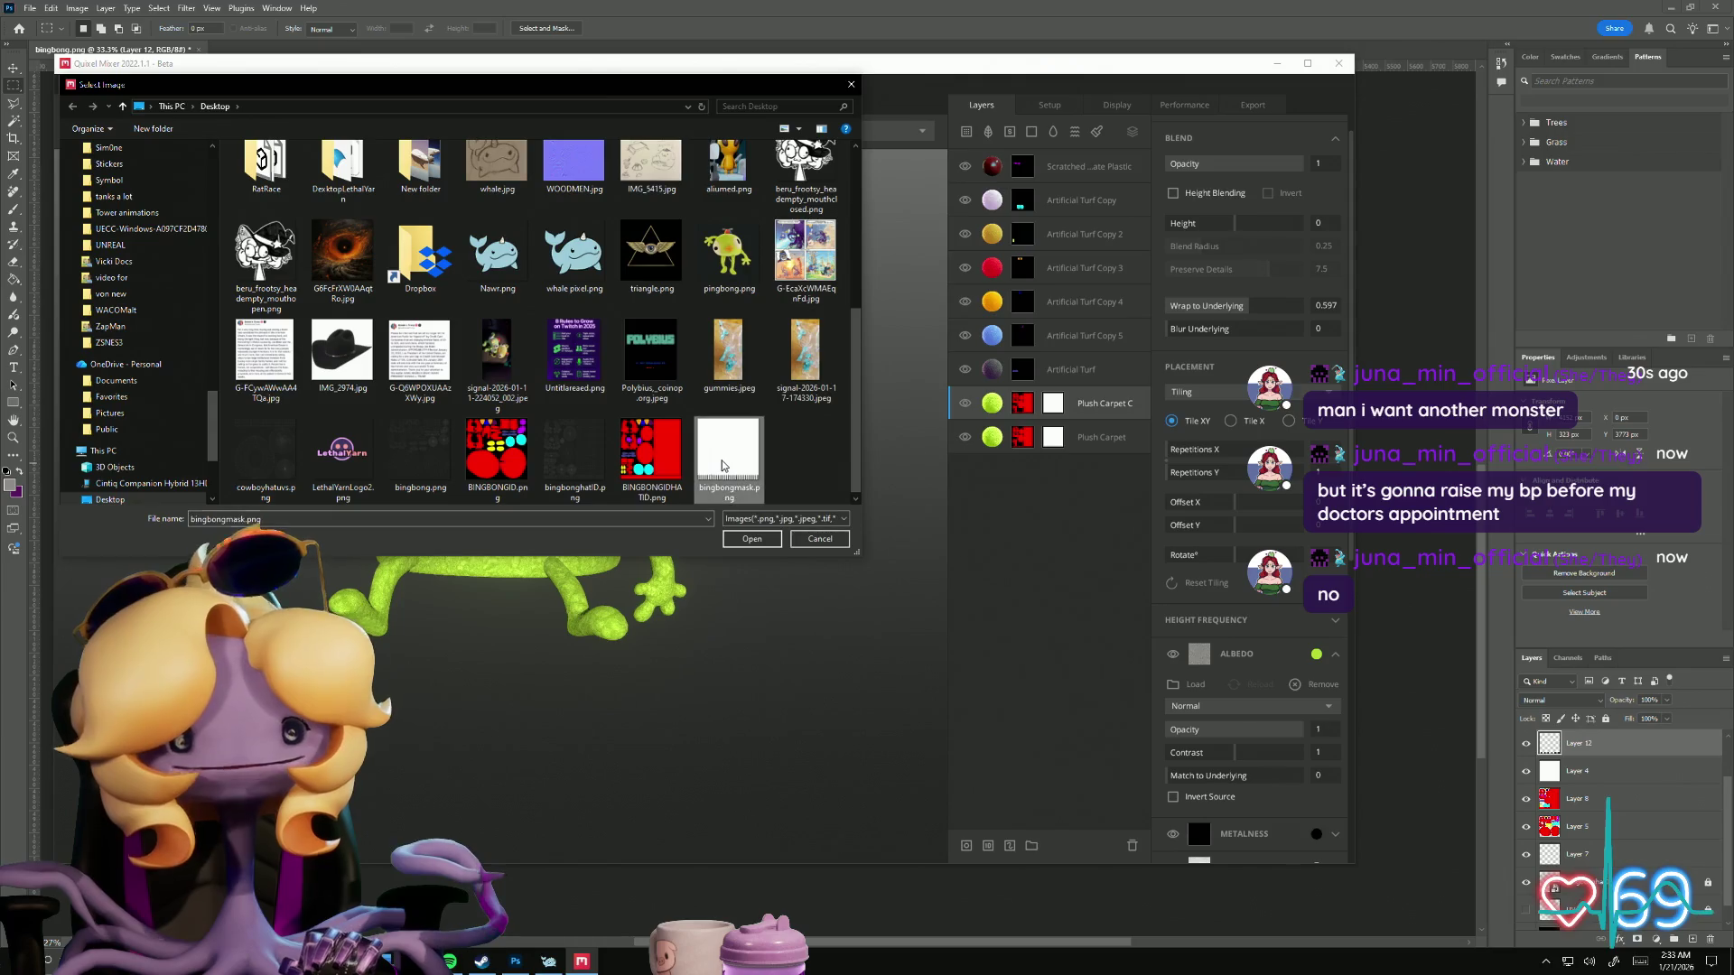
click(752, 539)
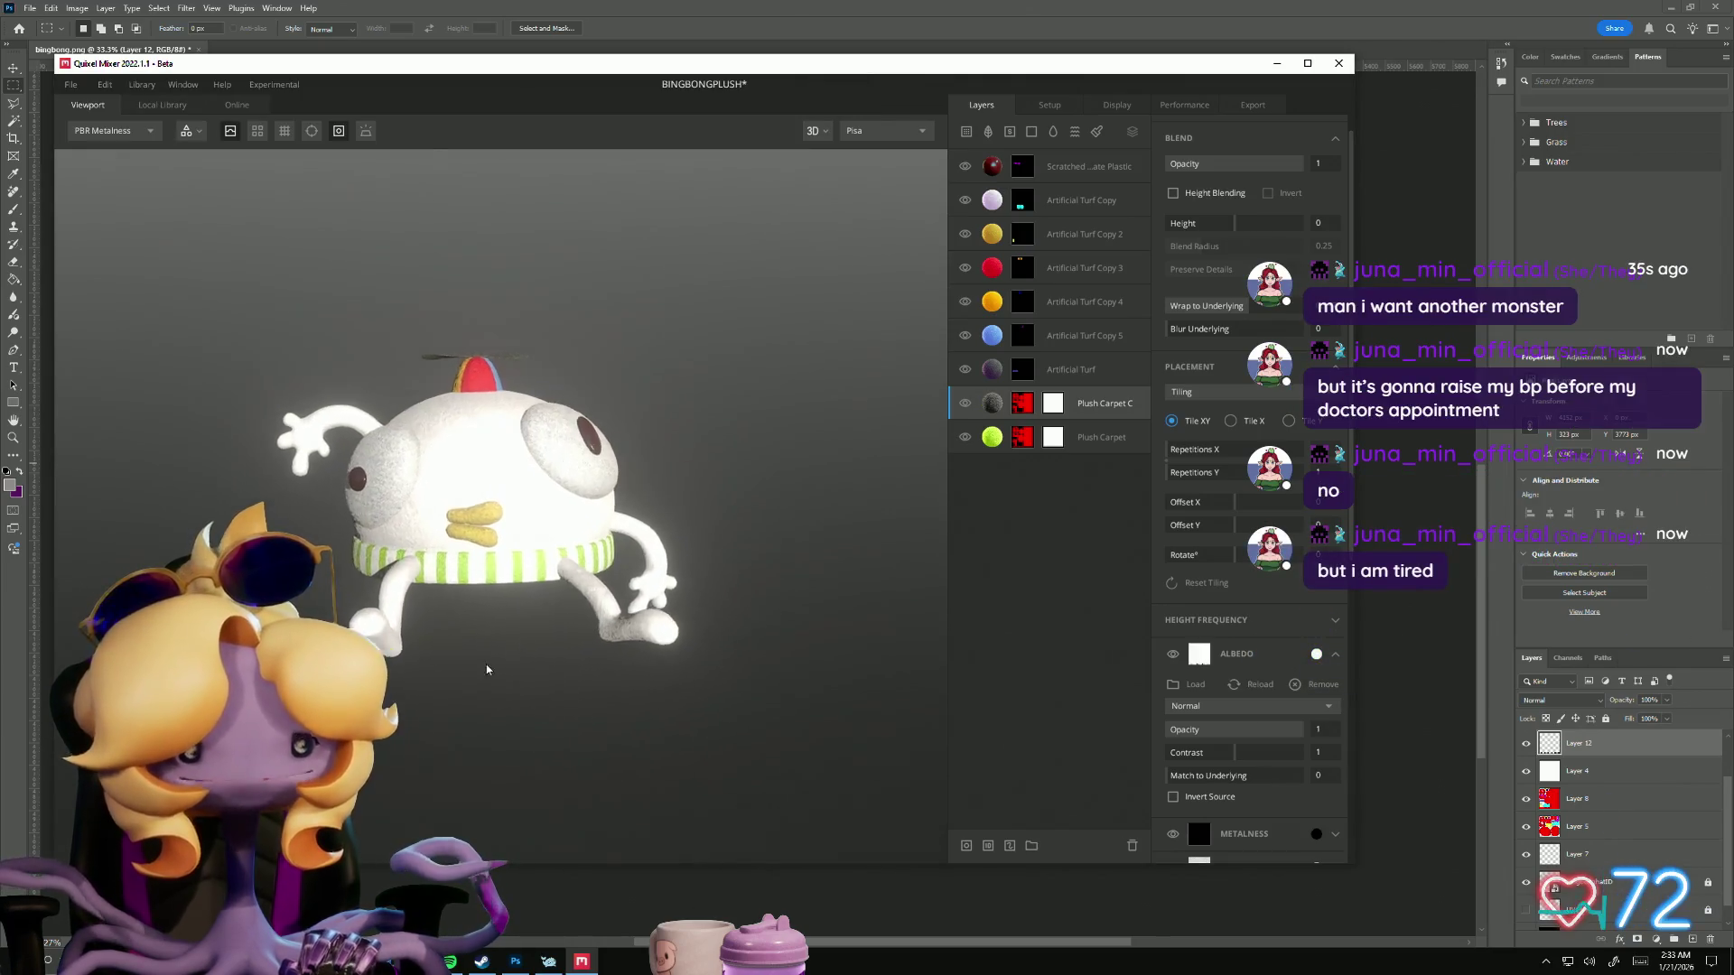
scroll(486, 663, up, 5)
mouse_move(1104, 738)
mouse_down()
mouse_move(553, 774)
mouse_move(530, 716)
mouse_move(482, 674)
mouse_up()
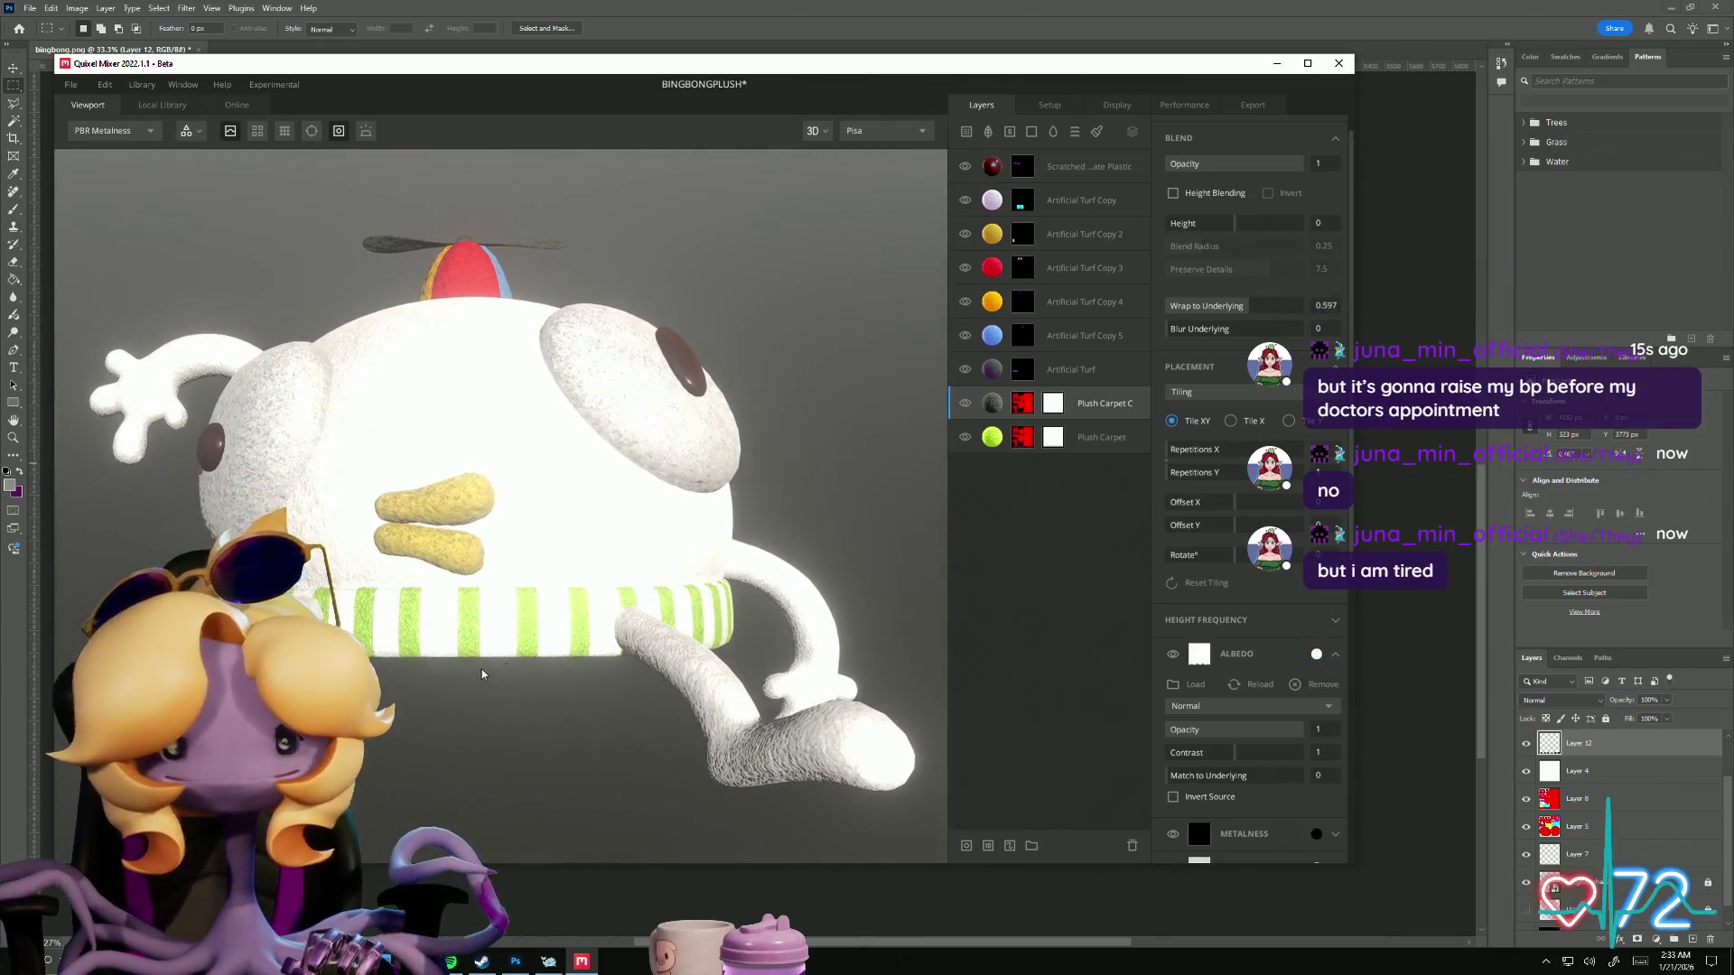
scroll(1276, 698, down, 4)
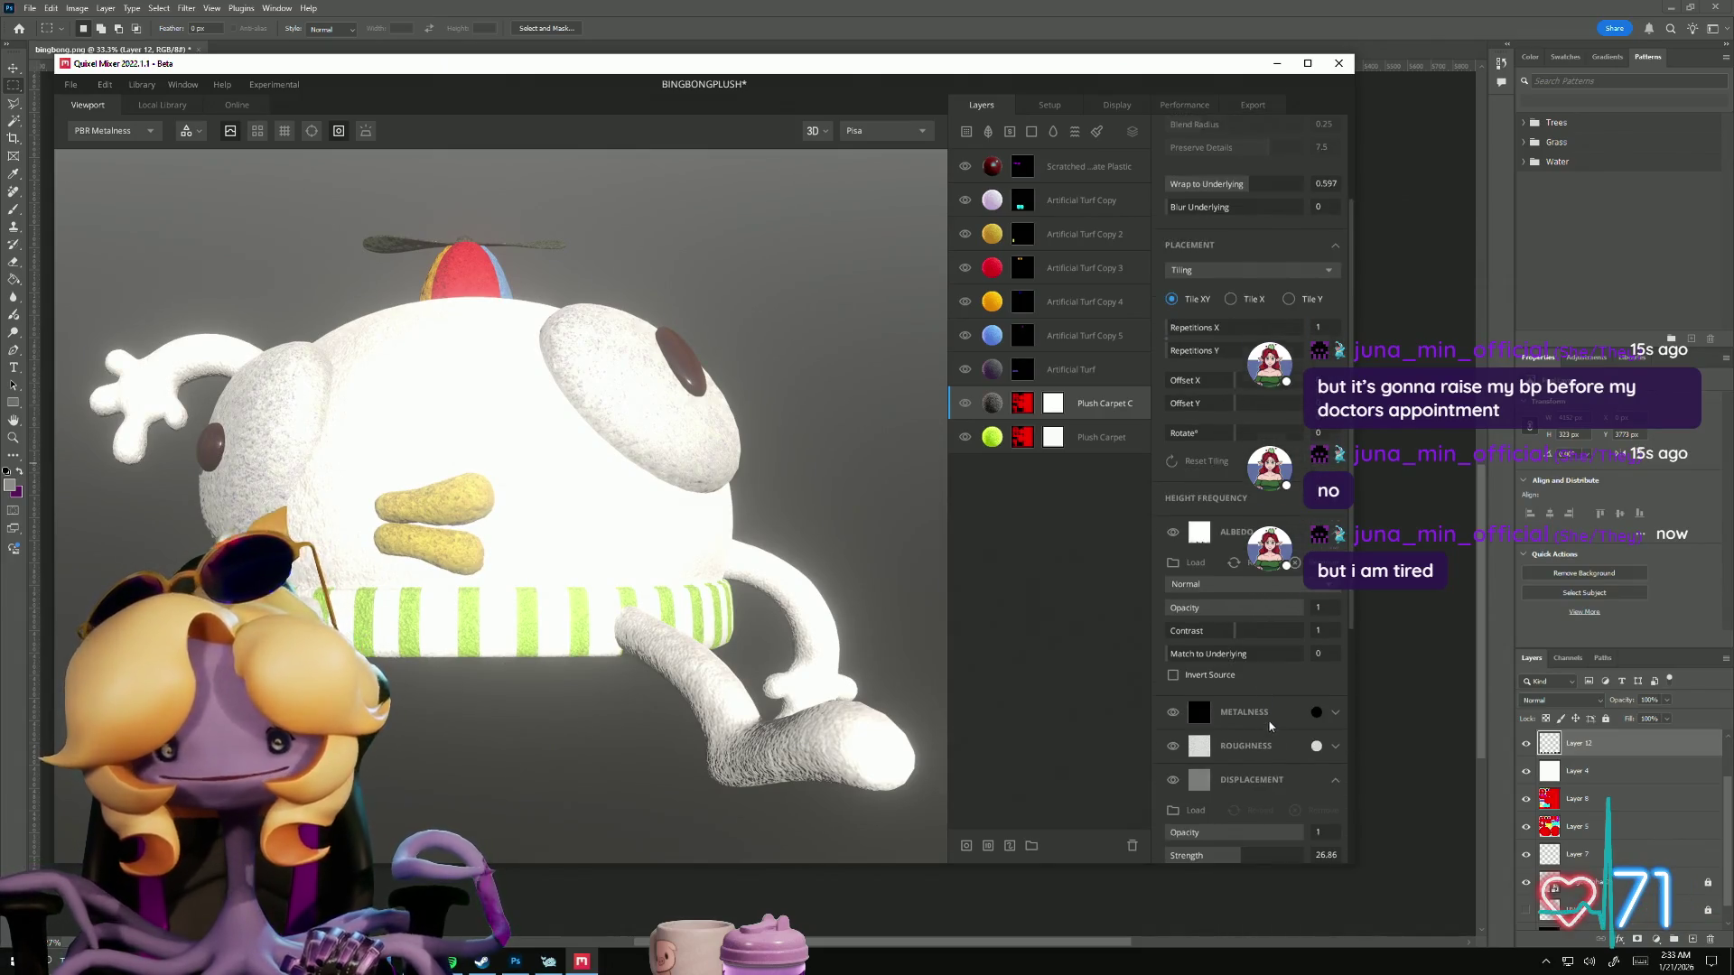
scroll(1264, 725, down, 1)
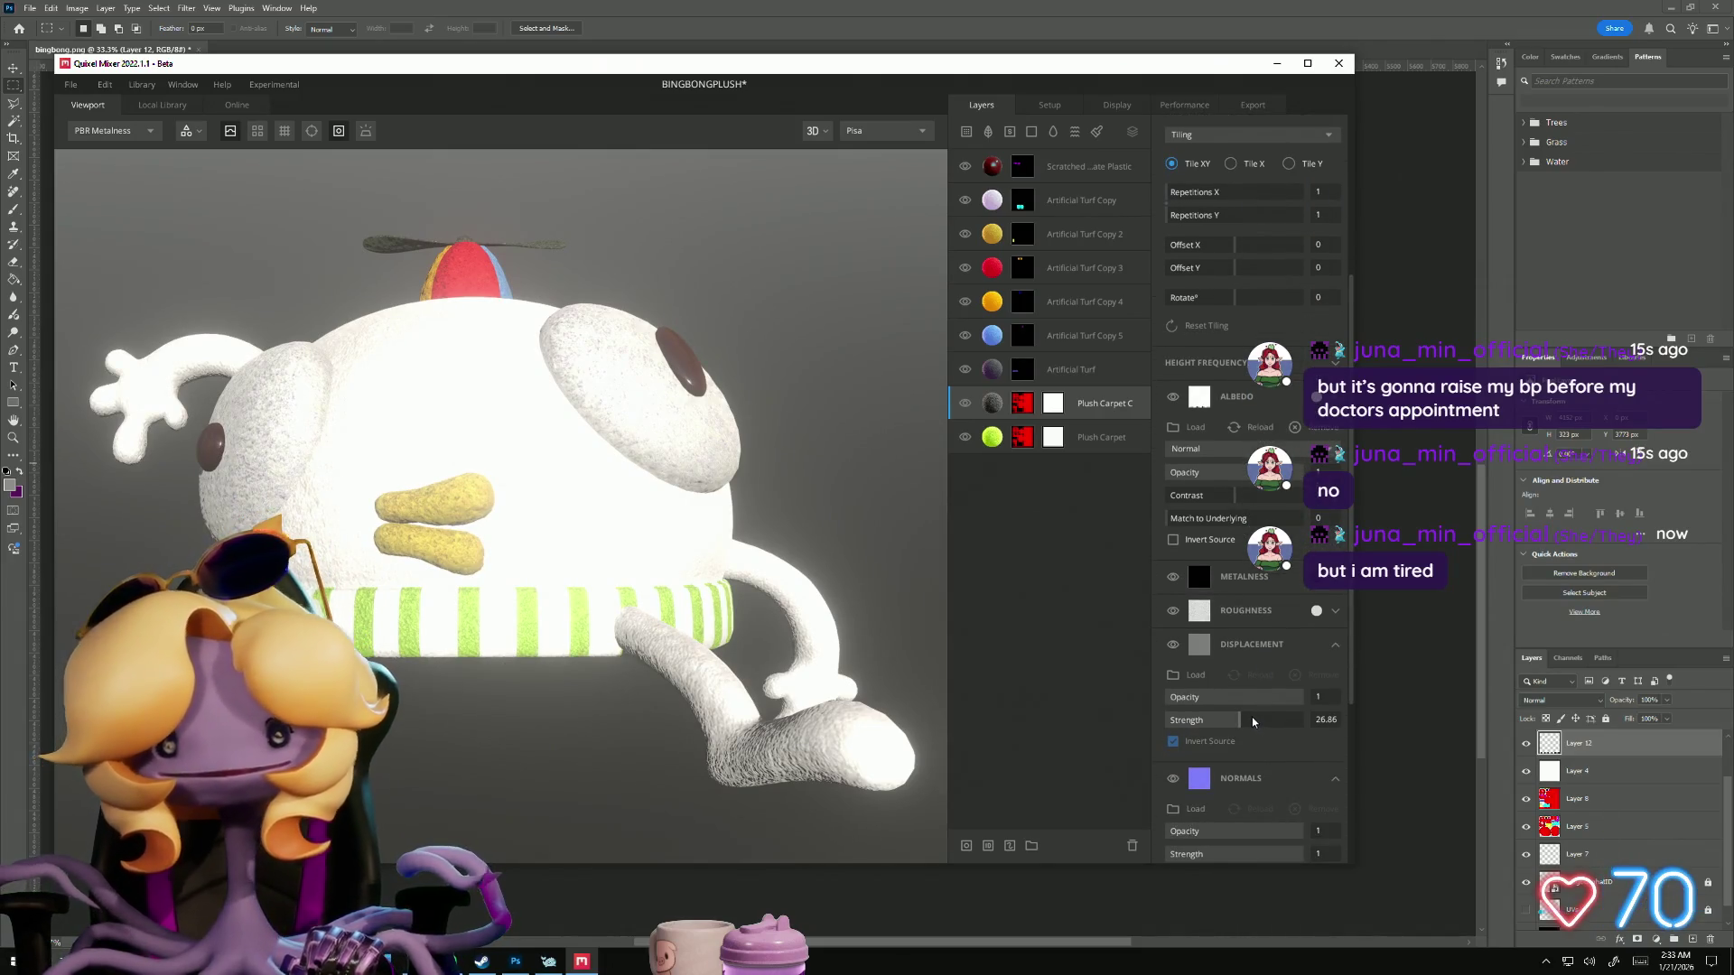
scroll(1311, 542, up, 3)
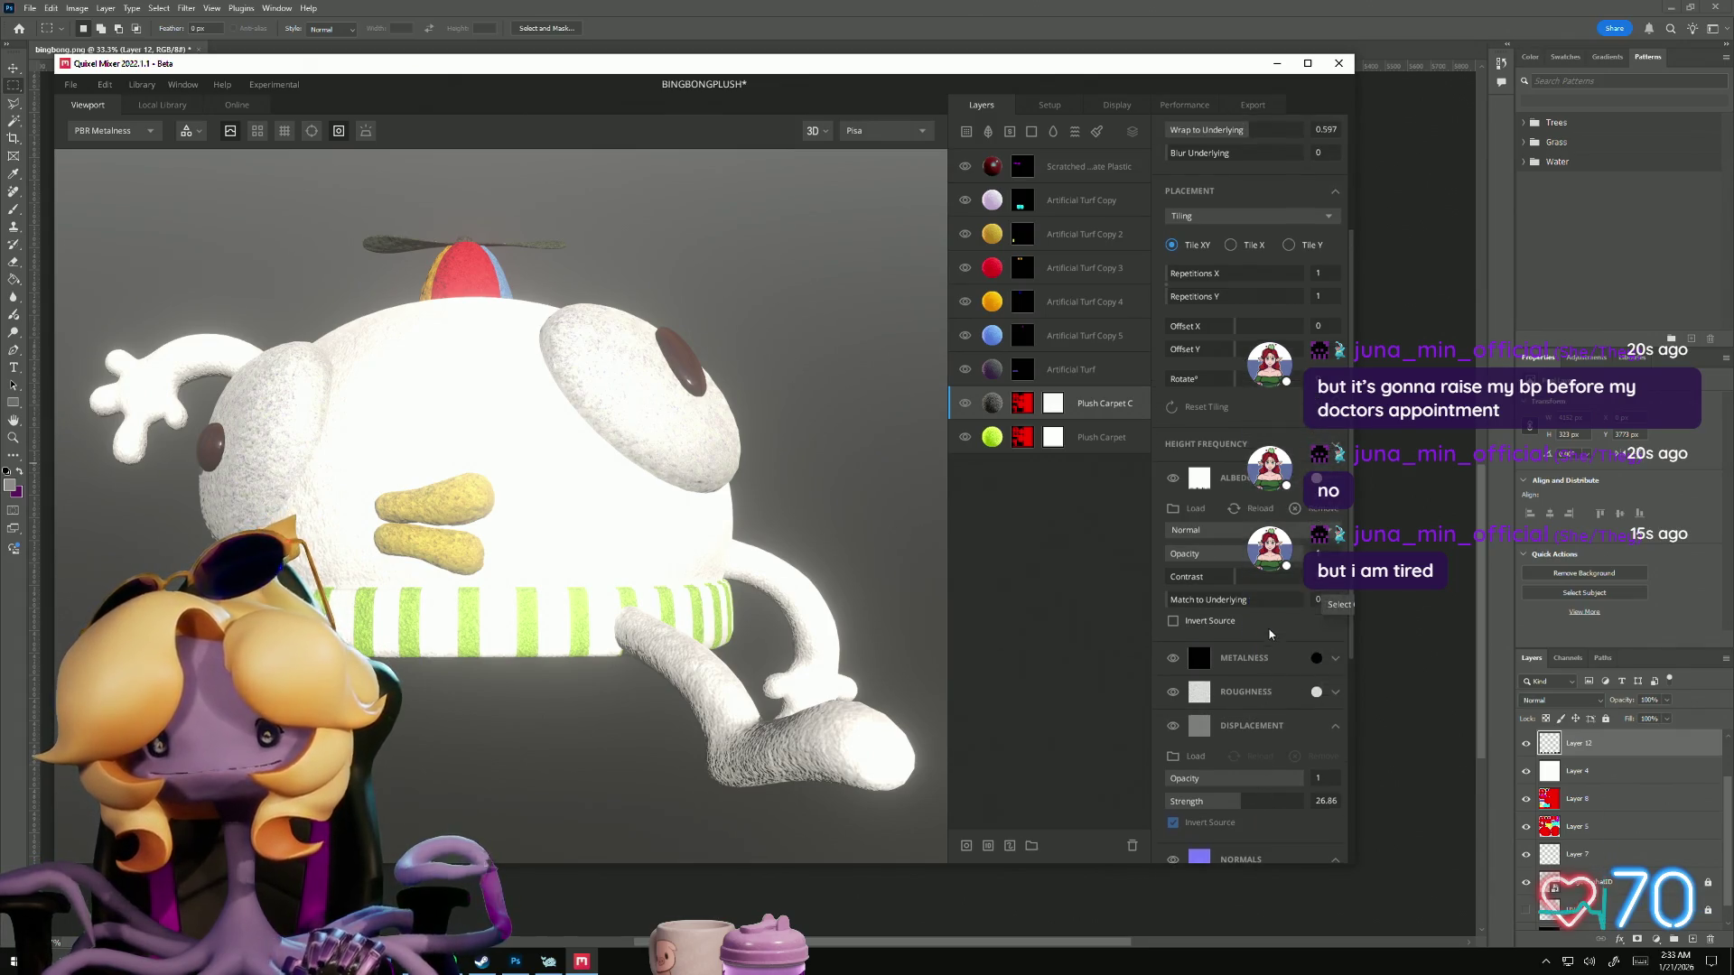
click(1316, 546)
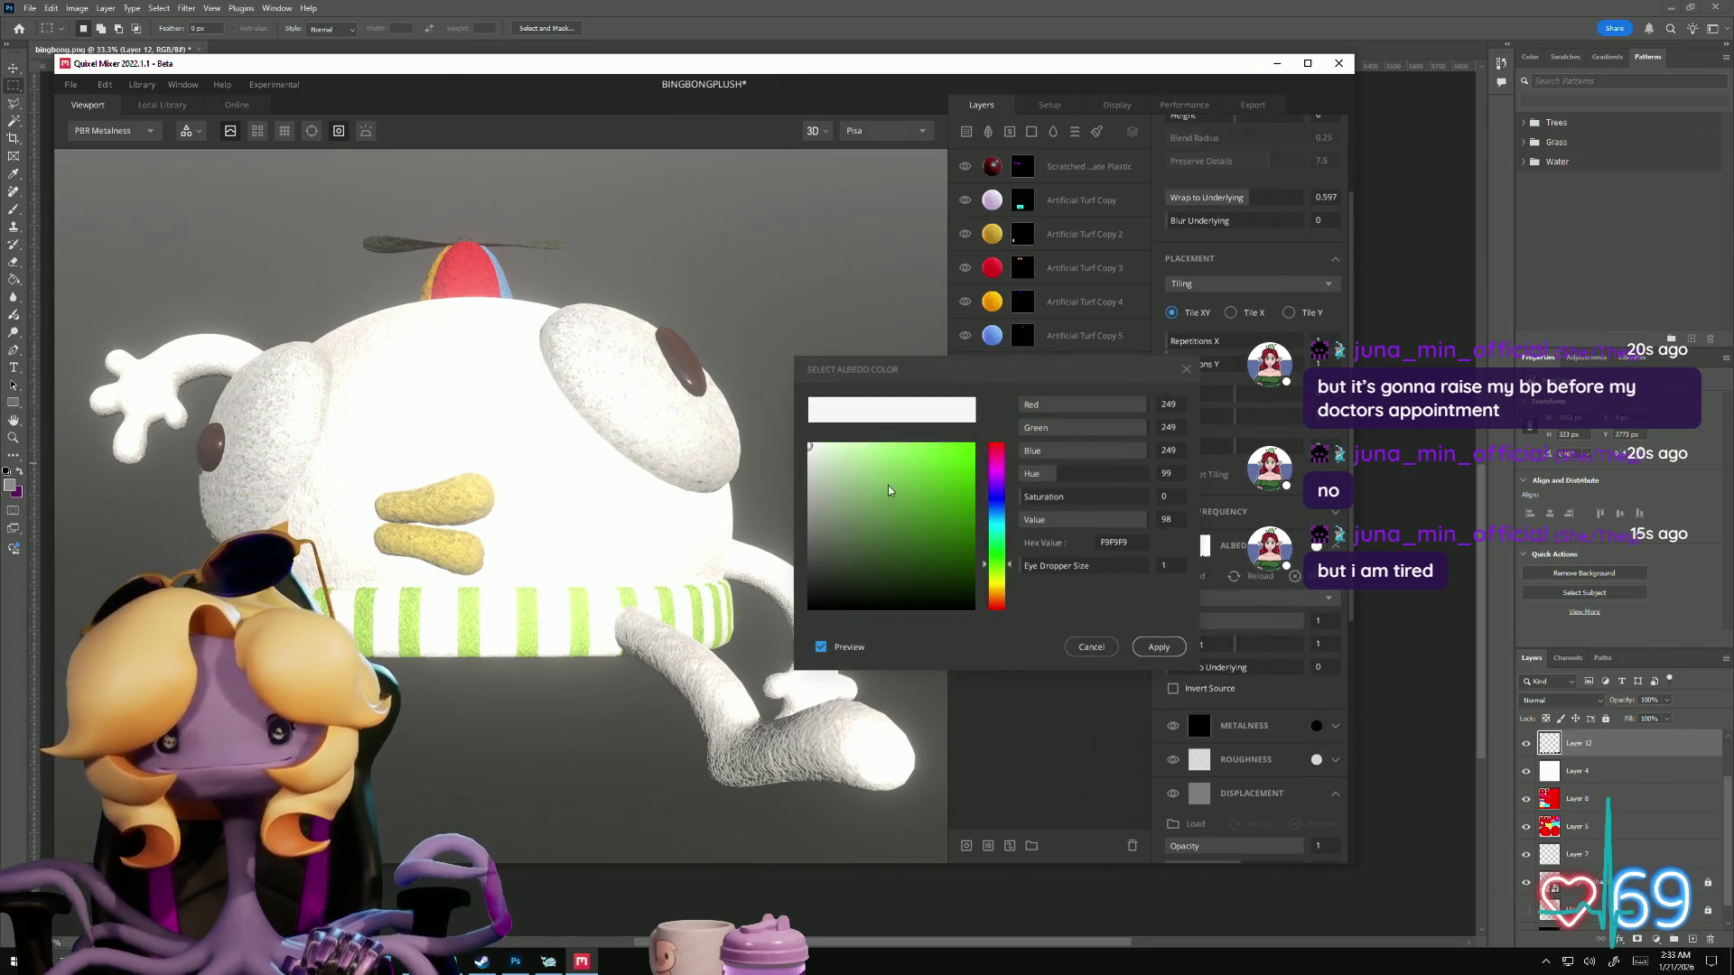
Step: Tune the albedo colour to yellow-green A1D020 and apply it to the plush
click(920, 485)
drag(914, 494, 933, 497)
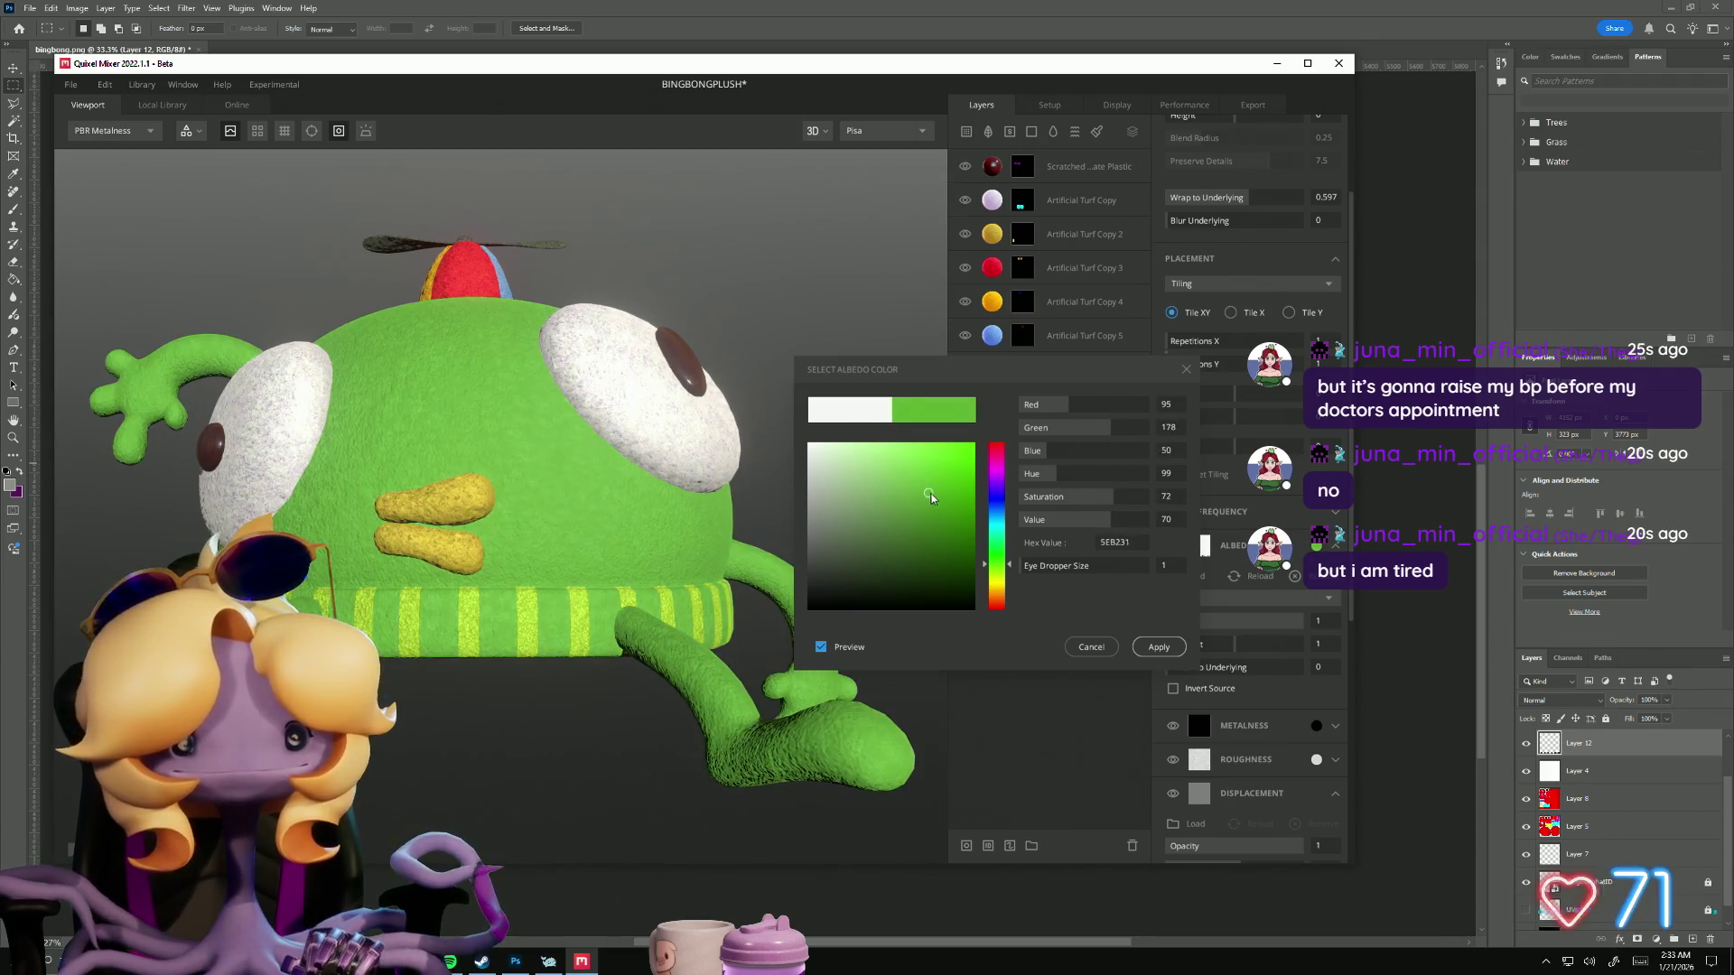
click(915, 478)
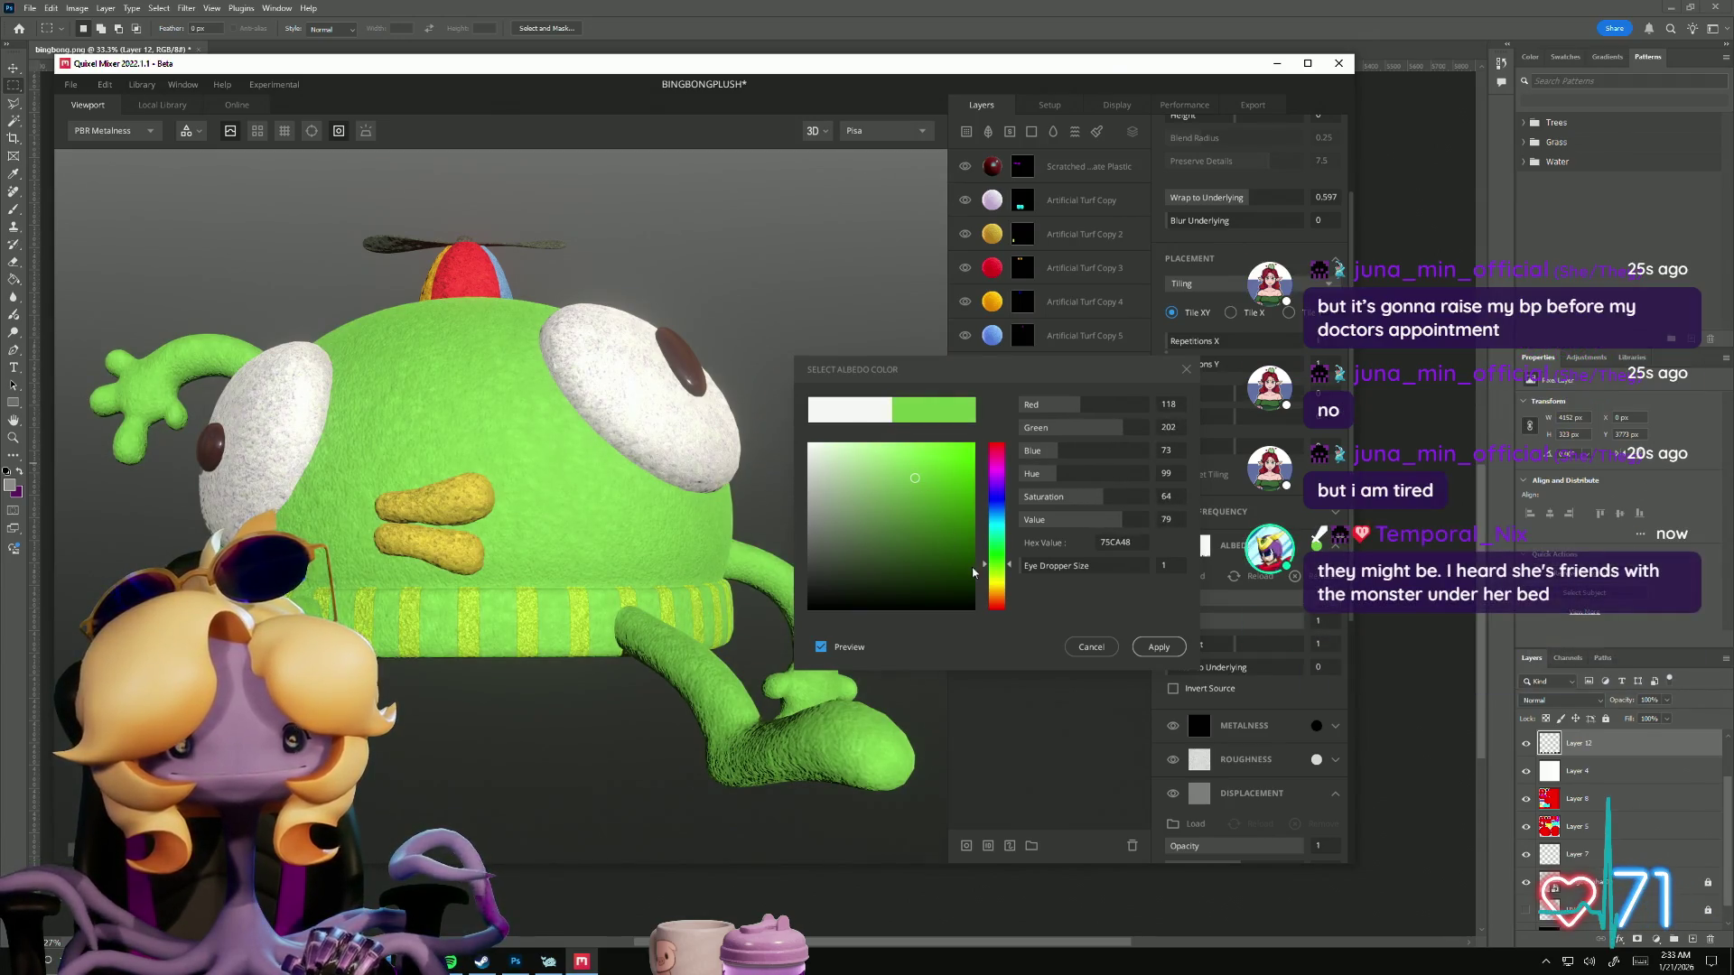
click(938, 473)
drag(939, 475, 952, 488)
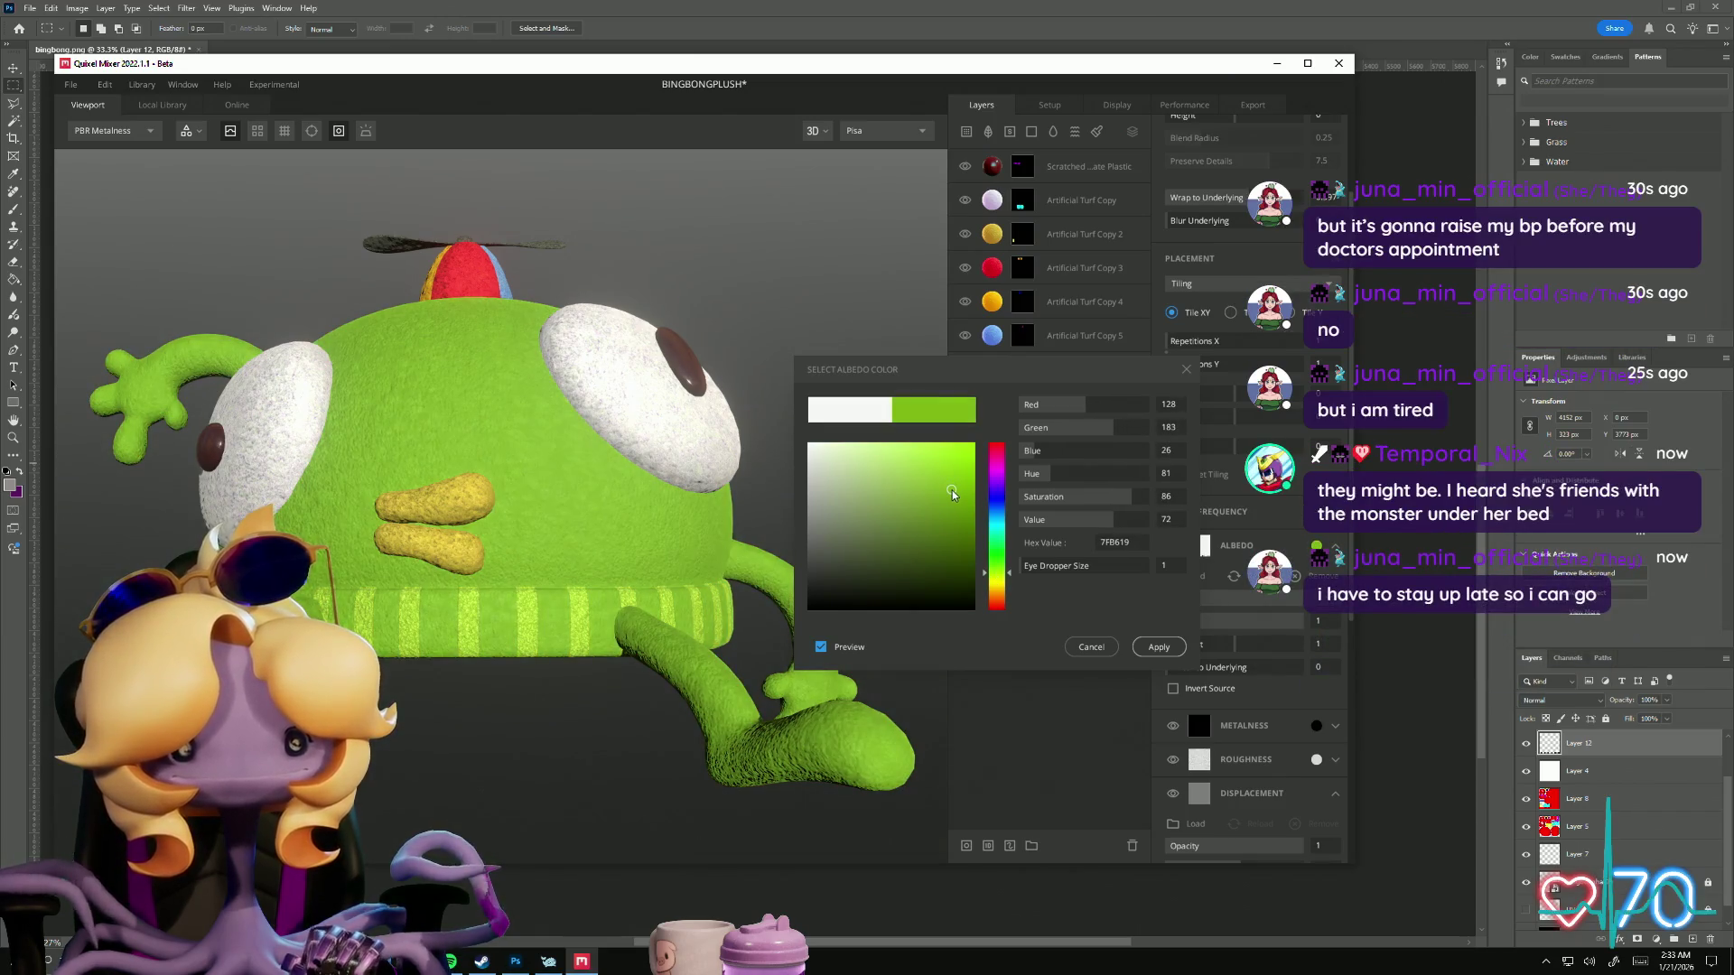
click(944, 478)
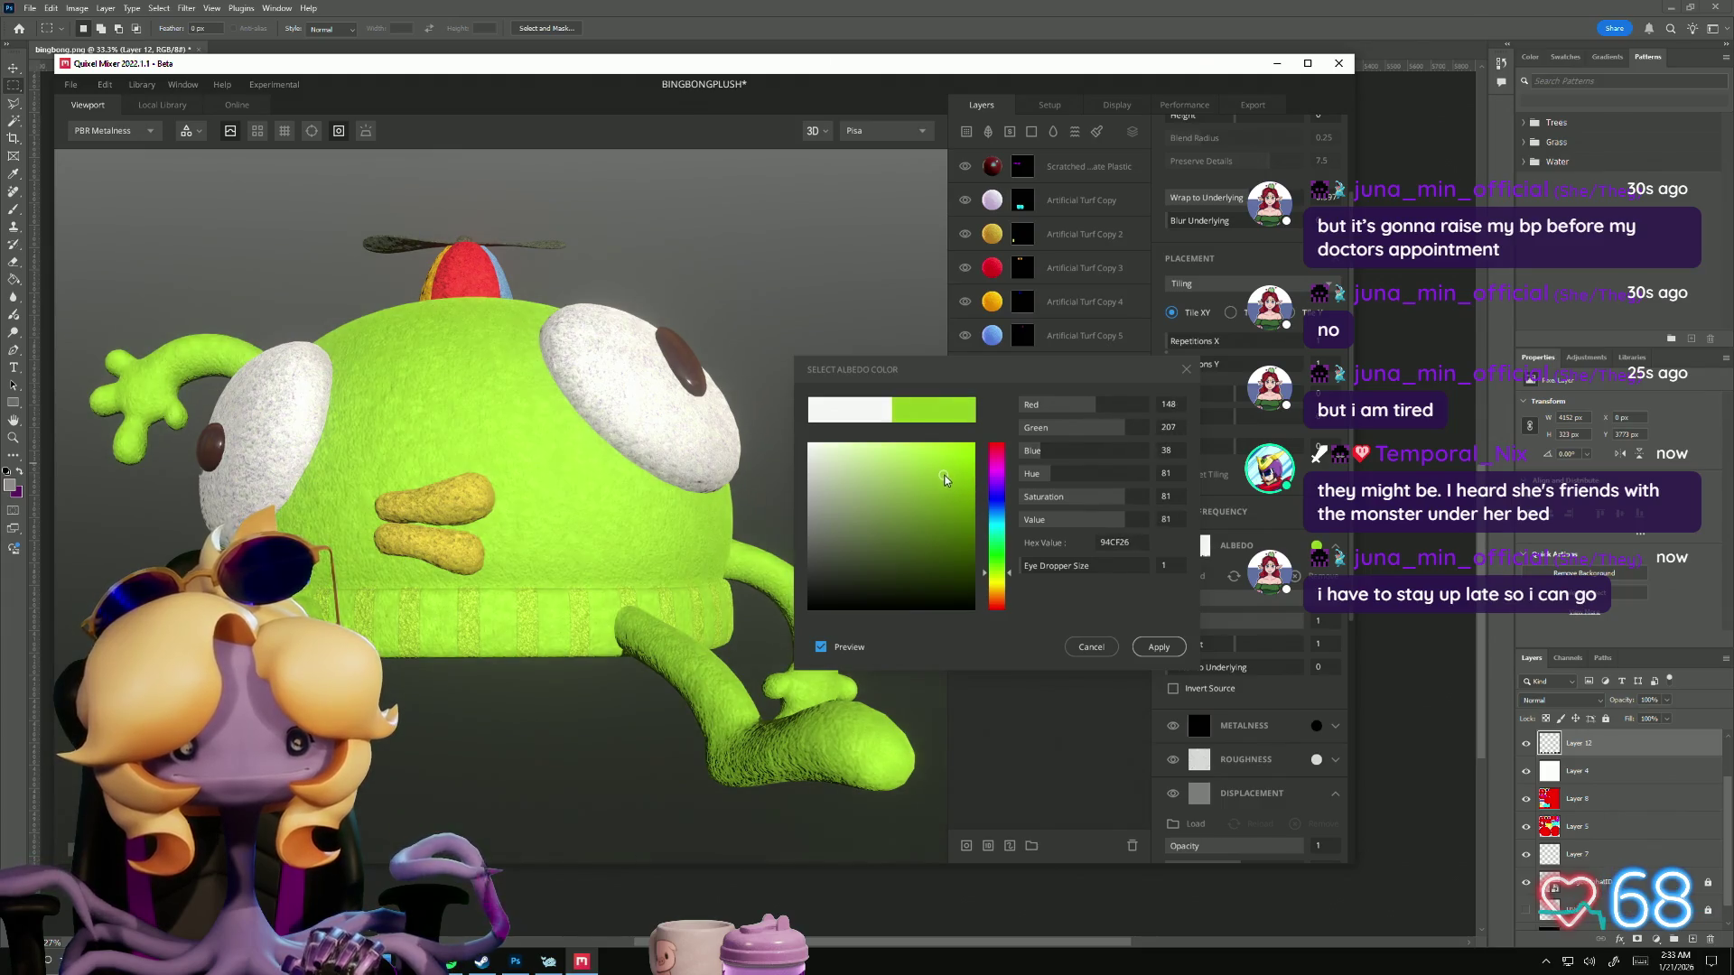
mouse_move(934, 483)
mouse_down()
mouse_move(921, 492)
mouse_move(939, 466)
mouse_move(951, 477)
mouse_up()
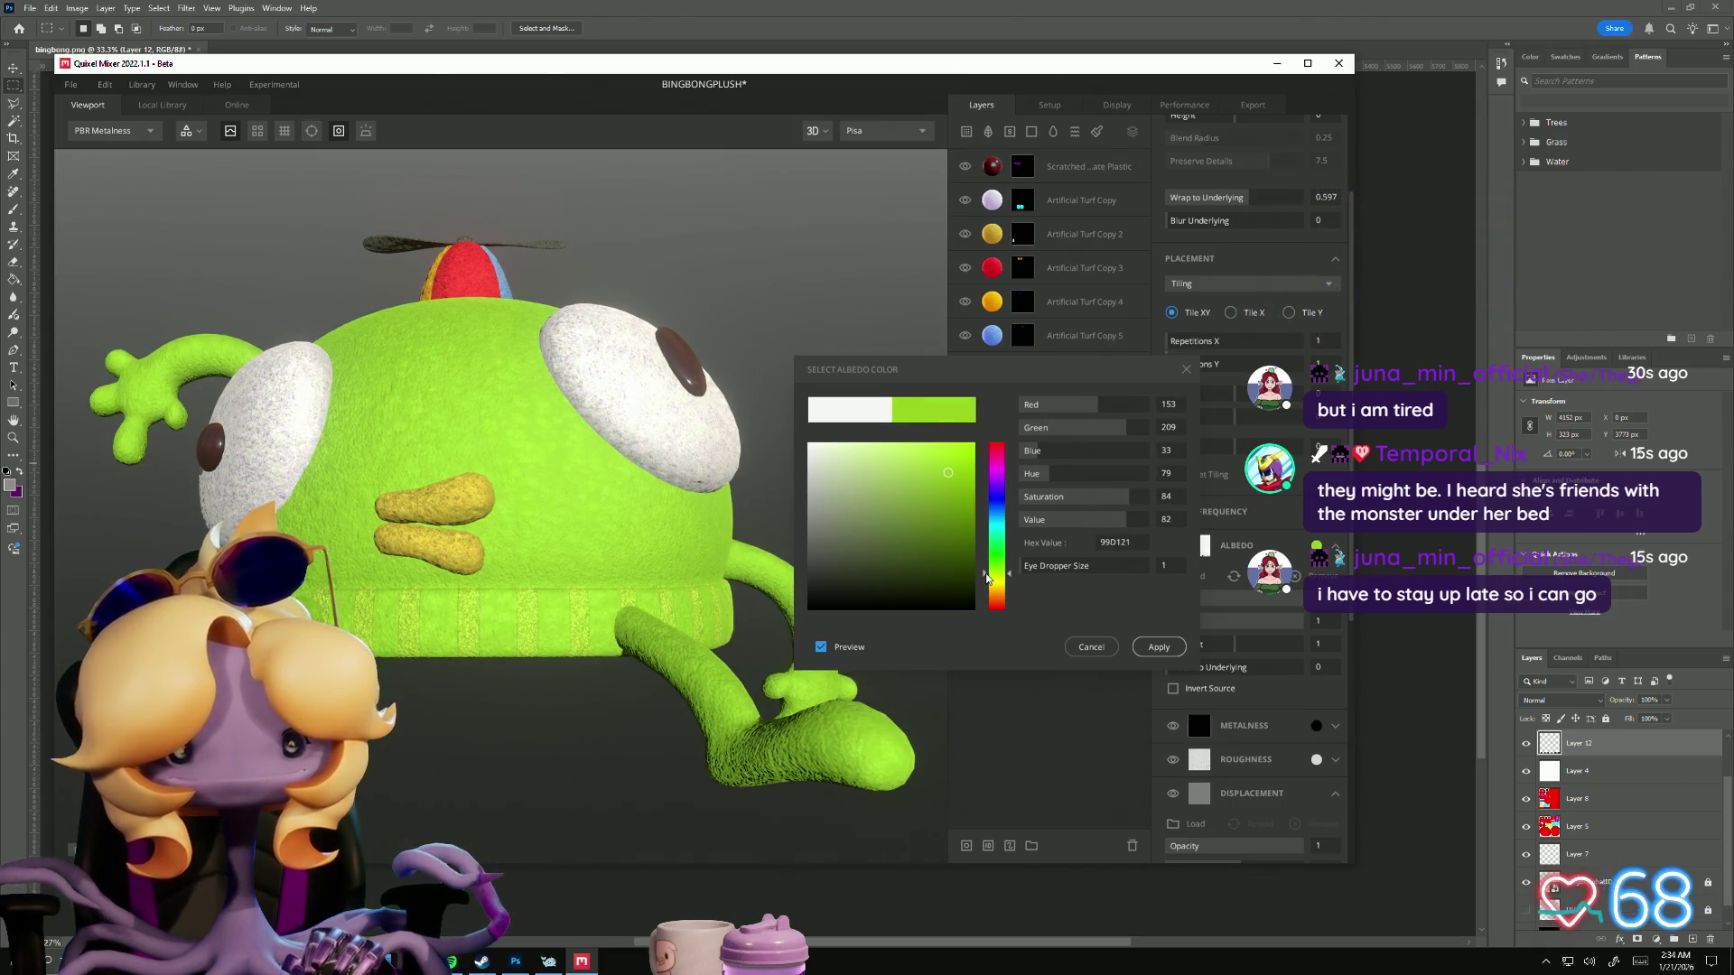
drag(989, 585, 991, 583)
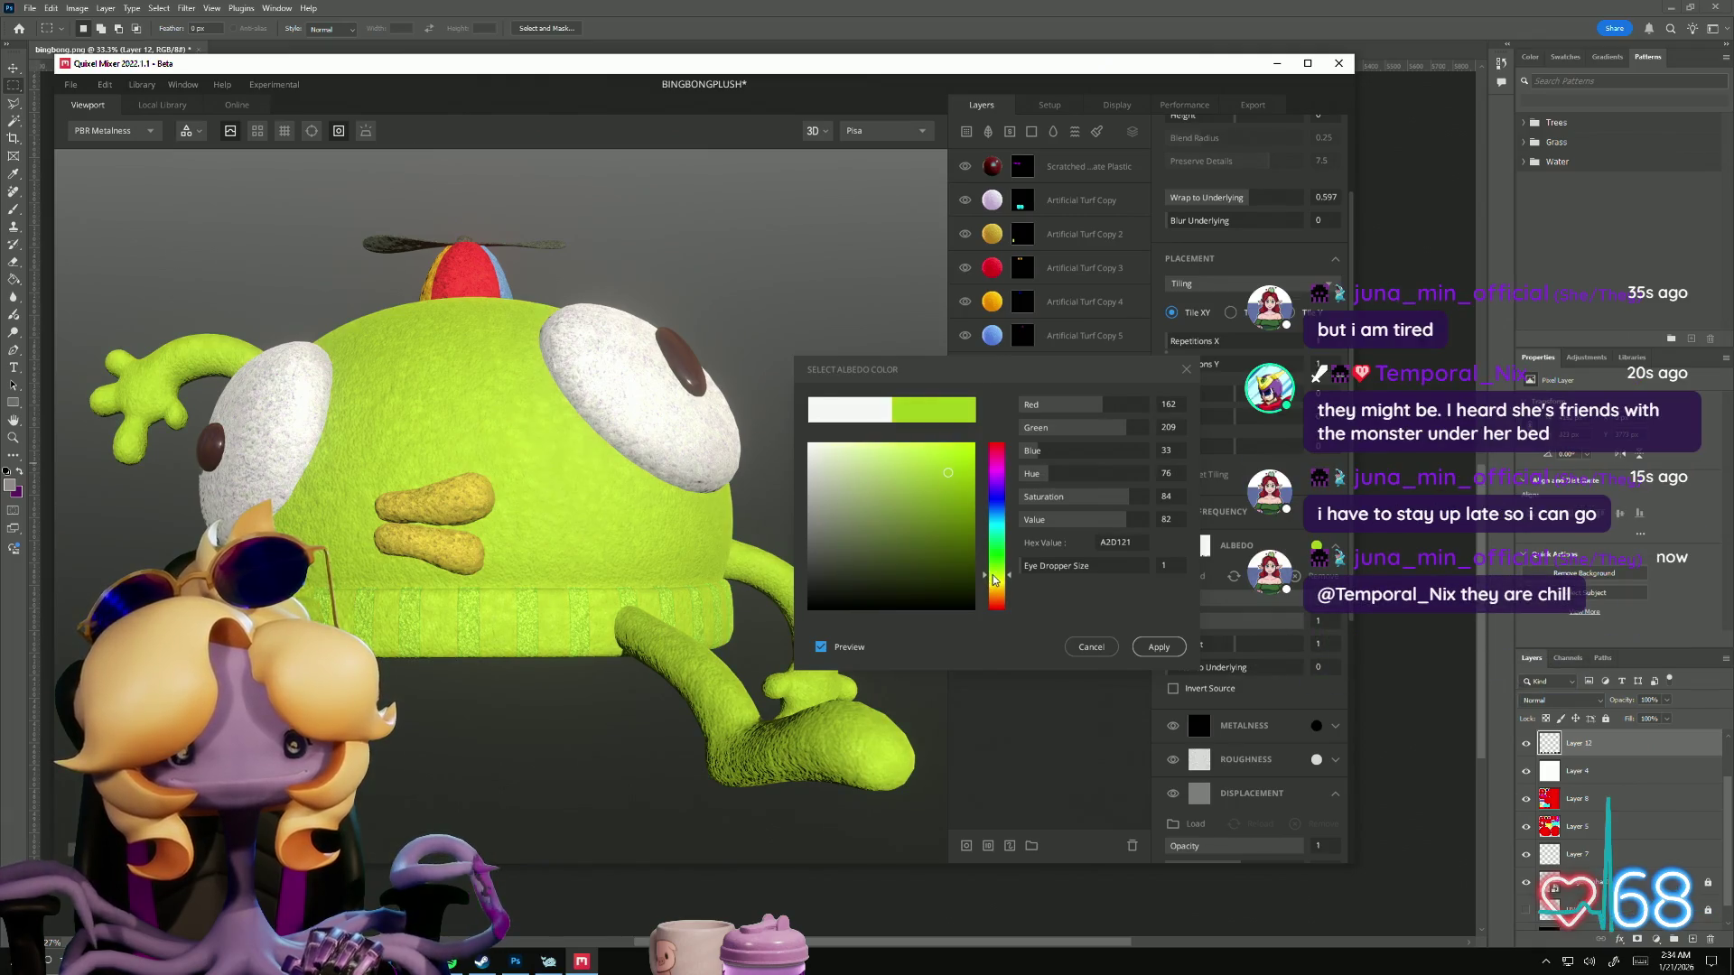
mouse_move(768, 723)
mouse_down()
mouse_move(538, 794)
mouse_move(671, 813)
mouse_move(658, 755)
mouse_move(452, 691)
mouse_move(615, 700)
mouse_move(551, 696)
mouse_move(608, 669)
mouse_move(679, 743)
mouse_up()
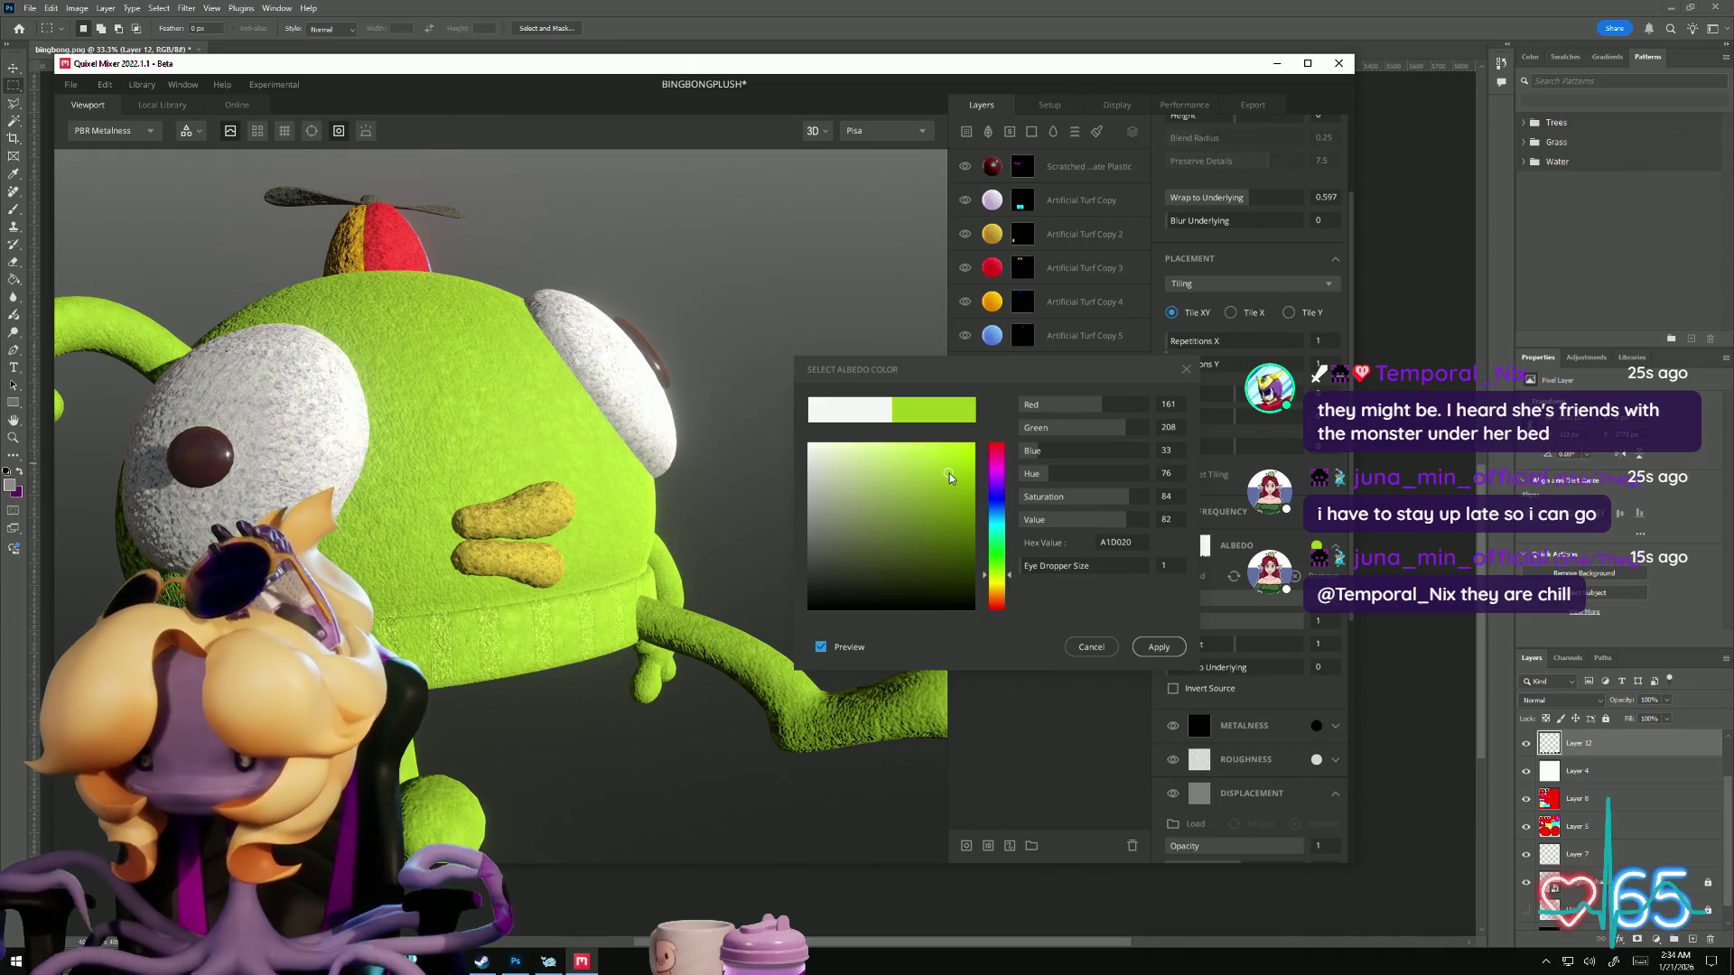
click(1159, 648)
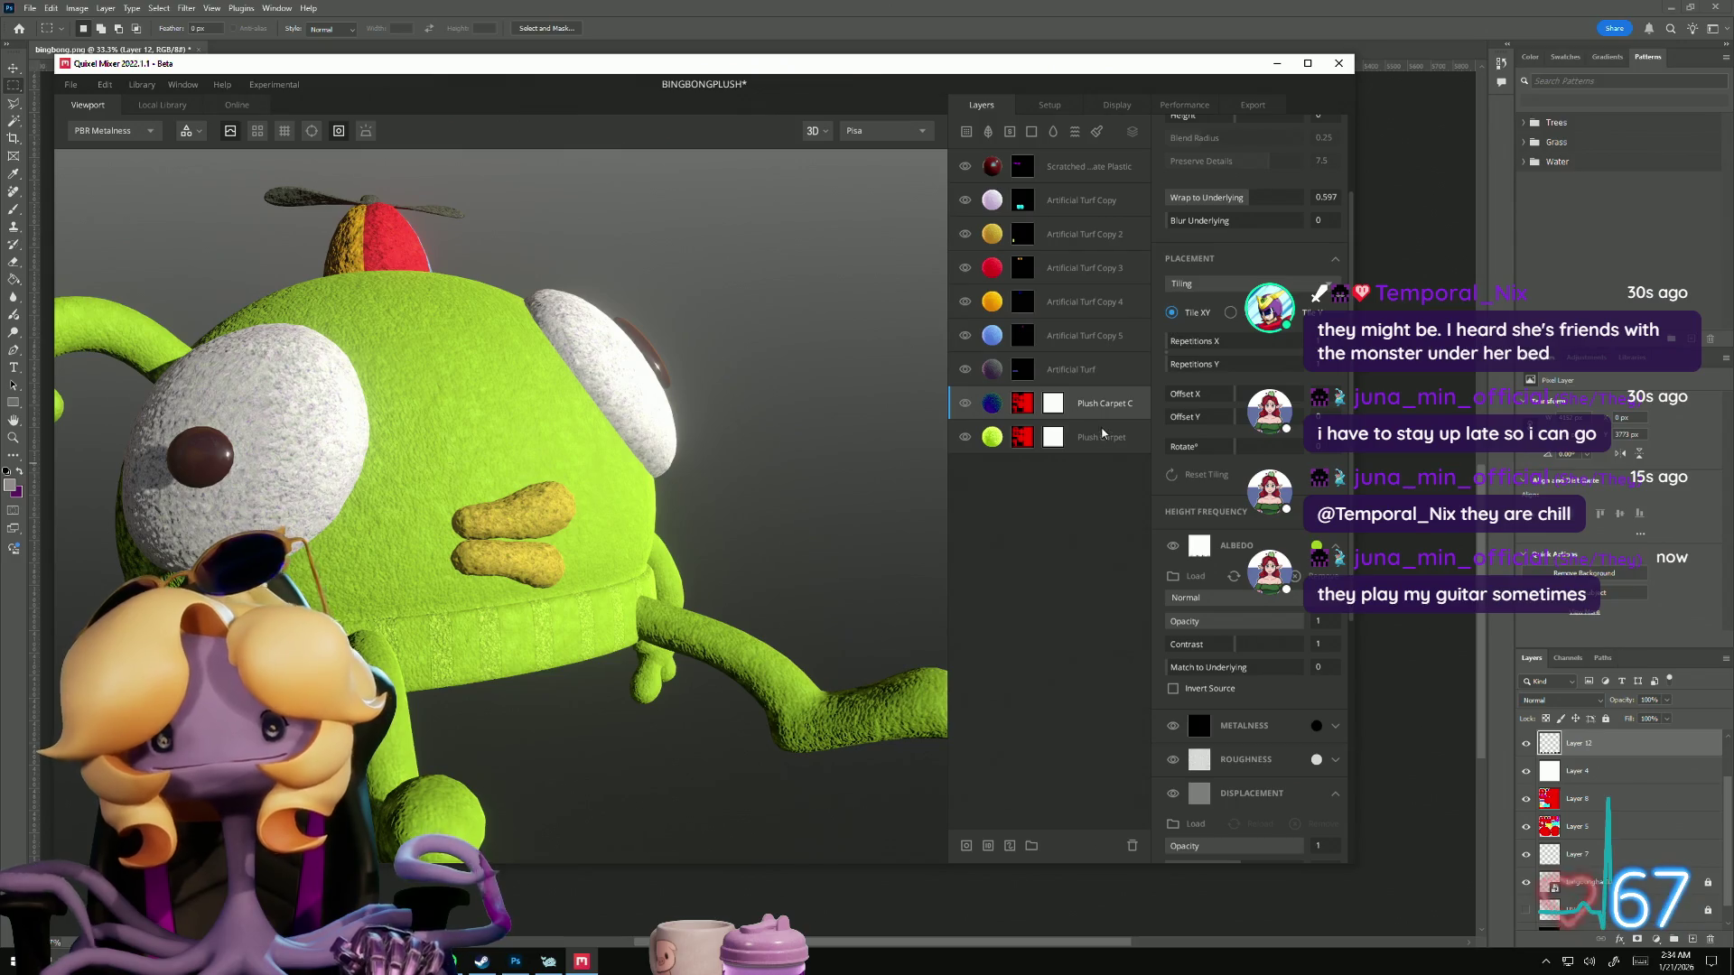
Step: Change the Plush Carpet layer's albedo to lime green A2C93A and check it around the model
click(1099, 440)
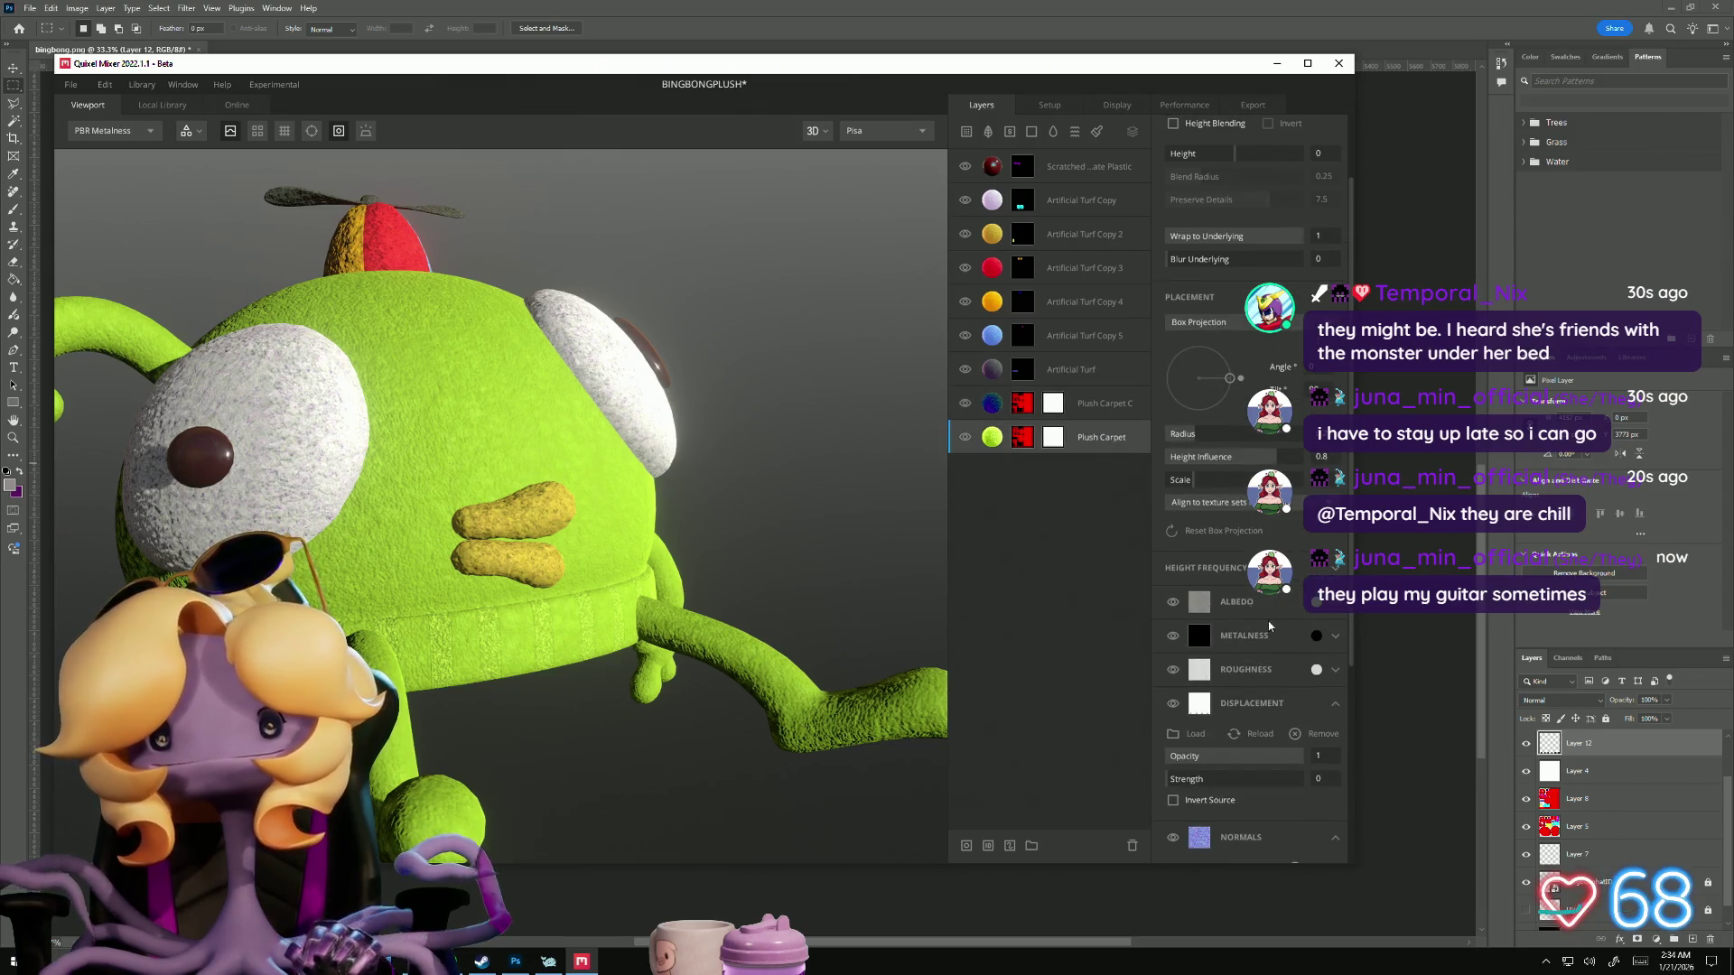
click(1317, 602)
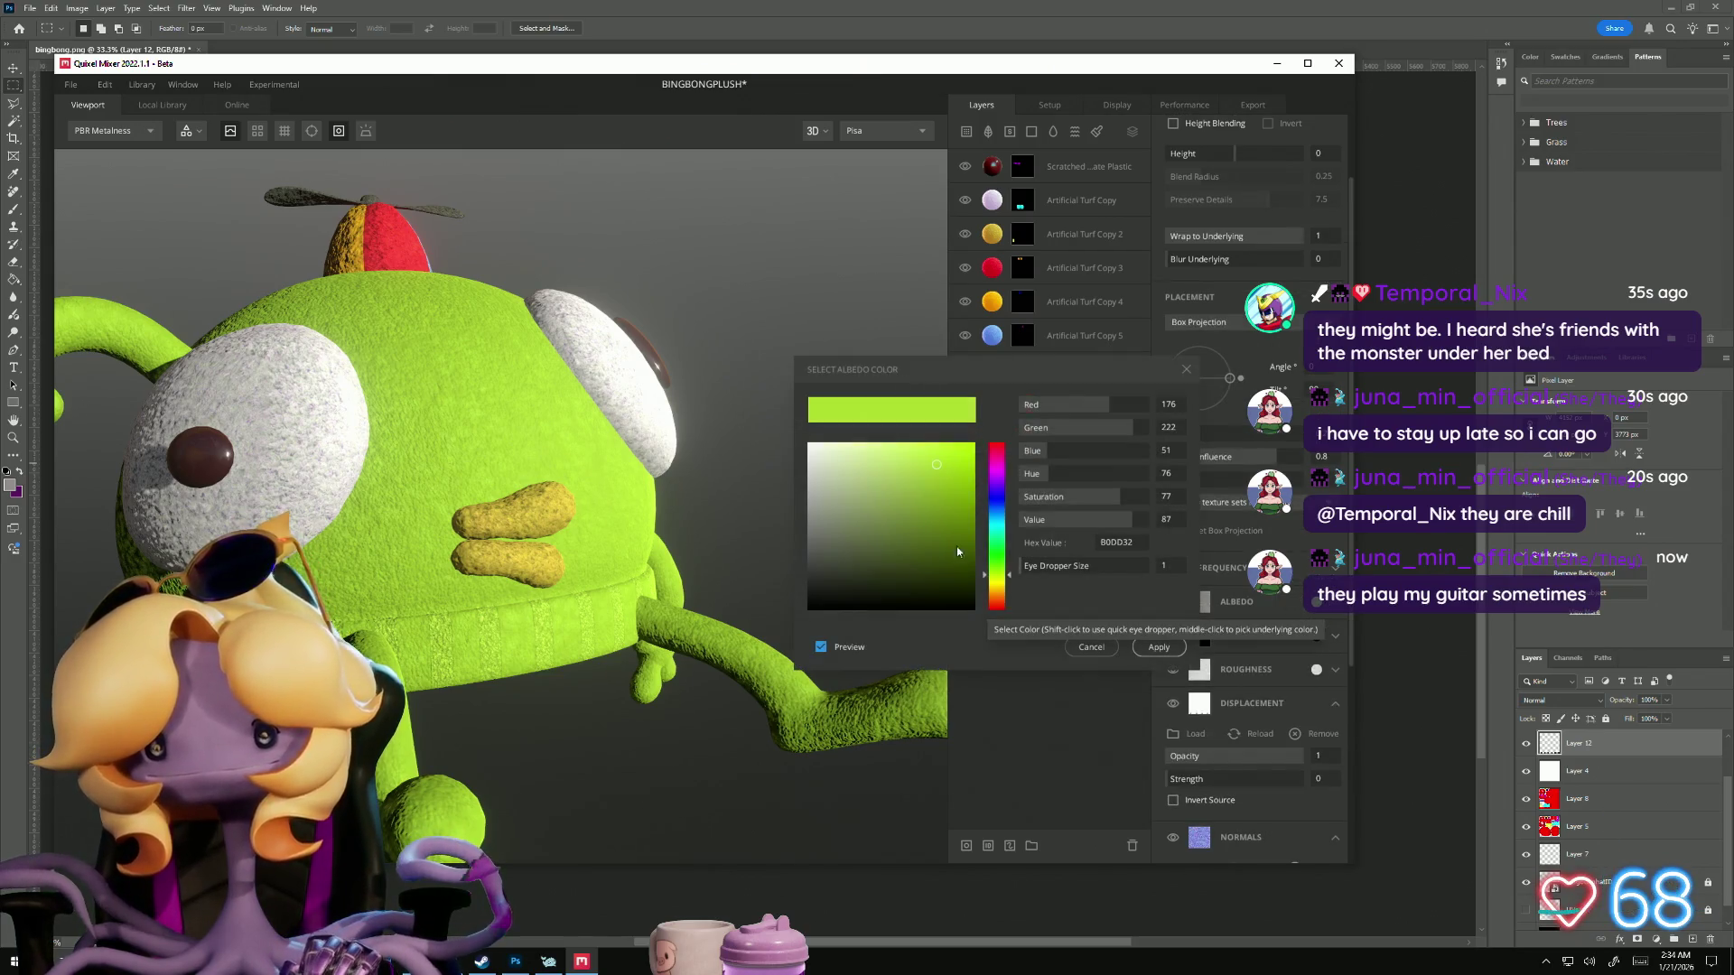
click(926, 480)
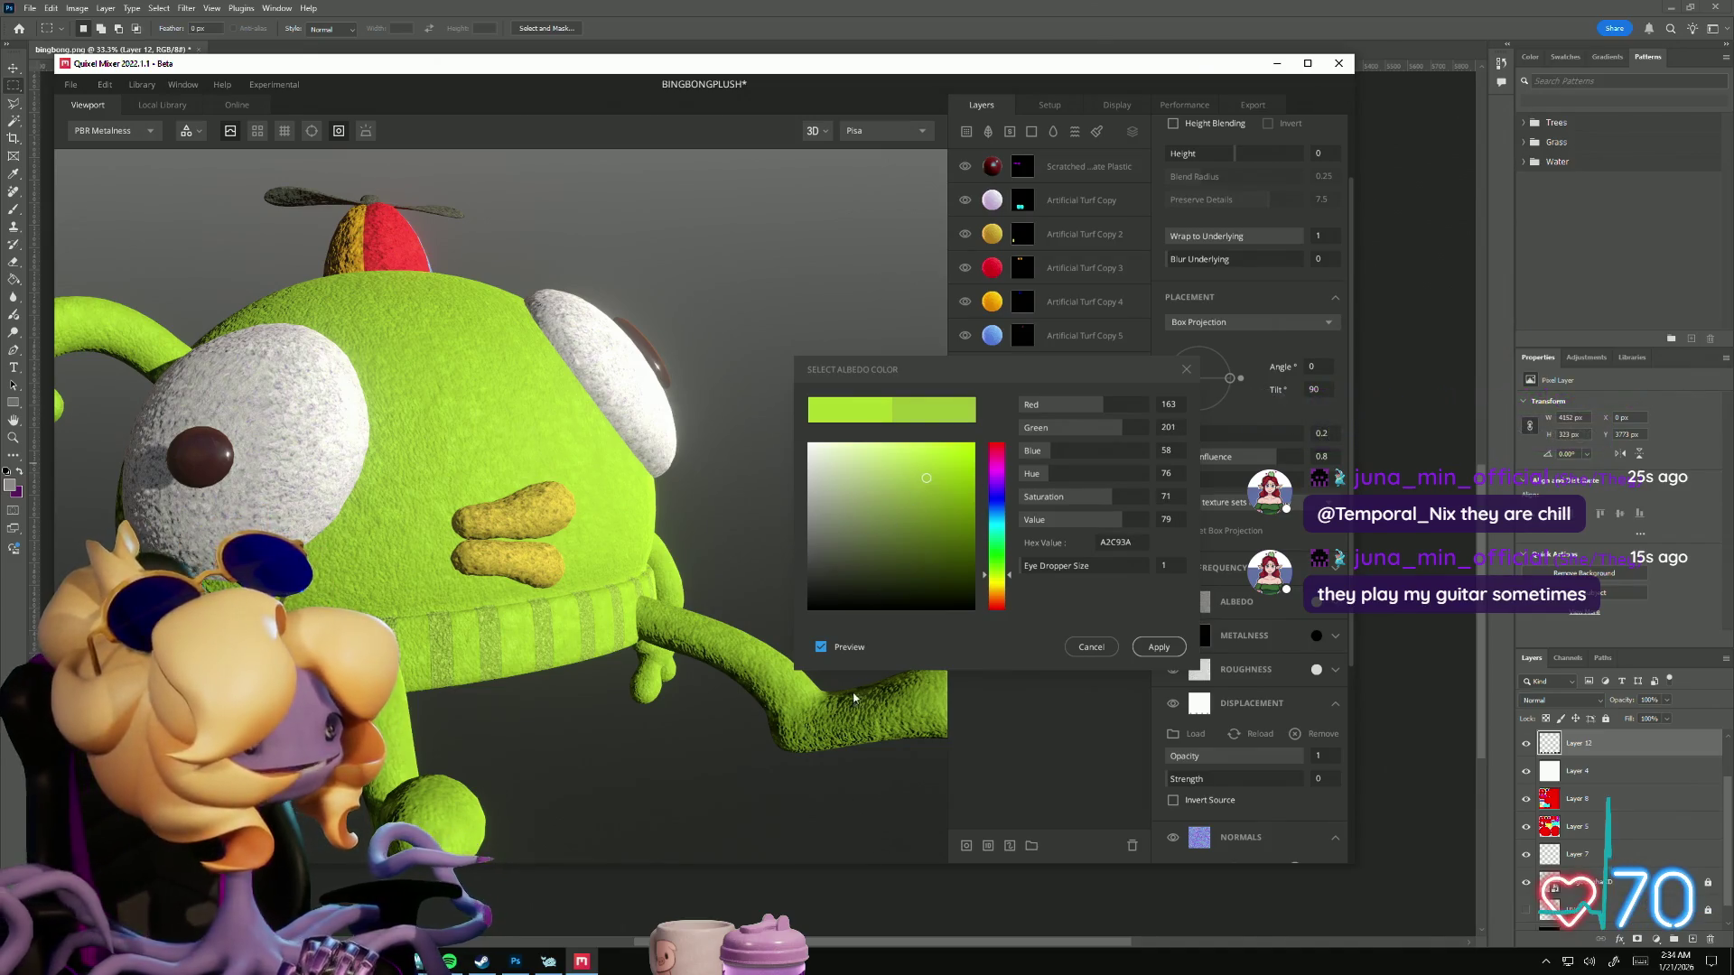
mouse_move(578, 704)
mouse_down()
mouse_move(388, 695)
mouse_move(659, 711)
mouse_move(658, 755)
mouse_move(414, 716)
mouse_move(722, 736)
mouse_move(445, 650)
mouse_move(560, 666)
mouse_move(608, 763)
mouse_move(512, 767)
mouse_move(696, 782)
mouse_move(1039, 684)
mouse_up()
click(1166, 647)
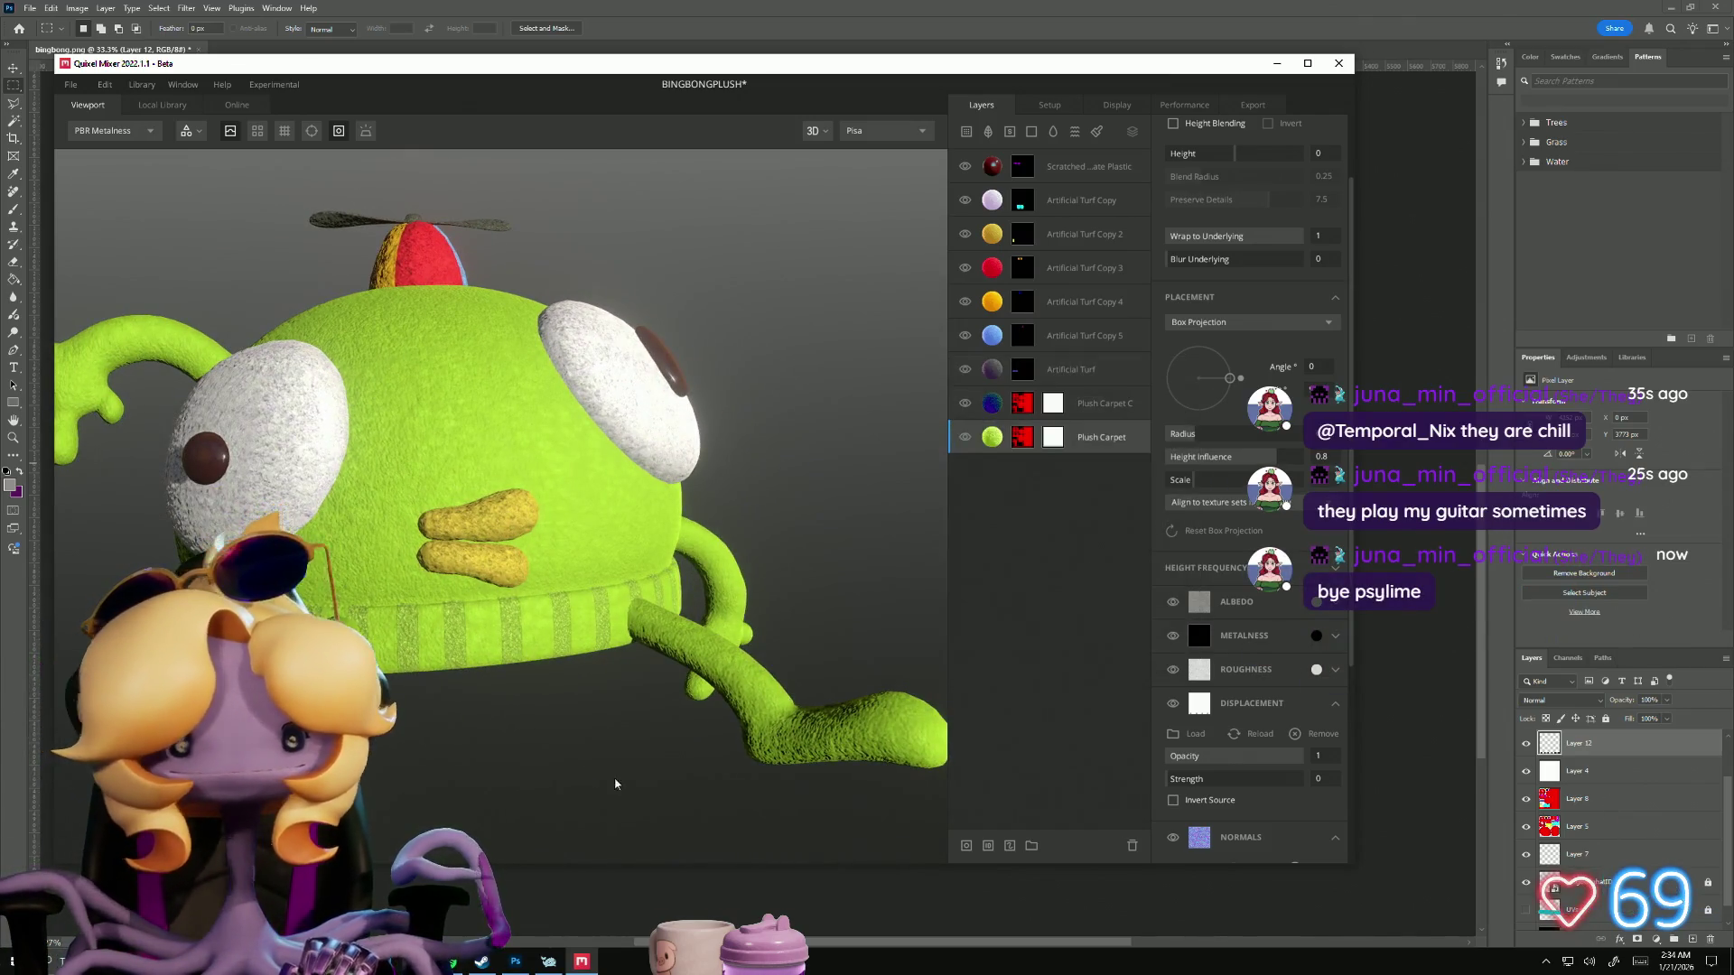
scroll(487, 670, down, 10)
scroll(488, 670, up, 5)
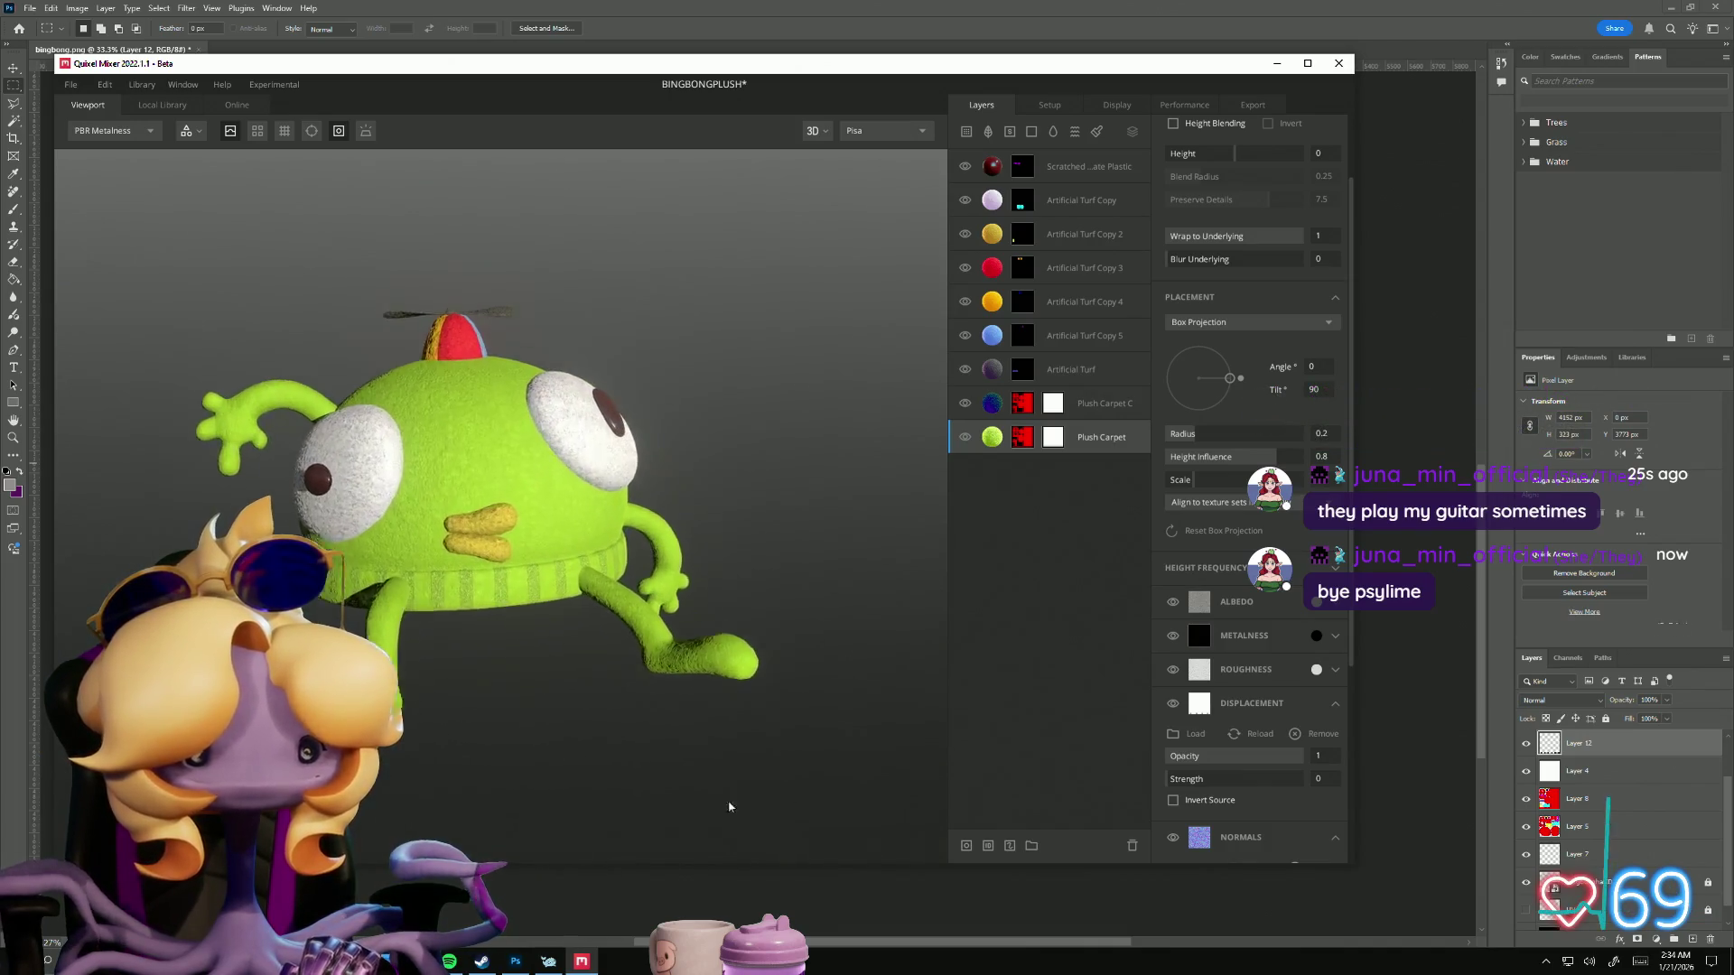
mouse_move(539, 784)
mouse_down()
mouse_move(545, 770)
mouse_move(560, 785)
mouse_move(529, 789)
mouse_move(545, 798)
mouse_up()
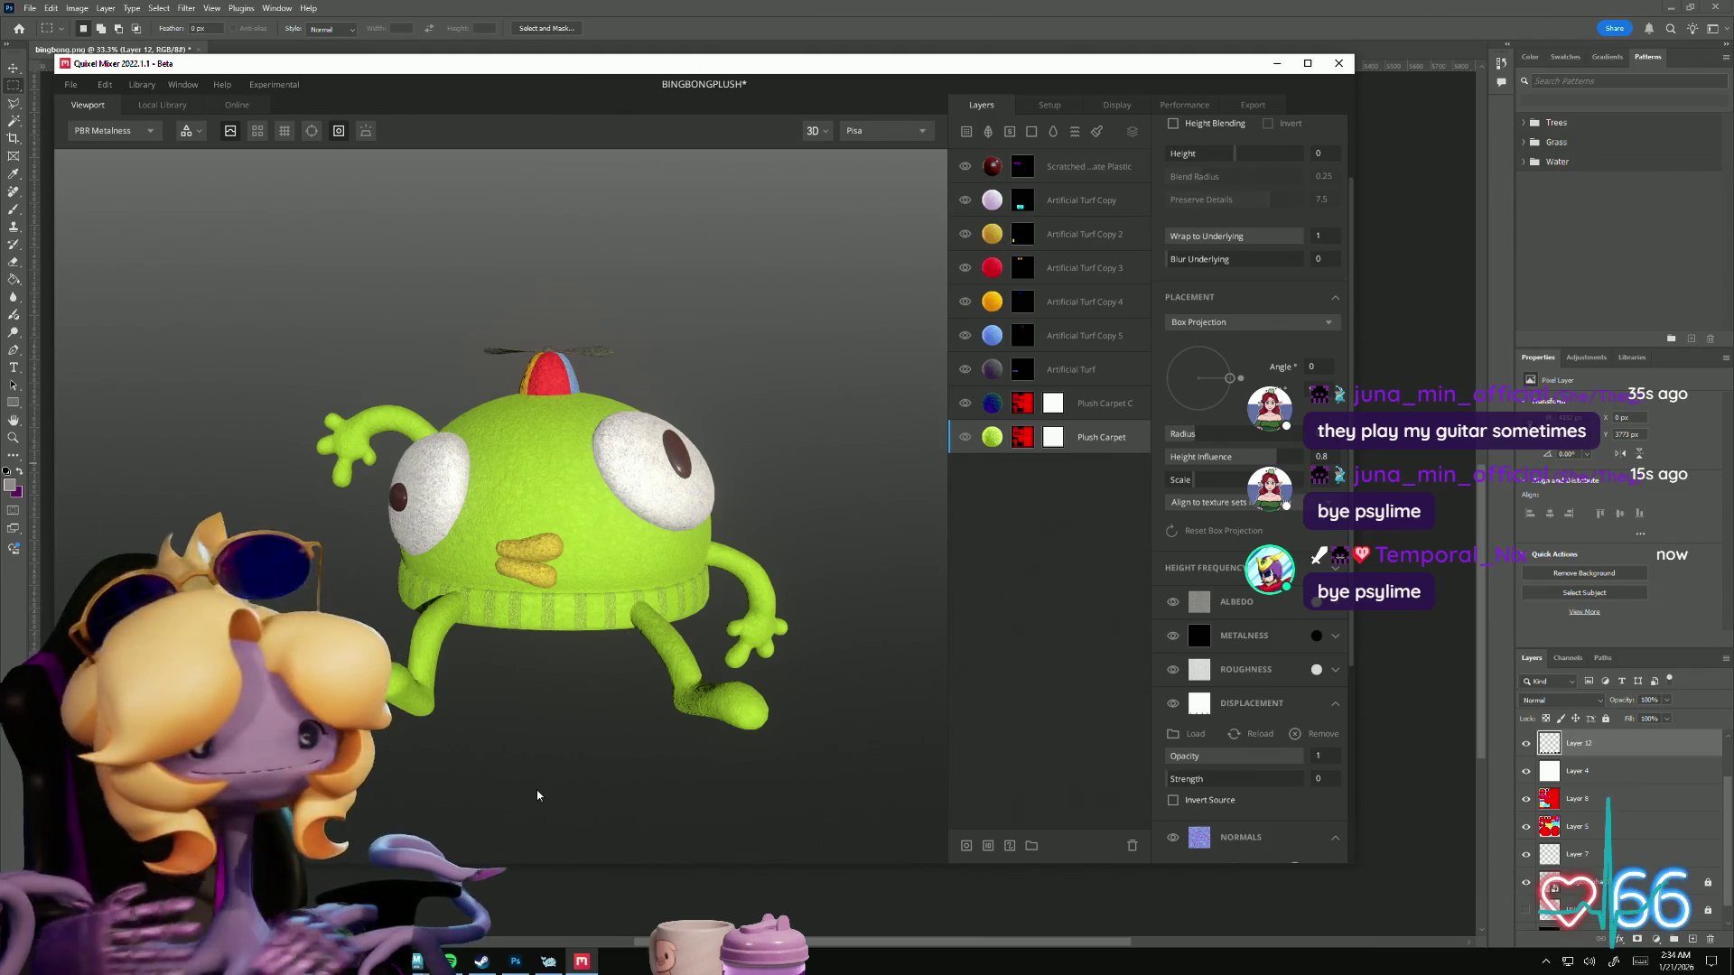
mouse_move(550, 798)
mouse_down()
mouse_move(611, 824)
mouse_move(794, 825)
mouse_move(969, 796)
mouse_move(658, 784)
mouse_move(455, 810)
mouse_move(479, 808)
mouse_up()
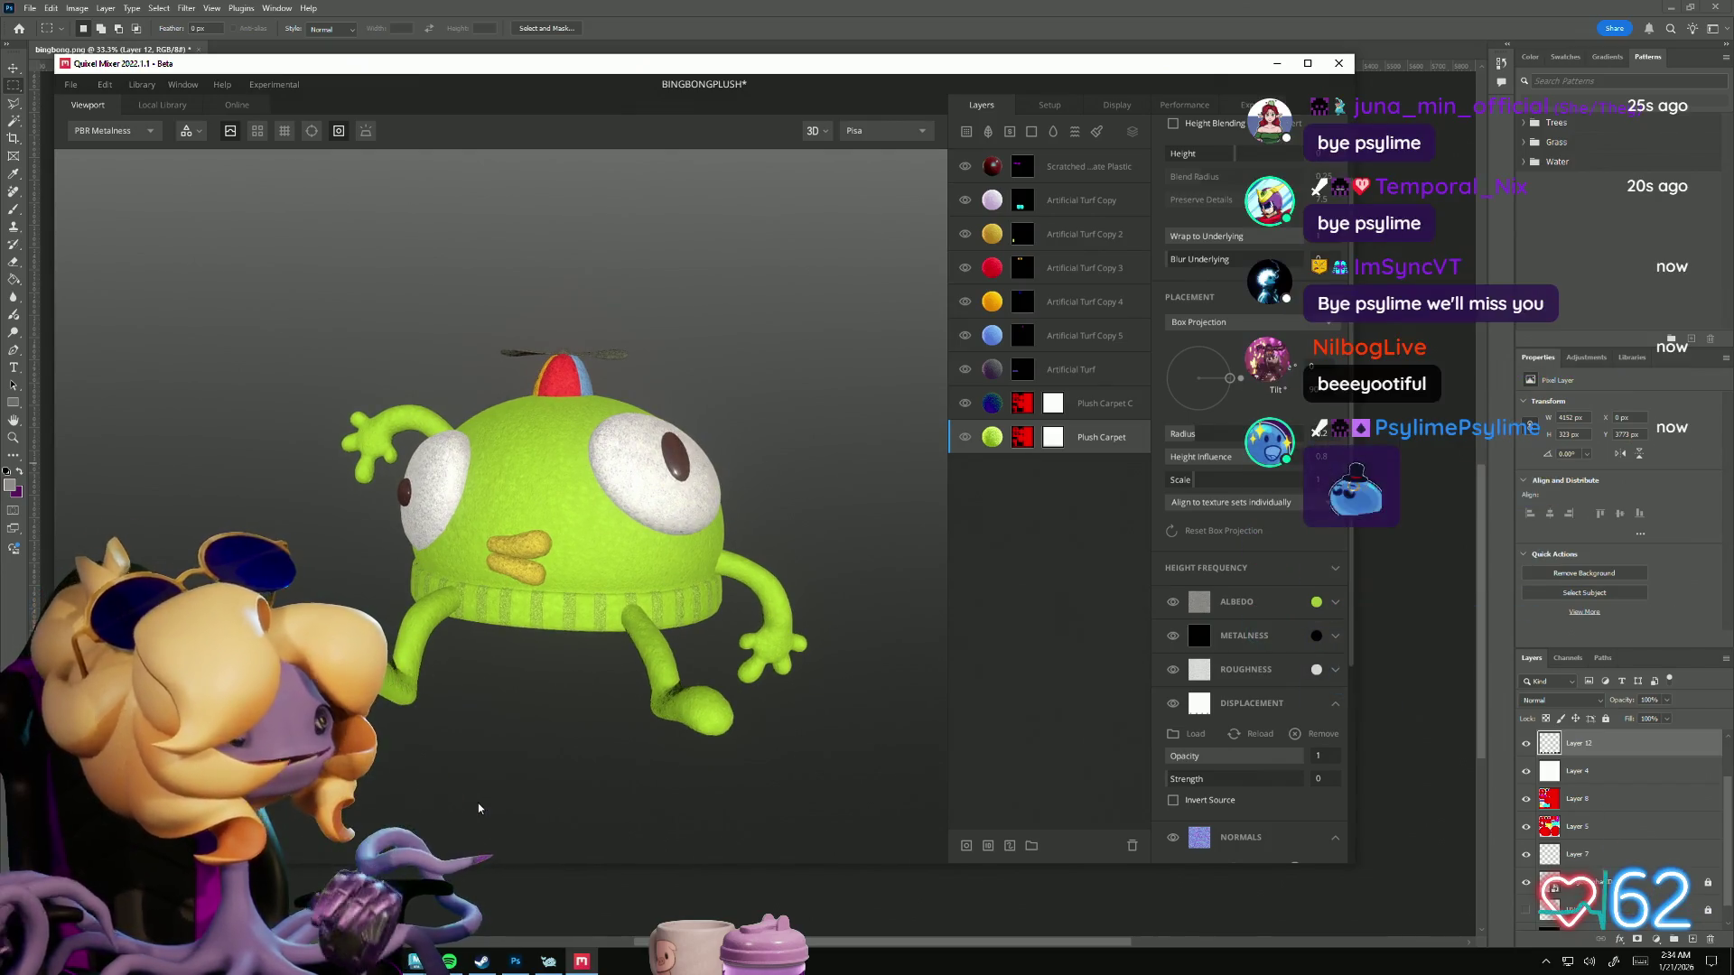
Step: Save a copy of the mix under the new project name BINGBONGPLUSHHAT
click(69, 84)
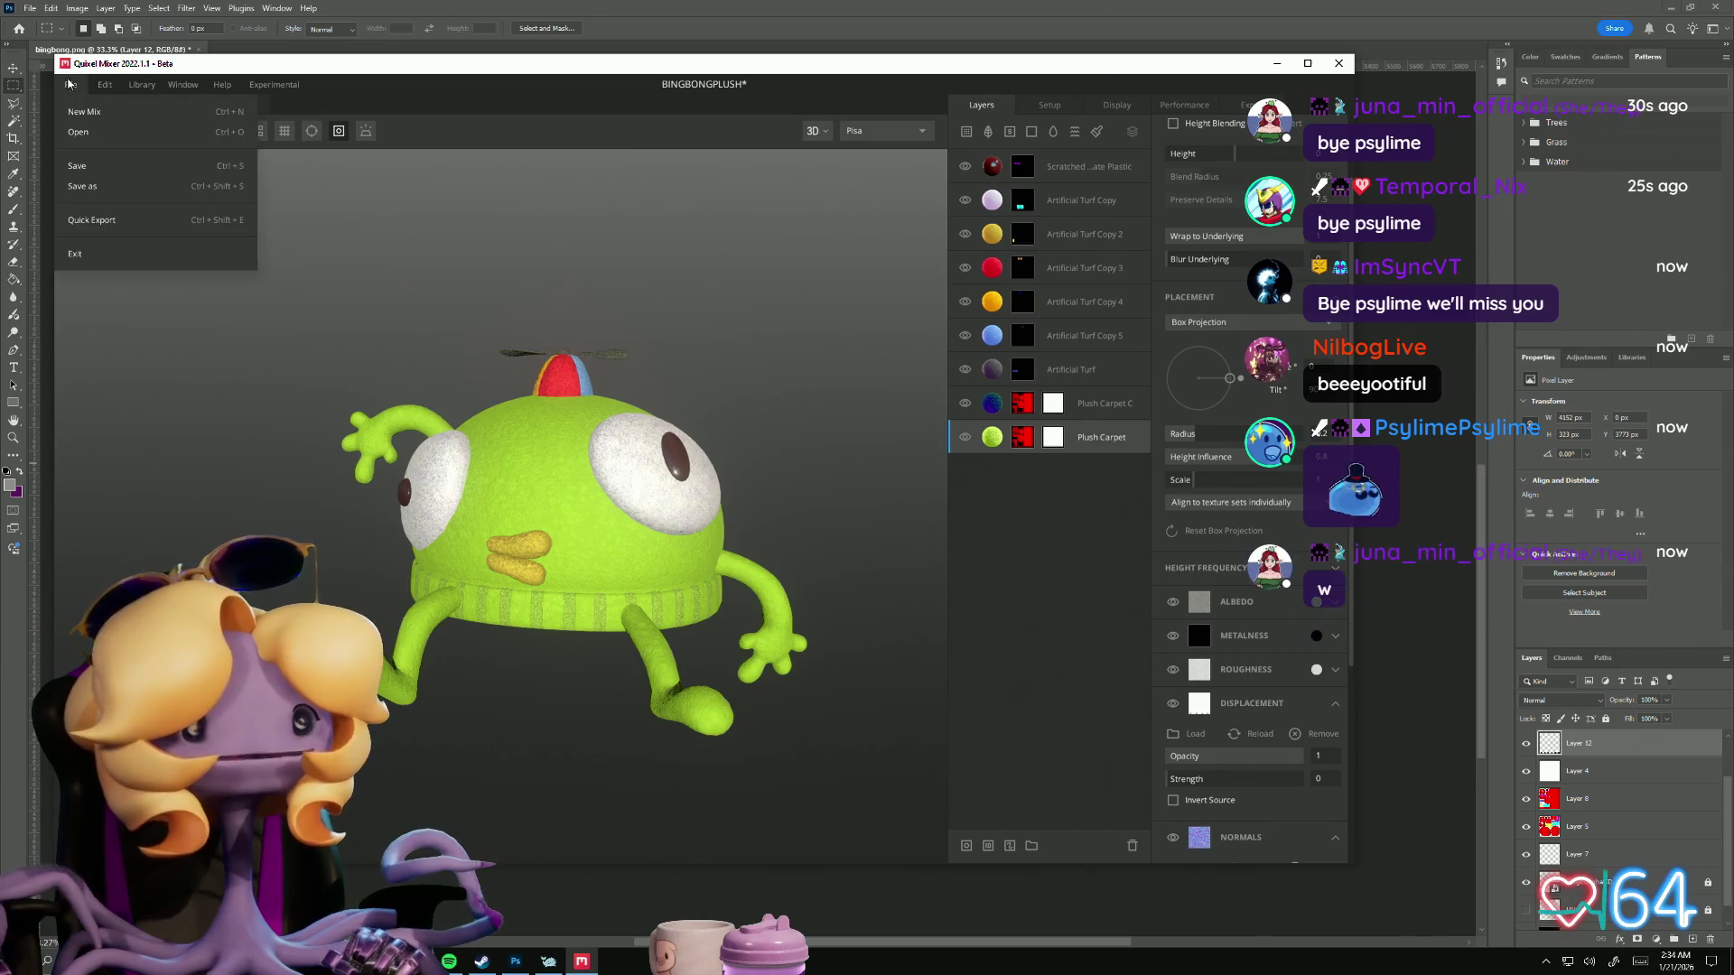
click(78, 168)
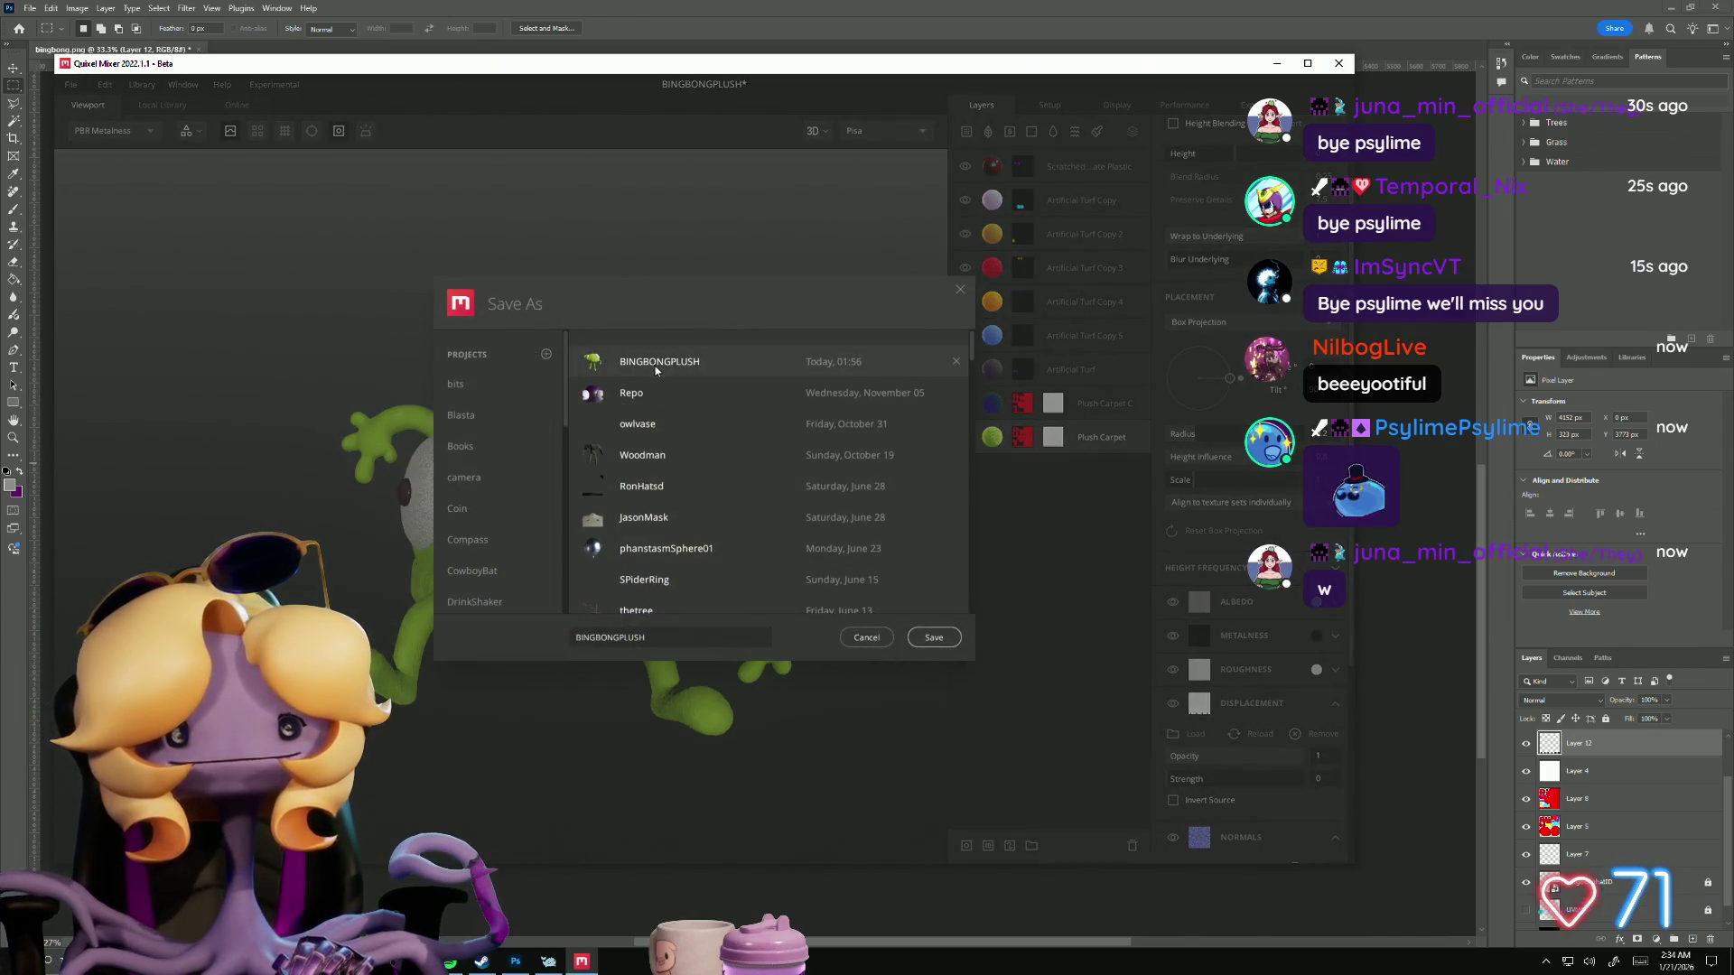
click(657, 641)
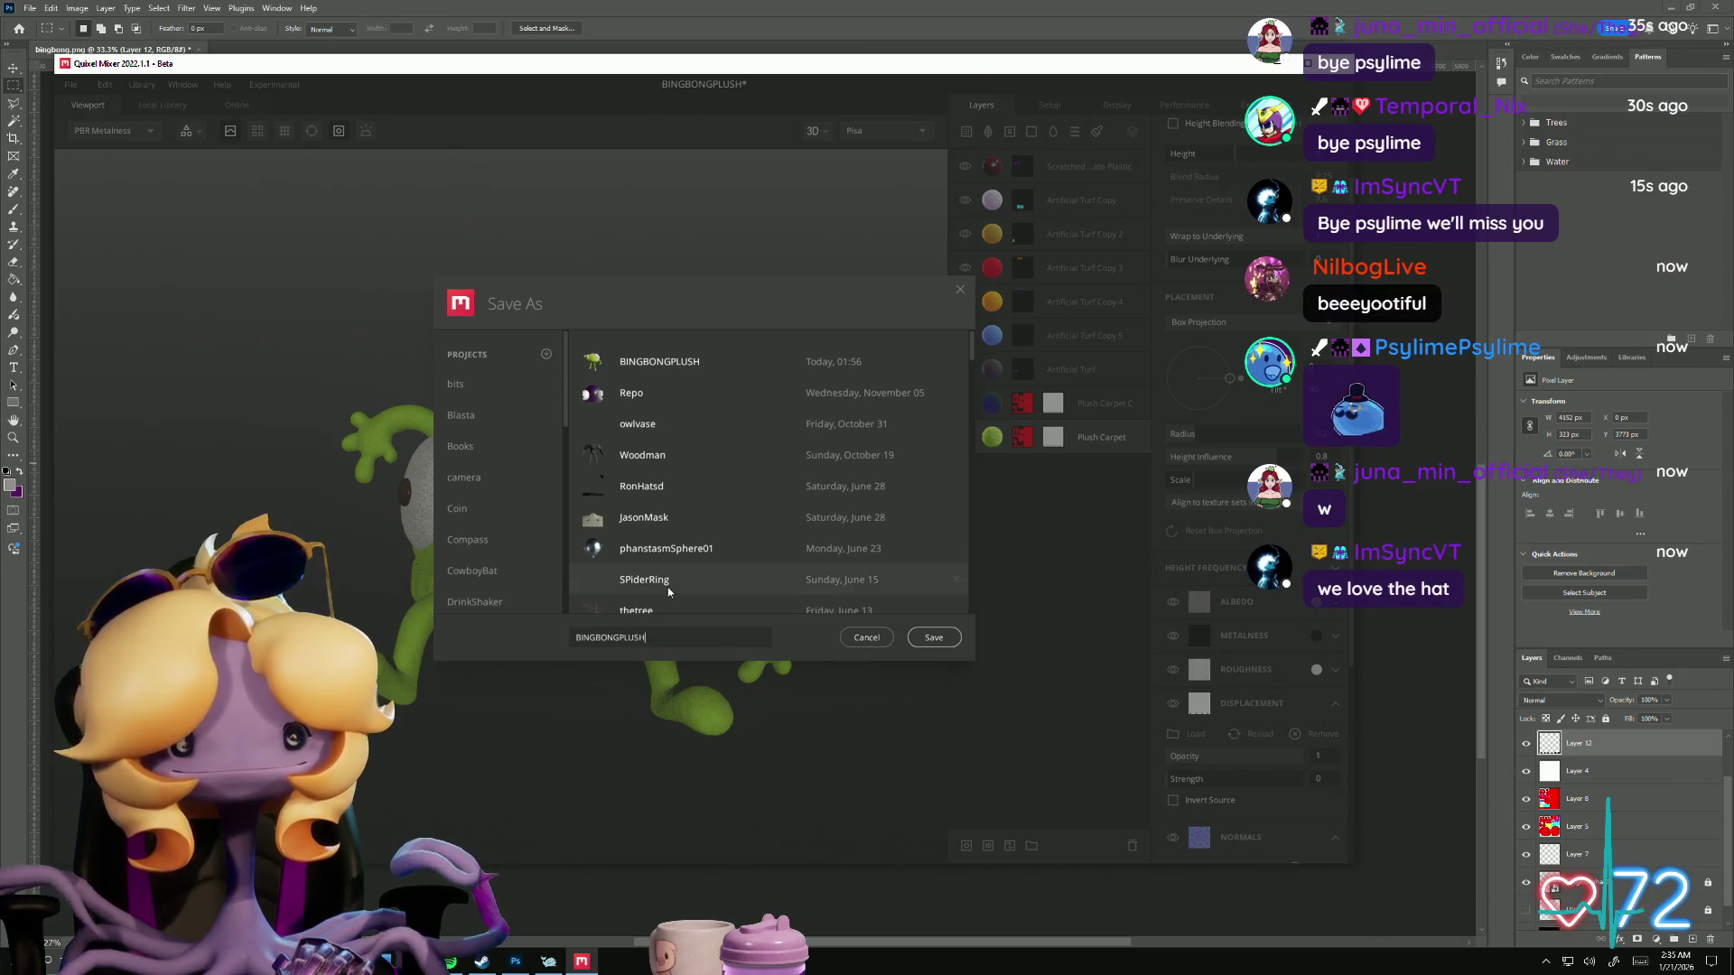
text(Hat)
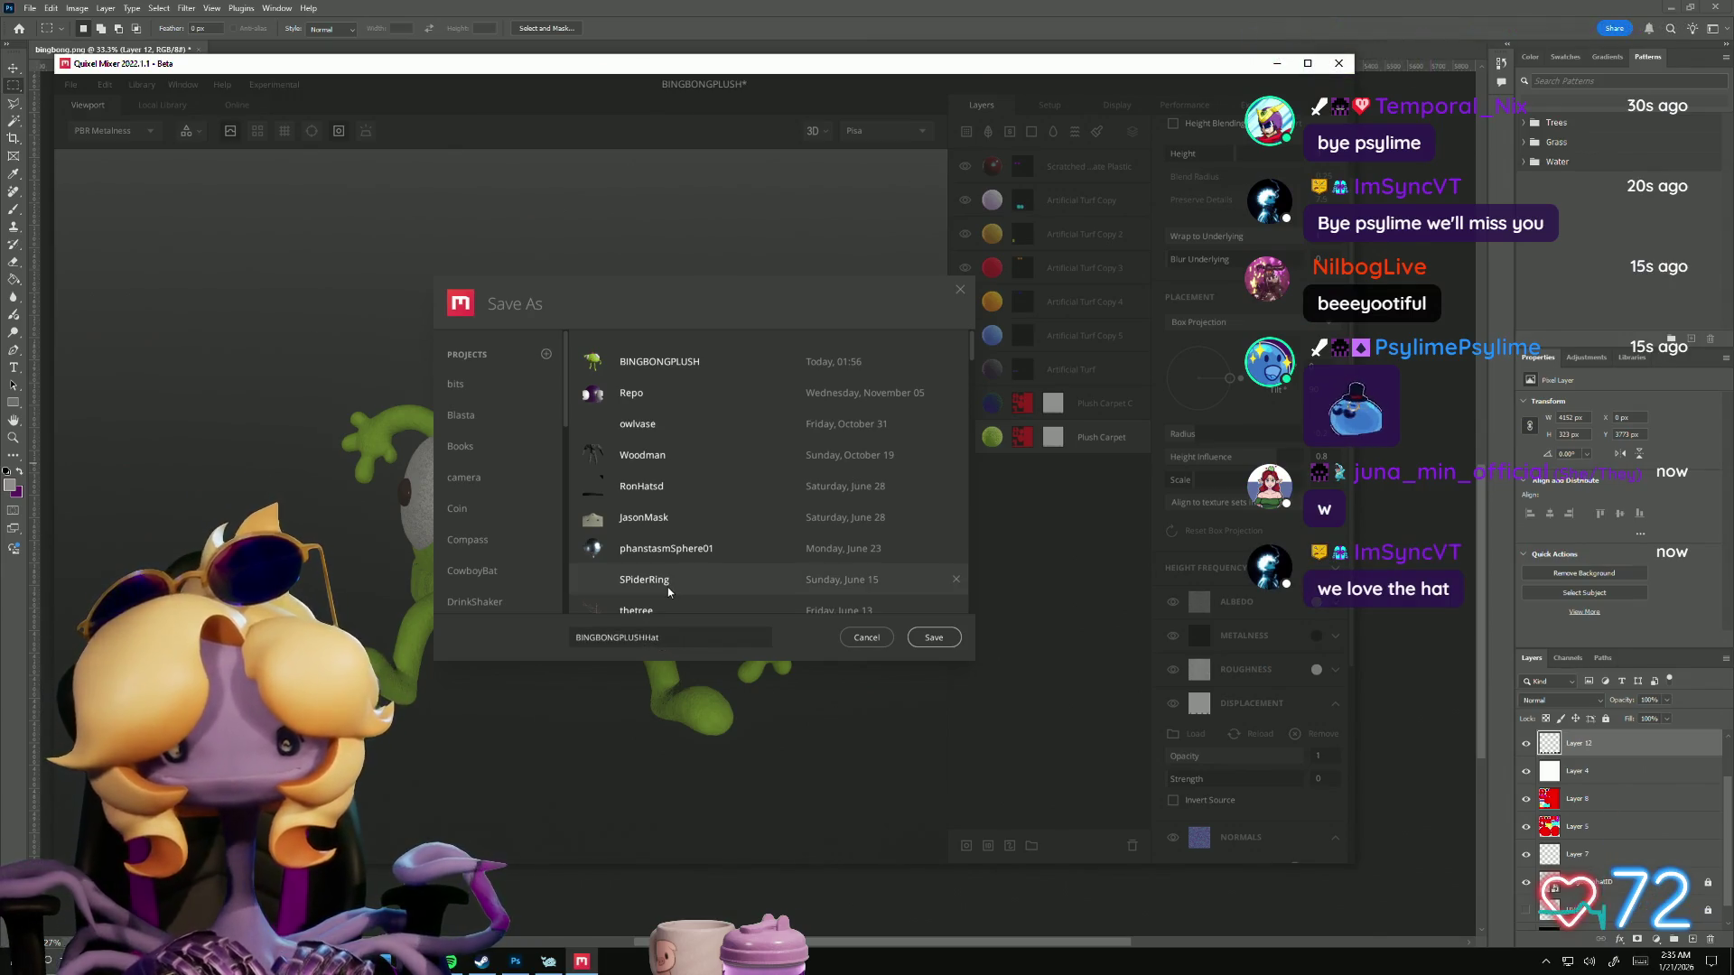
text(T)
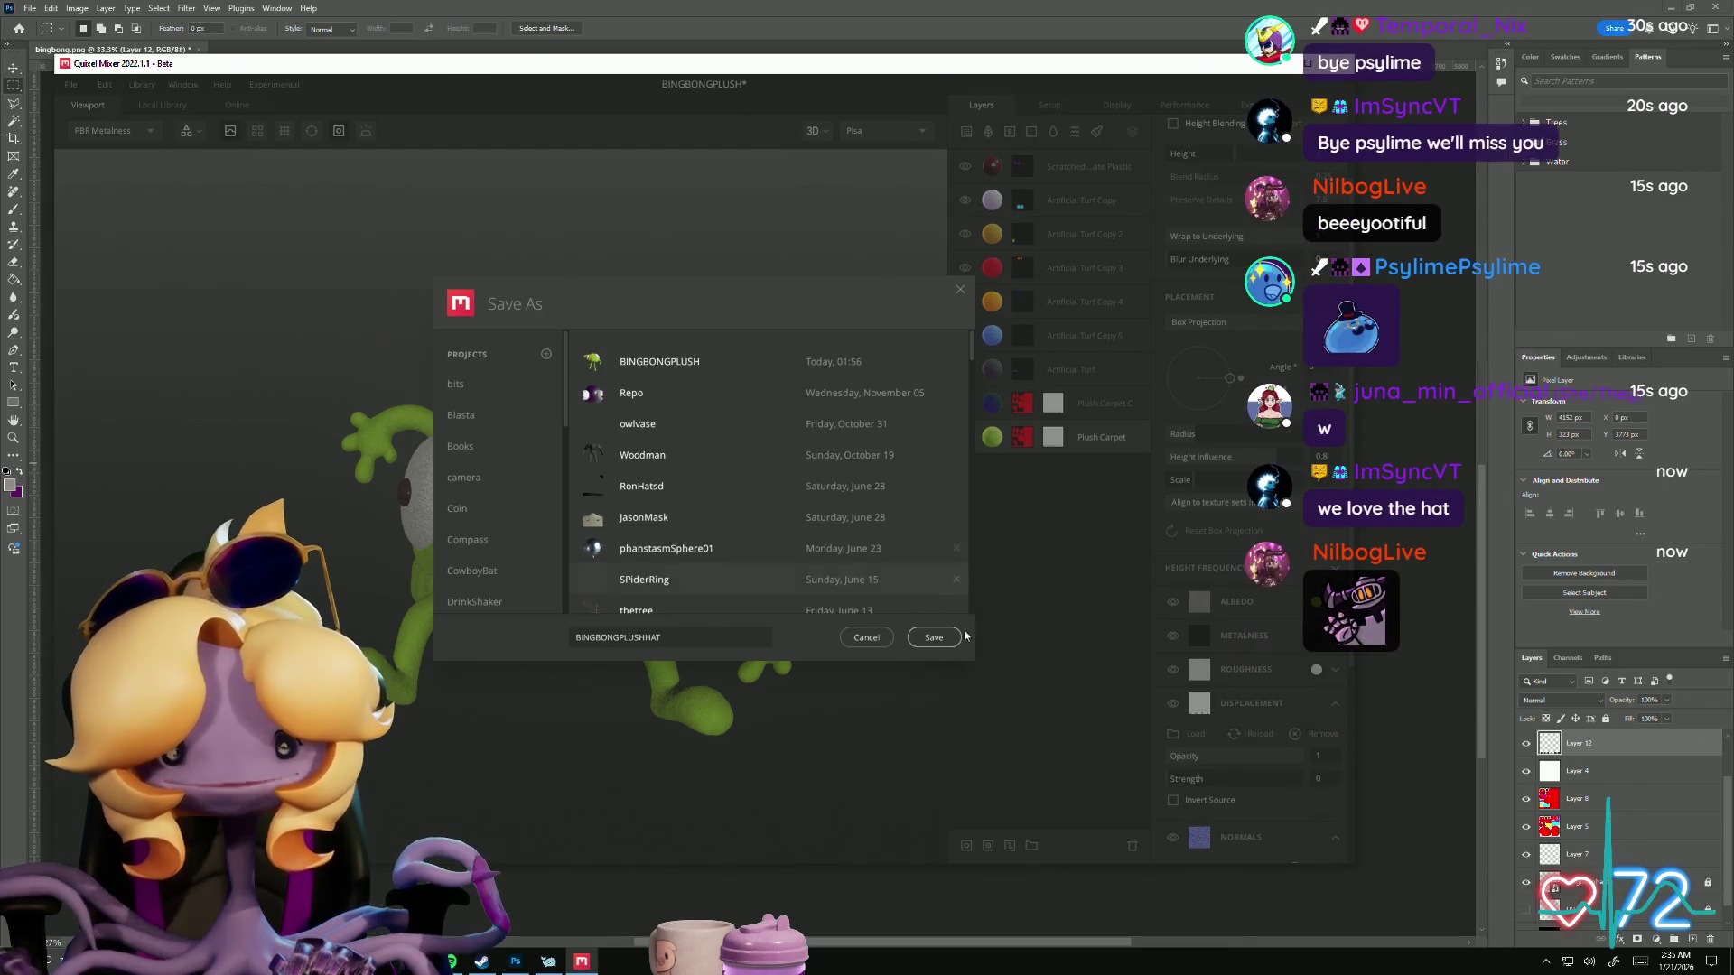
click(934, 636)
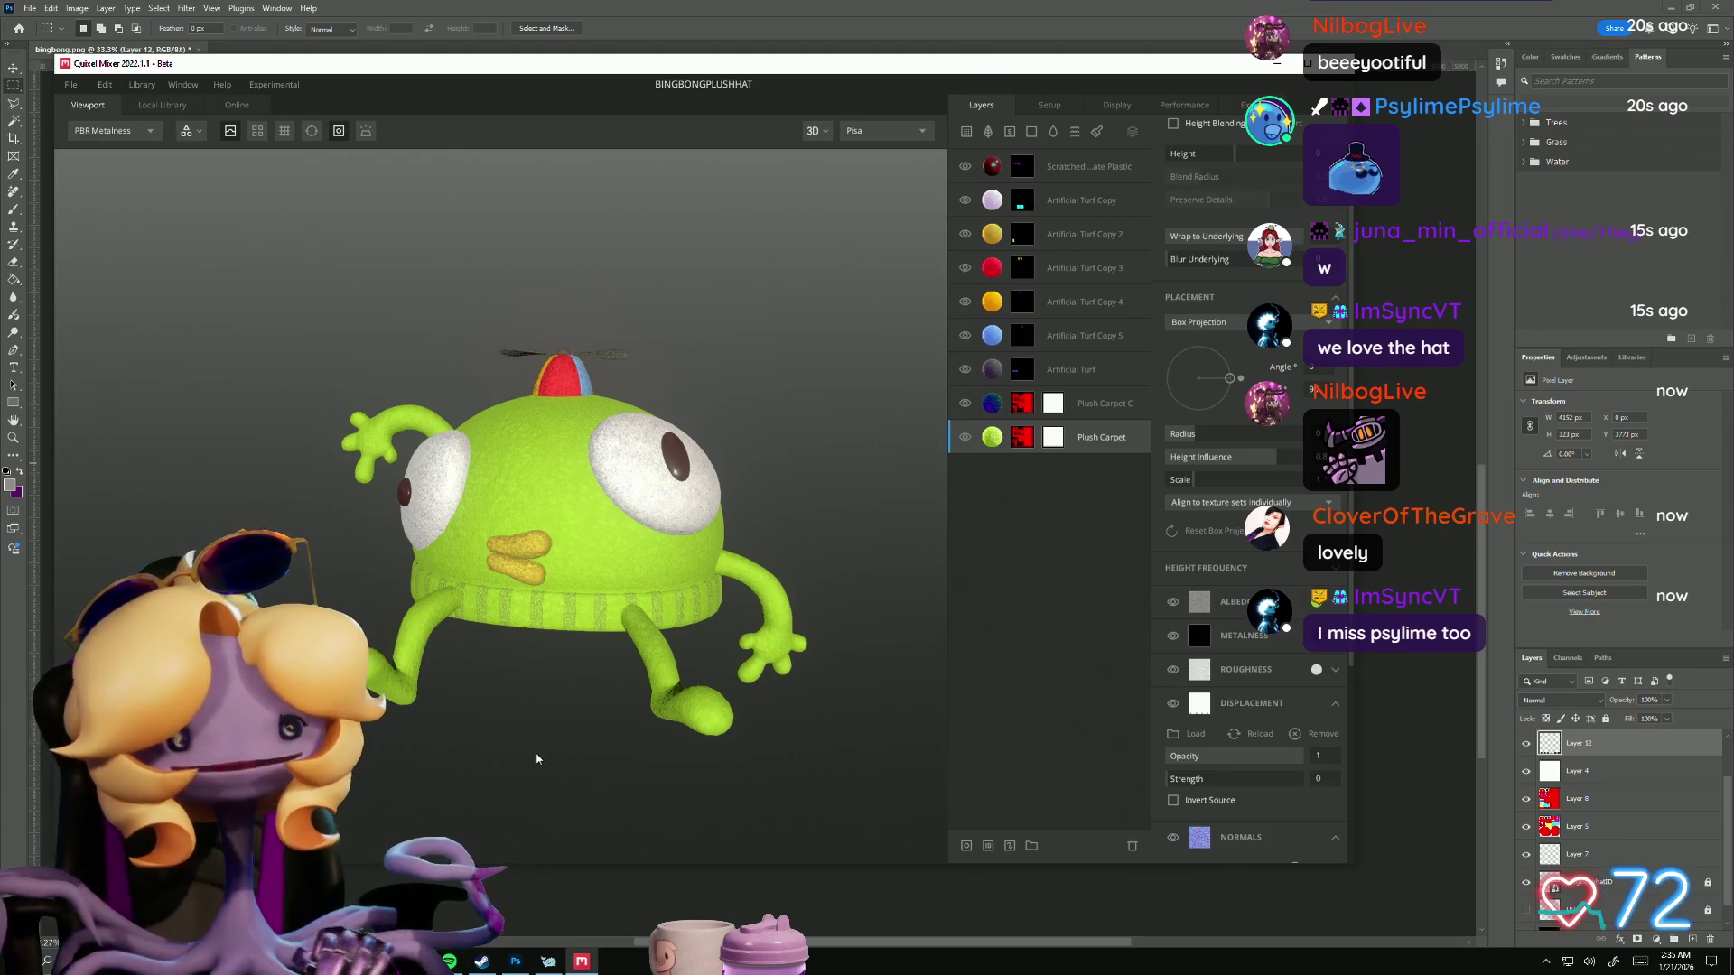
mouse_move(846, 628)
mouse_down()
mouse_move(945, 758)
mouse_move(522, 773)
mouse_move(442, 746)
mouse_move(437, 728)
mouse_move(484, 728)
mouse_move(606, 782)
mouse_move(560, 448)
mouse_move(583, 755)
mouse_move(6, 37)
mouse_up()
click(71, 84)
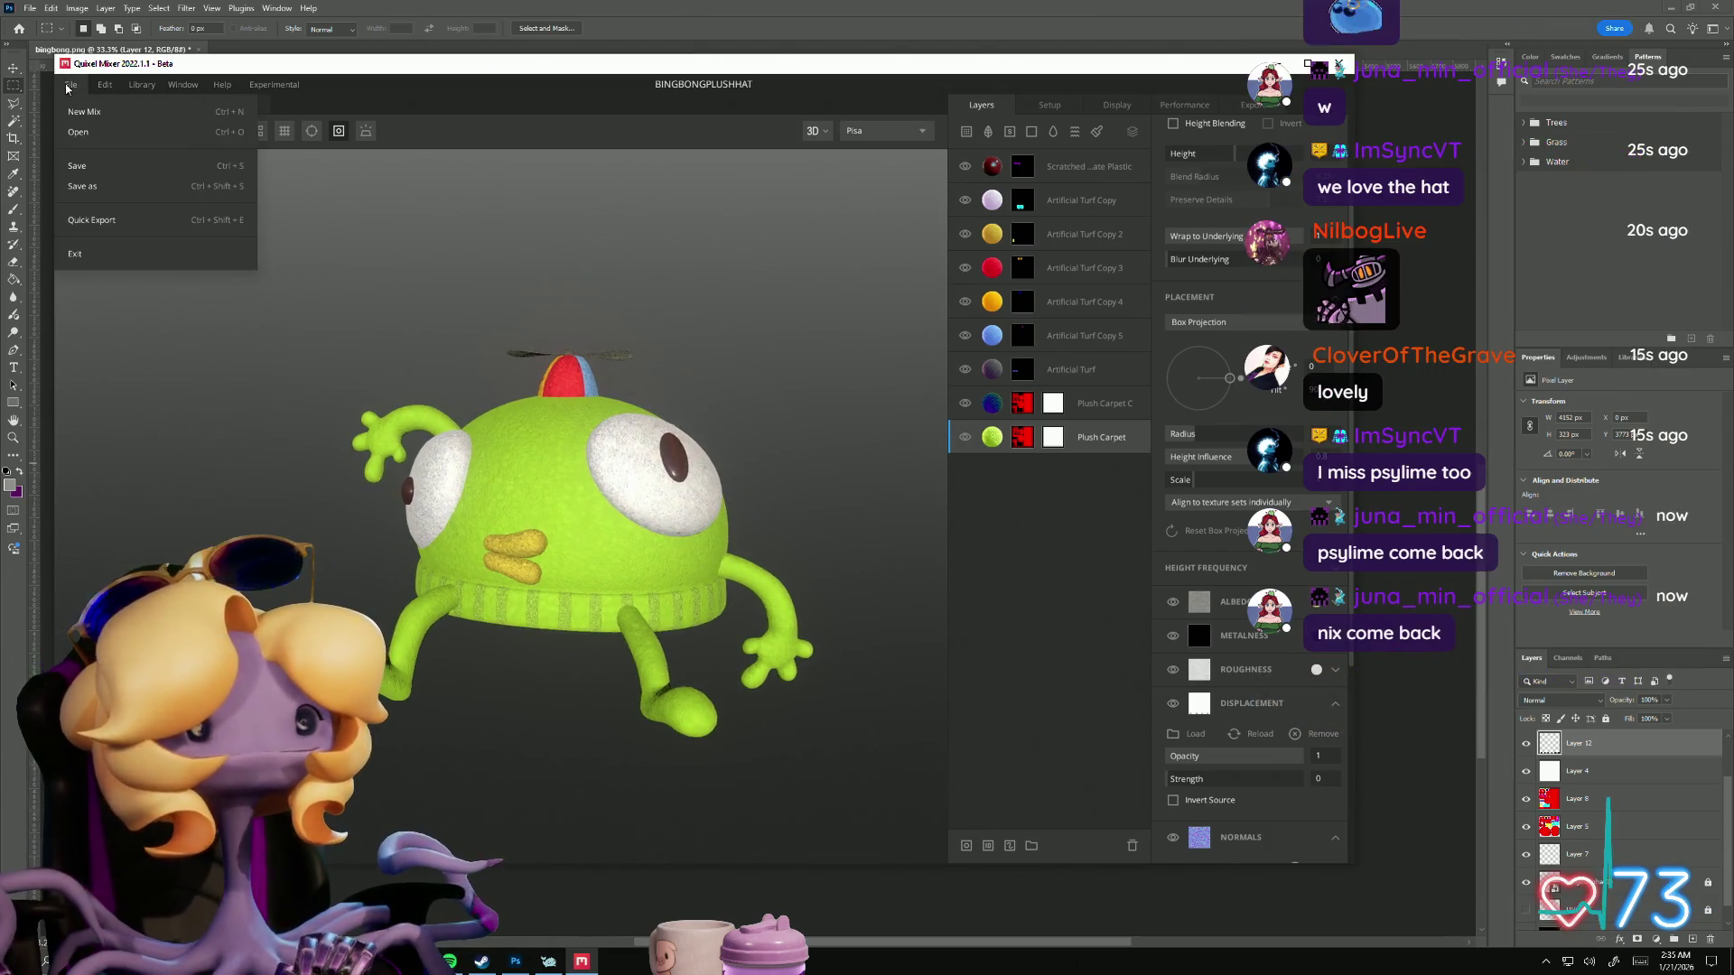
Step: Load the BINGBONGPLUSH project and inspect the green plush monster from several angles
click(100, 136)
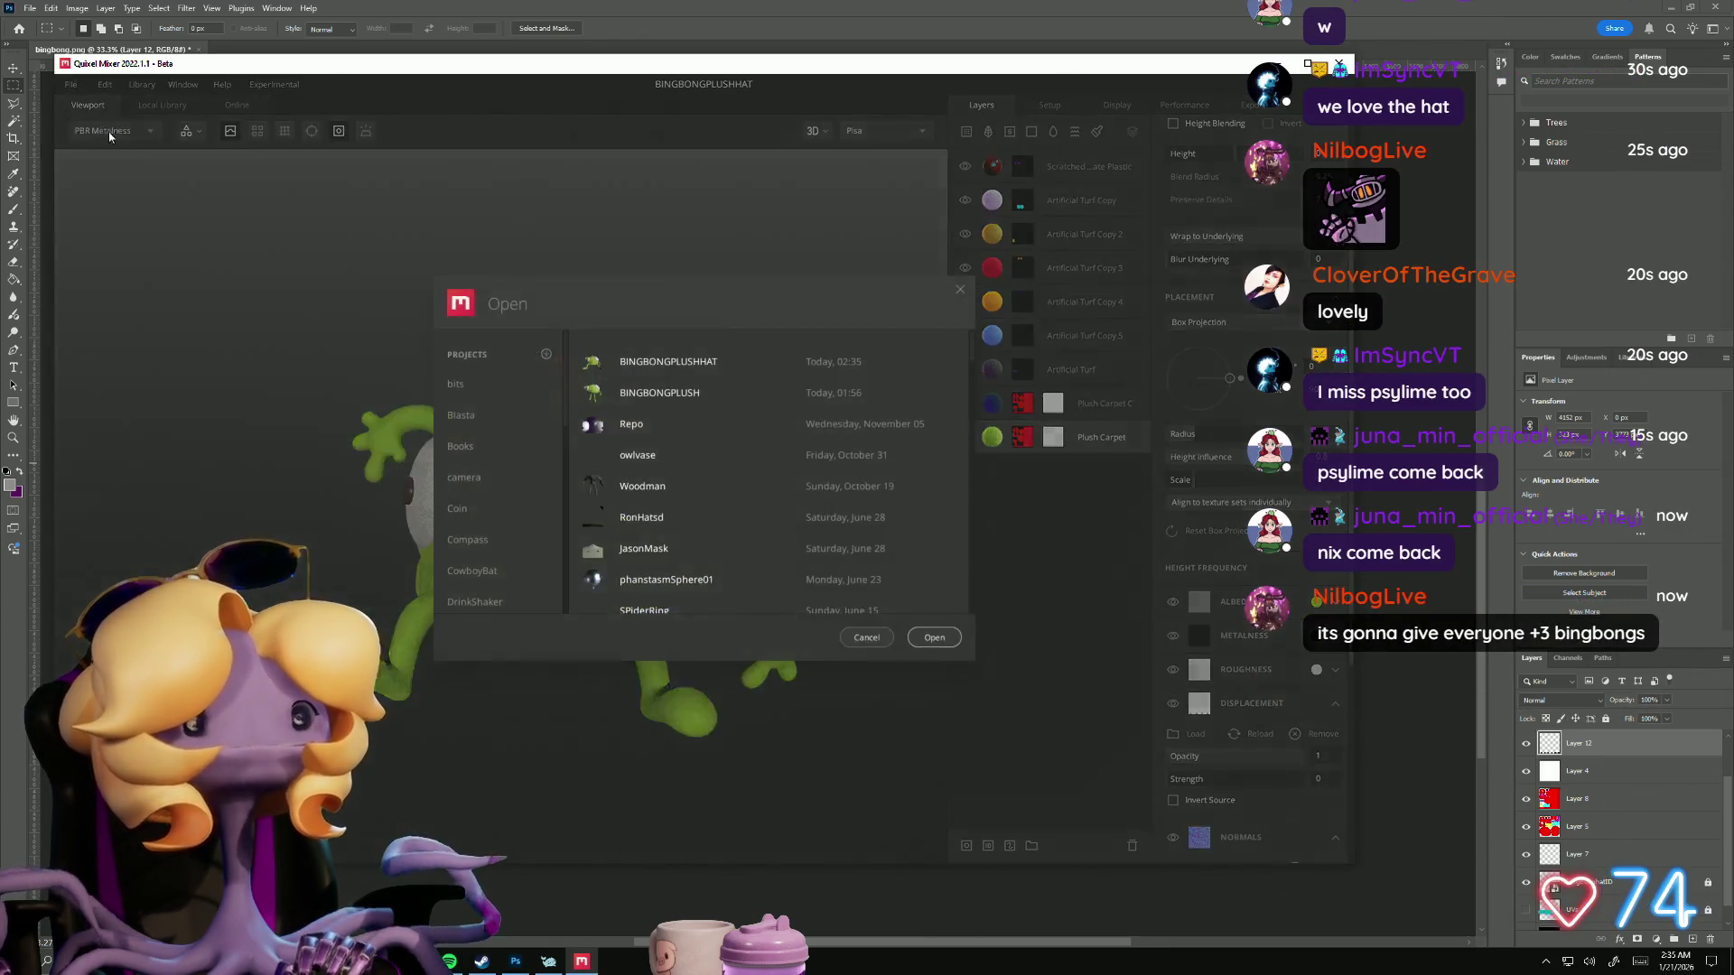
click(583, 396)
click(934, 638)
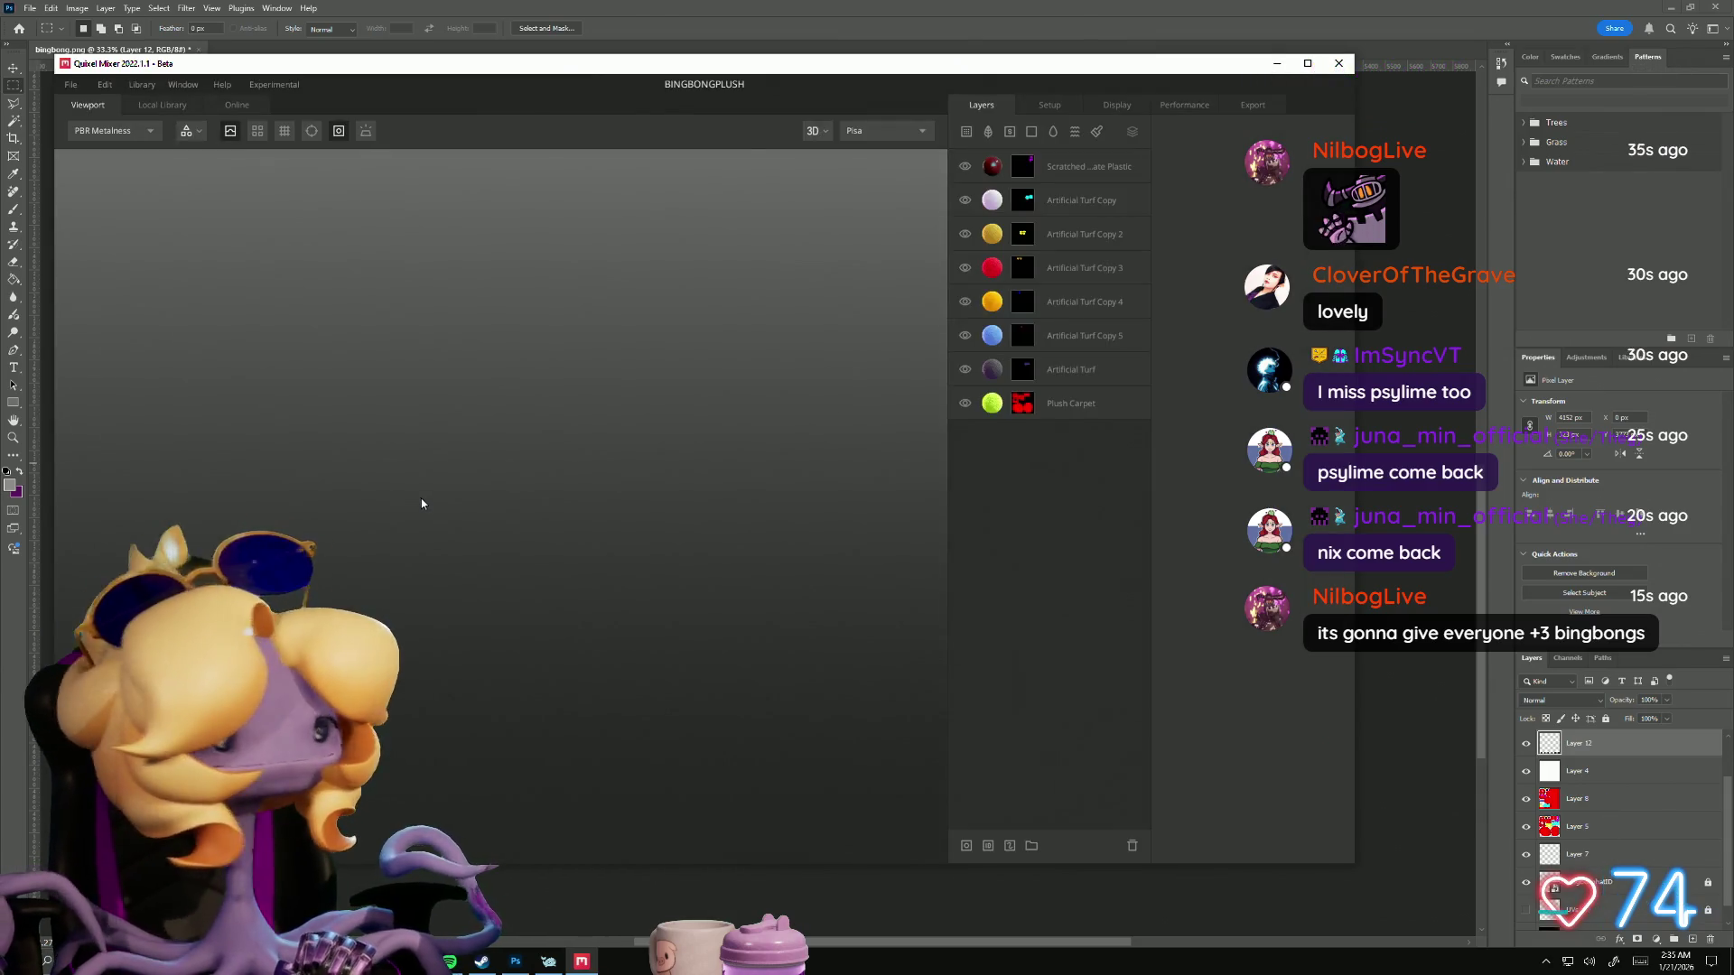
mouse_move(341, 476)
mouse_down()
mouse_move(459, 539)
mouse_move(188, 485)
mouse_move(679, 521)
mouse_move(1095, 520)
mouse_move(717, 201)
mouse_move(750, 151)
mouse_move(681, 371)
mouse_move(724, 578)
mouse_move(744, 495)
mouse_move(687, 468)
mouse_up()
mouse_move(781, 541)
mouse_down()
mouse_move(380, 556)
mouse_move(383, 509)
mouse_move(334, 578)
mouse_move(305, 582)
mouse_up()
scroll(578, 544, up, 3)
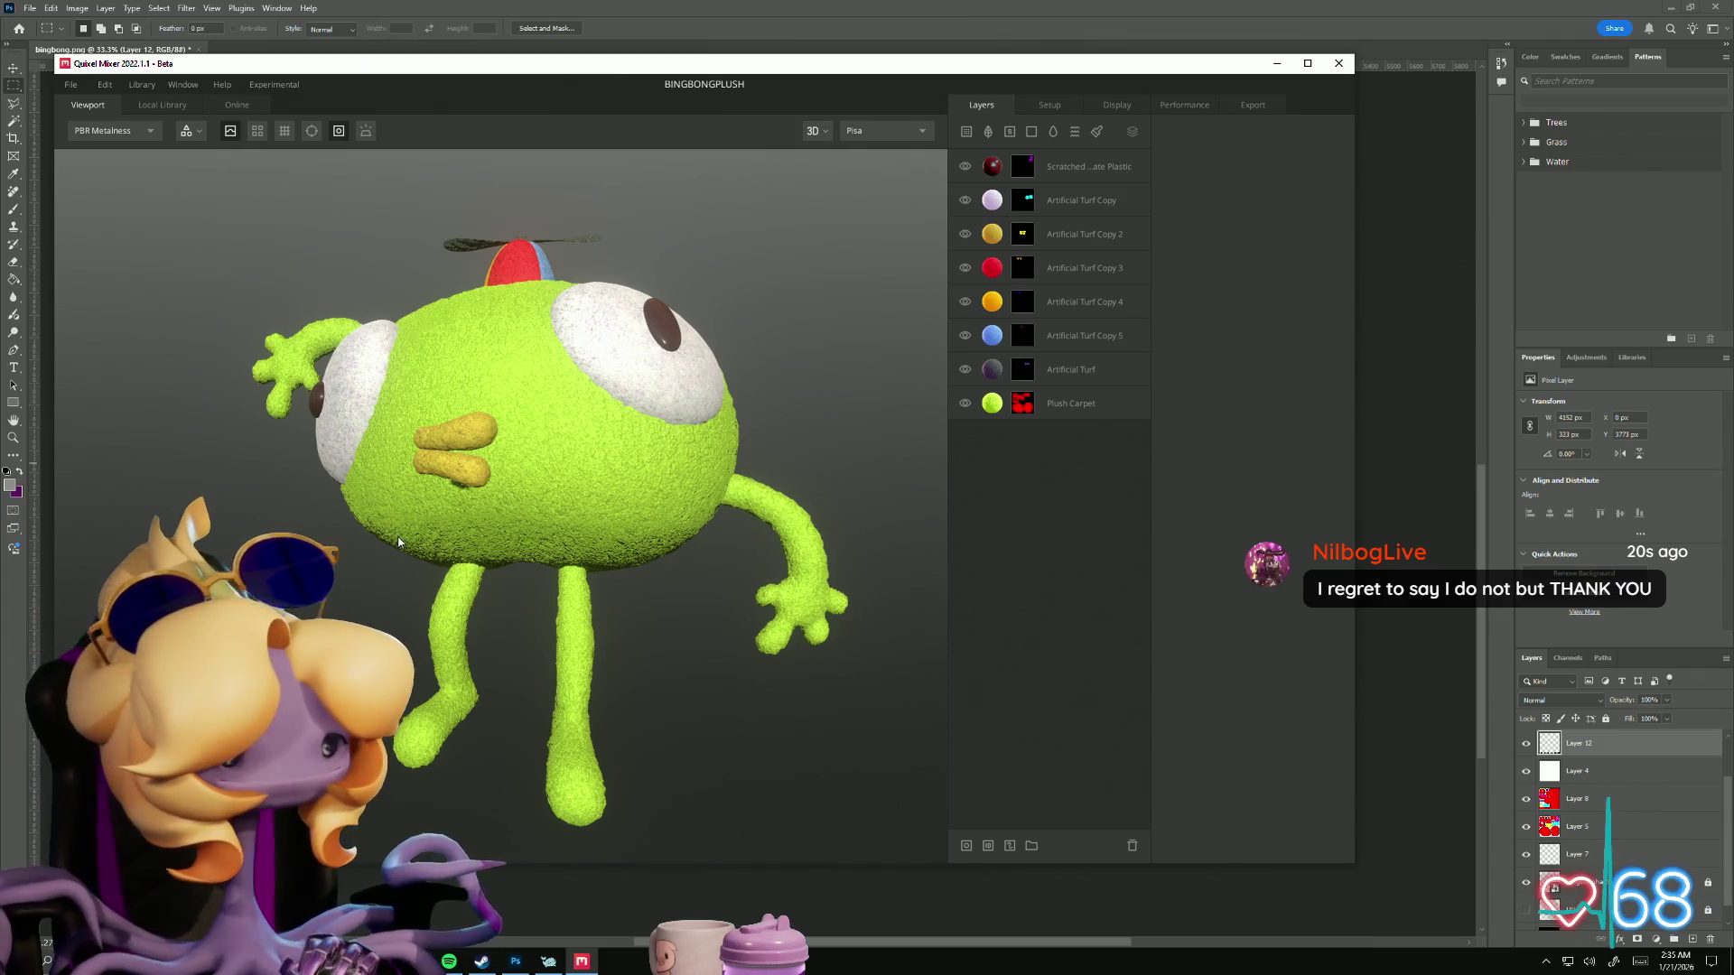
mouse_move(403, 535)
mouse_down()
mouse_move(420, 461)
mouse_move(408, 567)
mouse_move(556, 544)
mouse_move(421, 551)
mouse_move(437, 581)
mouse_move(538, 572)
mouse_move(305, 535)
mouse_move(892, 477)
mouse_move(1010, 530)
mouse_move(343, 575)
mouse_move(521, 613)
mouse_move(496, 608)
mouse_move(529, 580)
mouse_up()
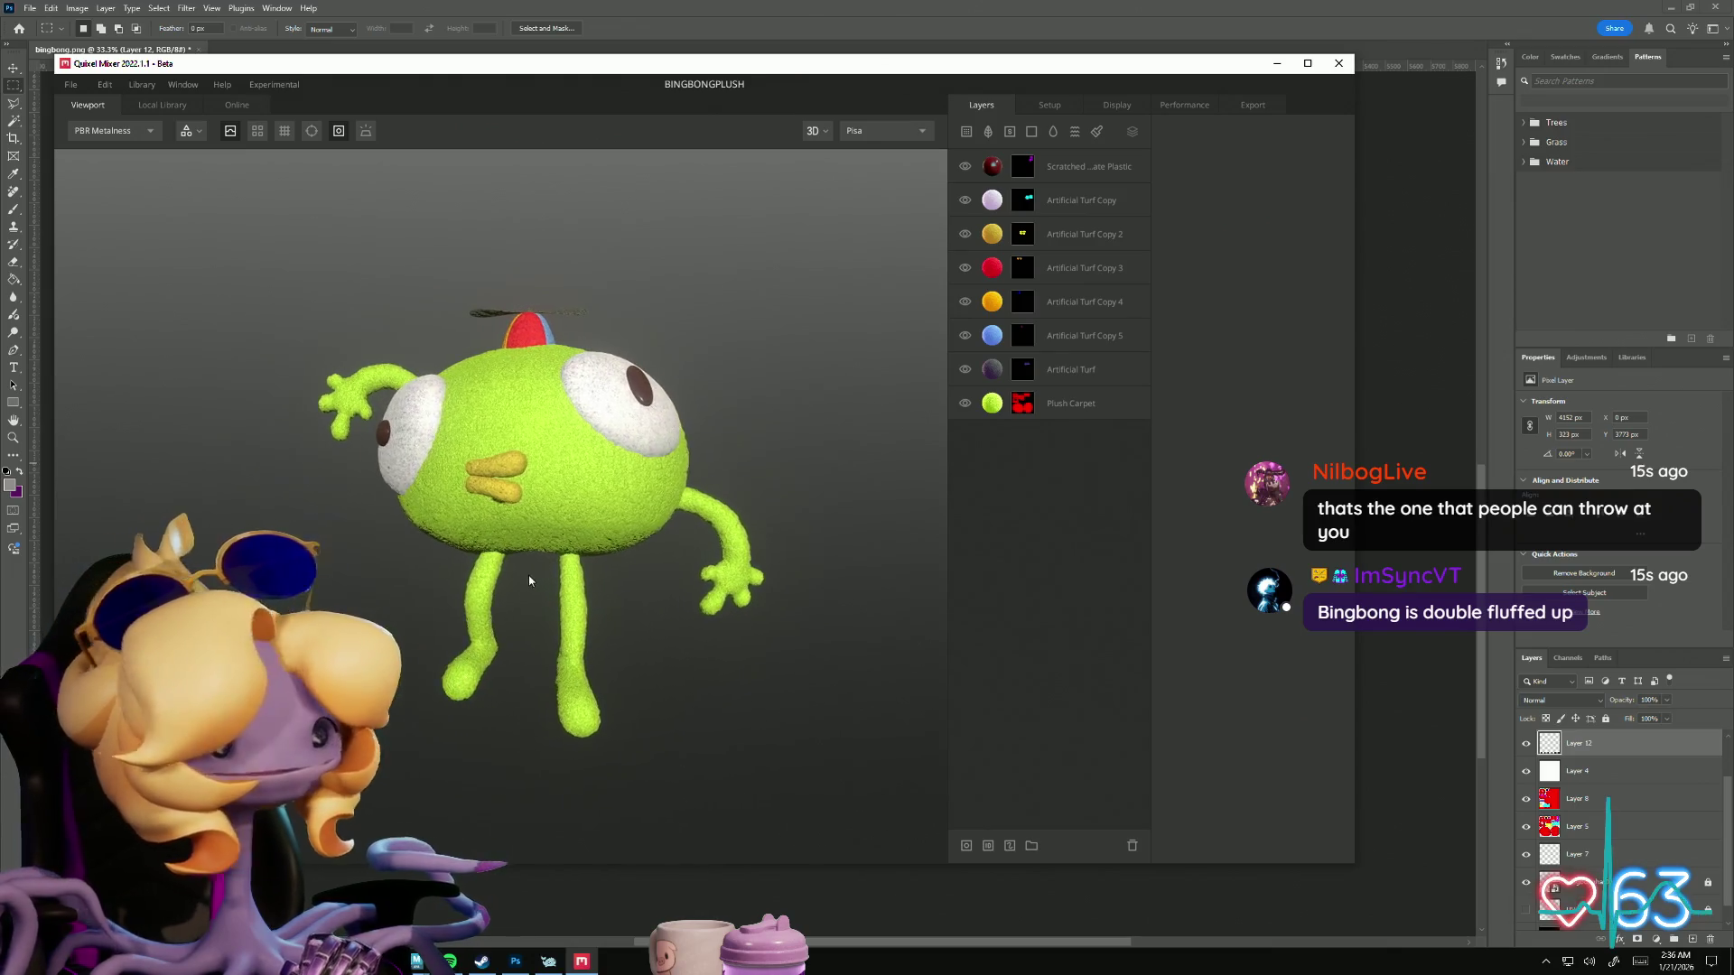
Step: Reopen the BINGBONGPLUSH project and orbit around the model
click(72, 85)
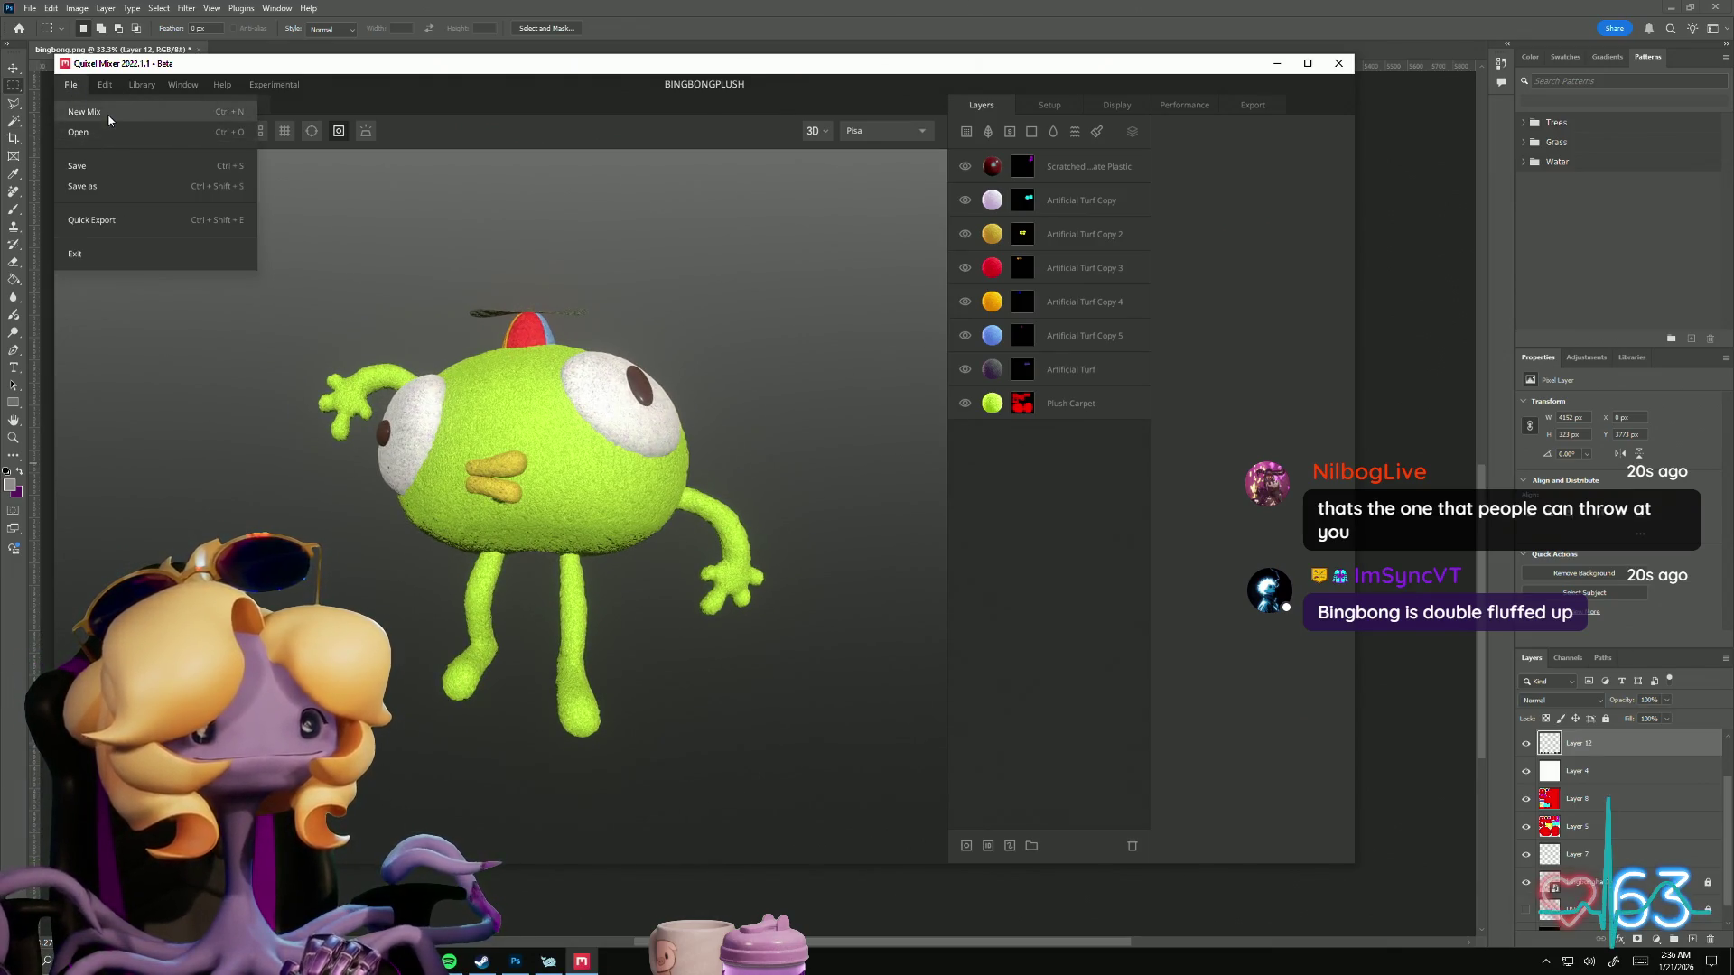
click(110, 260)
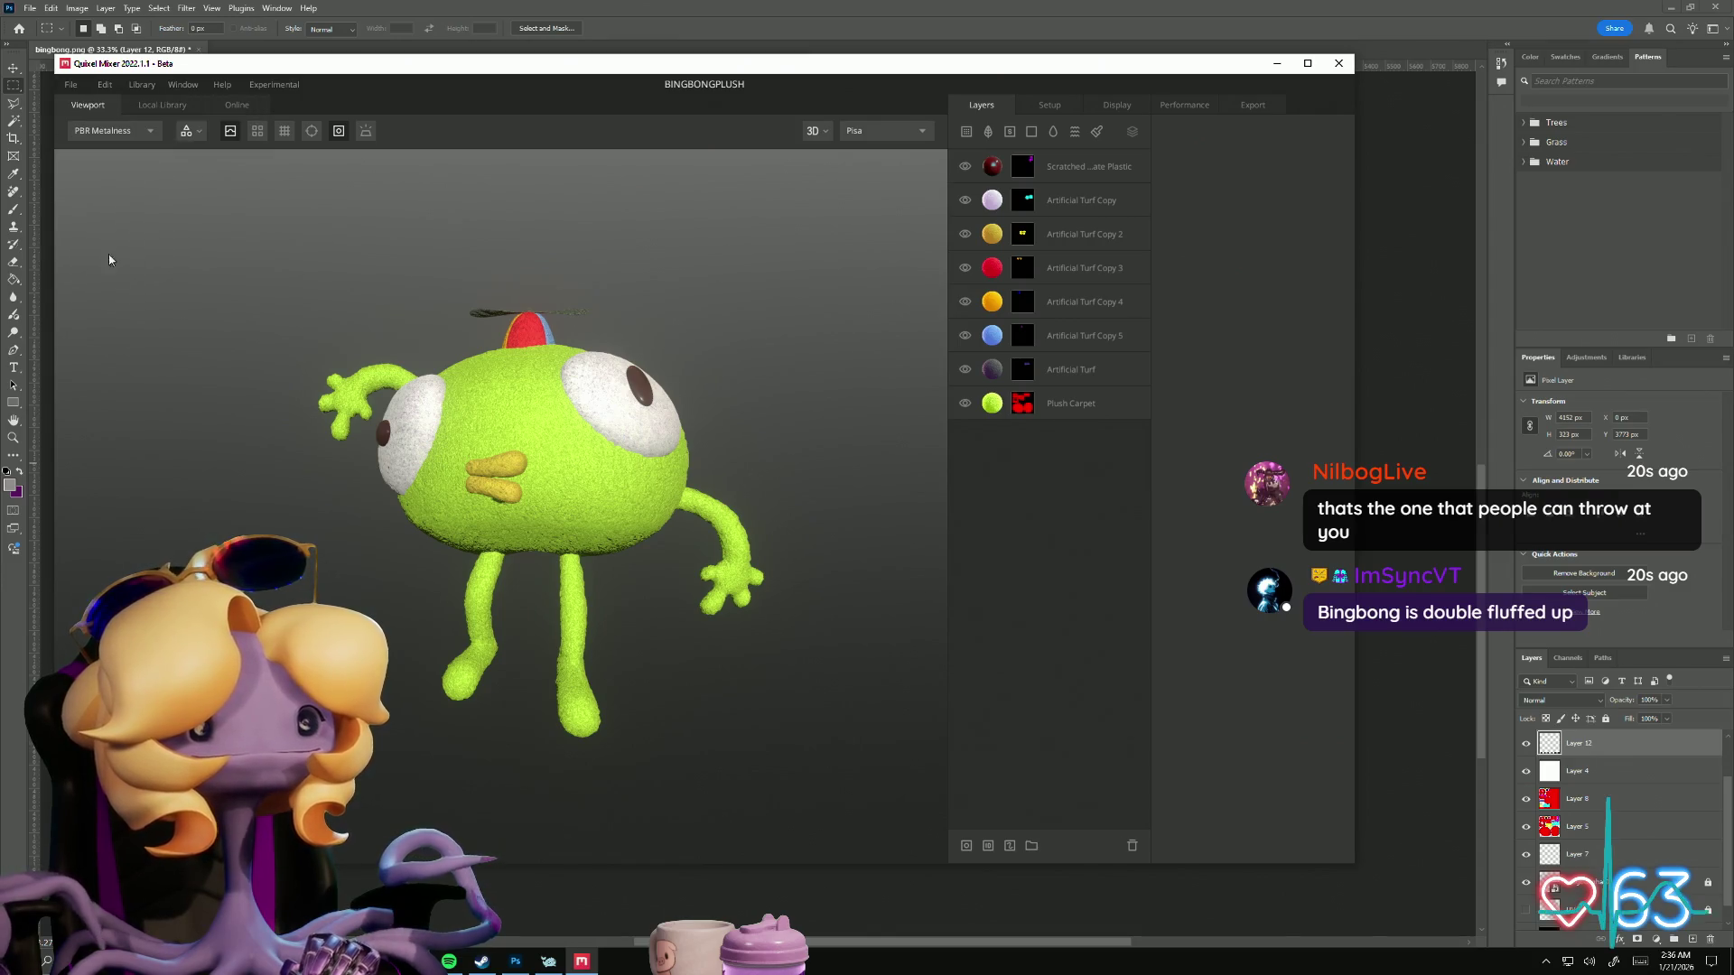
click(72, 85)
click(90, 134)
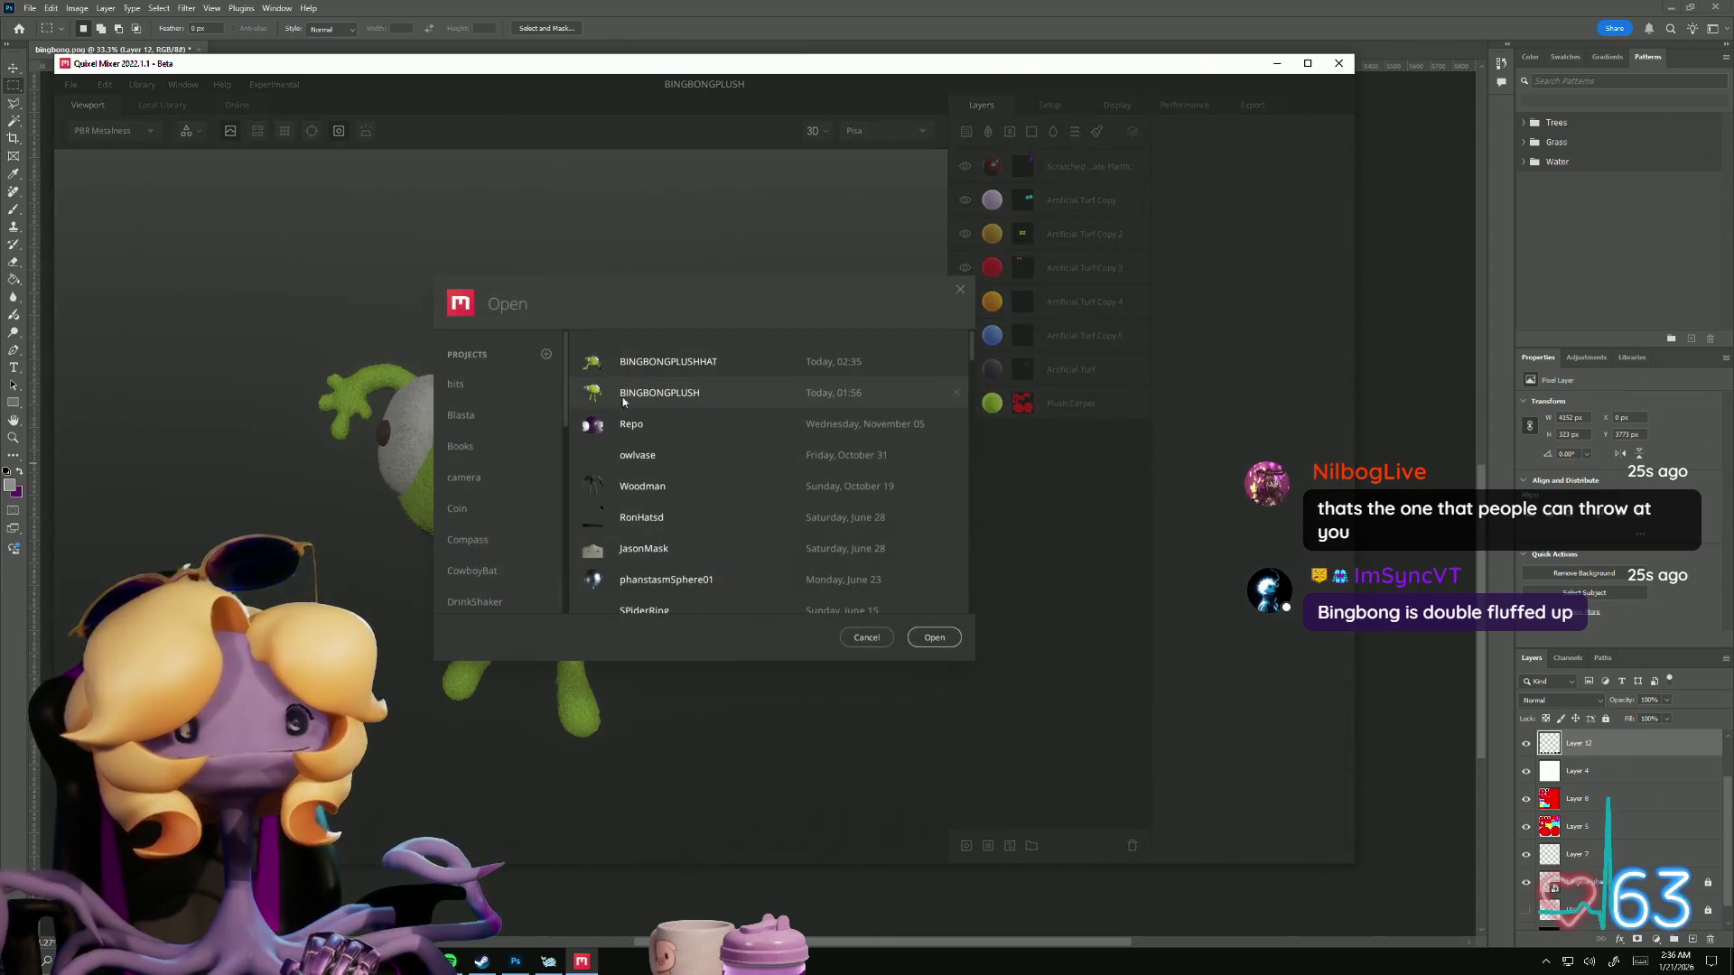
click(934, 639)
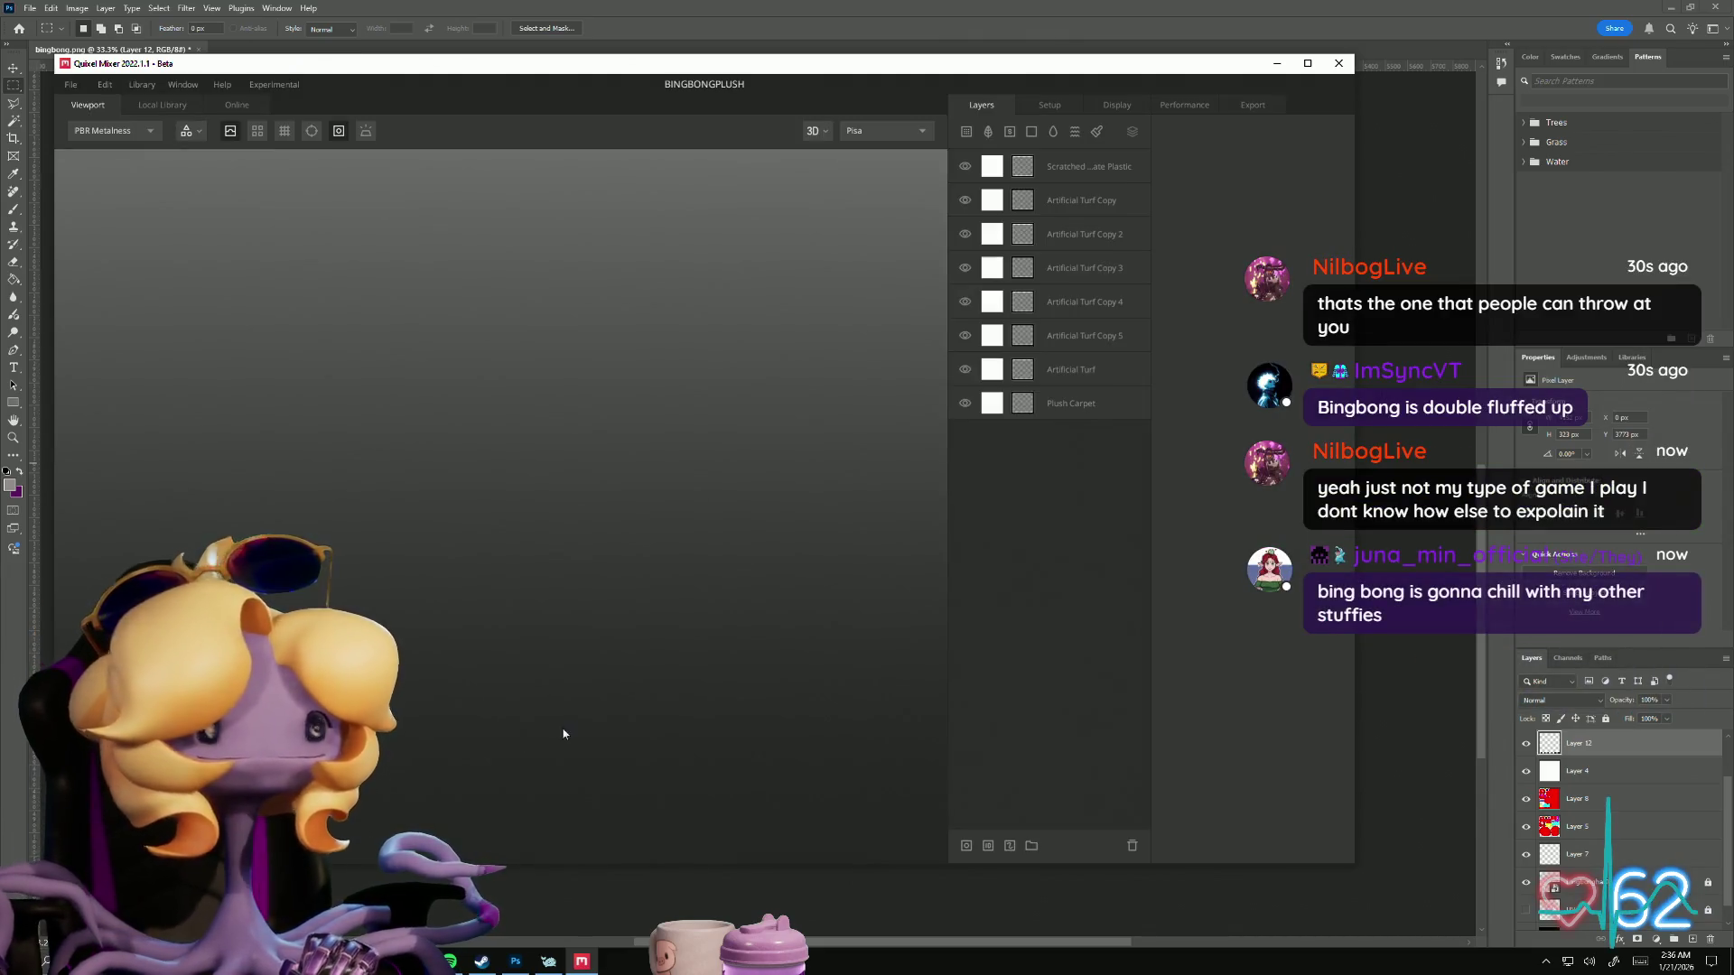
mouse_move(769, 744)
mouse_down()
mouse_move(774, 488)
mouse_move(670, 633)
mouse_move(86, 173)
mouse_up()
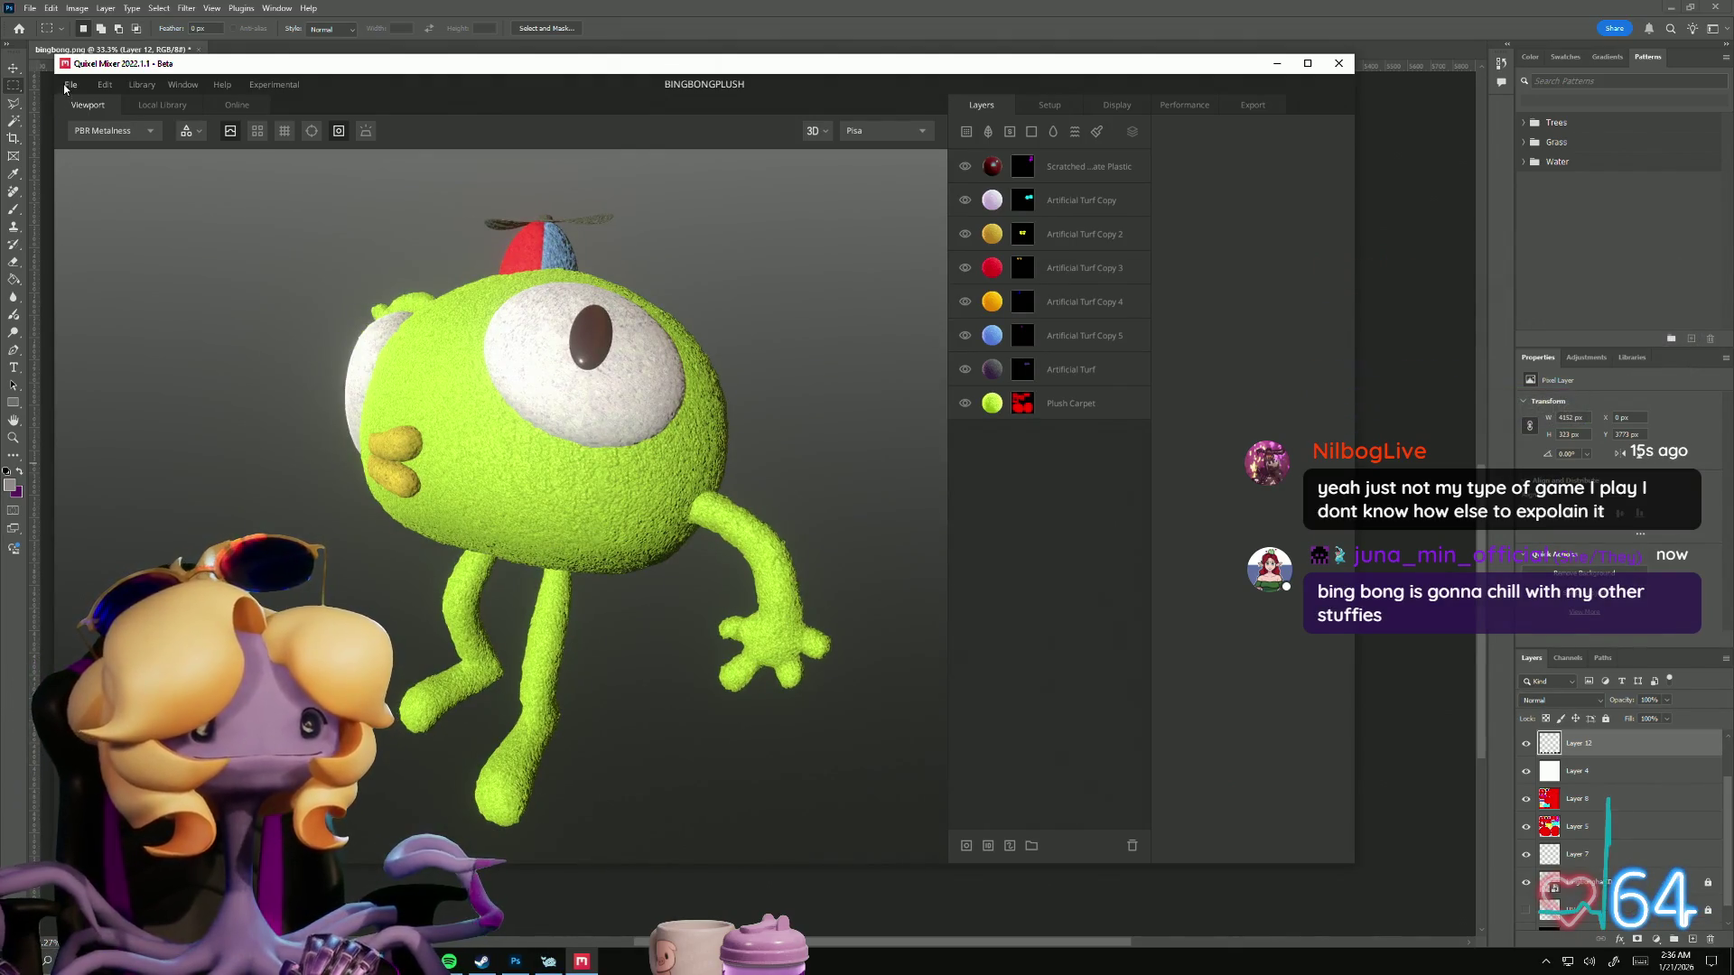
Step: Switch back to the BINGBONGPLUSHHAT project and view the model from above
click(68, 85)
click(97, 133)
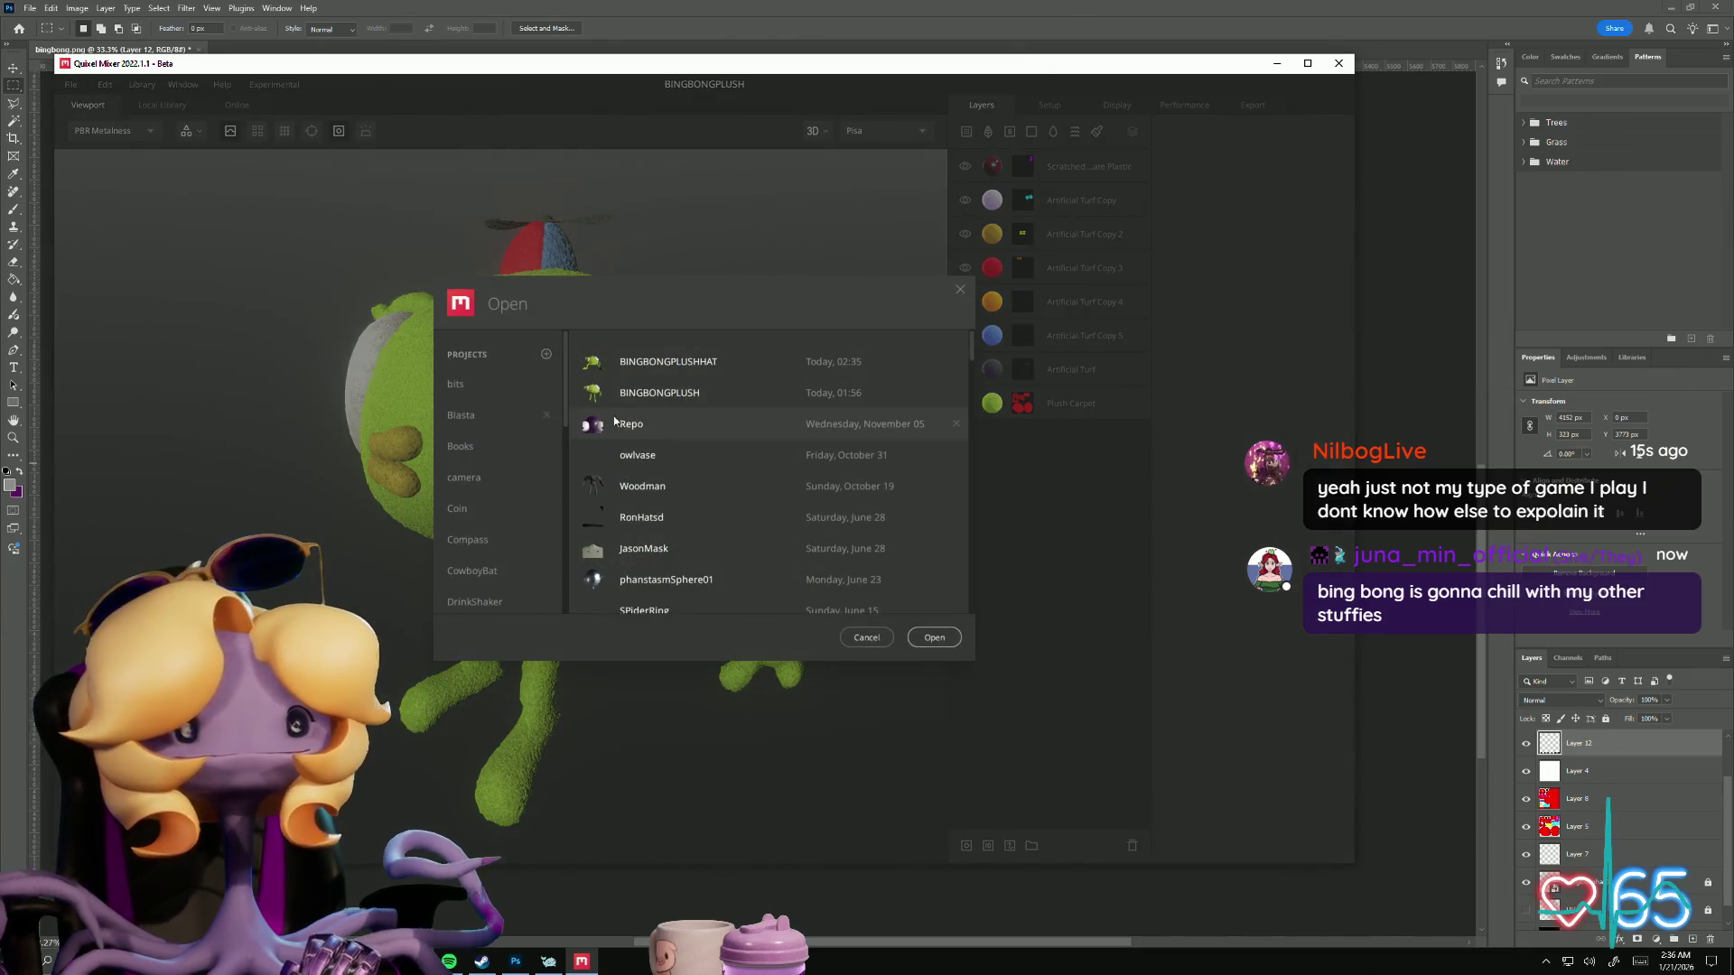
click(938, 642)
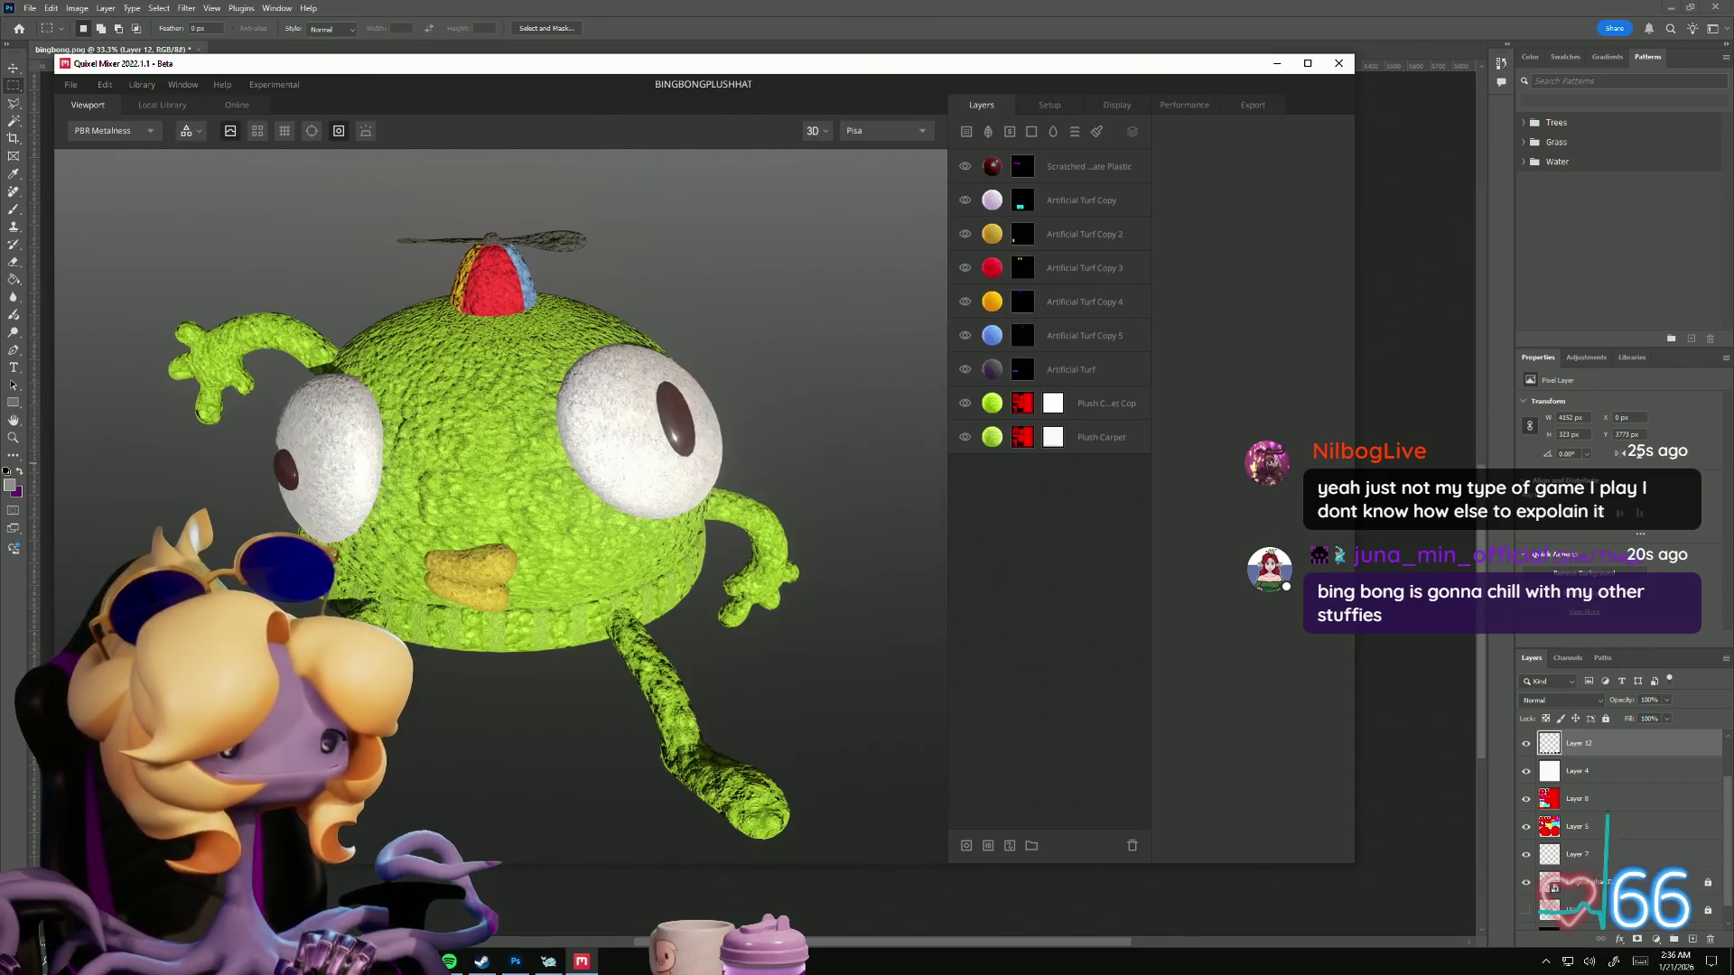
mouse_move(433, 714)
mouse_down()
mouse_move(418, 720)
mouse_move(491, 645)
mouse_move(496, 744)
mouse_move(393, 643)
mouse_move(496, 666)
mouse_up()
Step: Compare textures by toggling both carpet layers' visibility, leave both shown, and select Plush Carpet Copy
scroll(496, 744, up, 3)
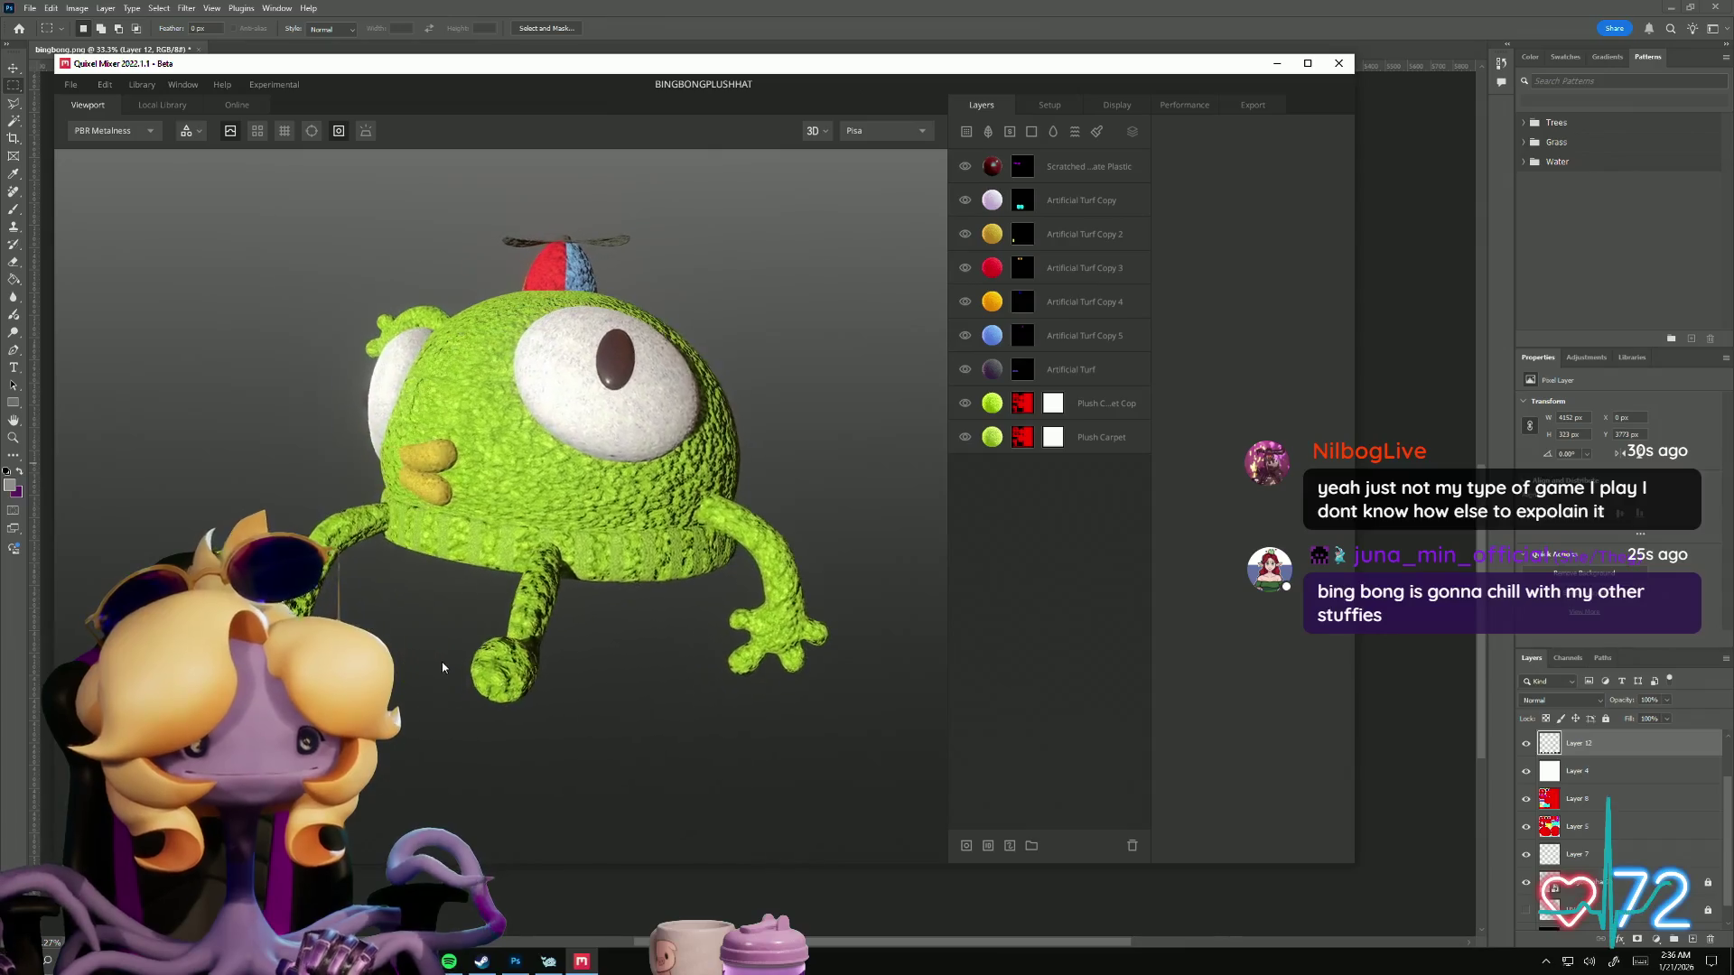
scroll(743, 749, up, 3)
mouse_move(743, 749)
mouse_down()
mouse_move(786, 708)
mouse_move(720, 696)
mouse_move(827, 720)
mouse_move(735, 673)
mouse_move(407, 588)
mouse_move(705, 755)
mouse_move(723, 804)
mouse_move(599, 663)
mouse_move(534, 804)
mouse_move(488, 604)
mouse_move(464, 590)
mouse_up()
scroll(347, 563, down, 3)
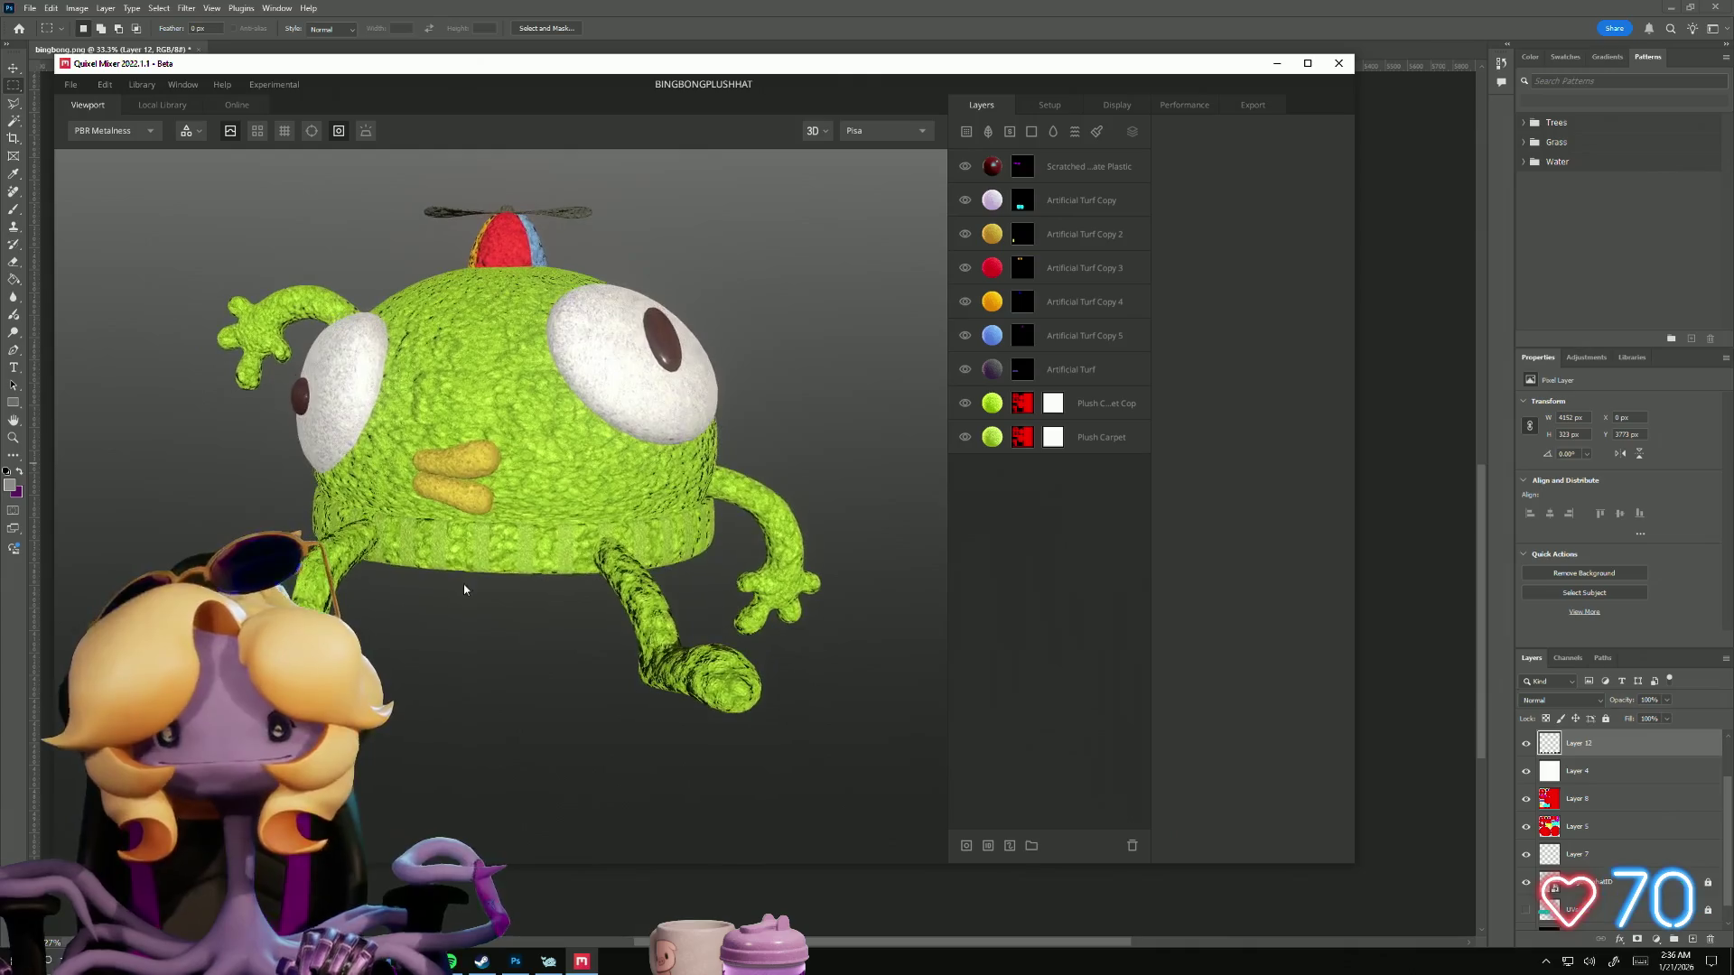
click(965, 403)
click(965, 403)
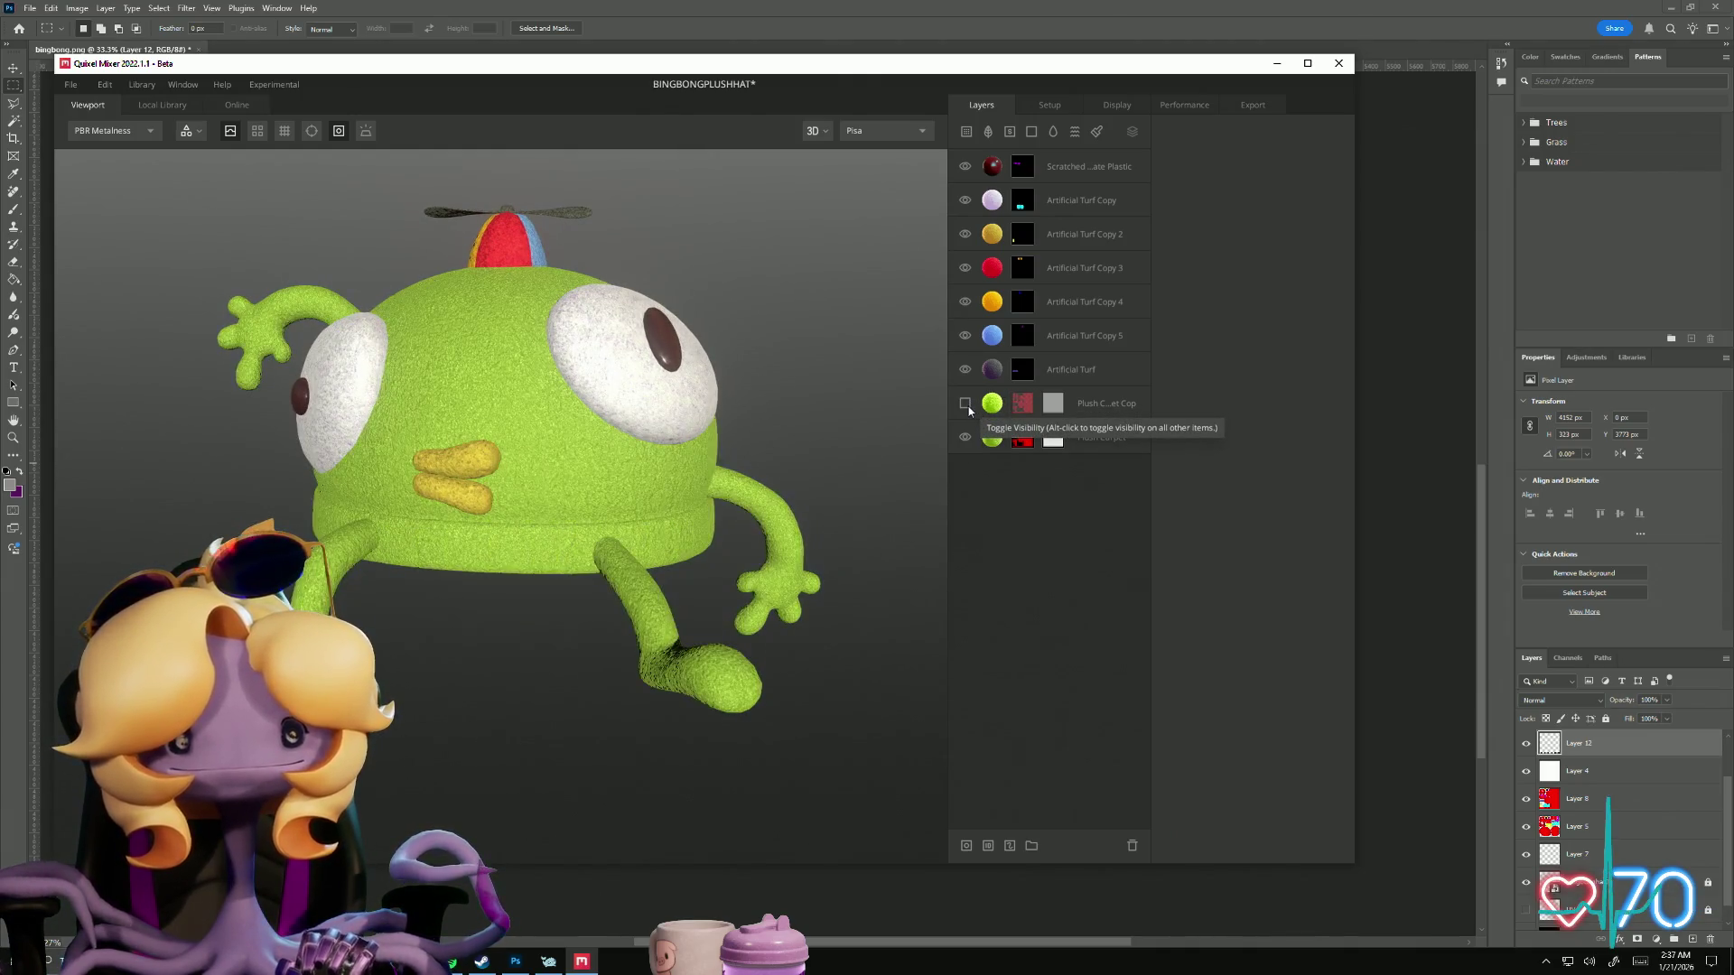
click(966, 438)
click(966, 438)
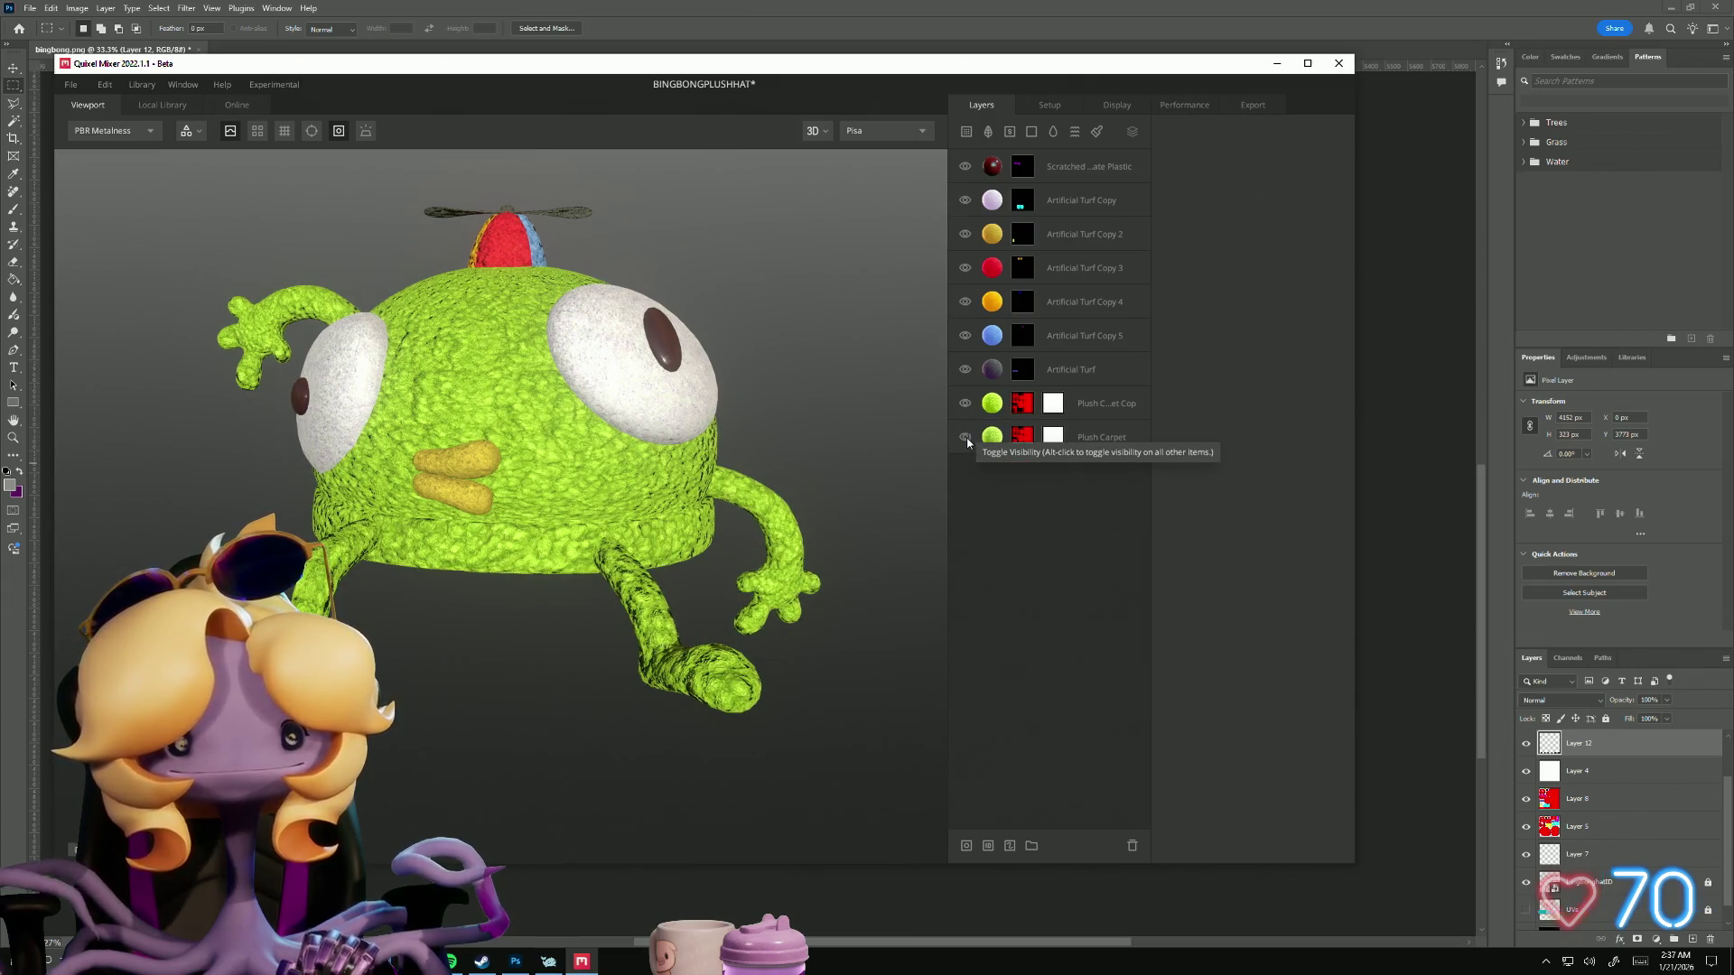
click(965, 404)
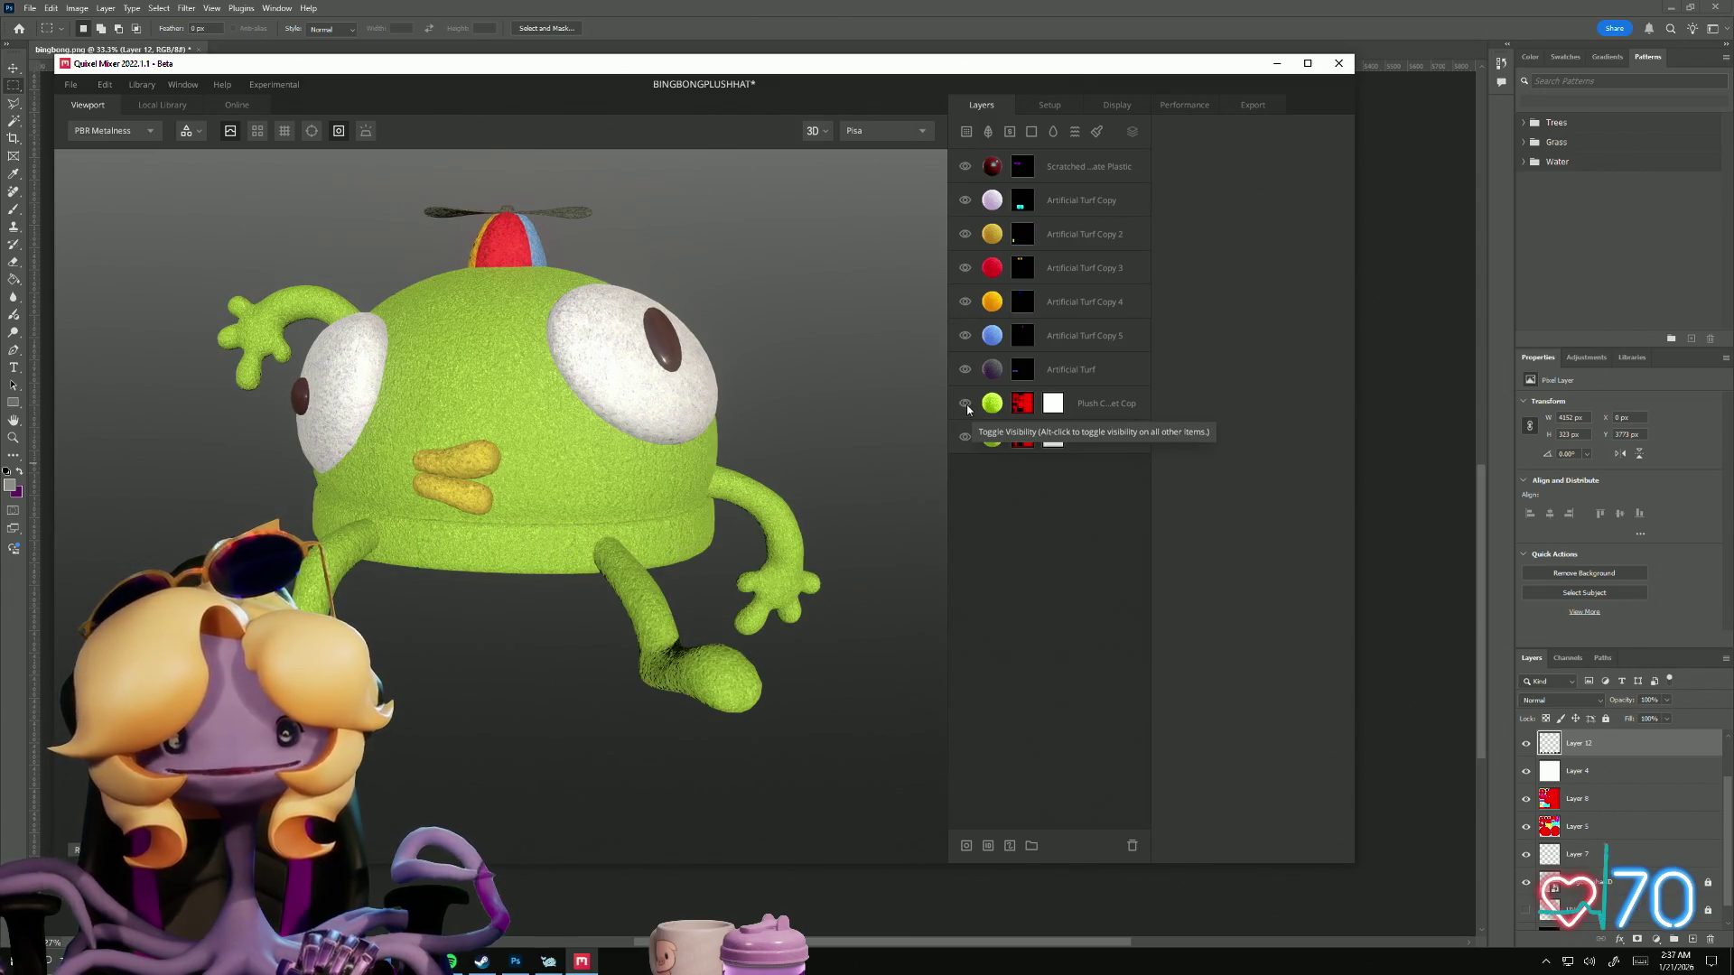
click(965, 403)
click(1101, 412)
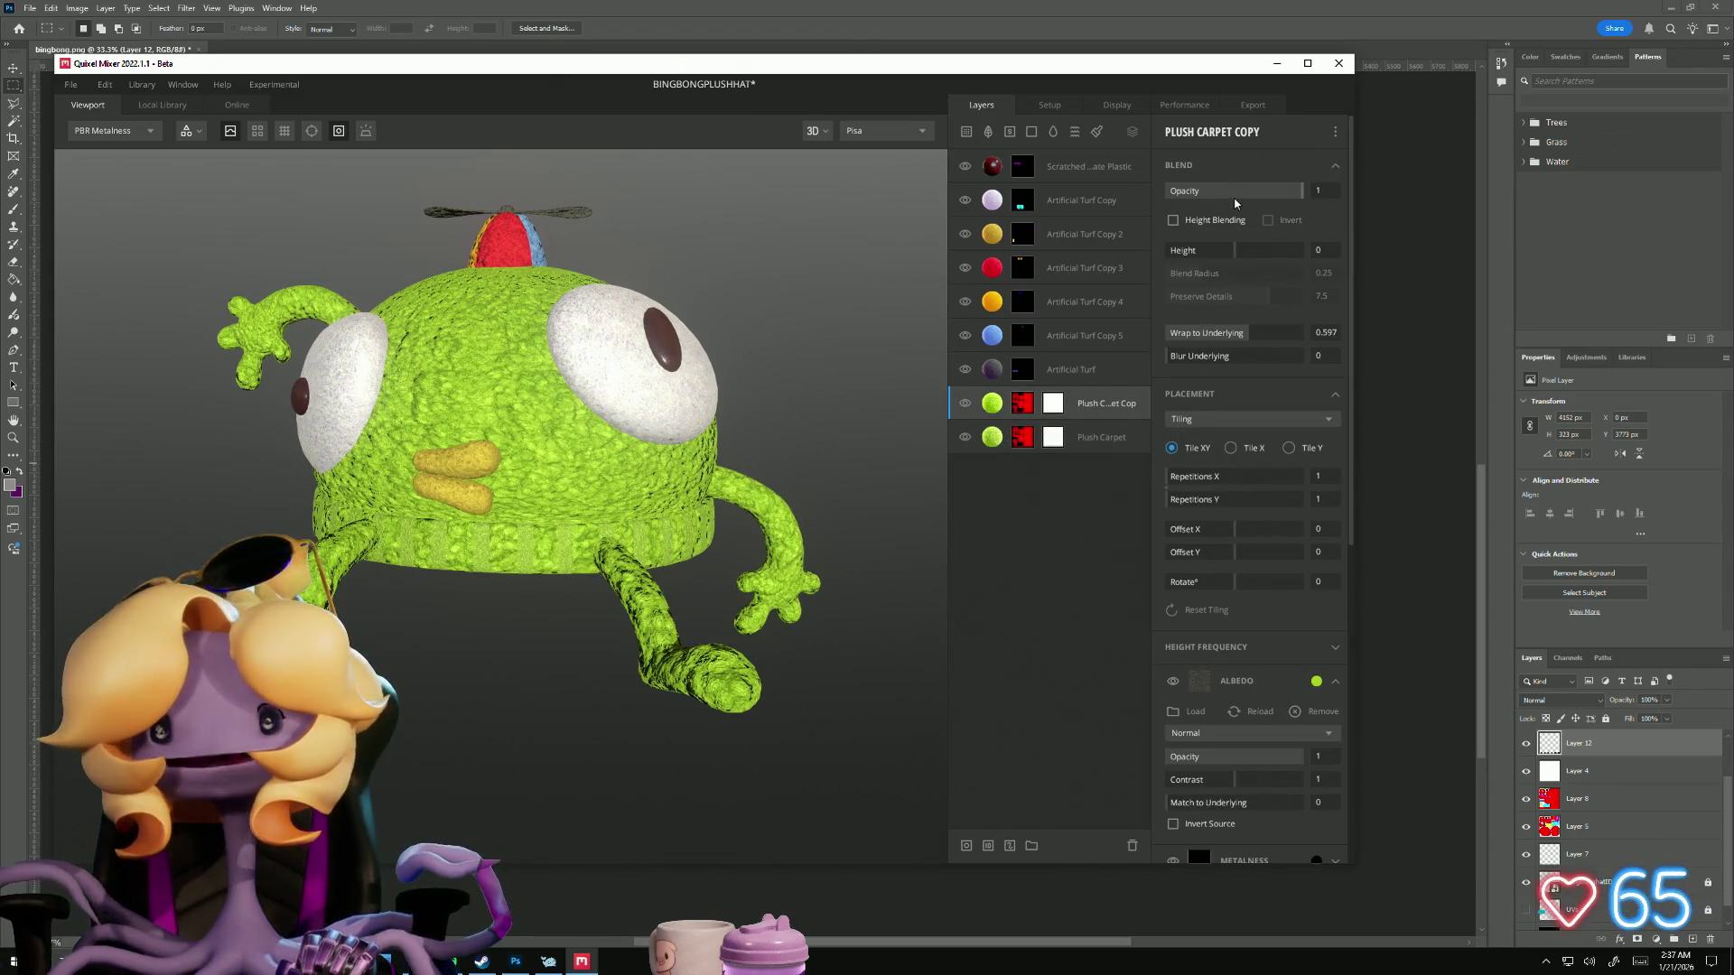
Step: Switch Plush Carpet Copy's placement to Box Projection
click(1223, 420)
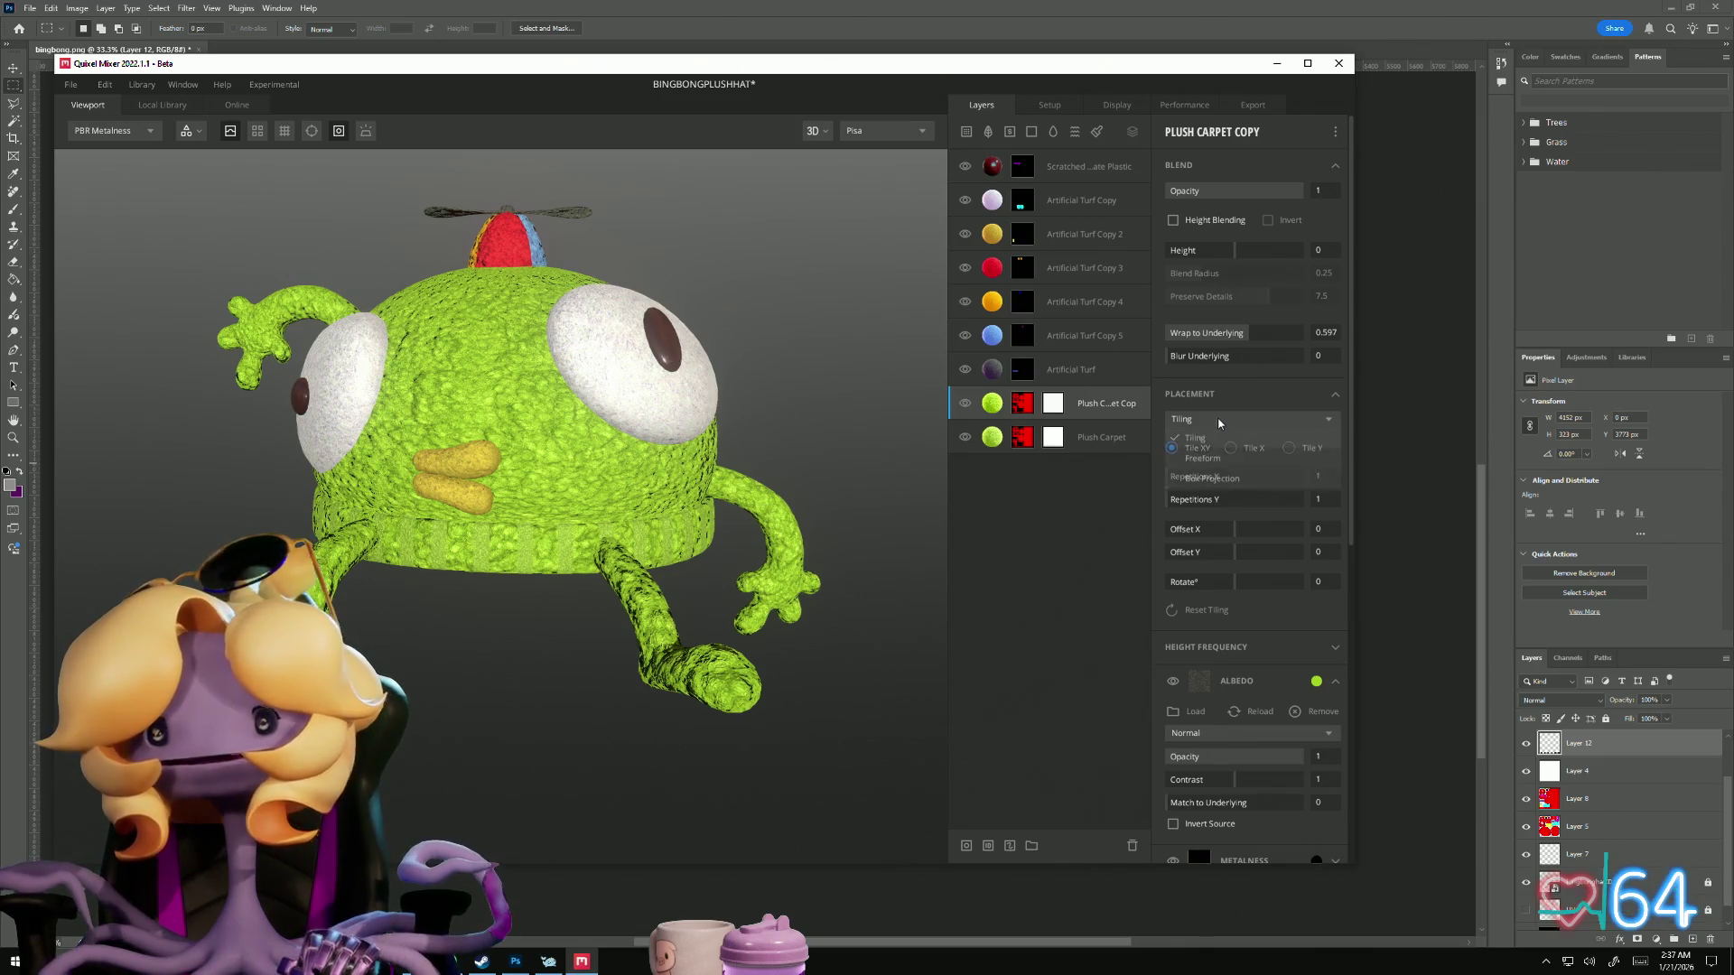
click(1241, 480)
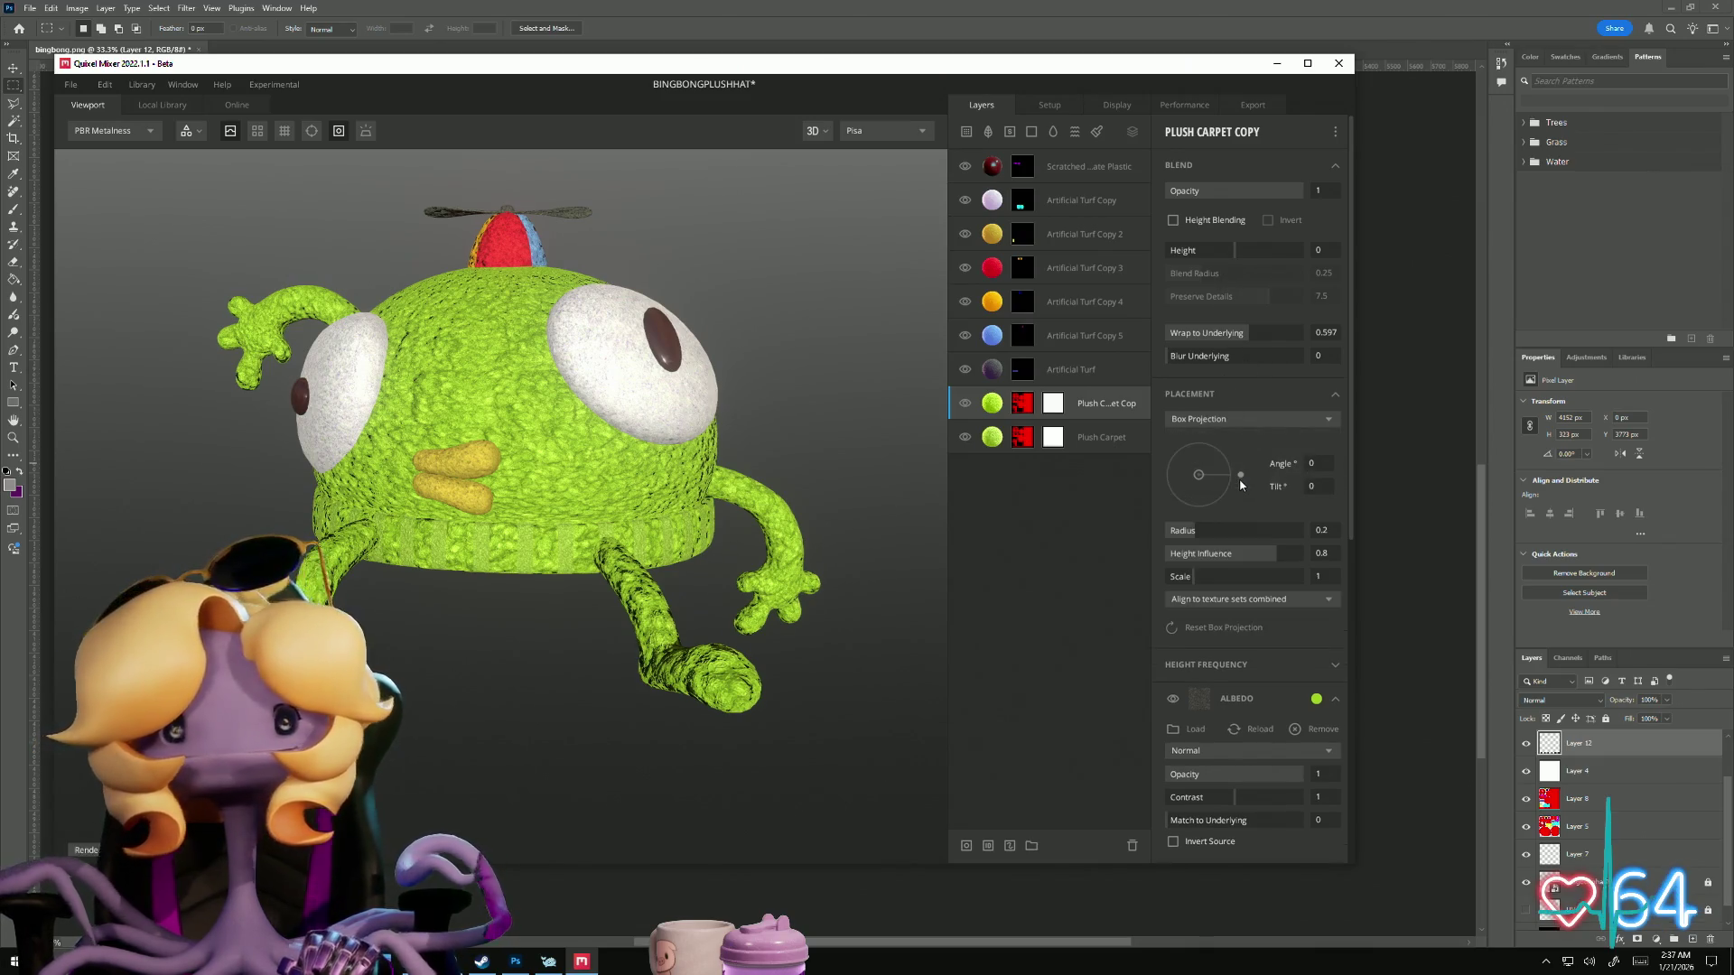
mouse_move(901, 573)
mouse_down()
mouse_move(573, 681)
mouse_move(569, 625)
mouse_up()
scroll(569, 625, up, 5)
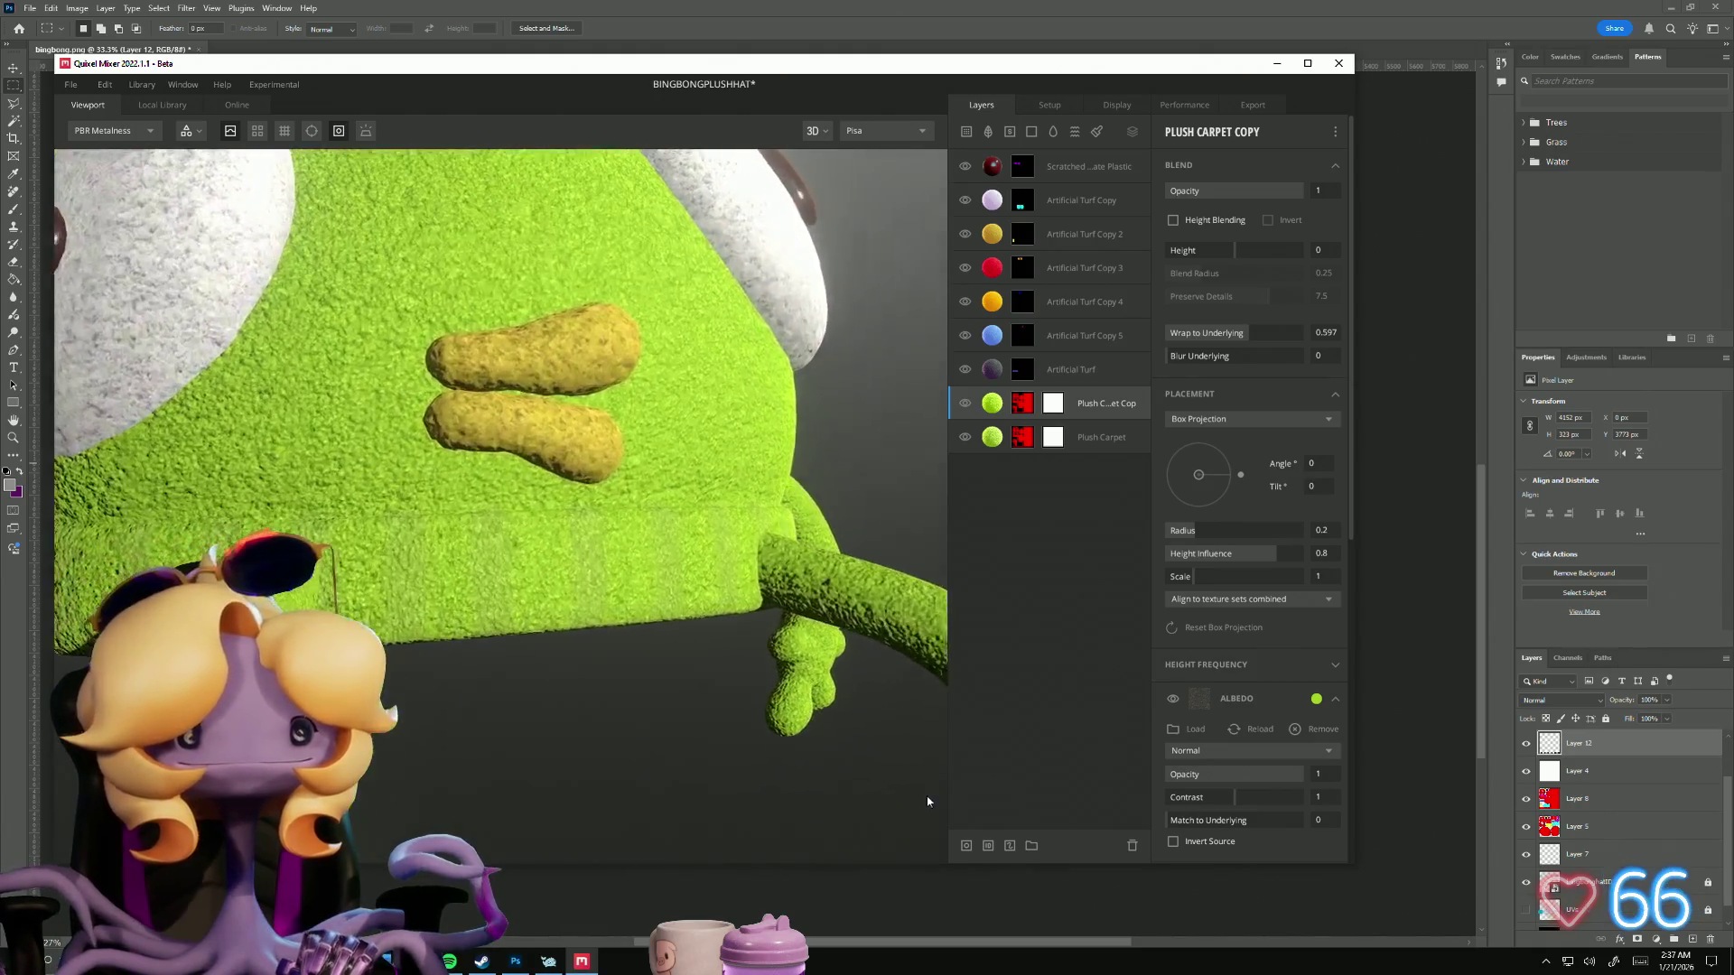
scroll(413, 641, down, 5)
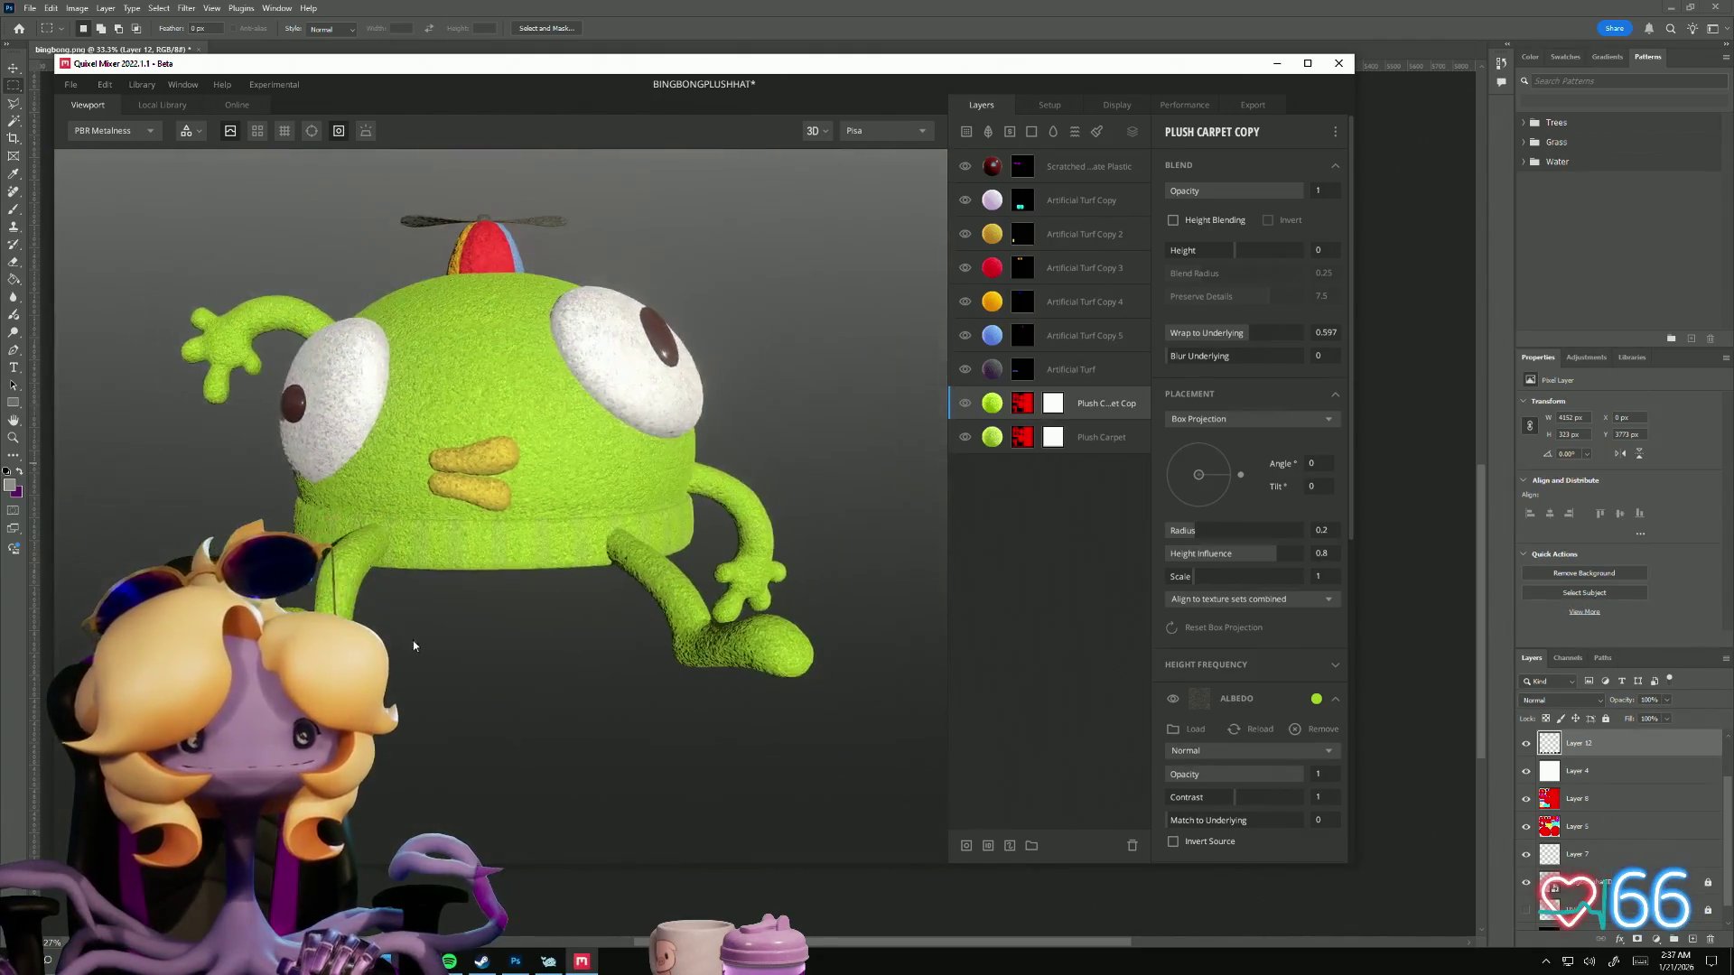
scroll(414, 641, up, 2)
scroll(1238, 713, down, 3)
scroll(1208, 761, down, 2)
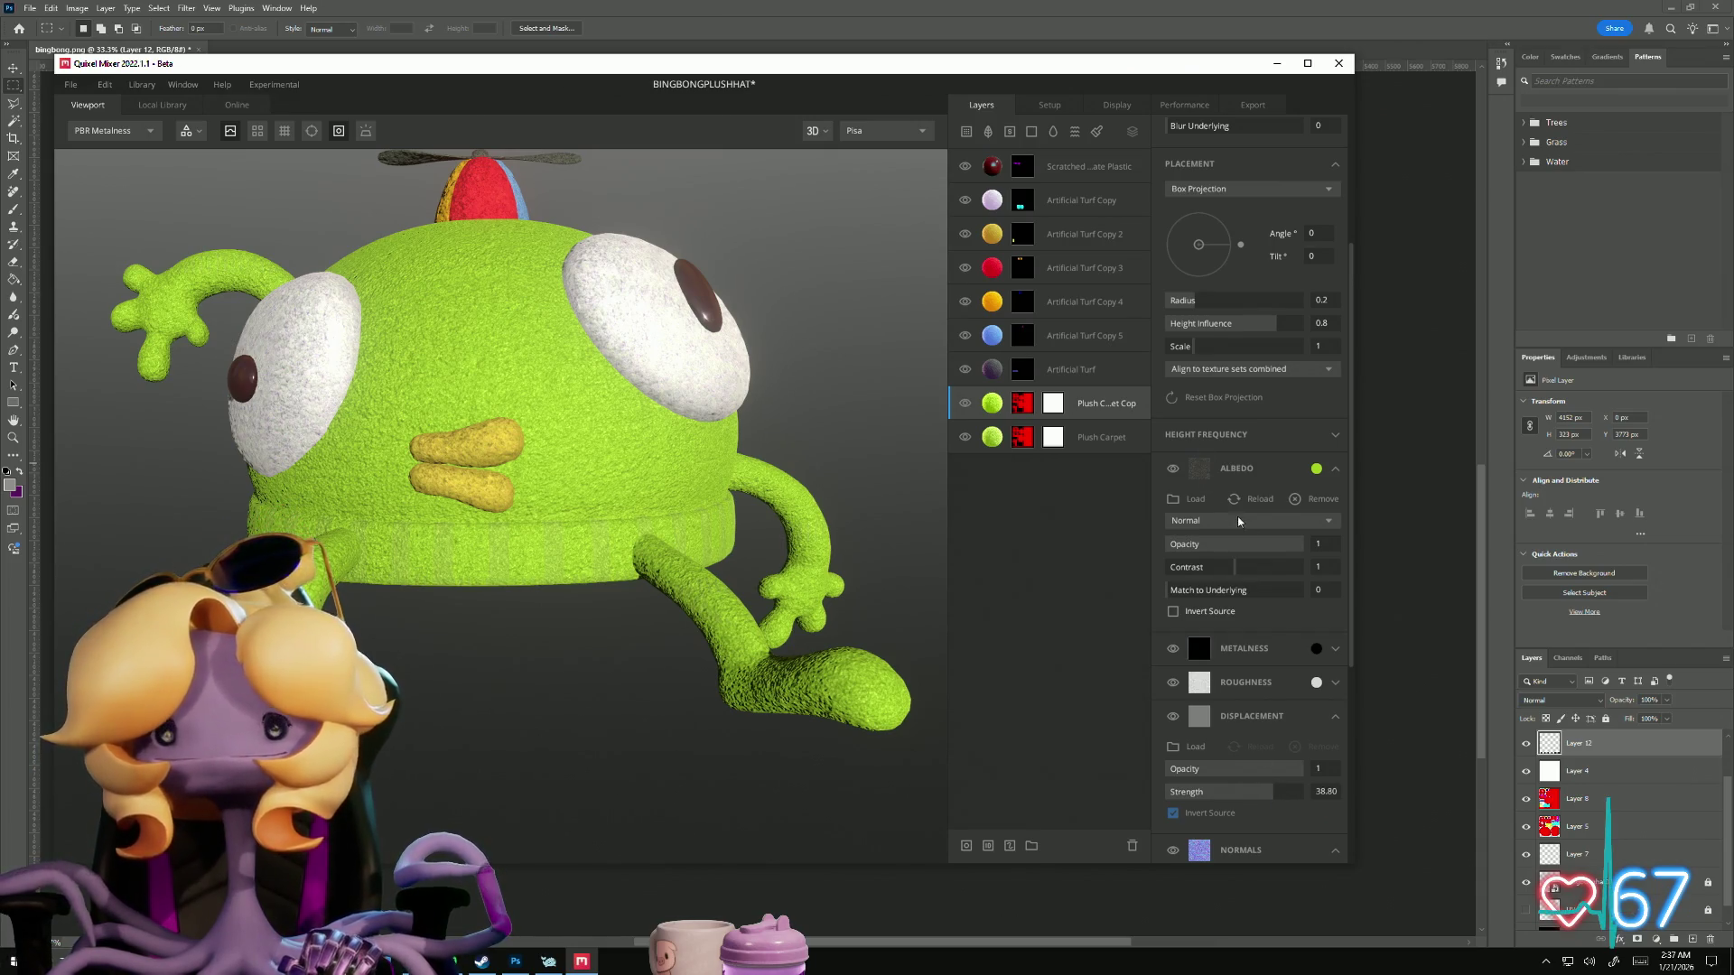
scroll(1291, 542, up, 3)
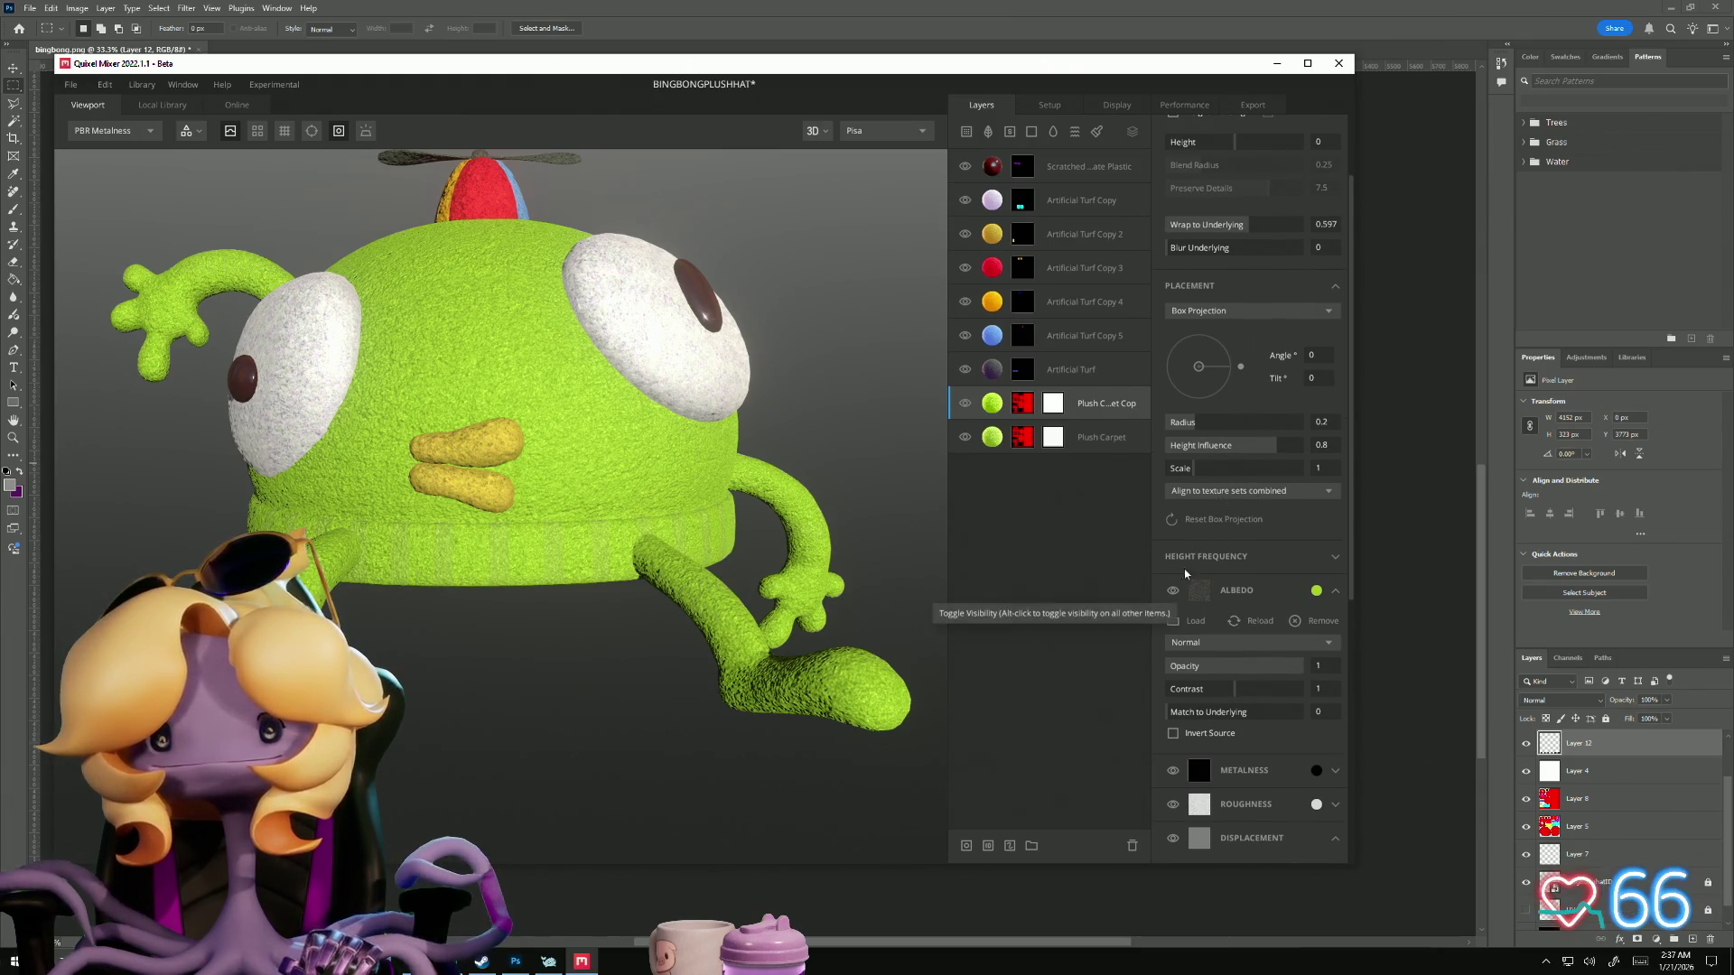
Step: Set the copy layer's Low Frequency to -1.388 and Scale to about 1.18
click(1236, 562)
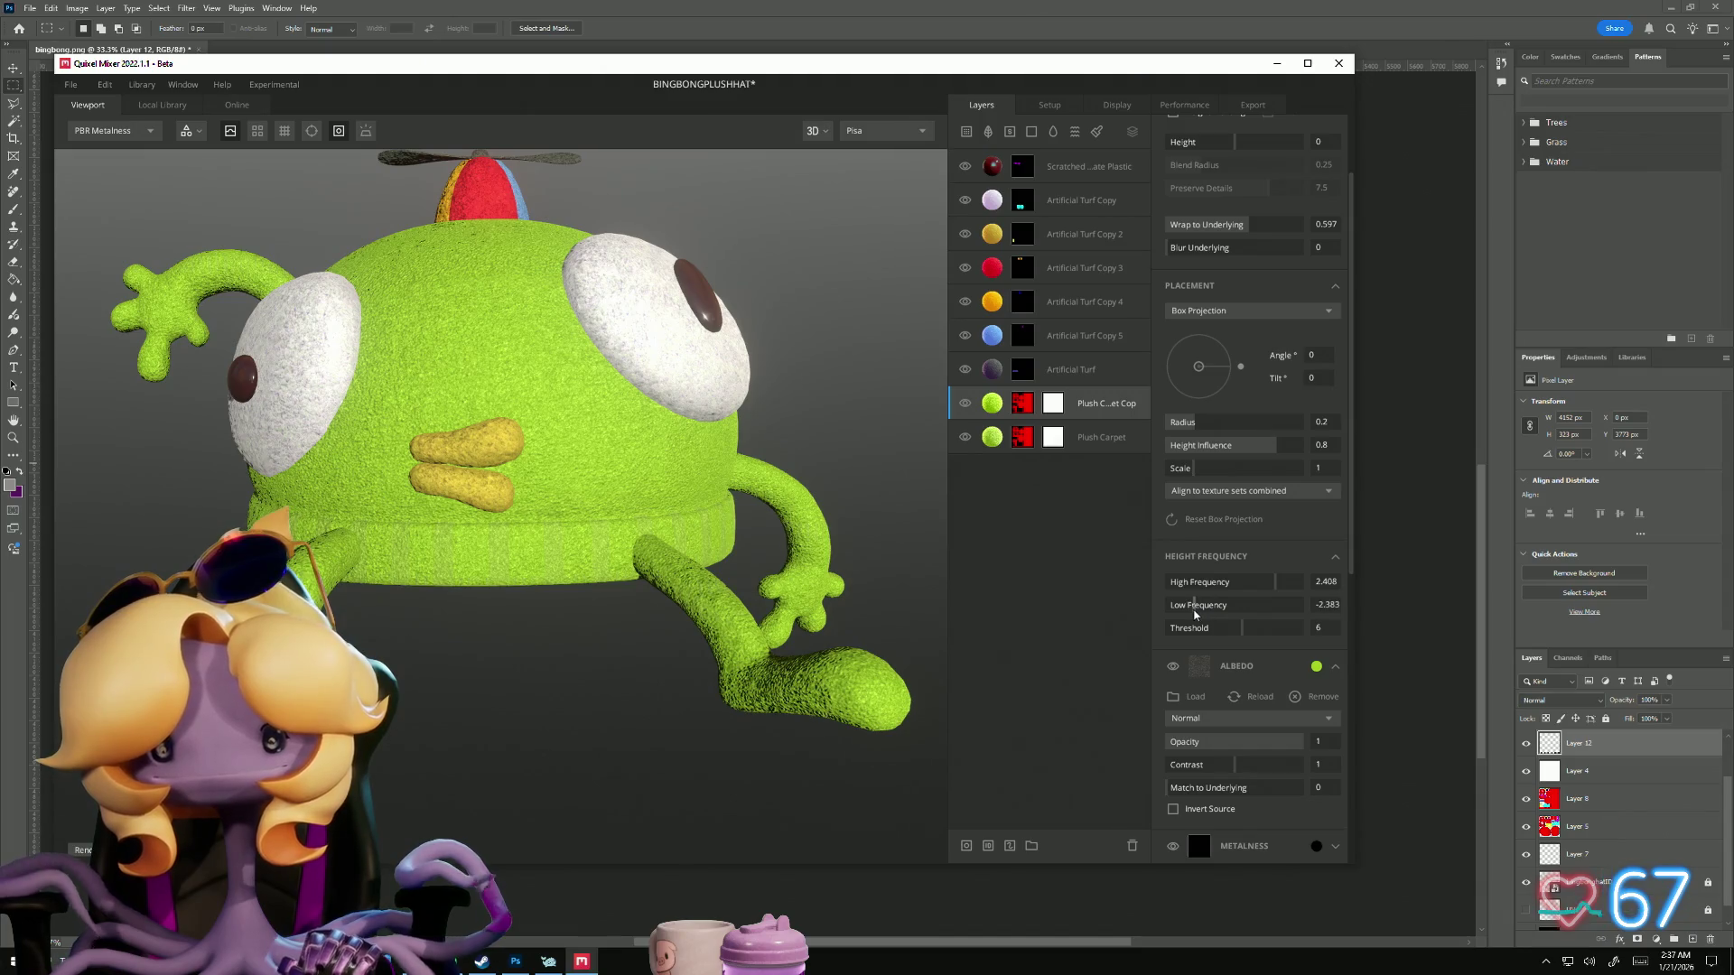
drag(1193, 610, 1224, 605)
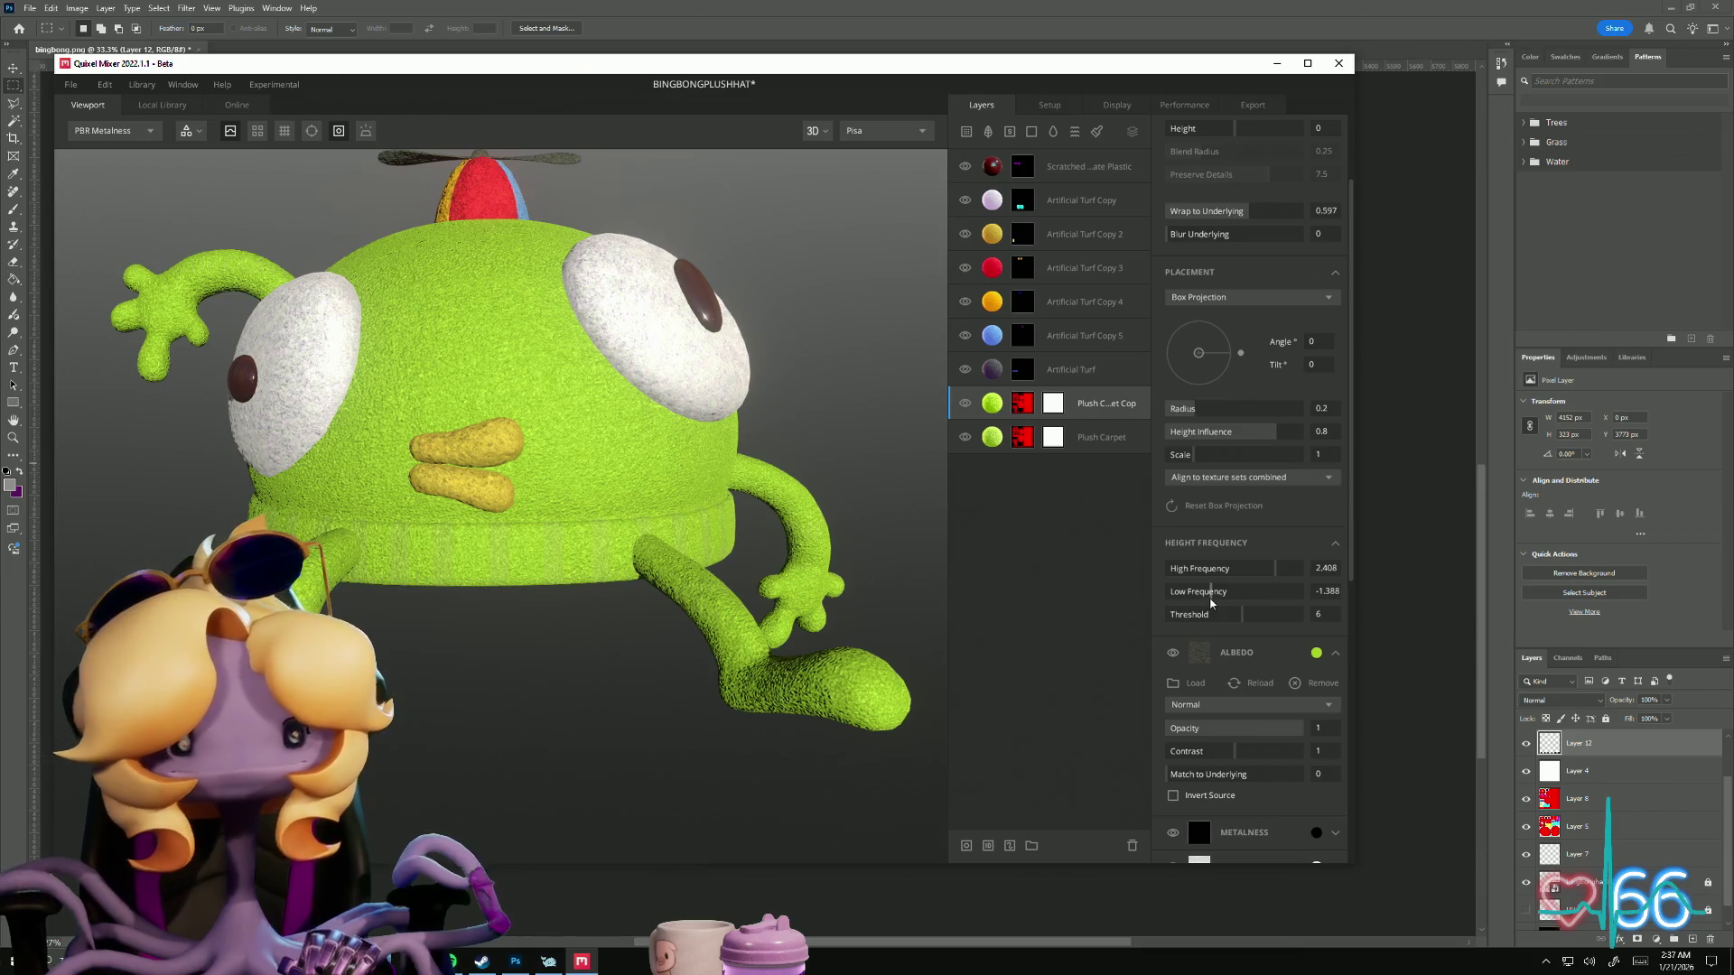
scroll(1212, 799, down, 2)
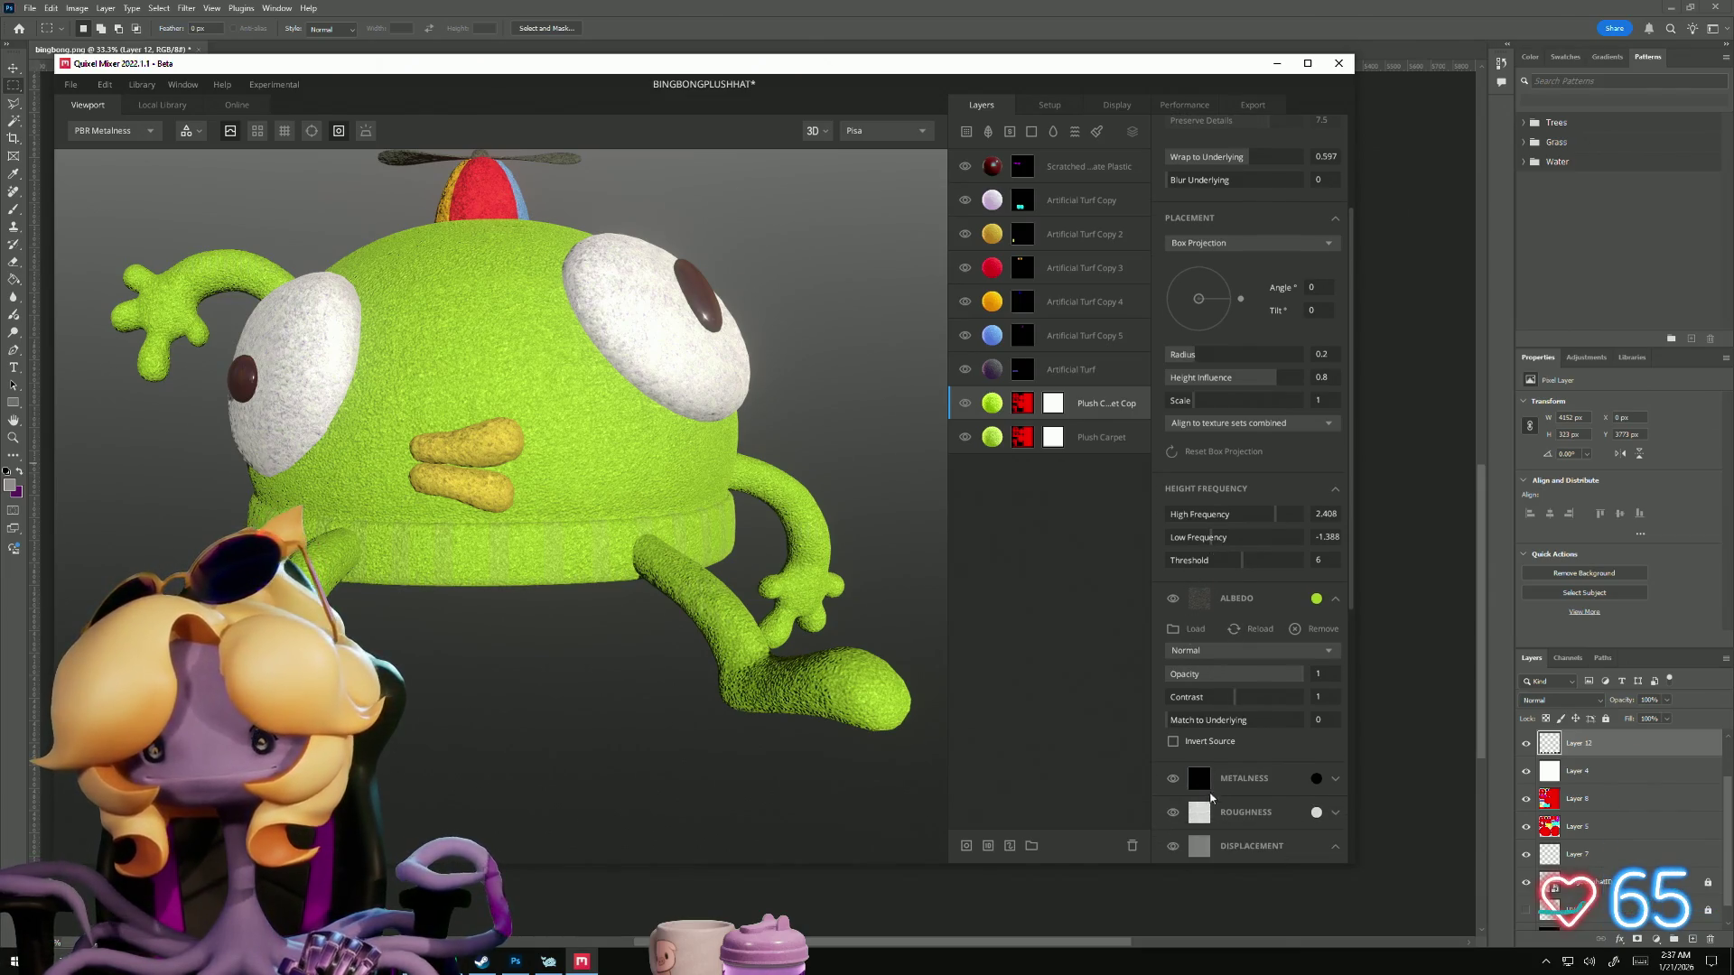
scroll(1211, 729, up, 2)
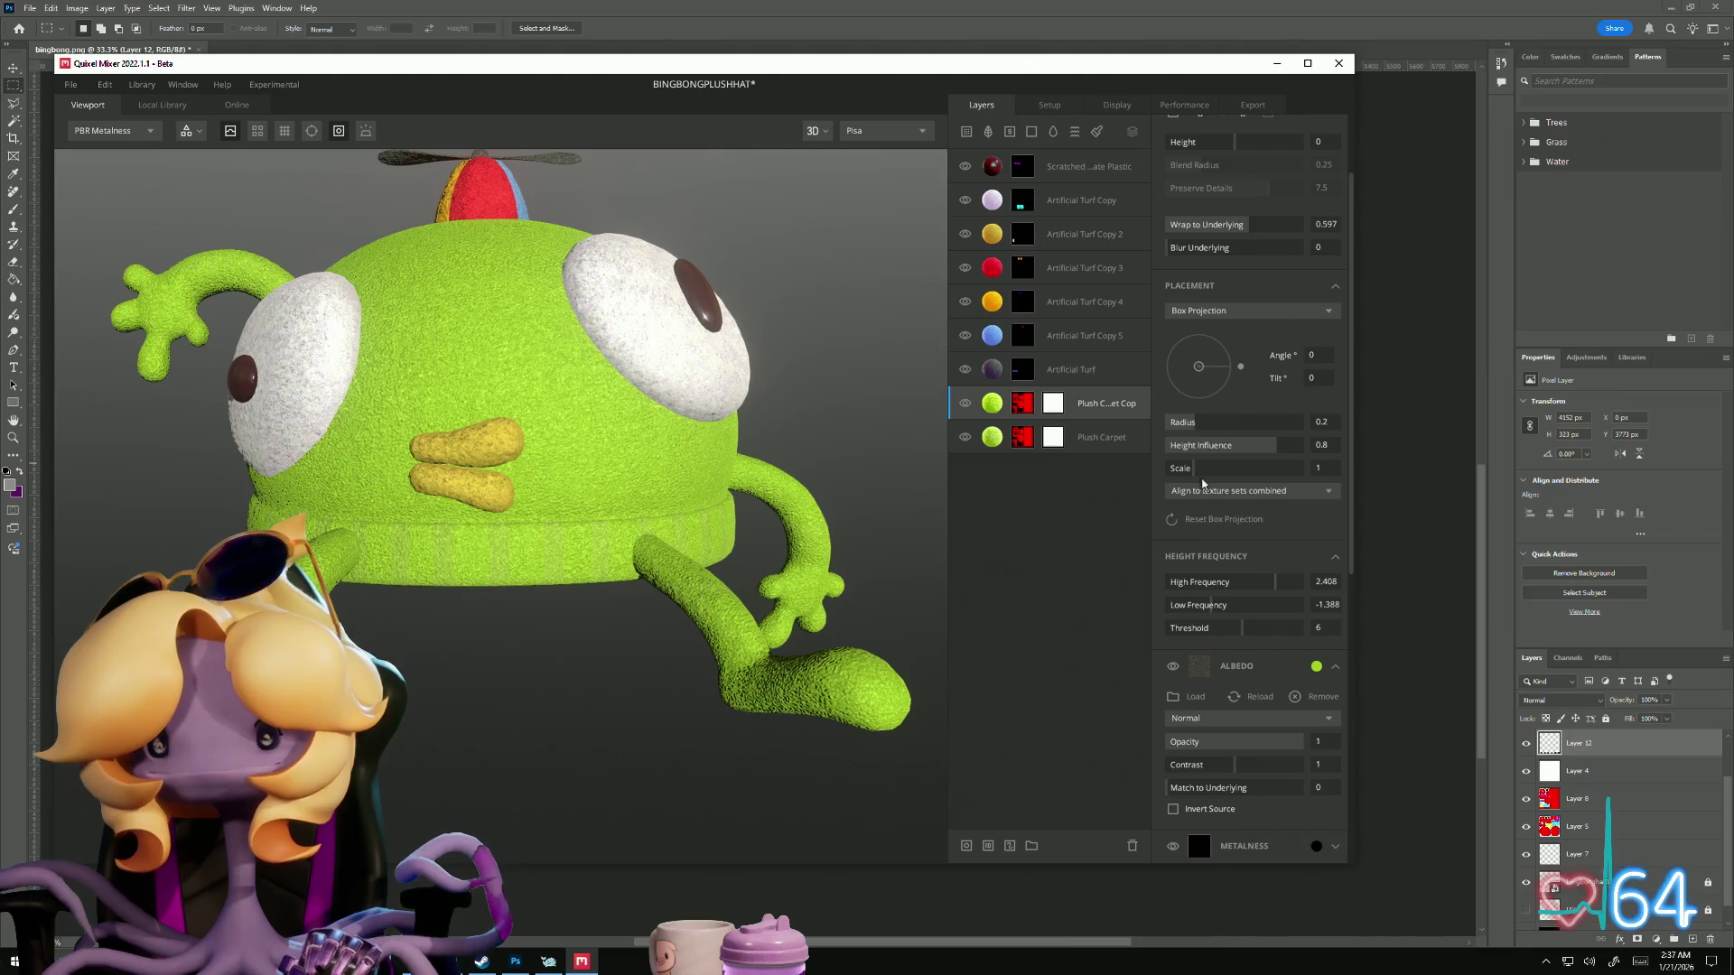
mouse_move(1195, 468)
mouse_down()
mouse_move(1311, 504)
mouse_move(1201, 493)
mouse_up()
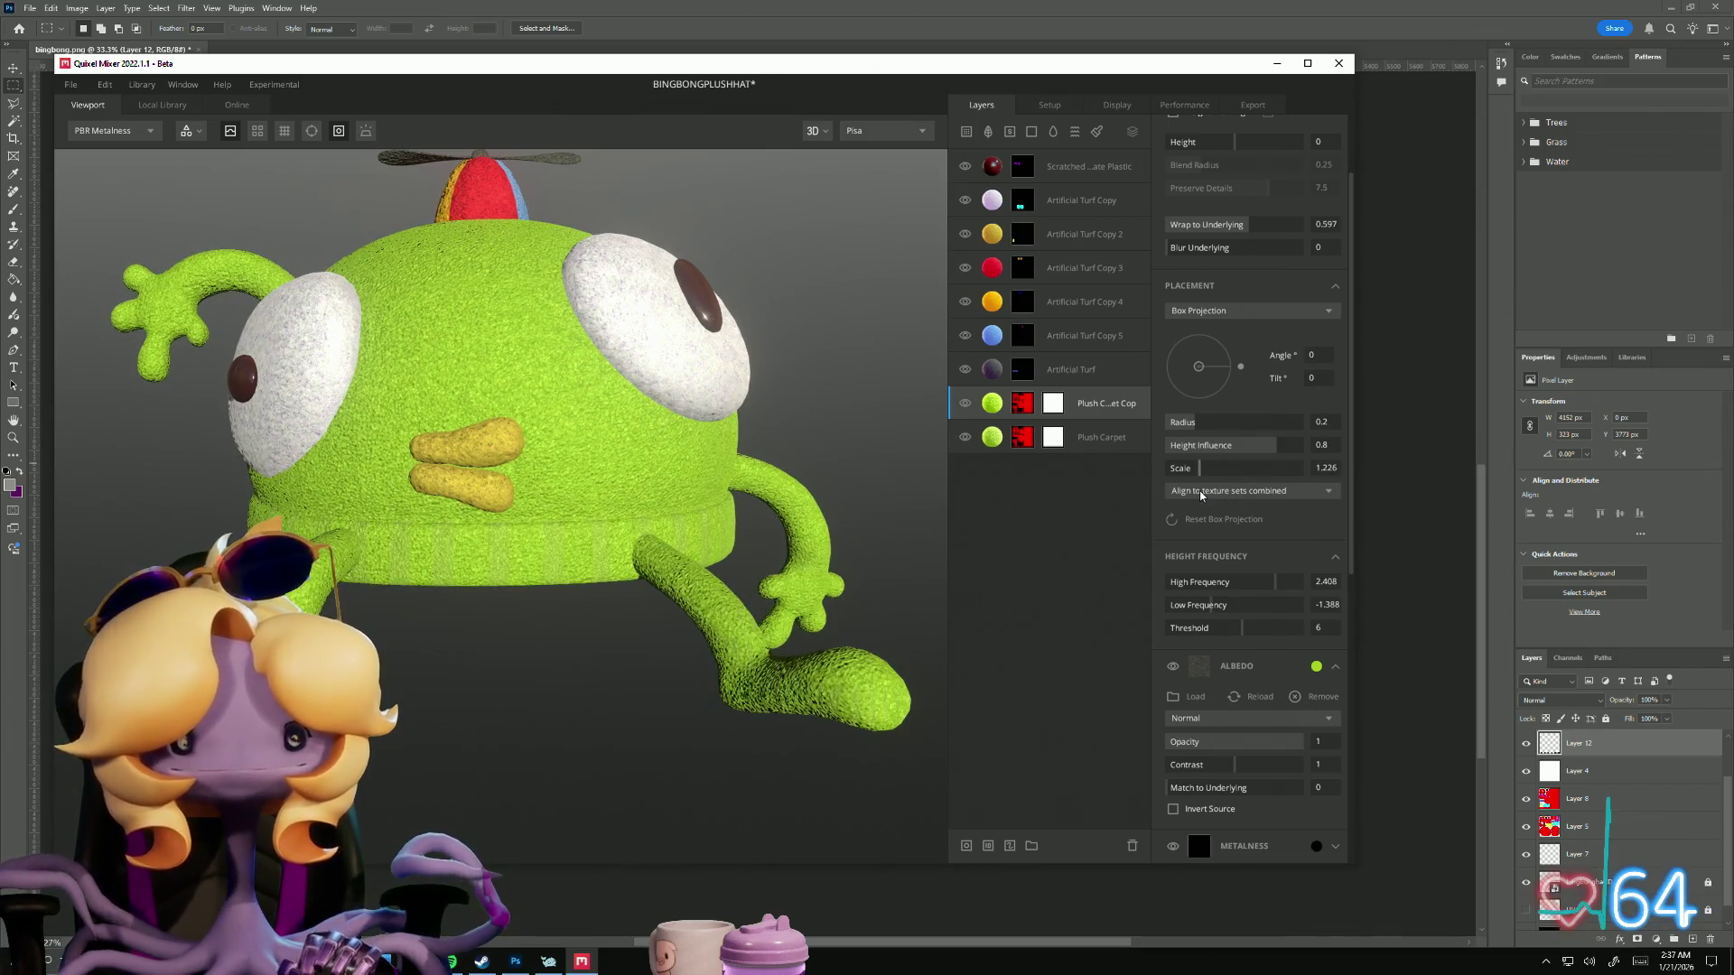
drag(1200, 494, 1199, 494)
click(1095, 437)
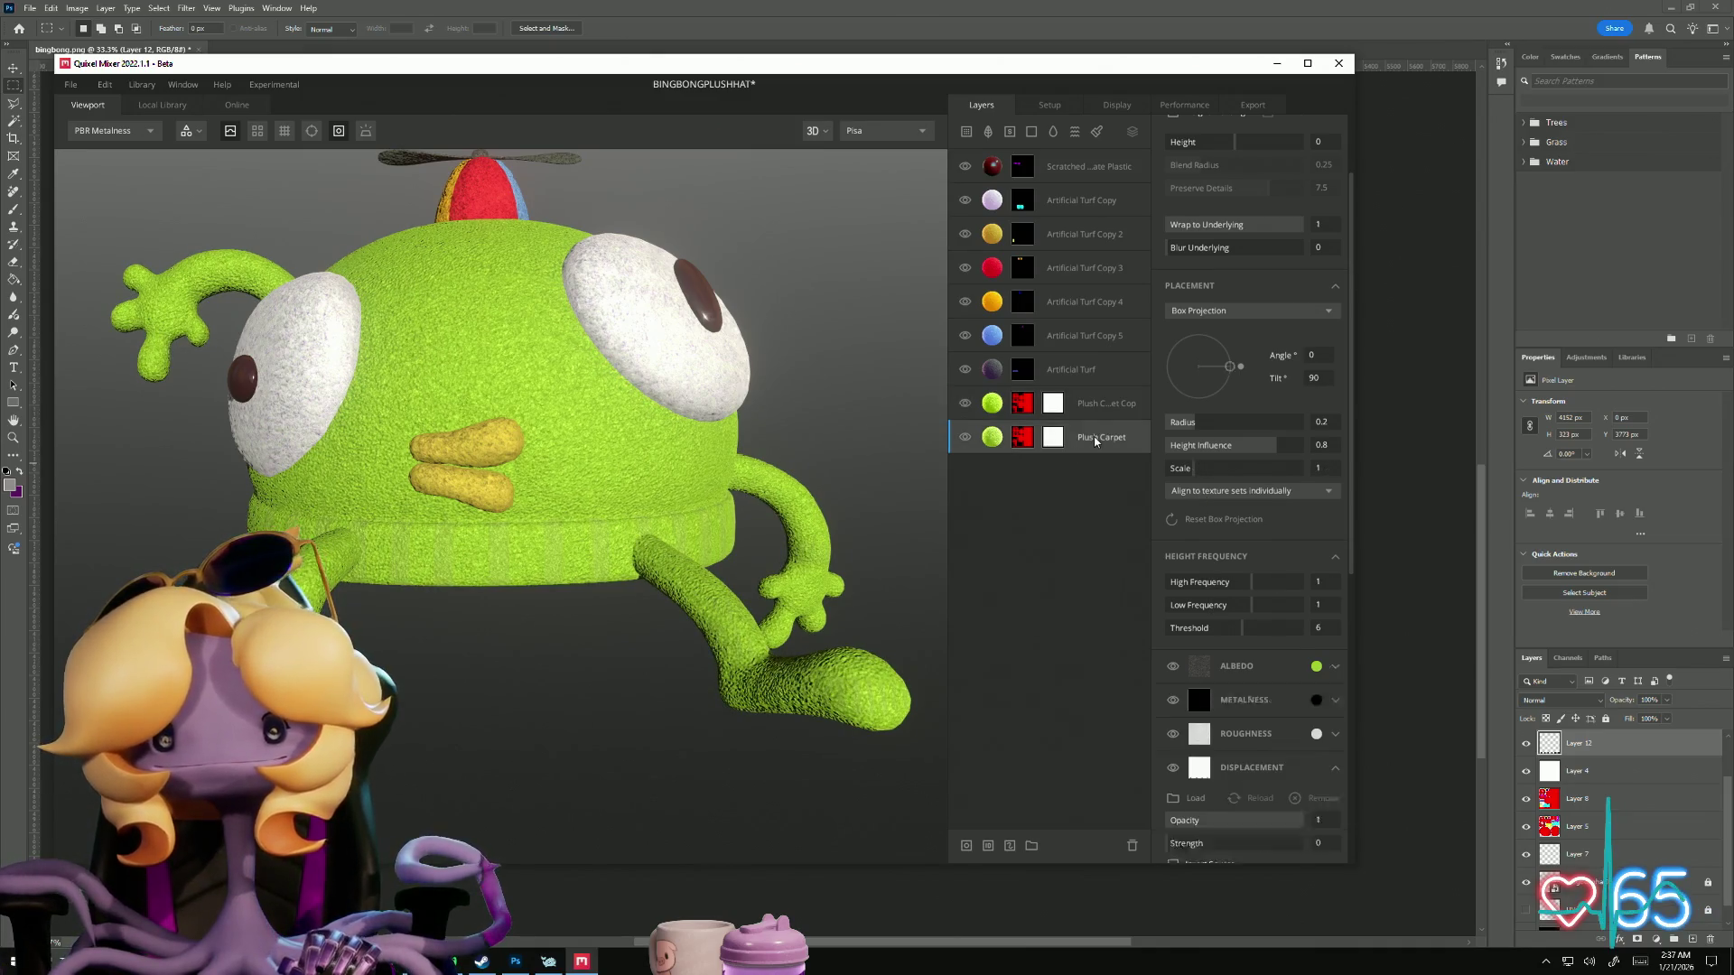
Step: Set Plush Carpet's scale to 1.078 and Plush Carpet Copy's scale to 1.574
drag(1223, 503, 1206, 505)
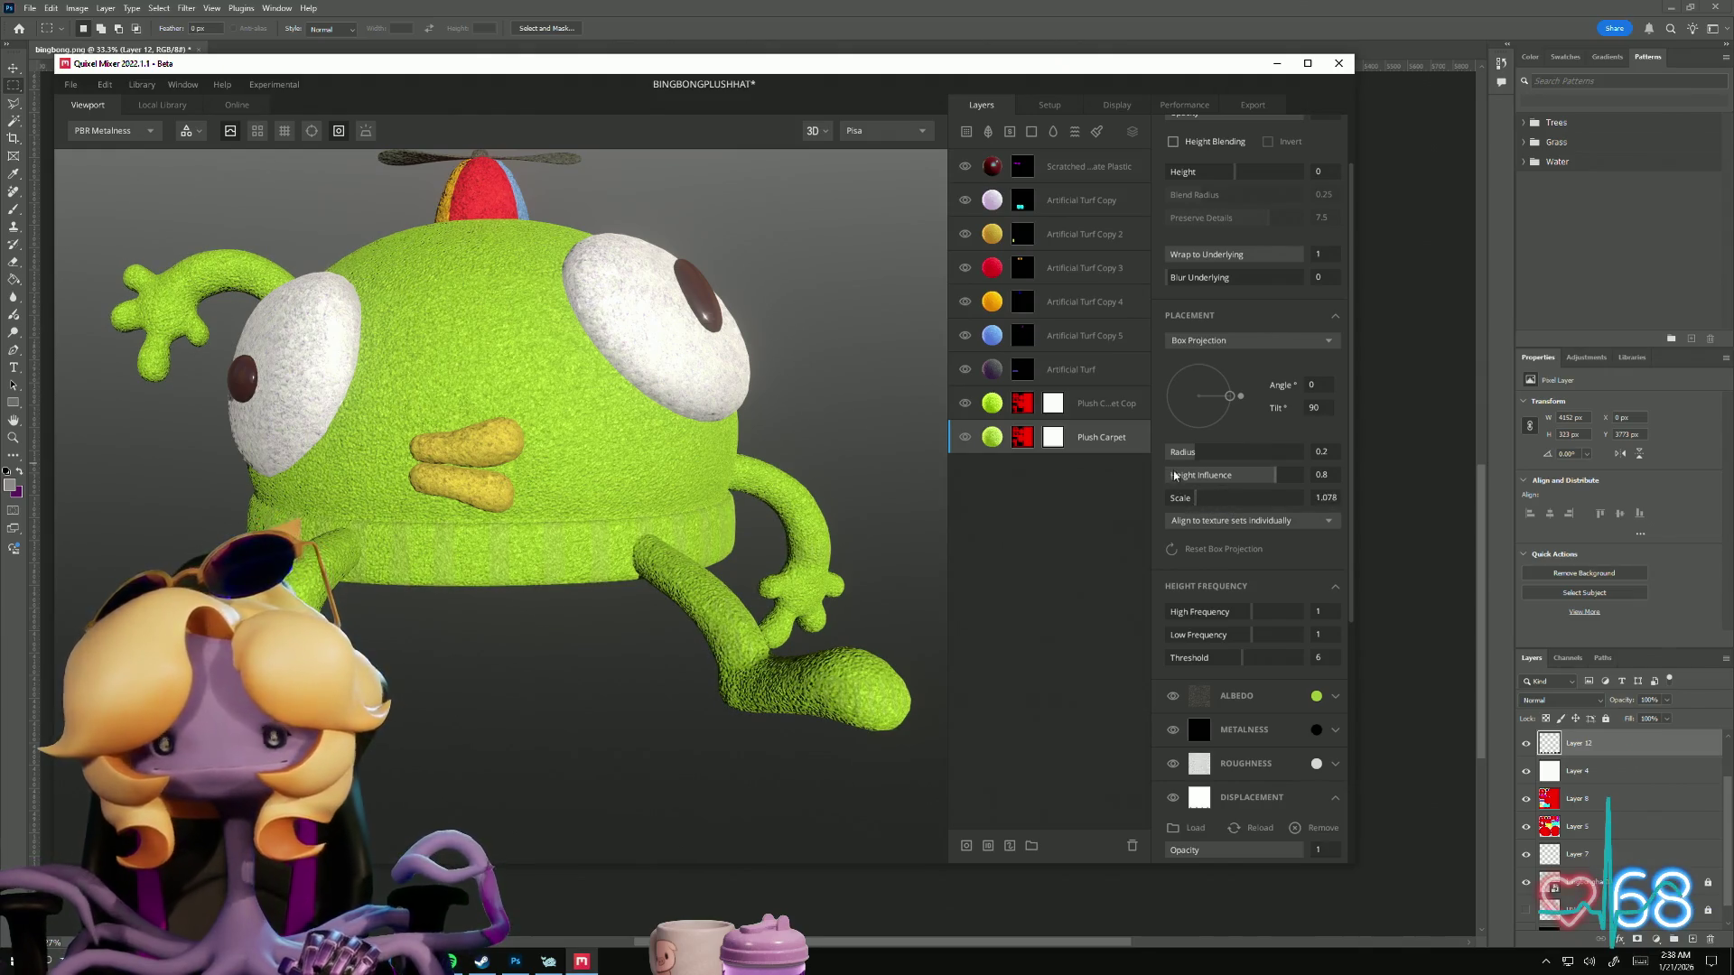
click(1093, 403)
mouse_move(588, 714)
mouse_down()
mouse_move(870, 681)
mouse_move(906, 733)
mouse_move(687, 722)
mouse_move(461, 593)
mouse_move(550, 840)
mouse_move(489, 606)
mouse_move(658, 786)
mouse_move(663, 728)
mouse_move(782, 789)
mouse_move(800, 746)
mouse_move(534, 707)
mouse_move(335, 860)
mouse_move(503, 704)
mouse_move(620, 774)
mouse_move(527, 739)
mouse_move(591, 772)
mouse_move(632, 750)
mouse_up()
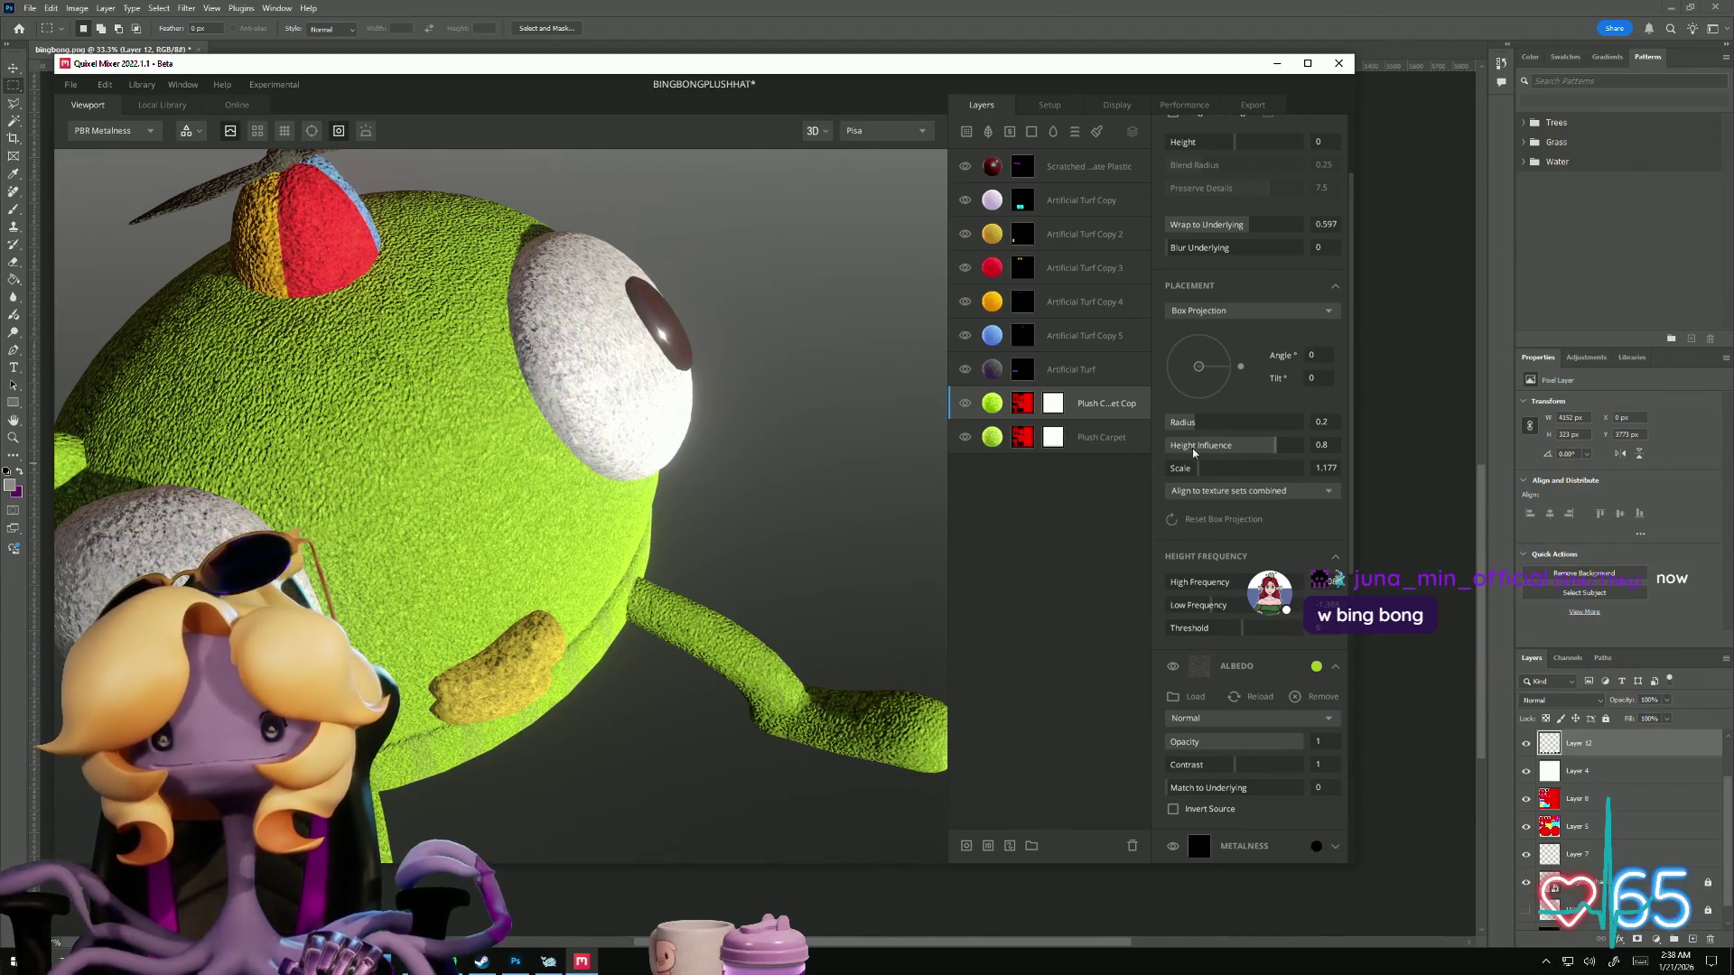
drag(1198, 468, 1208, 468)
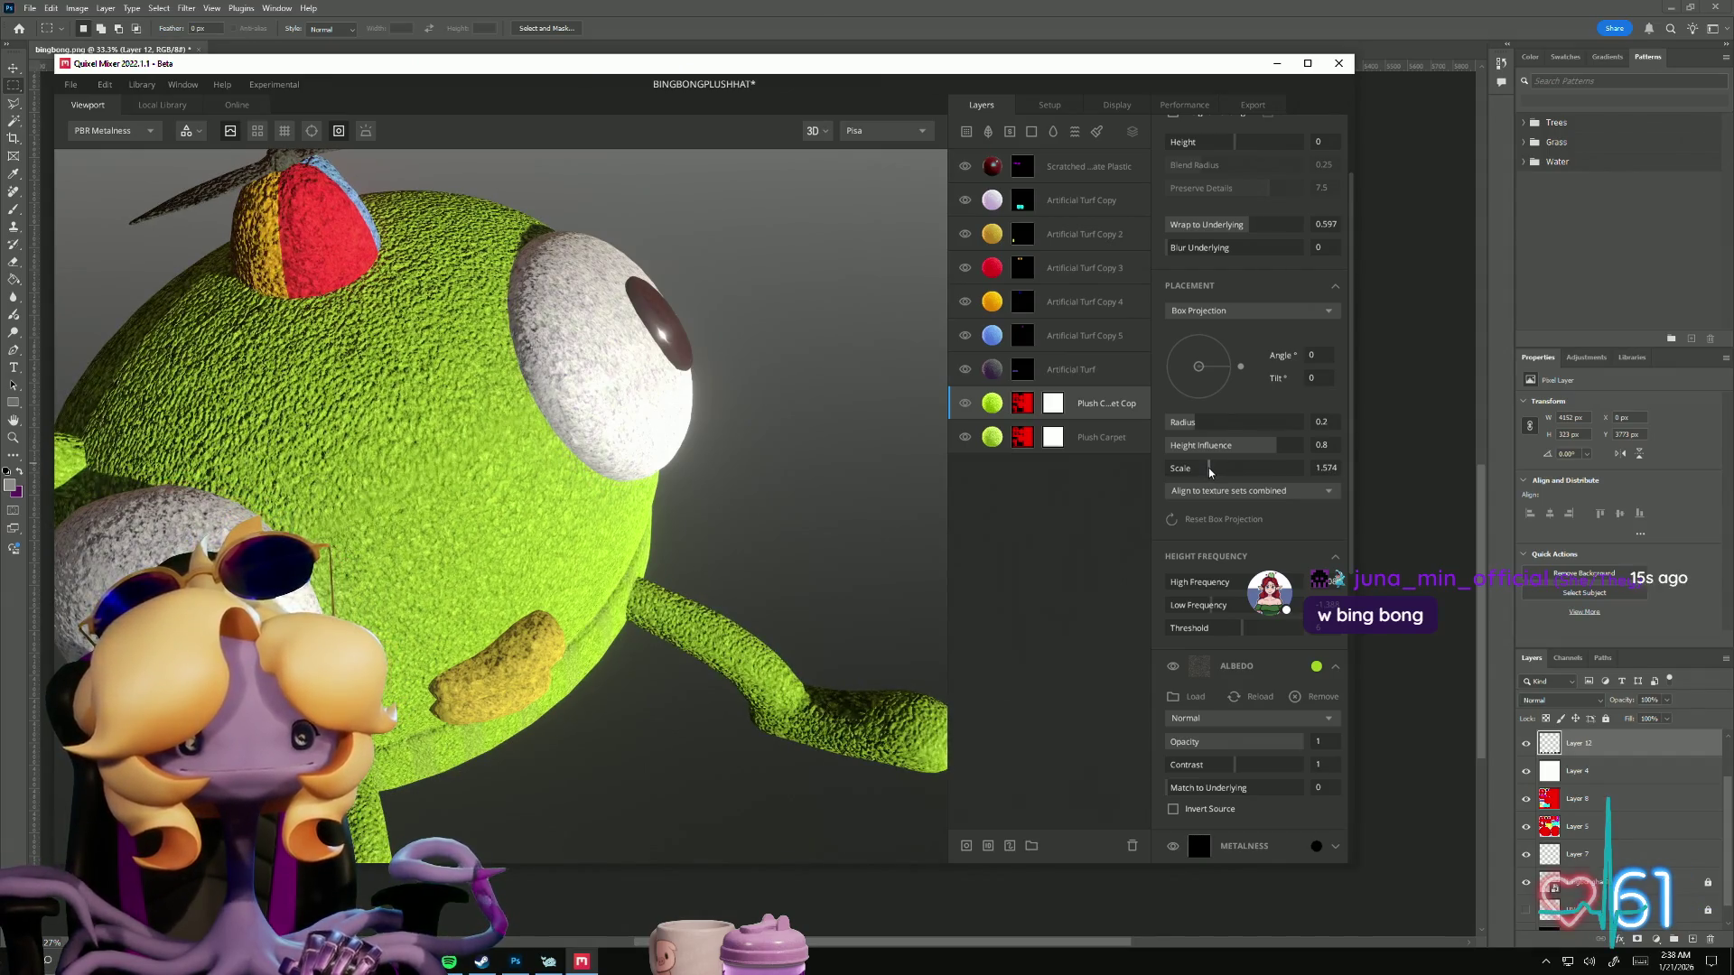
mouse_move(663, 615)
mouse_down()
mouse_move(731, 662)
mouse_move(874, 665)
mouse_move(353, 585)
mouse_move(434, 713)
mouse_move(460, 705)
mouse_move(448, 643)
mouse_move(488, 693)
mouse_move(453, 701)
mouse_move(464, 349)
mouse_move(438, 654)
mouse_up()
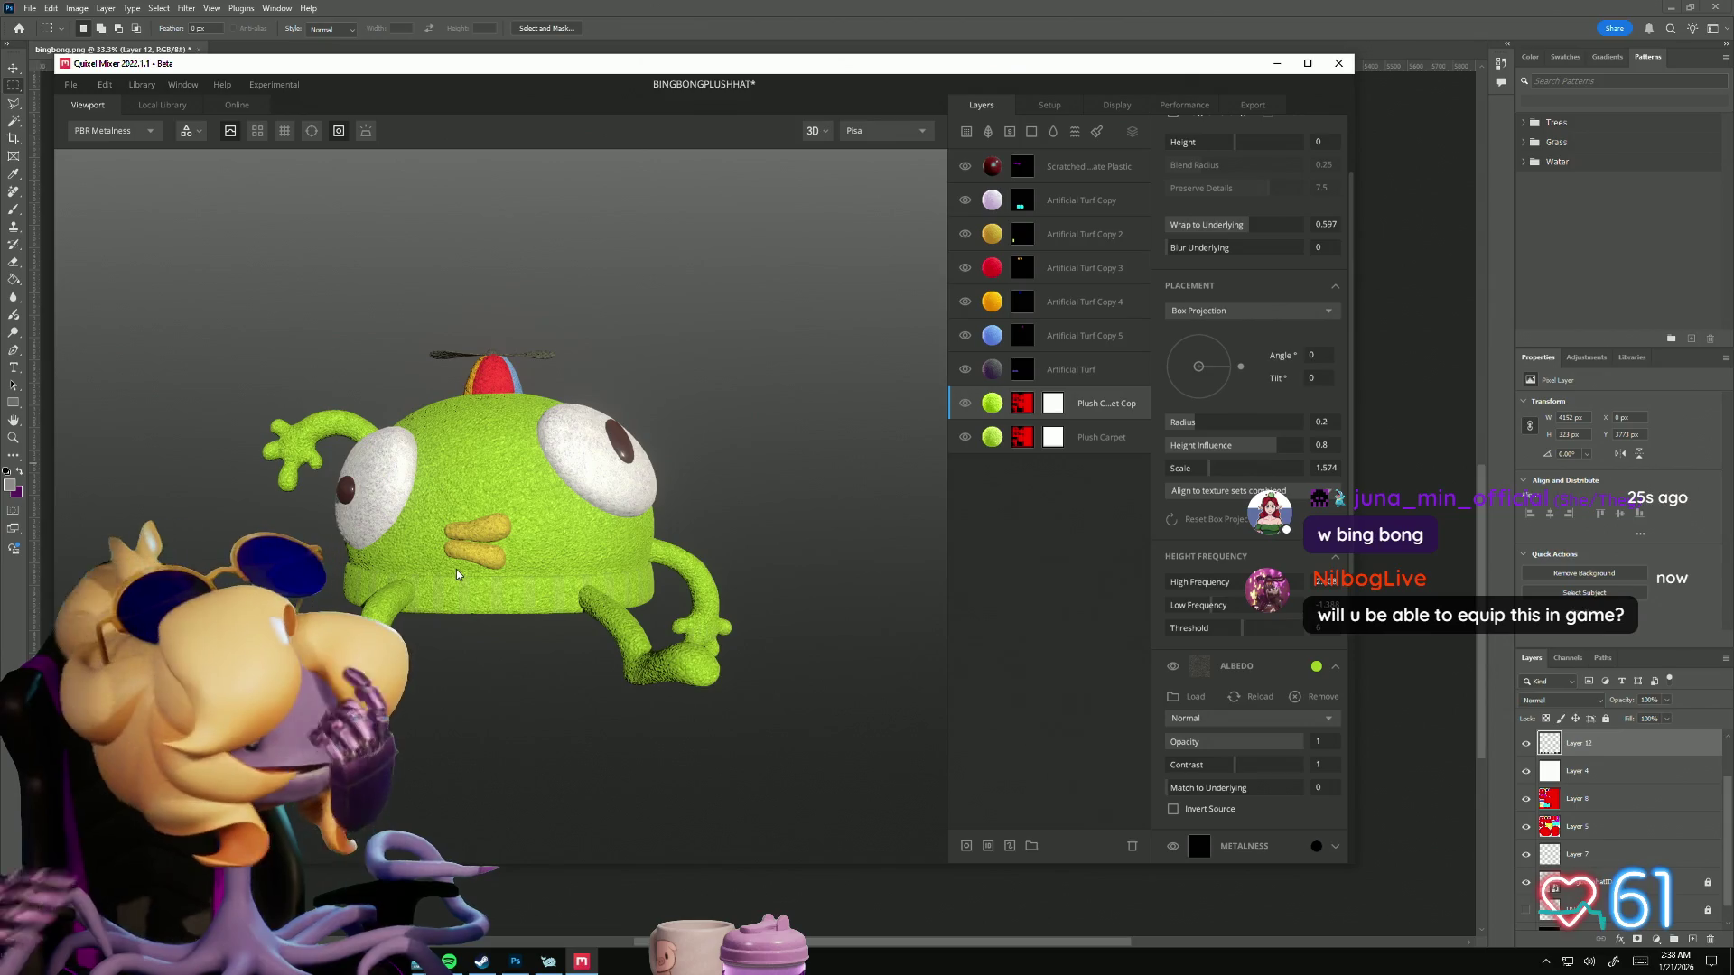
mouse_move(457, 574)
mouse_down()
mouse_move(464, 708)
mouse_move(852, 711)
mouse_move(600, 689)
mouse_move(792, 837)
mouse_up()
mouse_move(888, 832)
mouse_down()
mouse_move(503, 708)
mouse_move(398, 728)
mouse_up()
scroll(1219, 688, down, 2)
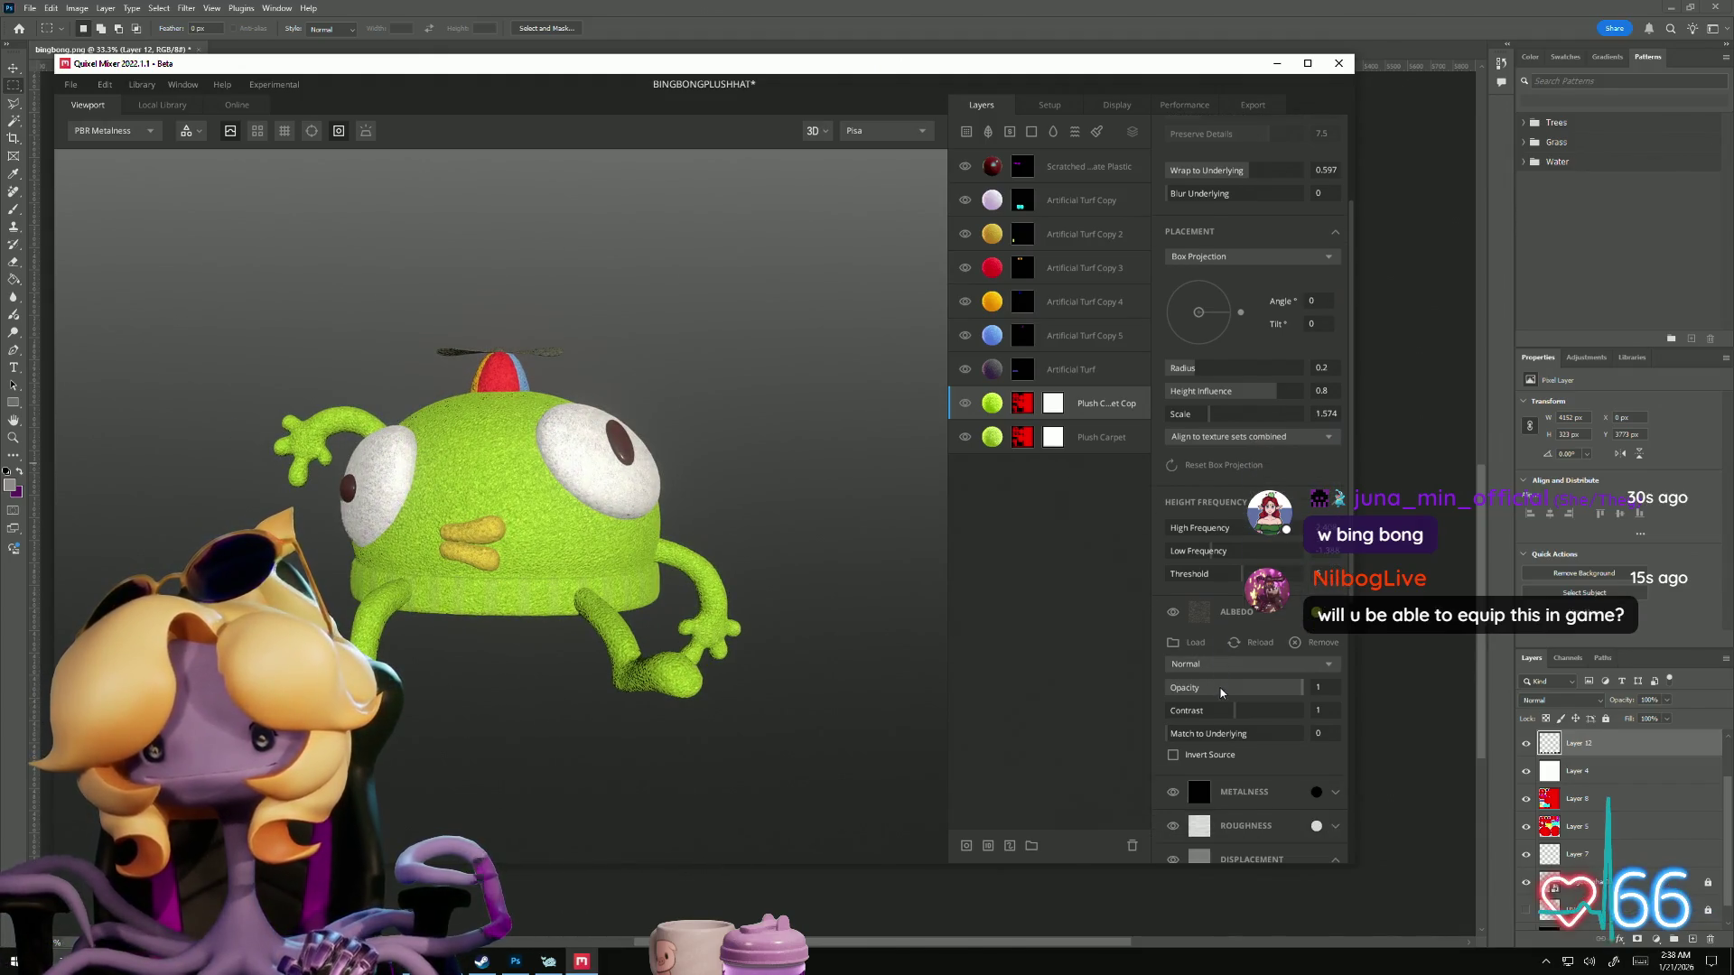
Step: Set albedo contrast to 0.164 on Plush Carpet Copy and 0.289 on Plush Carpet, then save
scroll(1217, 715, down, 1)
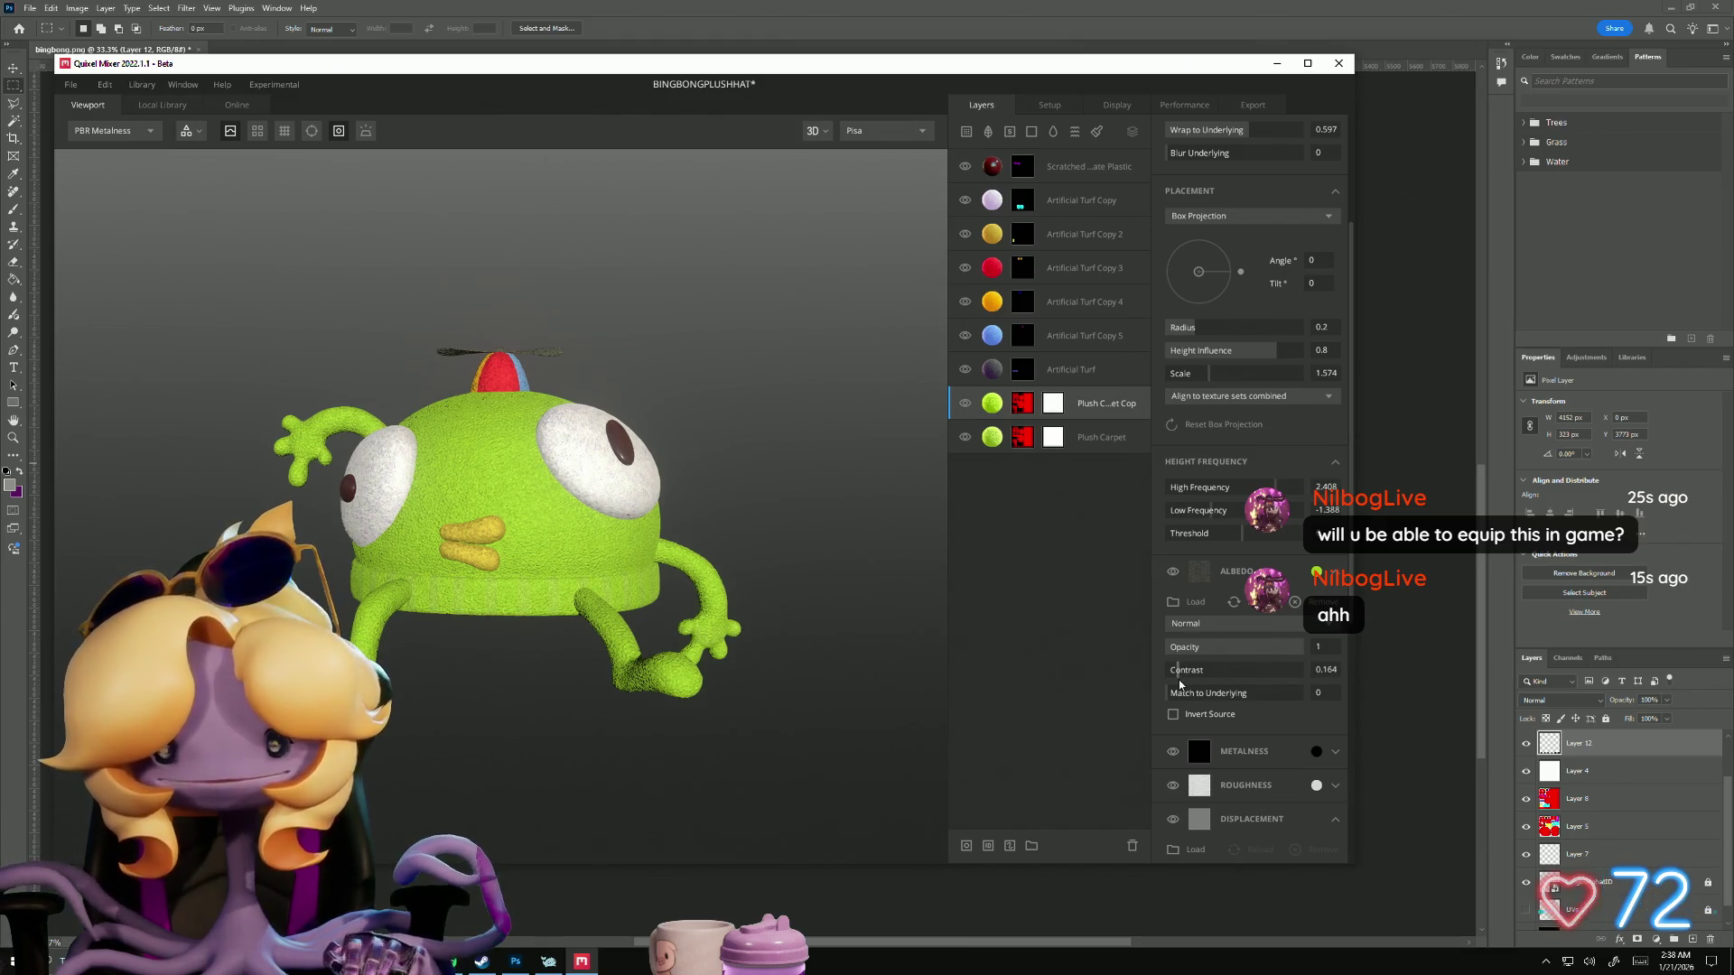
drag(445, 762, 913, 758)
click(1102, 437)
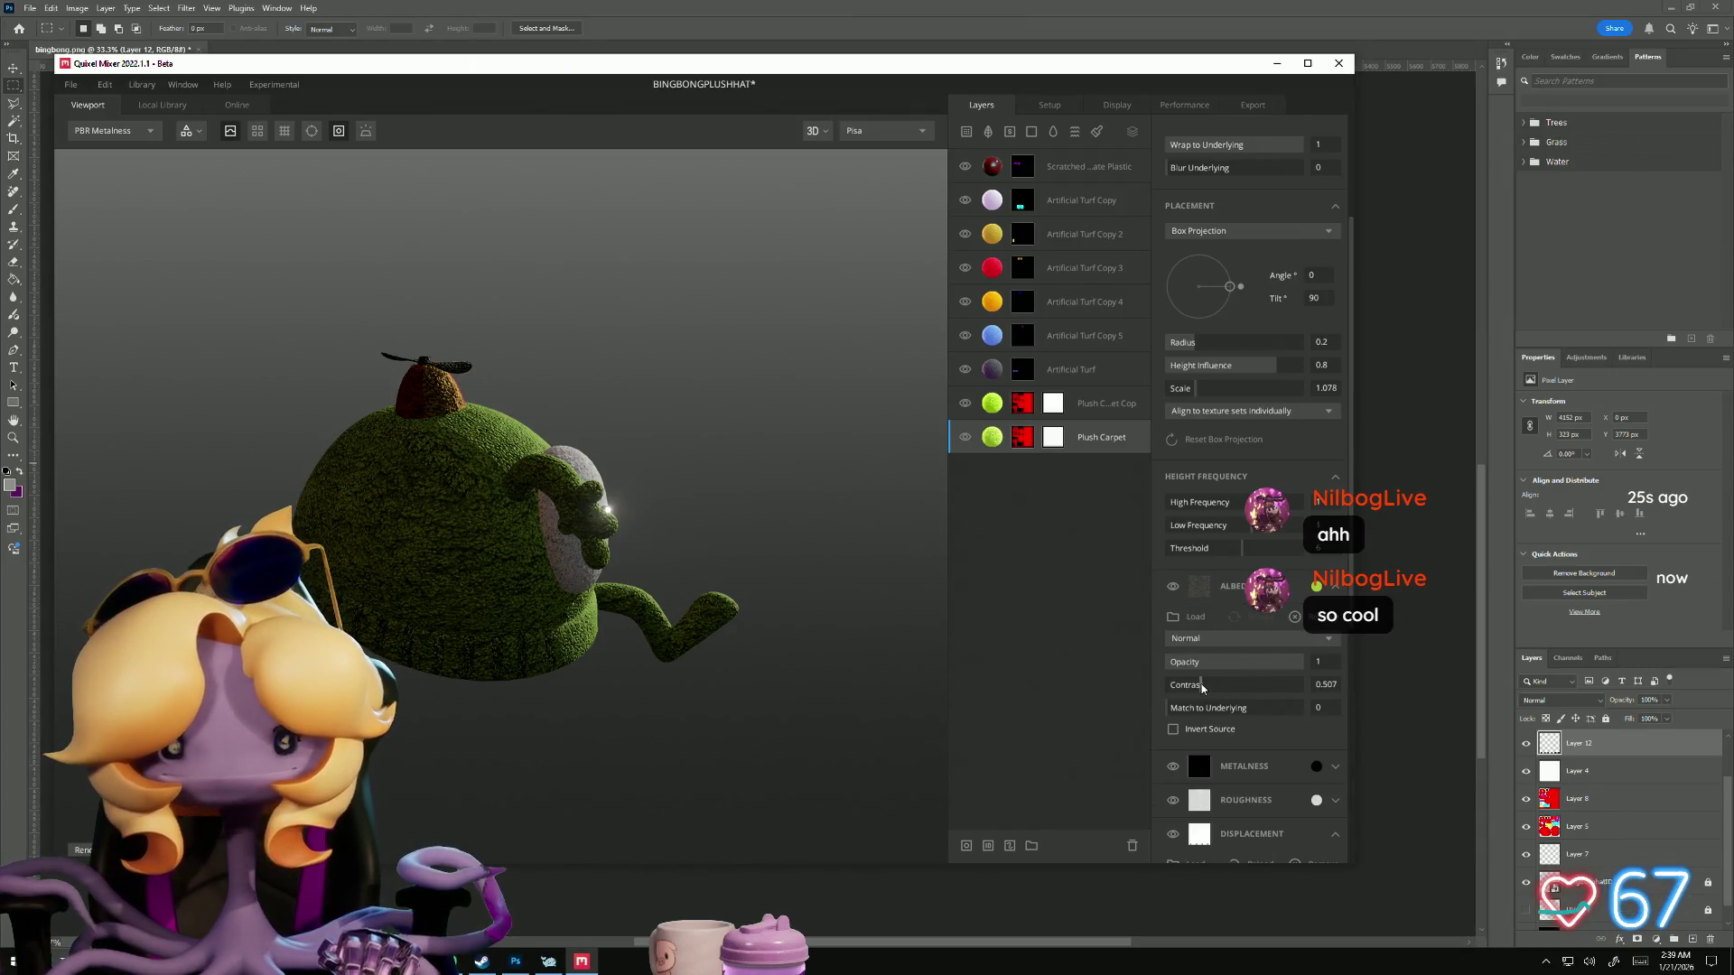
drag(406, 777, 546, 786)
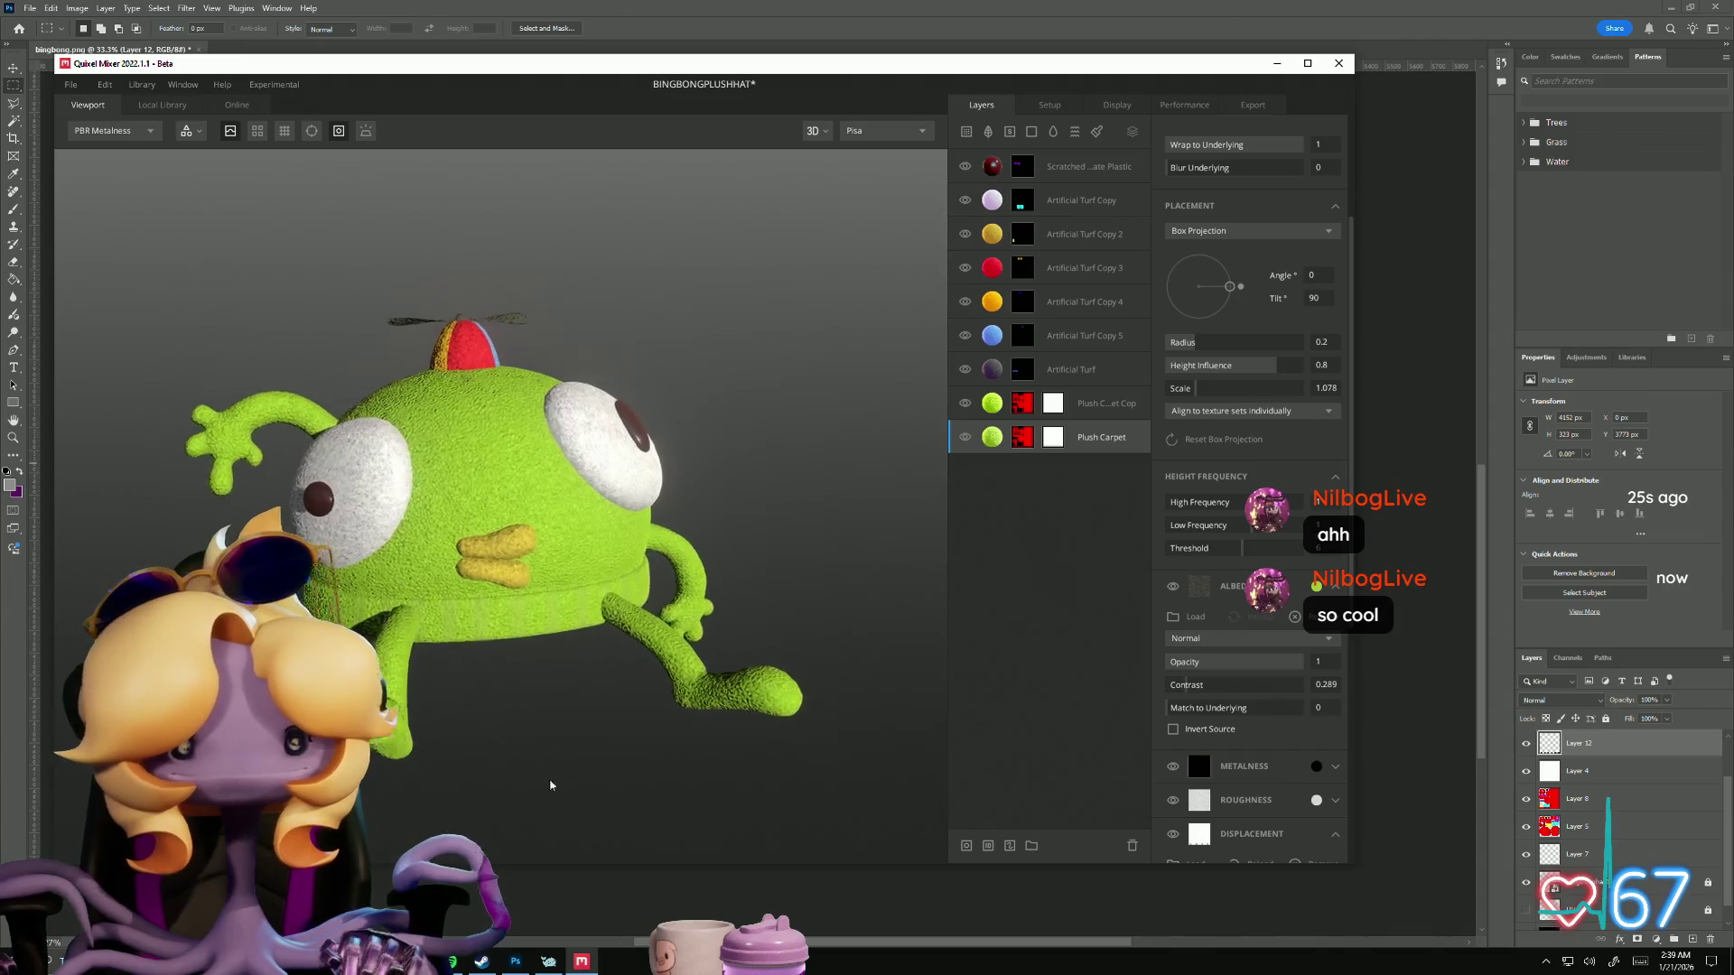
scroll(578, 759, up, 4)
scroll(594, 701, down, 5)
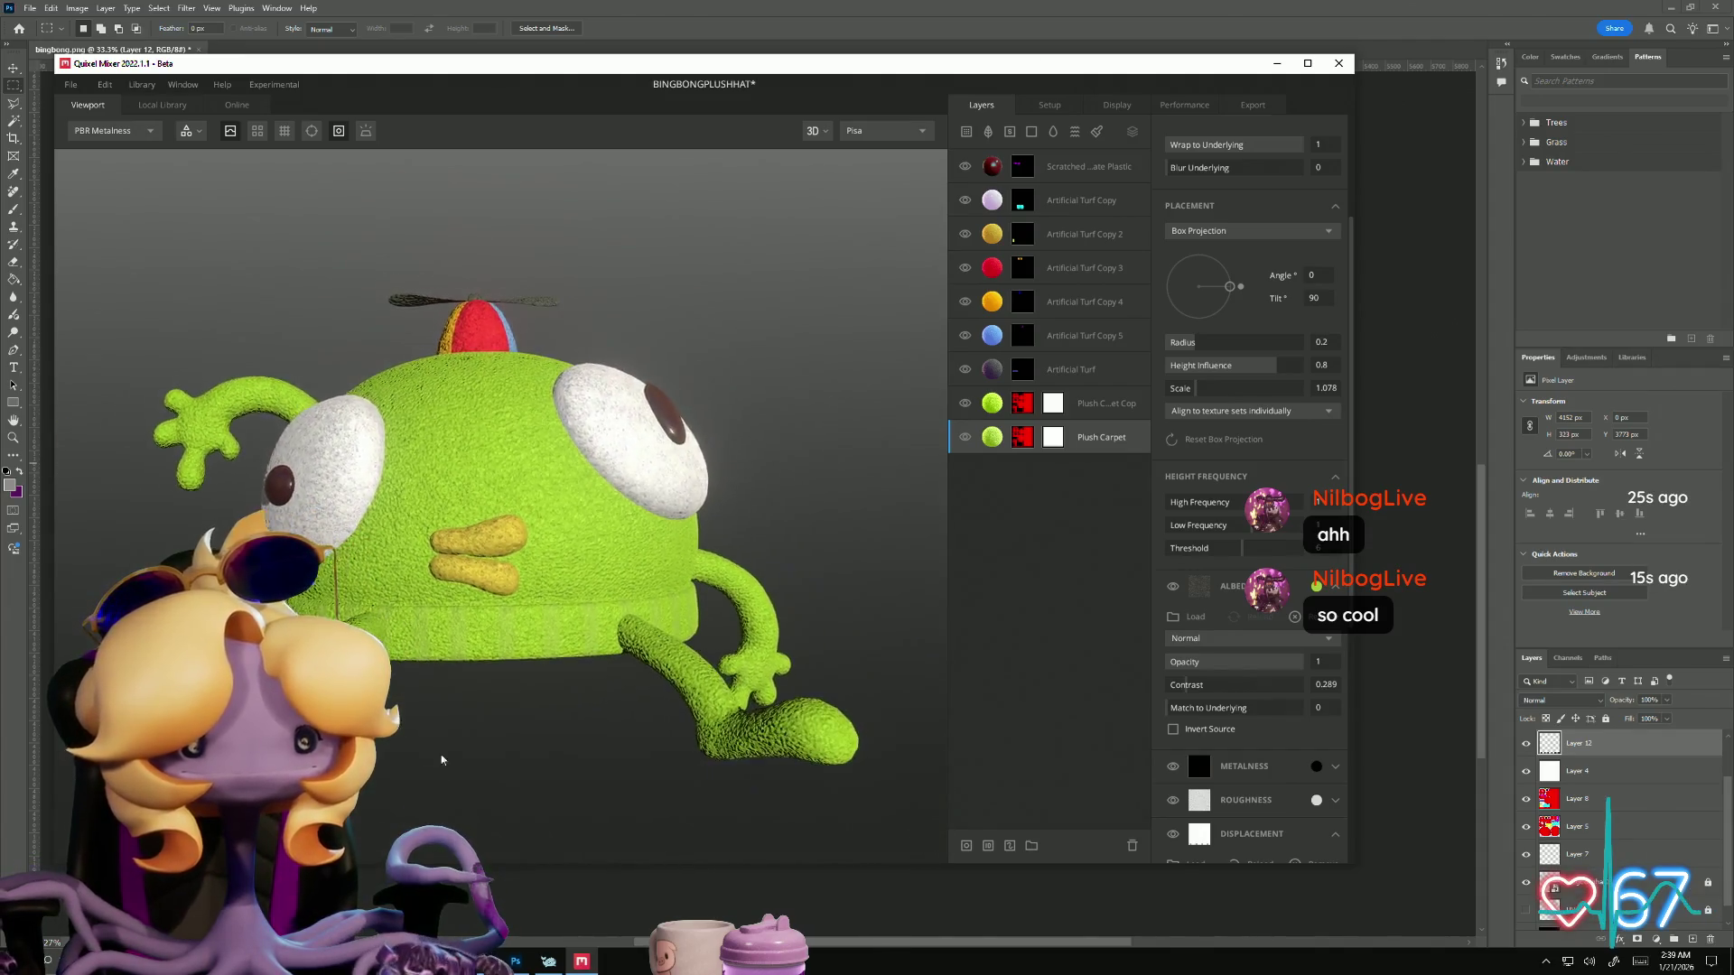
mouse_move(538, 764)
mouse_down()
mouse_move(485, 623)
mouse_move(580, 832)
mouse_move(565, 794)
mouse_move(437, 735)
mouse_move(578, 790)
mouse_move(310, 314)
mouse_up()
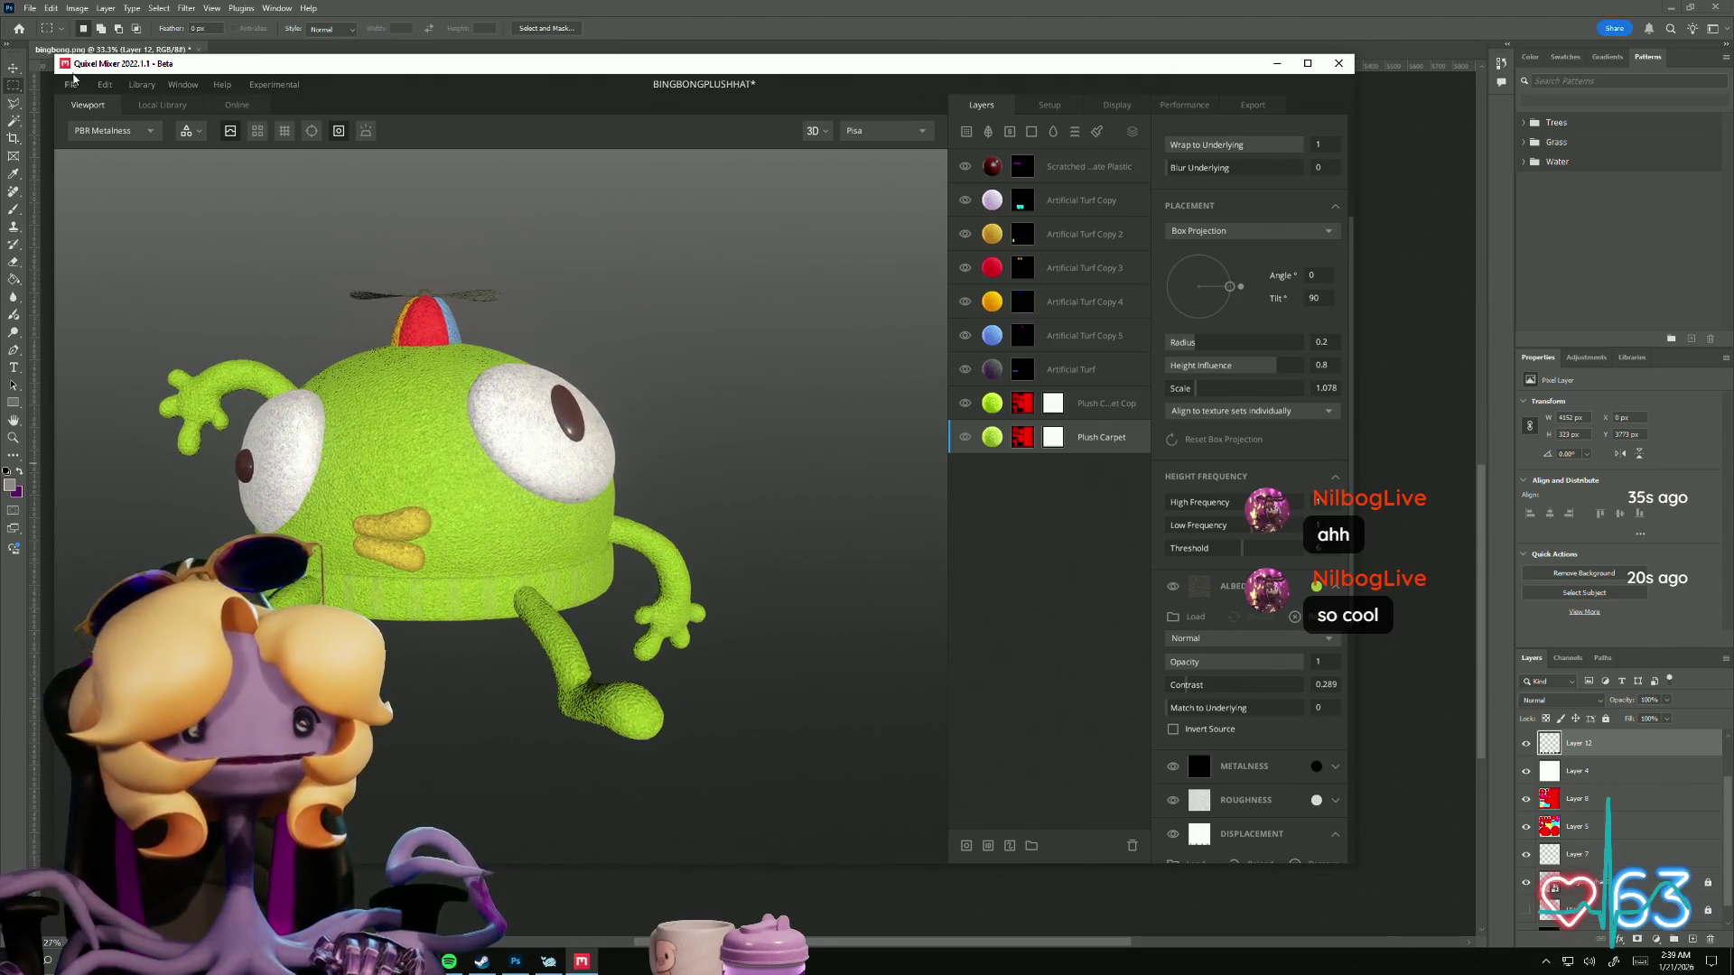
click(70, 84)
click(100, 170)
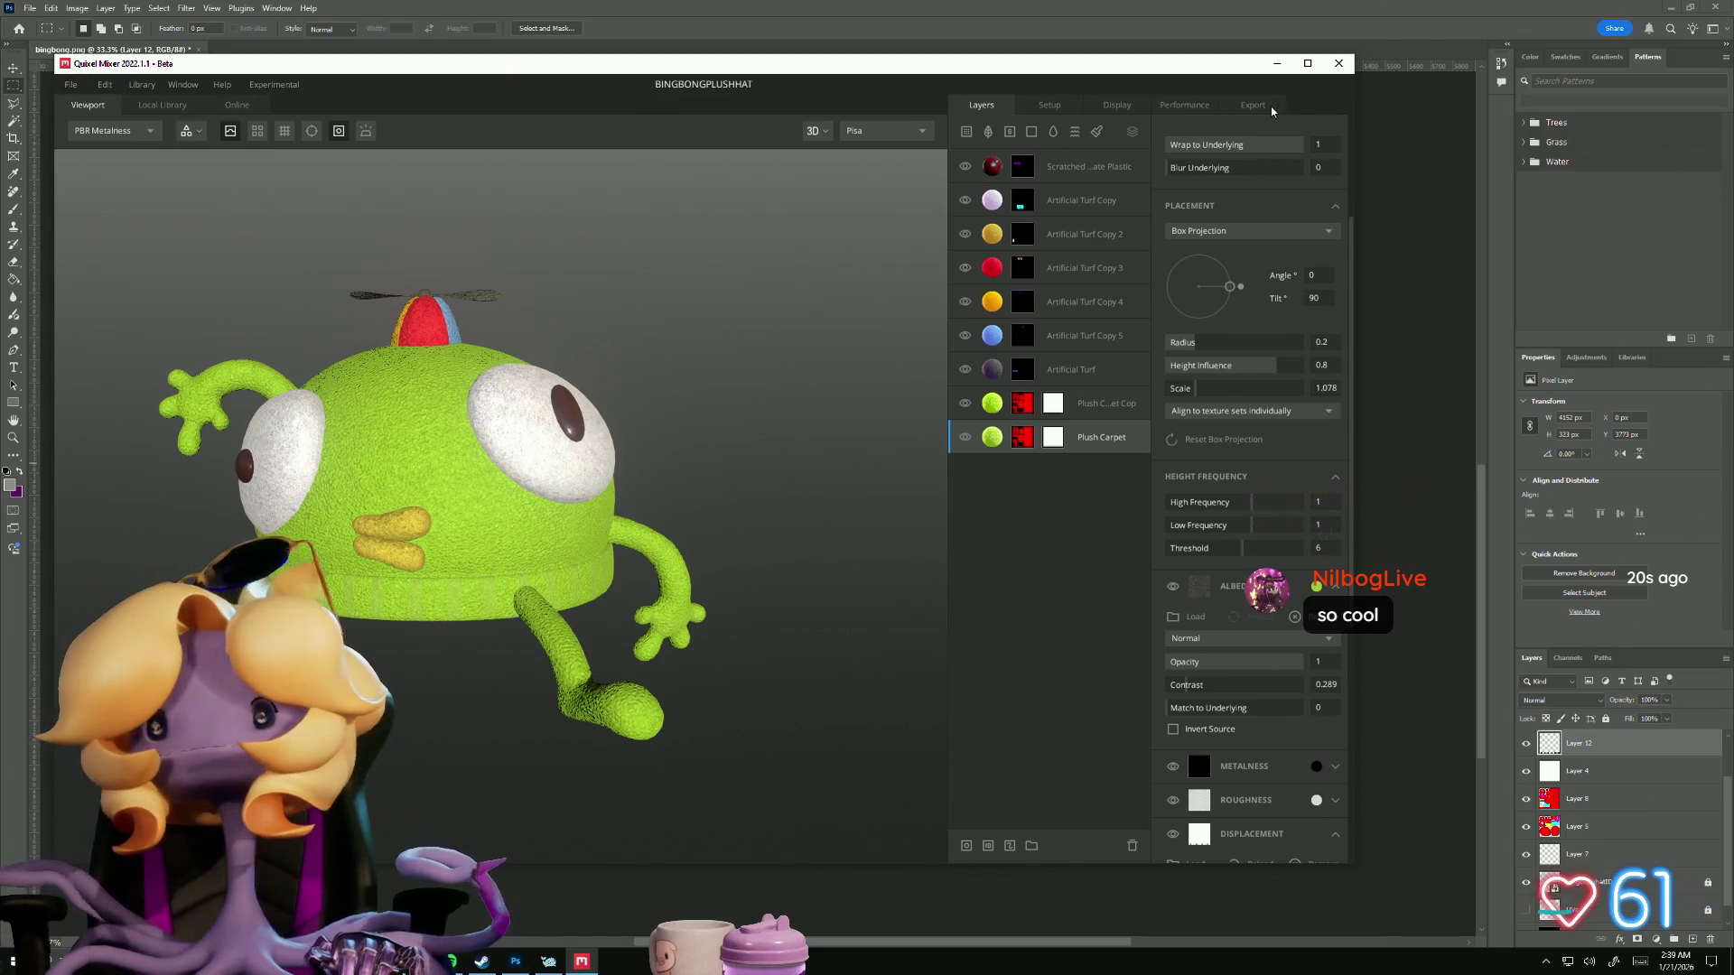
Step: Export BINGBONGPLUSHHAT to disk as FBX with 2048 px Metalness Maps textures
click(1255, 105)
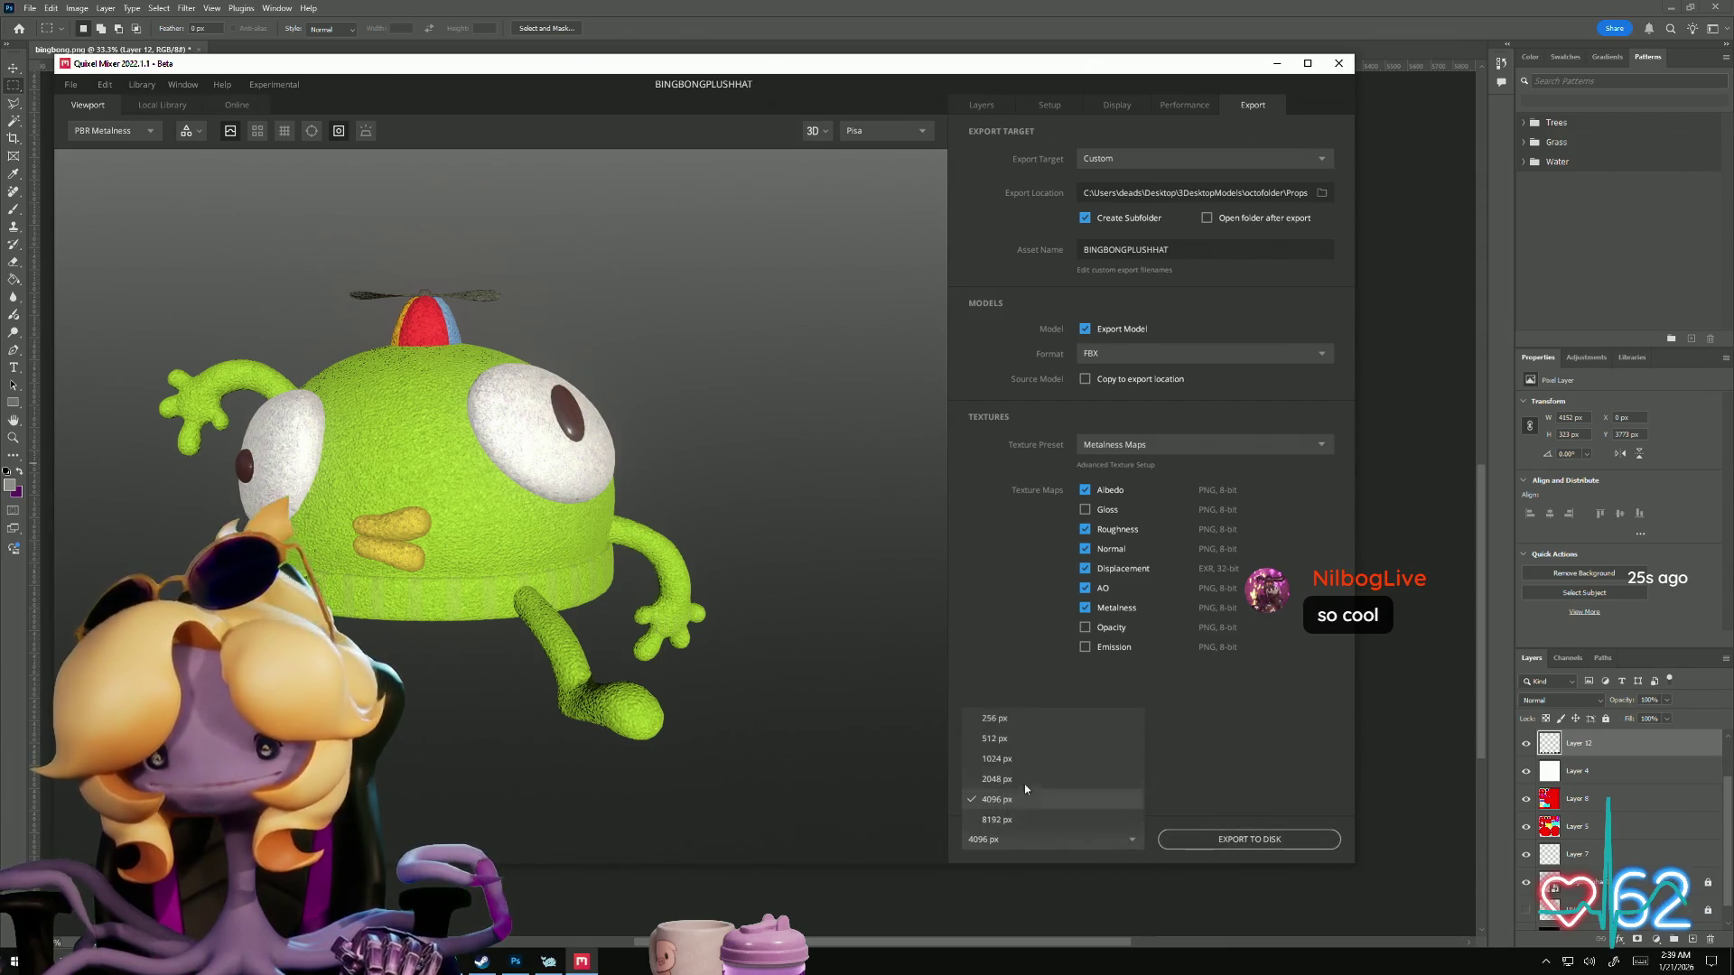
click(1249, 839)
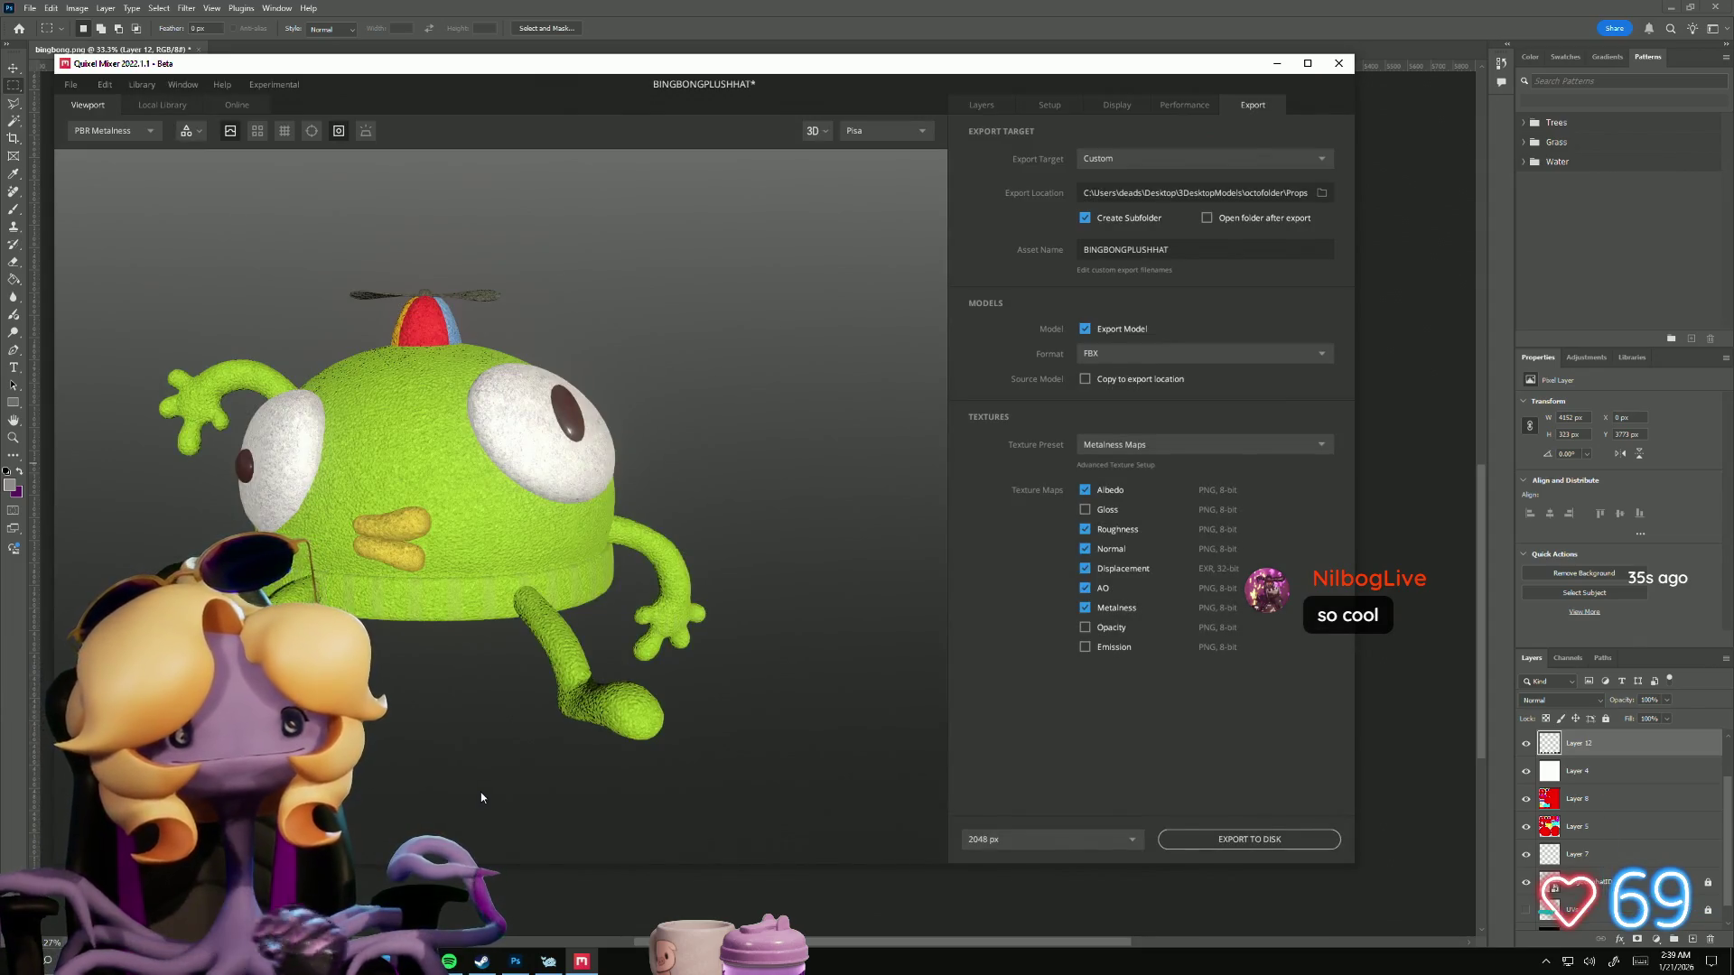
mouse_move(496, 743)
mouse_down()
mouse_move(497, 507)
mouse_move(558, 375)
mouse_move(670, 646)
mouse_move(689, 631)
mouse_move(456, 622)
mouse_move(417, 678)
mouse_up()
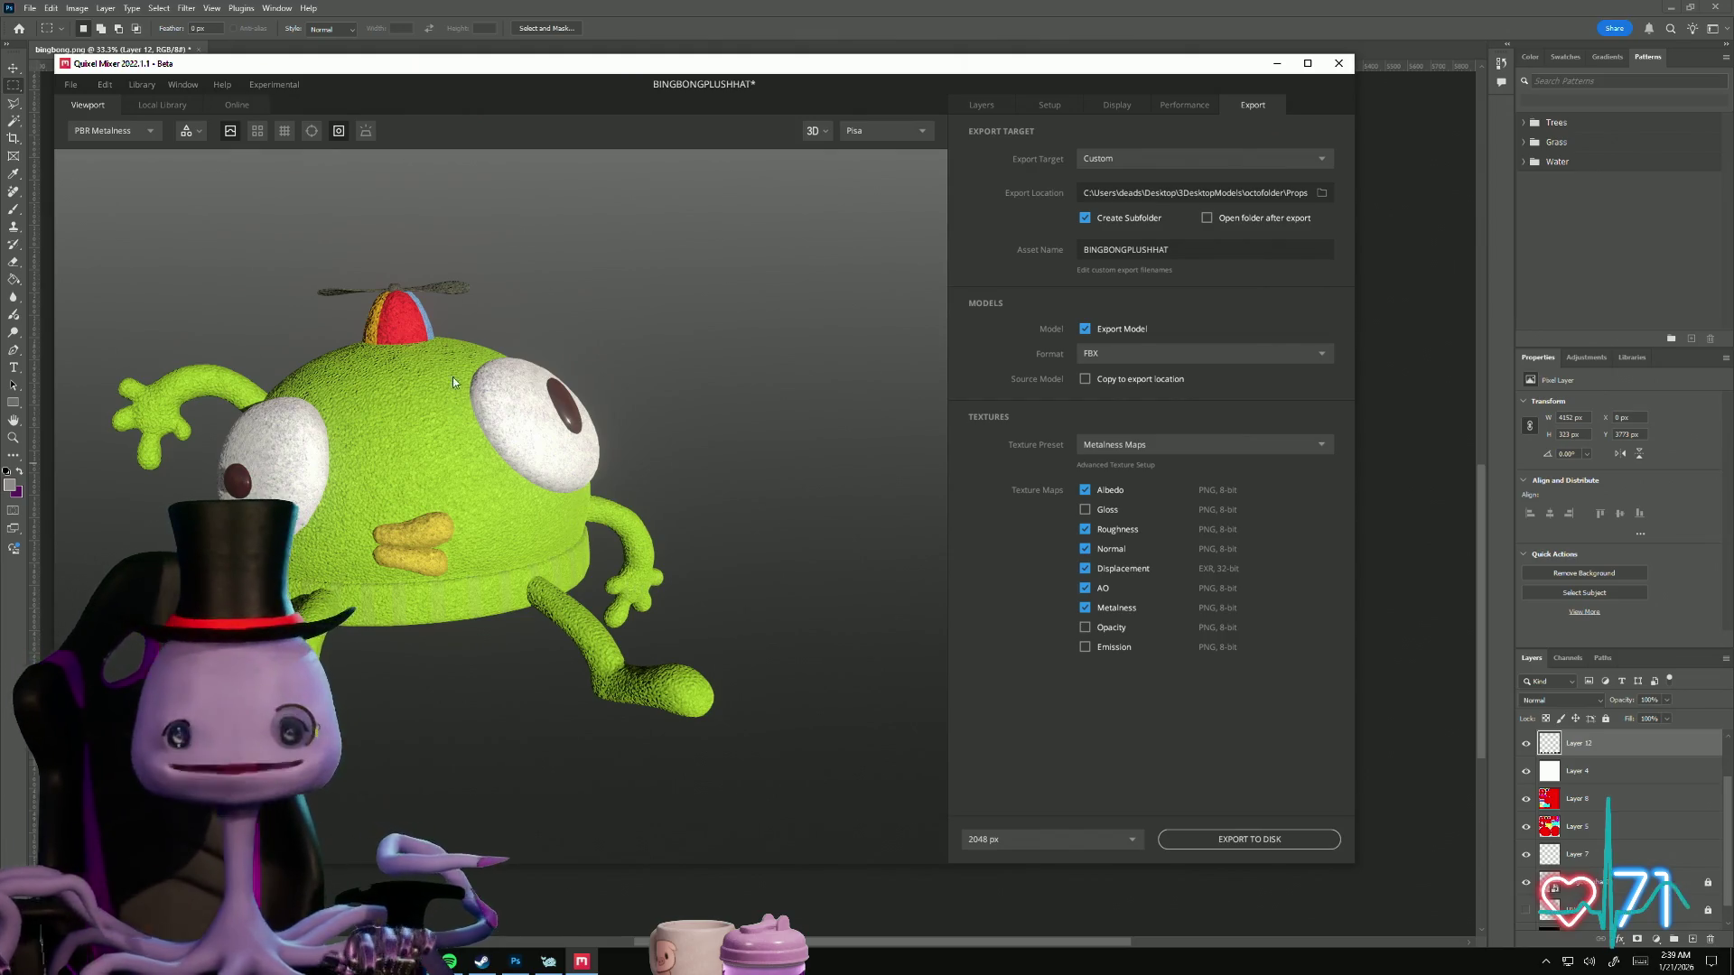
mouse_move(453, 377)
mouse_down()
mouse_move(890, 503)
mouse_move(1039, 515)
mouse_up()
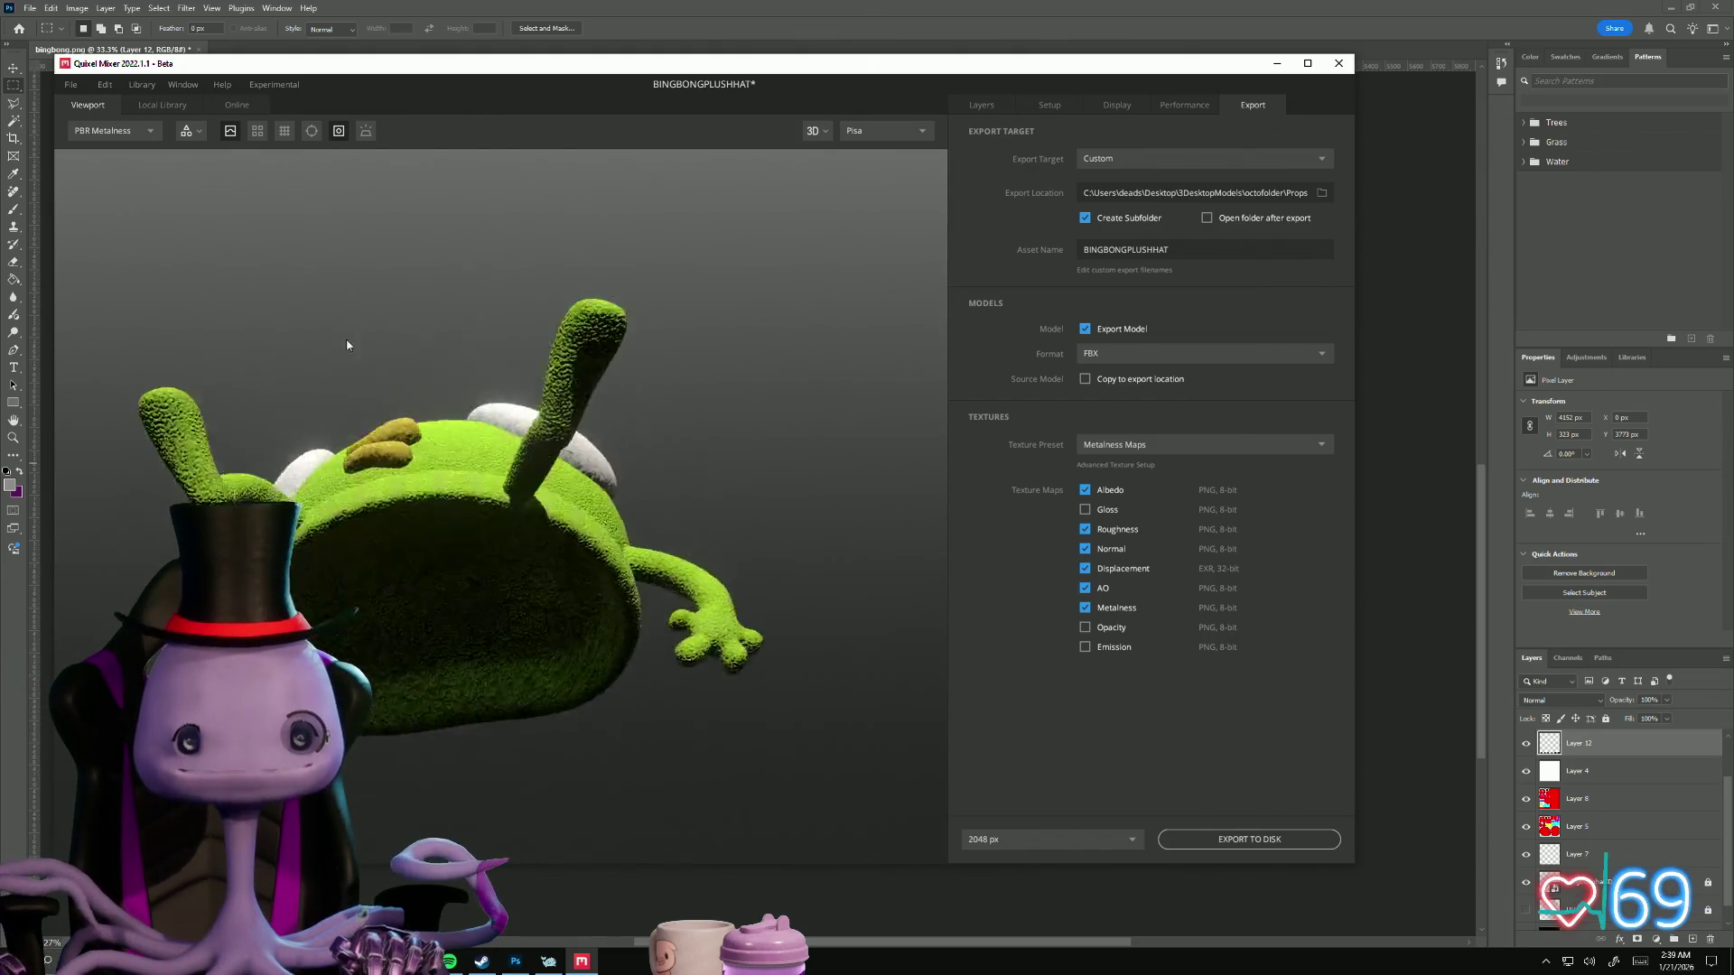
key(alt+Tab)
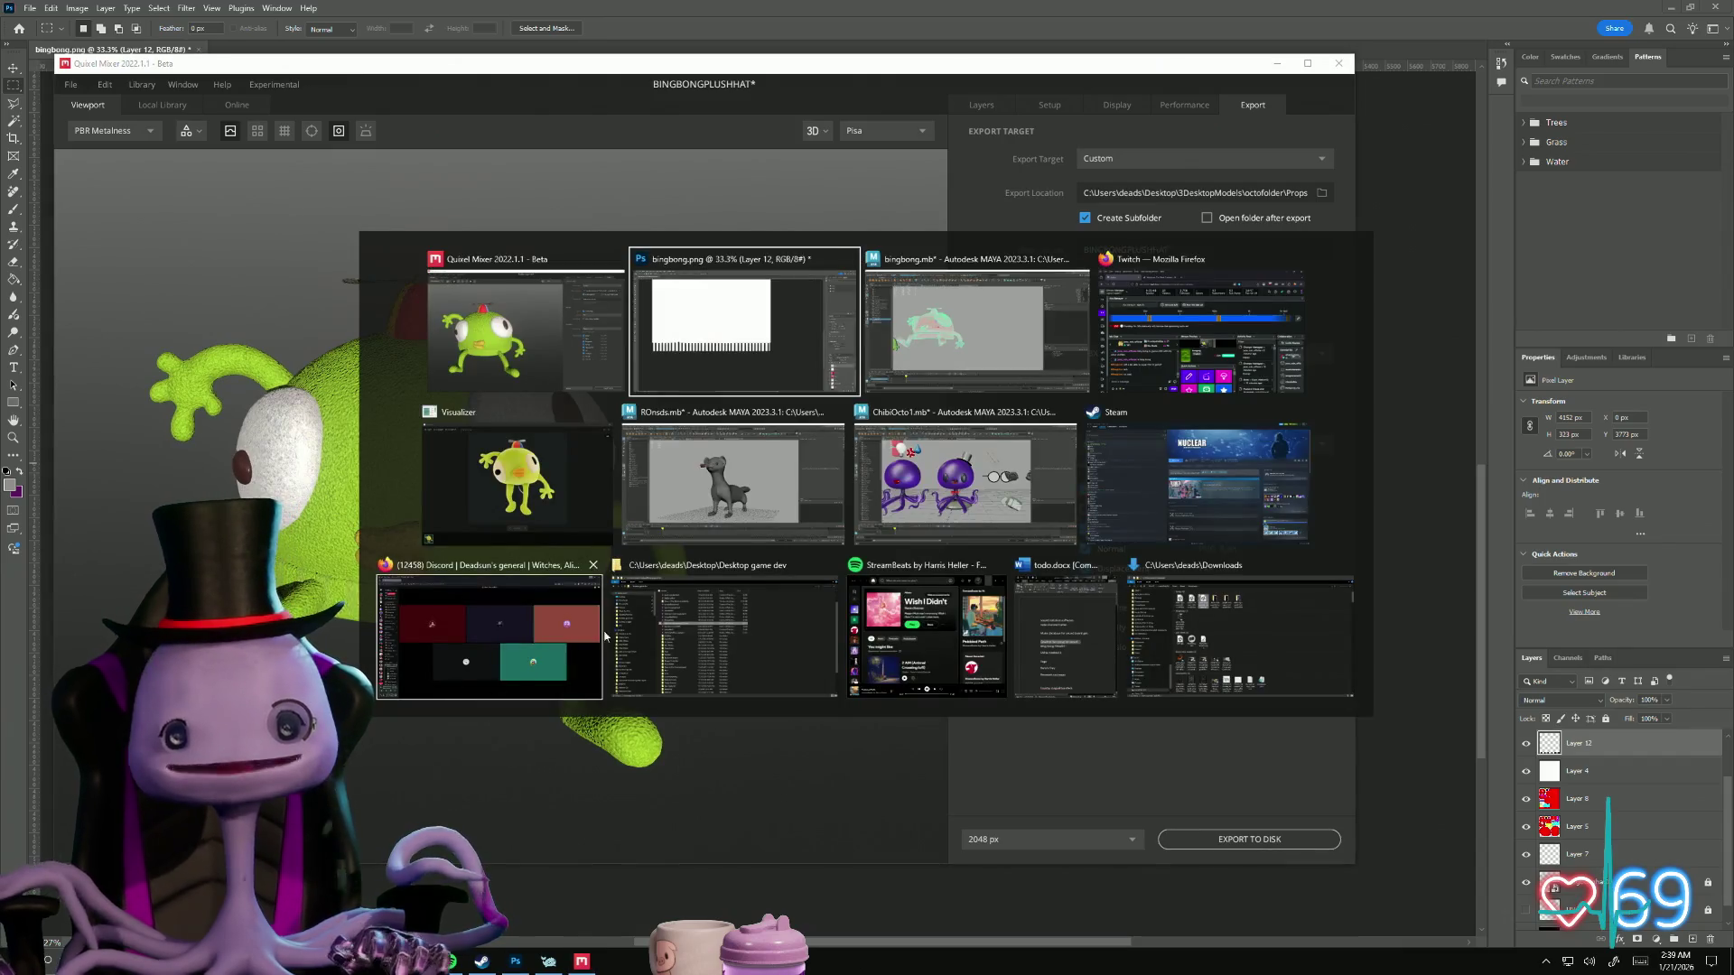
Step: Close the bingbong.png image and quit Photoshop
click(828, 310)
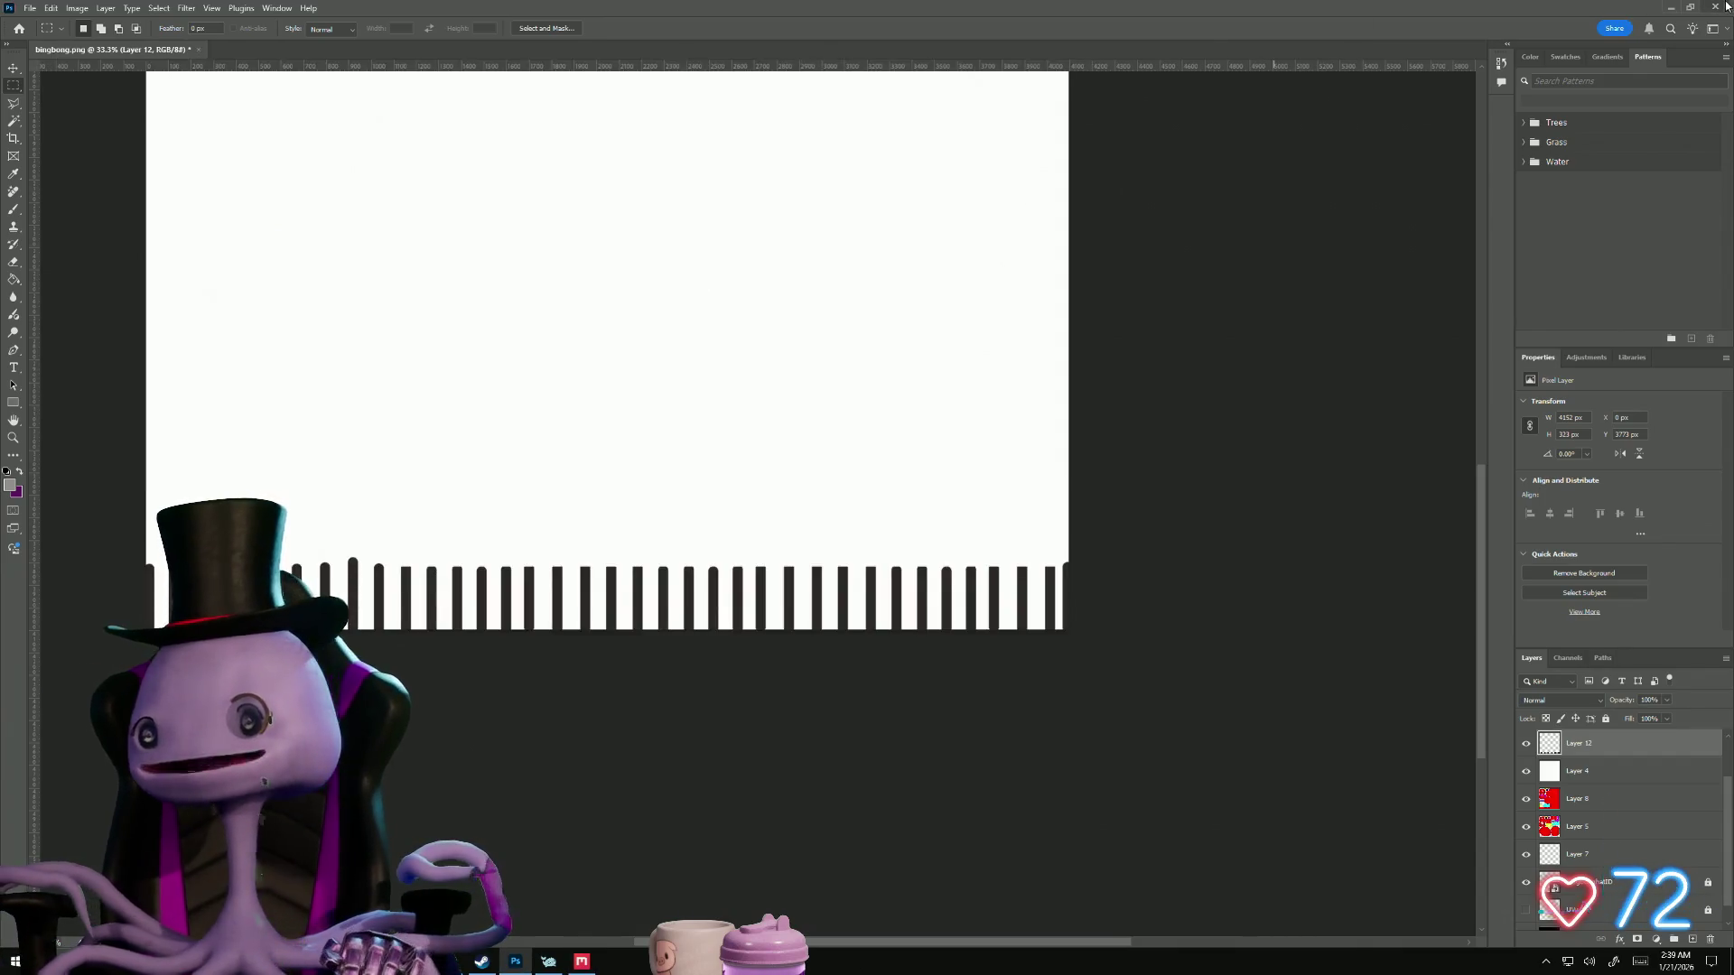
key(ctrl+w)
click(856, 352)
key(ctrl+q)
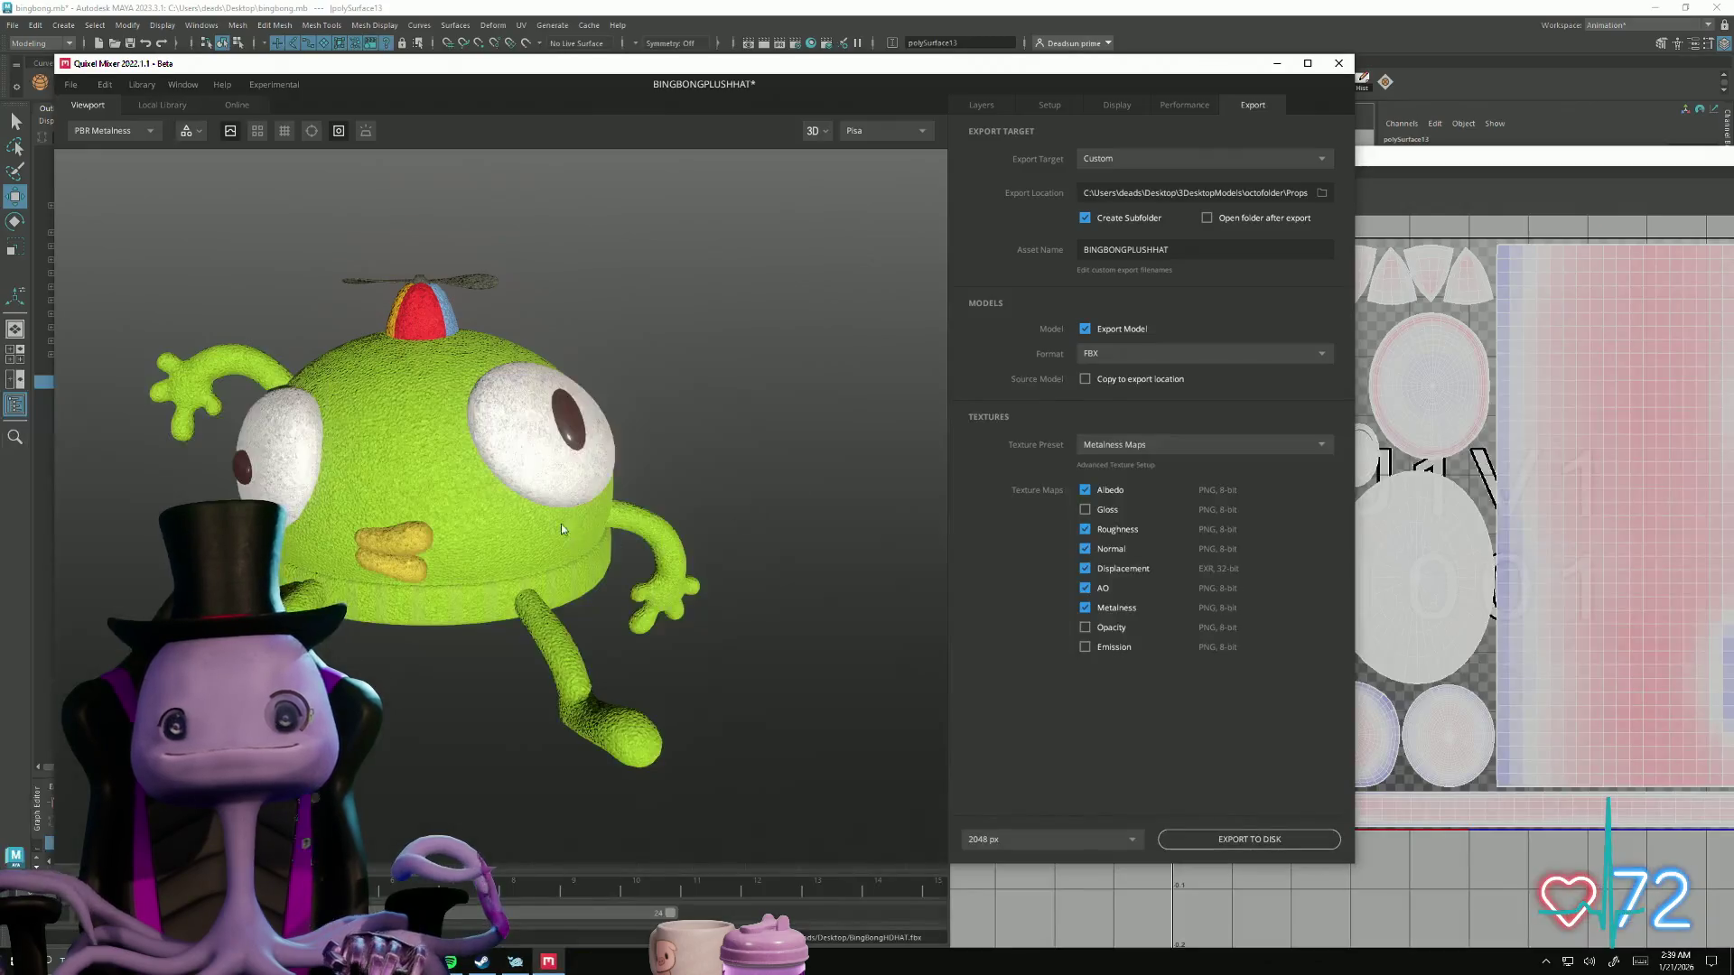
Step: Take a screenshot of the plush model in the Mixer viewport
mouse_move(723, 596)
mouse_down()
mouse_move(588, 686)
mouse_move(464, 728)
mouse_move(620, 701)
mouse_move(571, 710)
mouse_move(587, 713)
mouse_move(507, 674)
mouse_move(506, 711)
mouse_move(550, 735)
mouse_move(460, 800)
mouse_up()
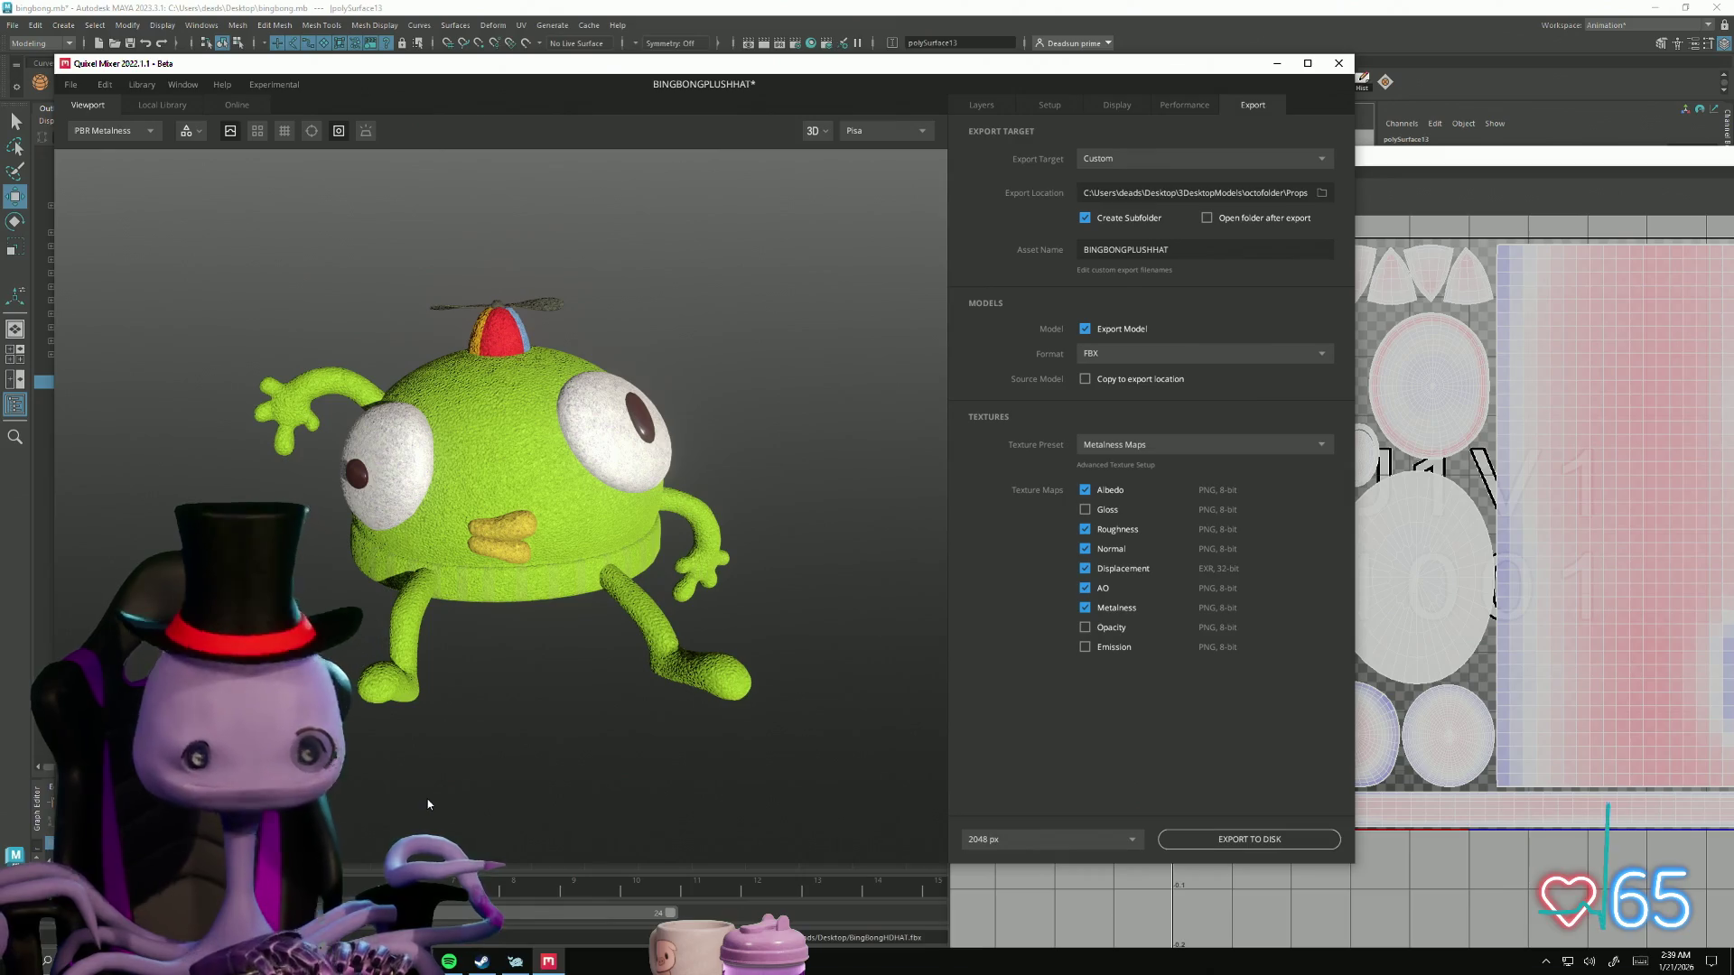
key(super+shift+s)
mouse_move(163, 197)
mouse_down()
mouse_move(310, 388)
mouse_move(816, 779)
mouse_move(867, 786)
mouse_up()
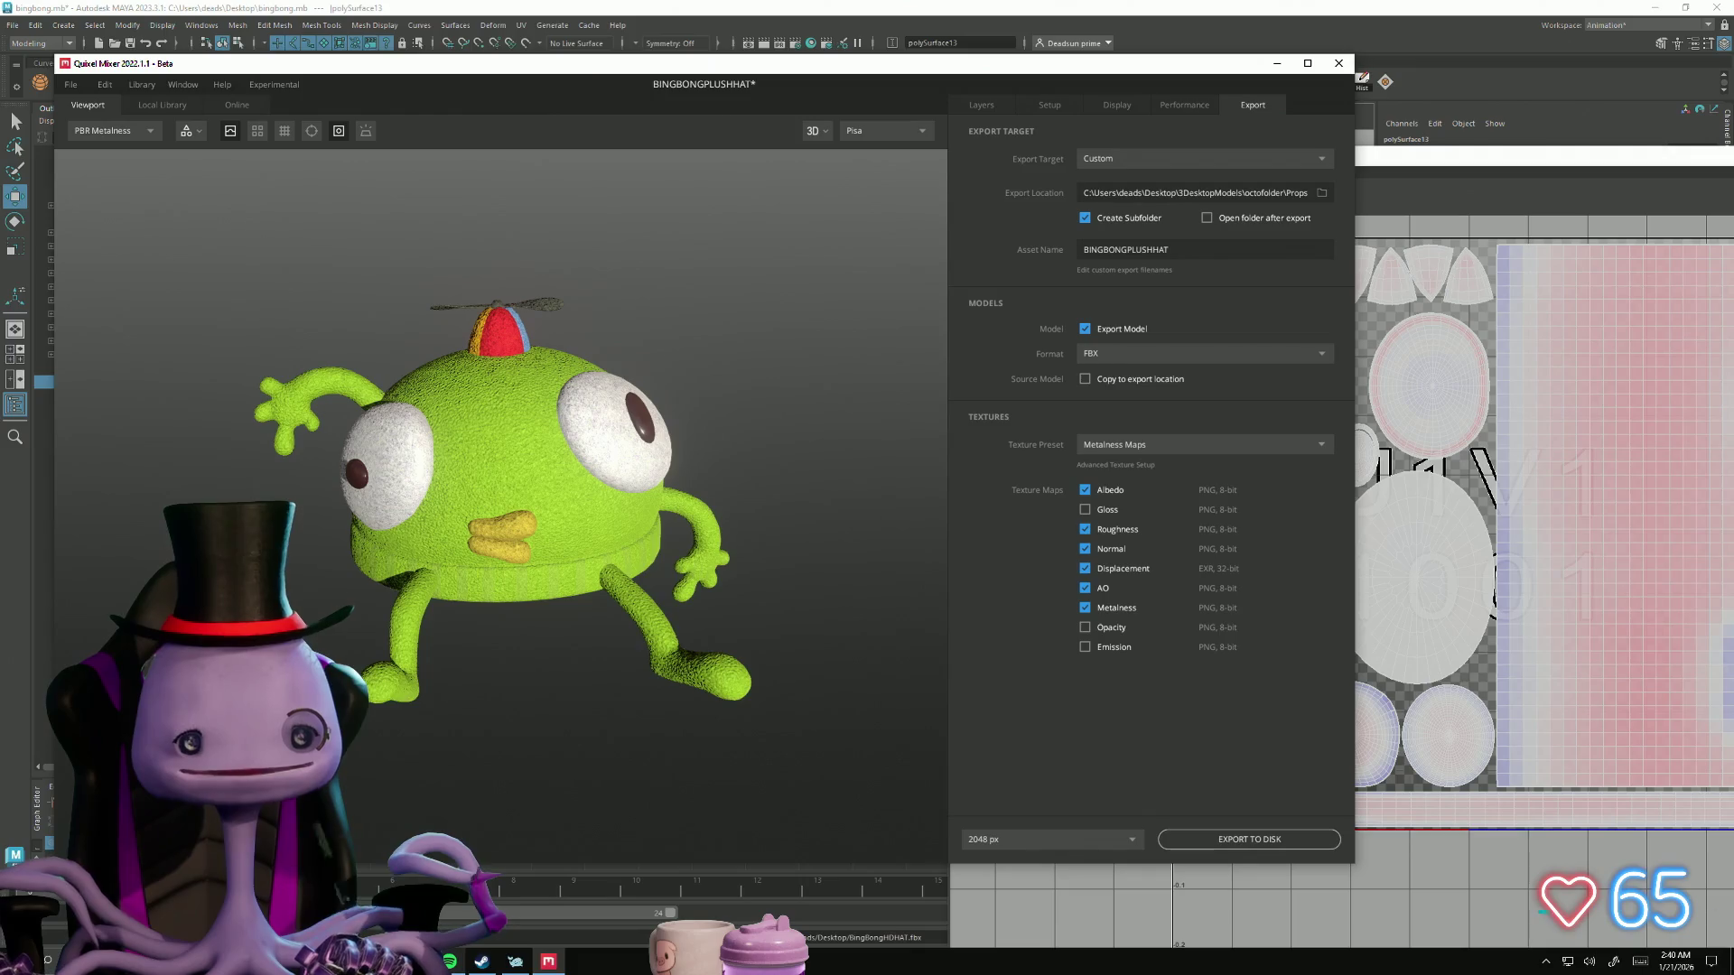
Step: Bring the ROnsds.mb ferret scene in Maya to the front and orbit around it
mouse_move(416, 961)
click(577, 897)
alt+drag(507, 415, 633, 416)
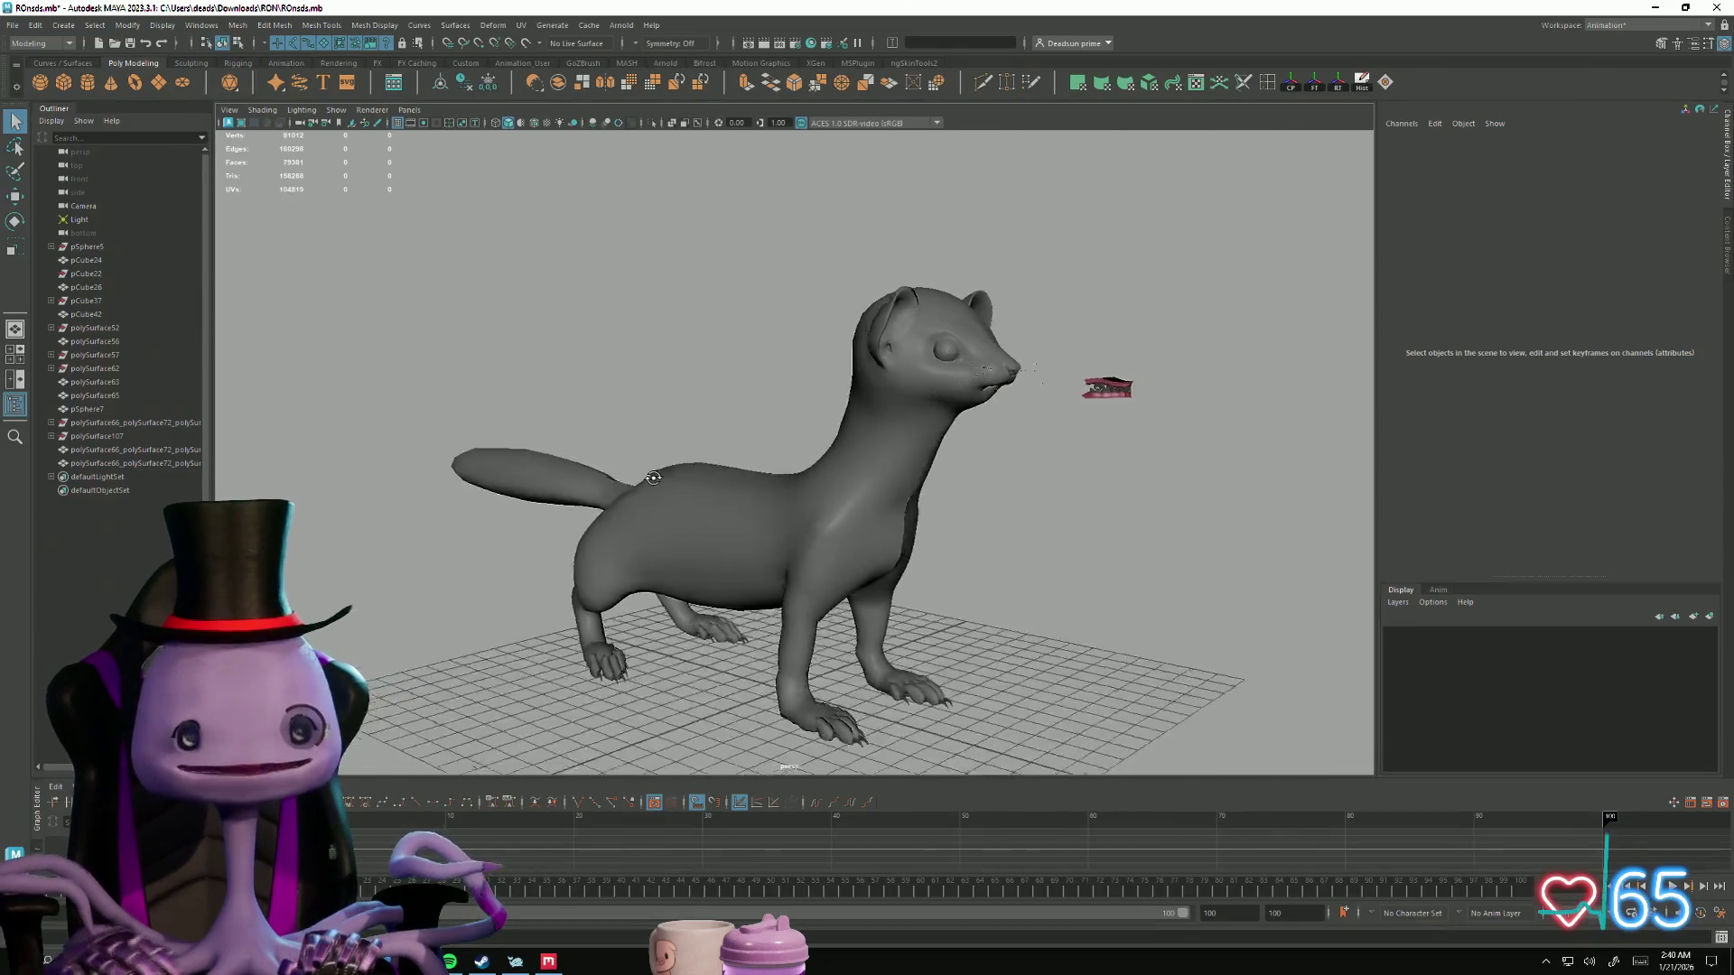
alt+right_drag(632, 415, 890, 608)
alt+middle_drag(891, 608, 747, 572)
mouse_move(748, 572)
alt+mouse_down()
mouse_move(651, 542)
mouse_move(668, 550)
alt+mouse_up()
mouse_move(813, 614)
alt+right_down()
mouse_move(924, 707)
mouse_move(759, 578)
alt+right_up()
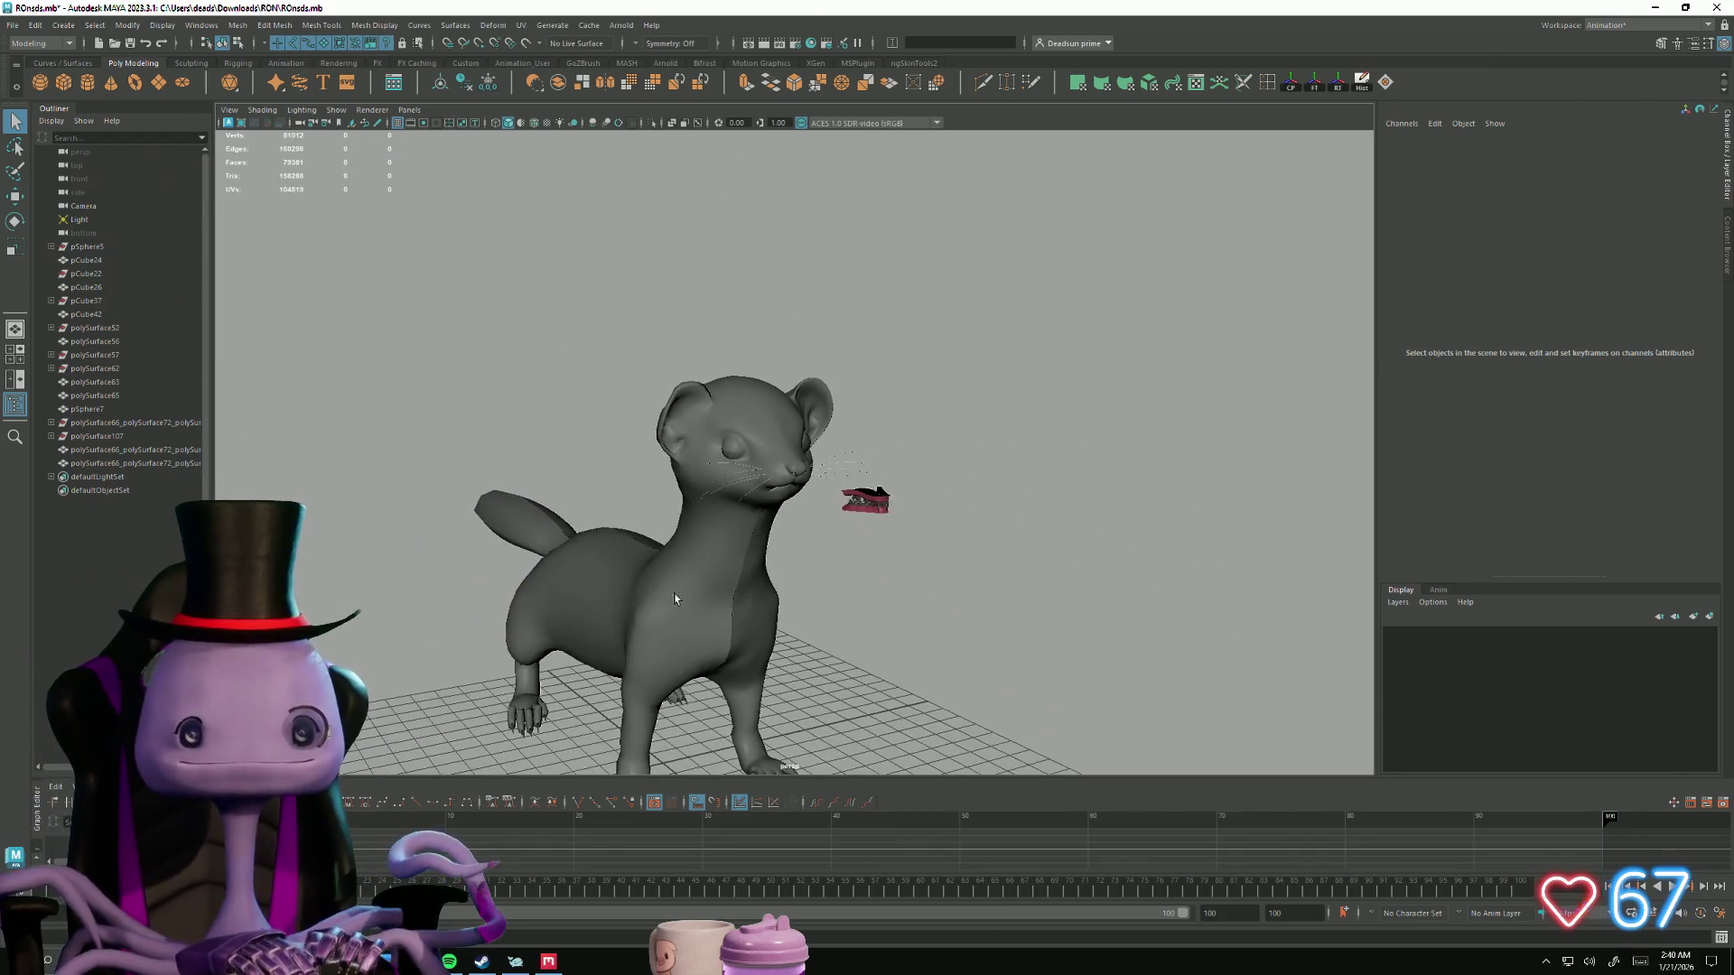
mouse_move(759, 578)
alt+mouse_down()
mouse_move(733, 546)
mouse_move(794, 565)
mouse_move(794, 581)
mouse_move(863, 566)
mouse_move(757, 576)
mouse_move(722, 611)
mouse_move(732, 545)
mouse_move(751, 540)
alt+mouse_up()
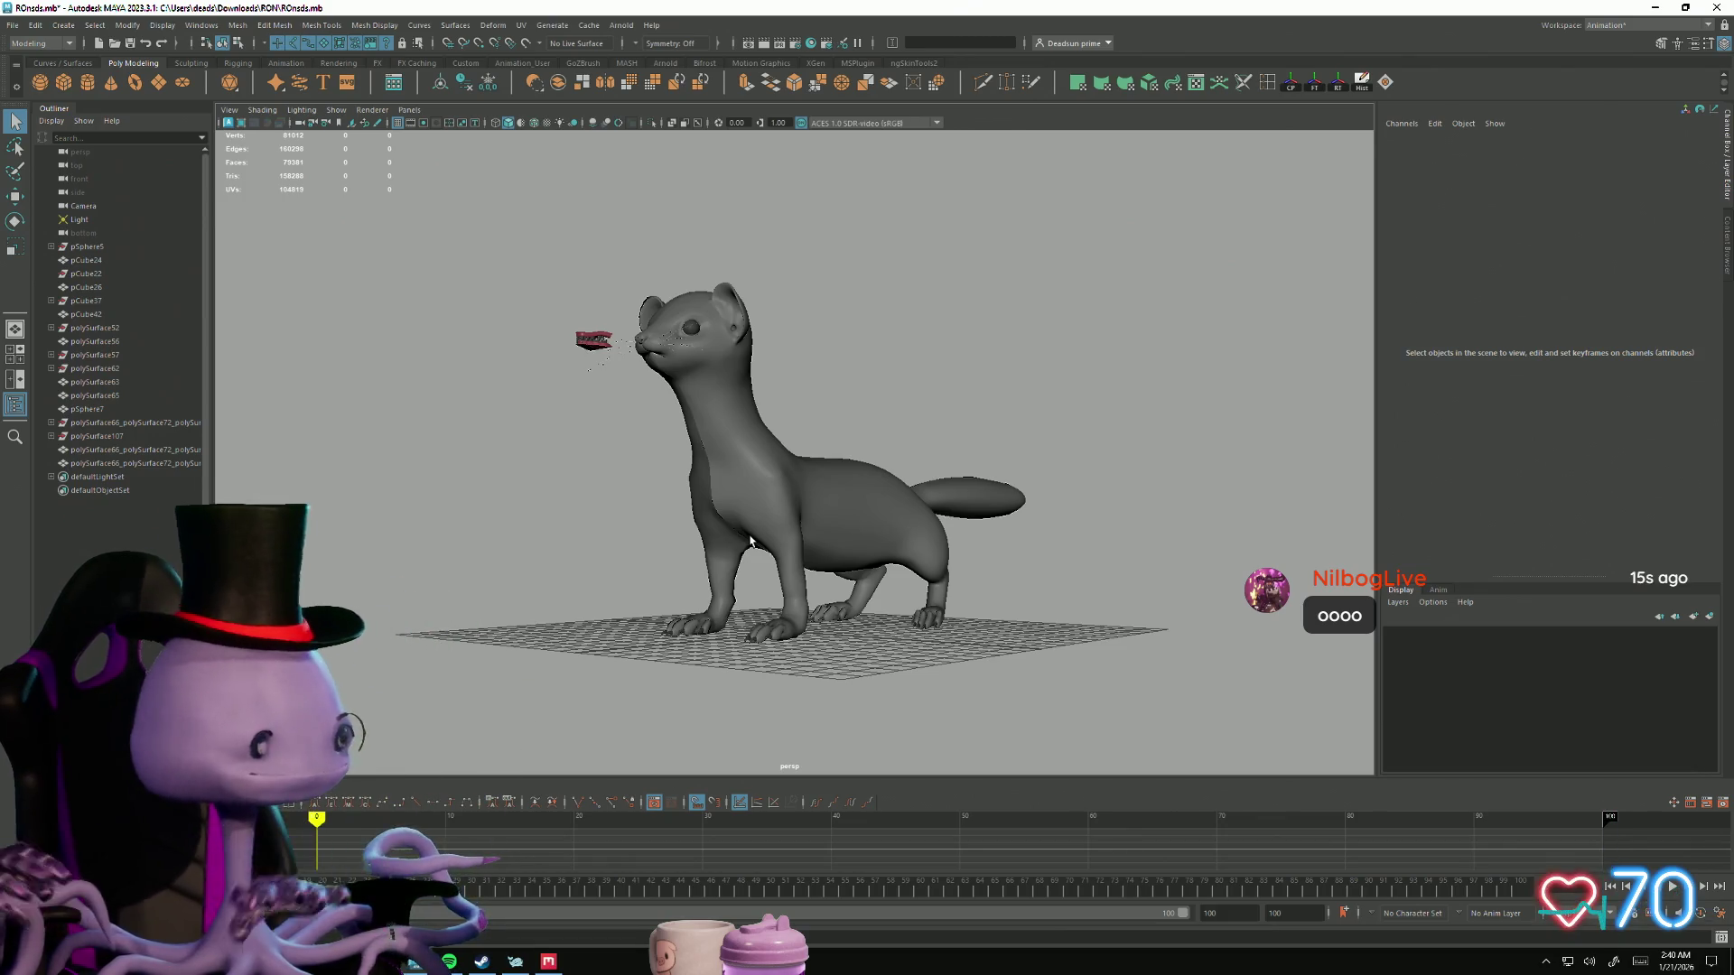
alt+drag(658, 568, 822, 583)
alt+right_drag(822, 583, 850, 630)
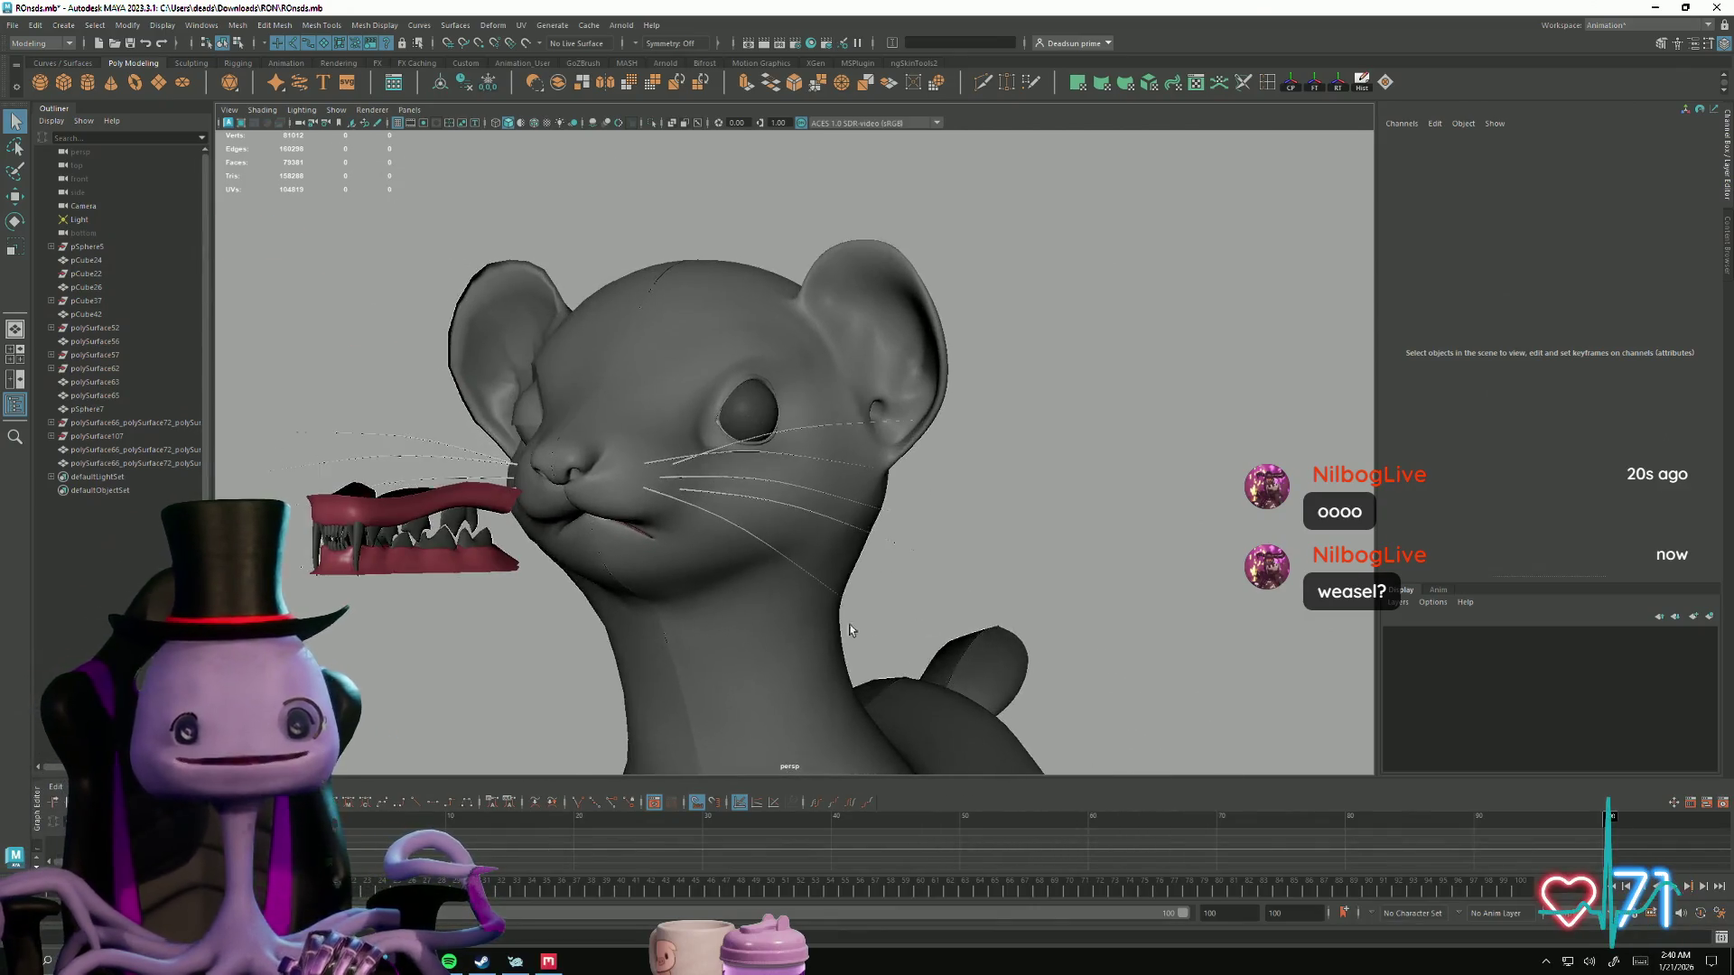
mouse_move(850, 630)
alt+mouse_down()
mouse_move(847, 652)
mouse_move(811, 648)
mouse_move(774, 608)
mouse_move(512, 493)
mouse_move(569, 495)
mouse_move(581, 534)
mouse_move(561, 534)
mouse_move(575, 506)
mouse_move(582, 558)
alt+mouse_up()
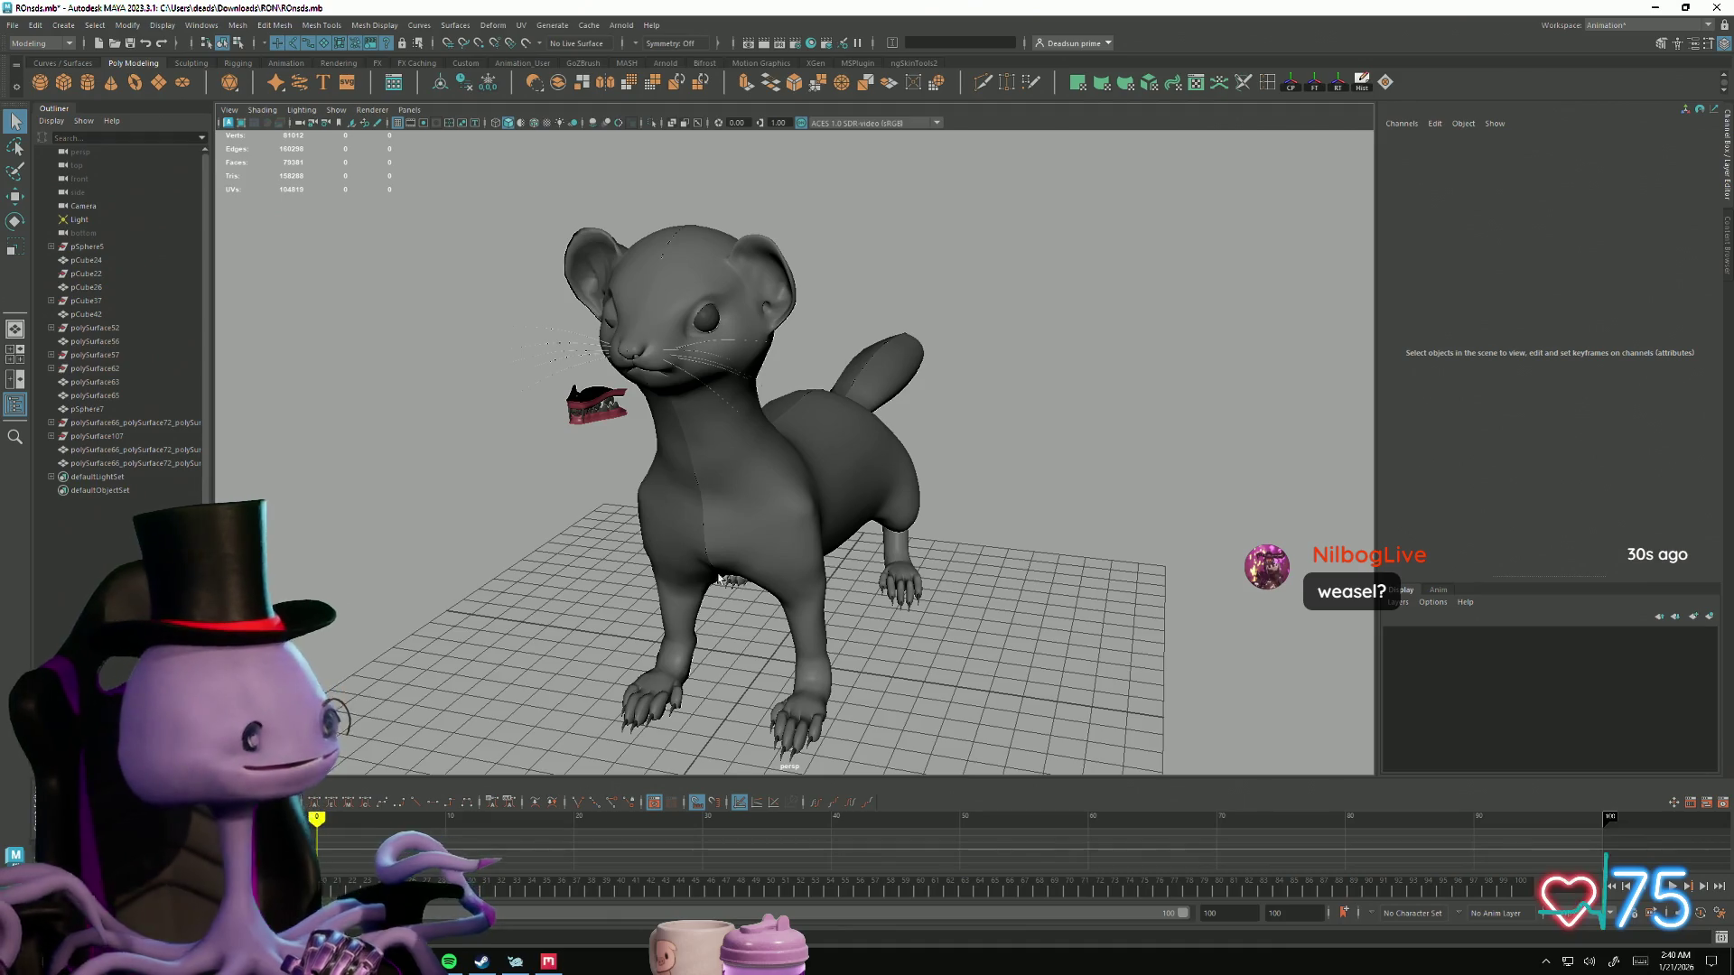
mouse_move(931, 658)
alt+mouse_down()
mouse_move(895, 695)
mouse_move(813, 596)
mouse_move(764, 666)
alt+mouse_up()
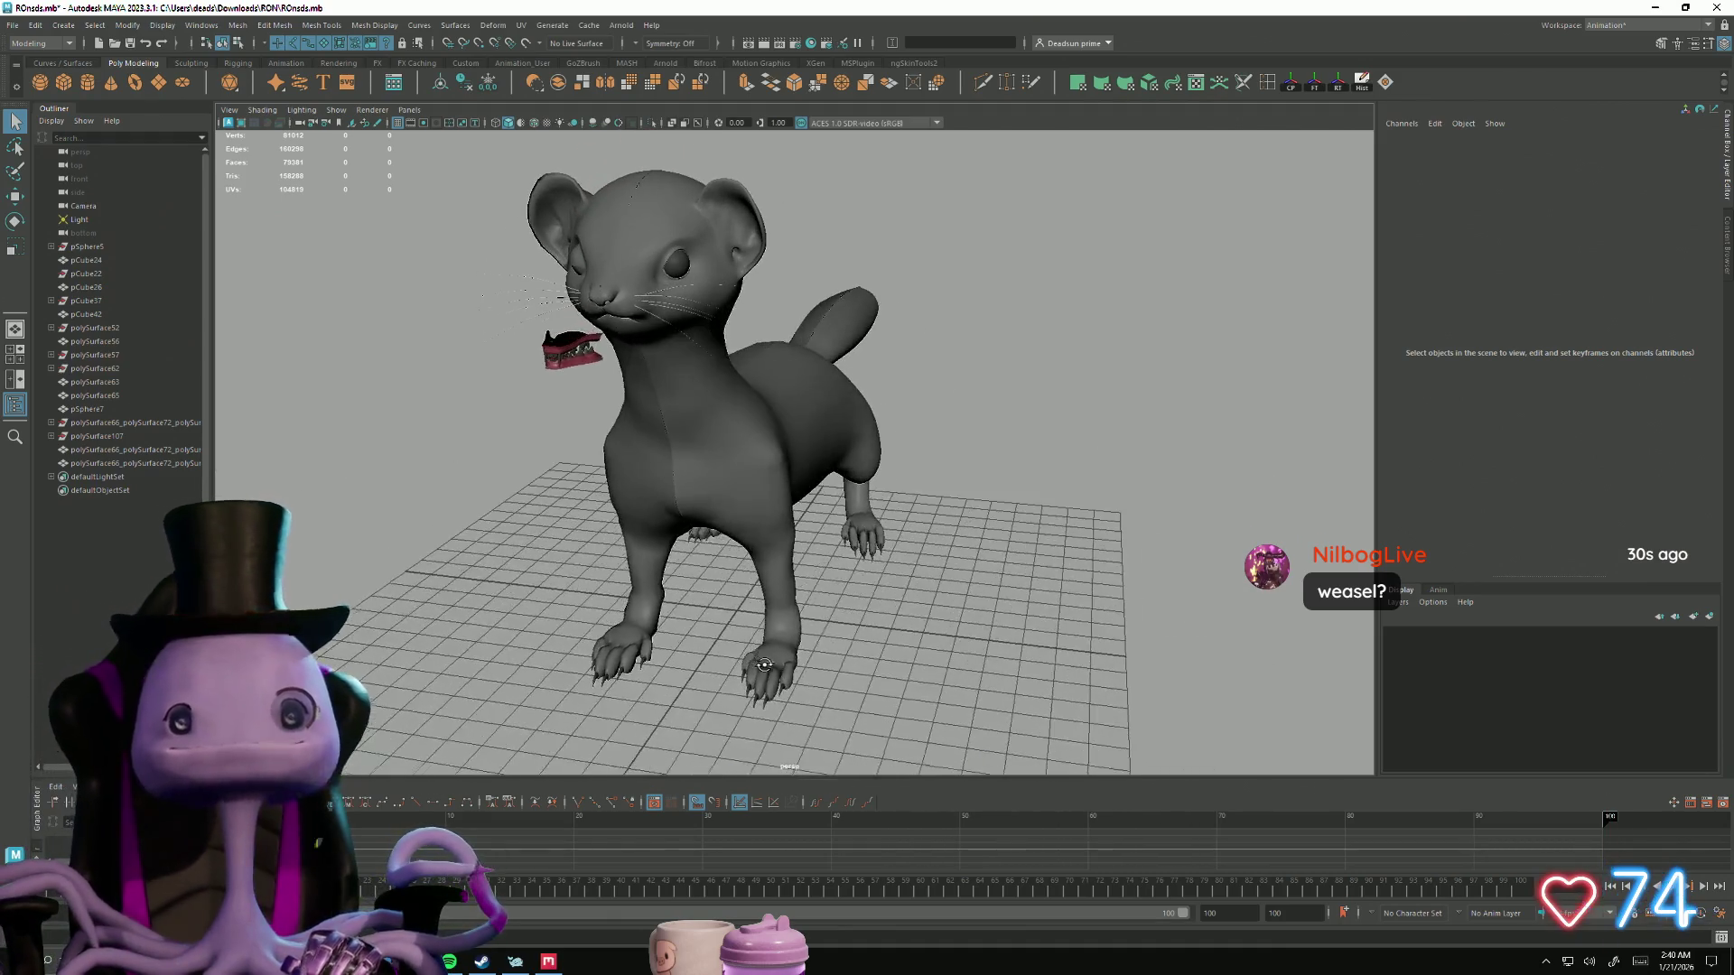
key(alt+Tab)
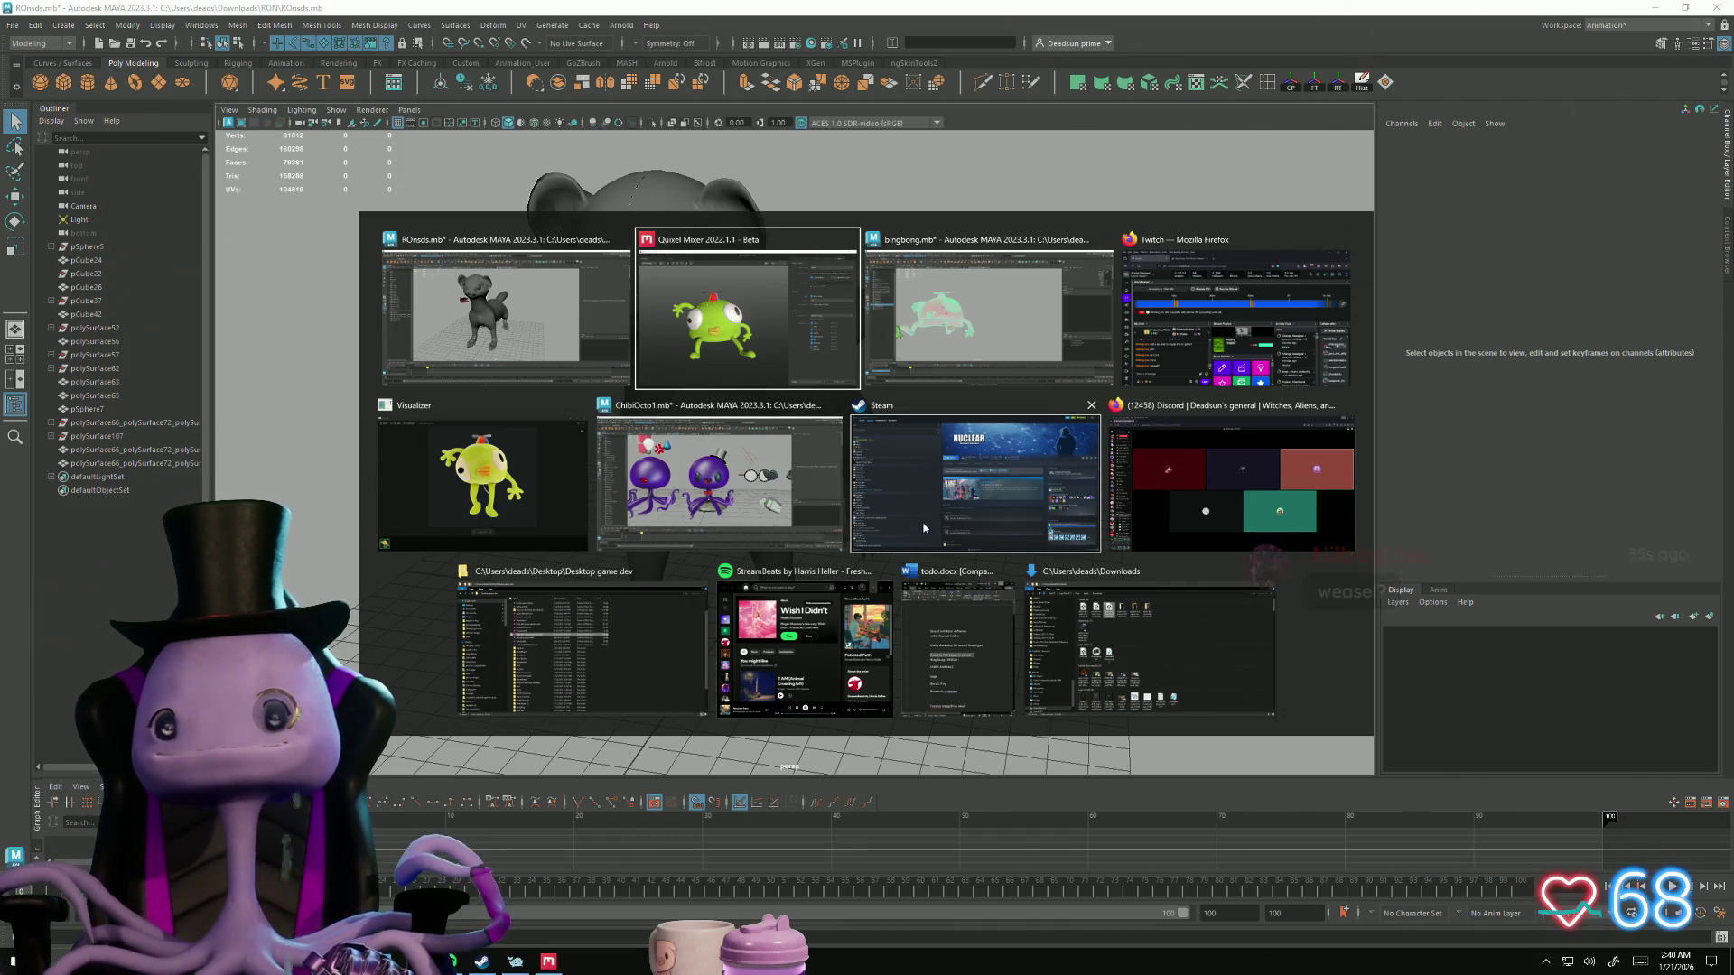
Step: Close the Steam window from the switcher and return to the plush hat mix in Quixel Mixer
click(1091, 407)
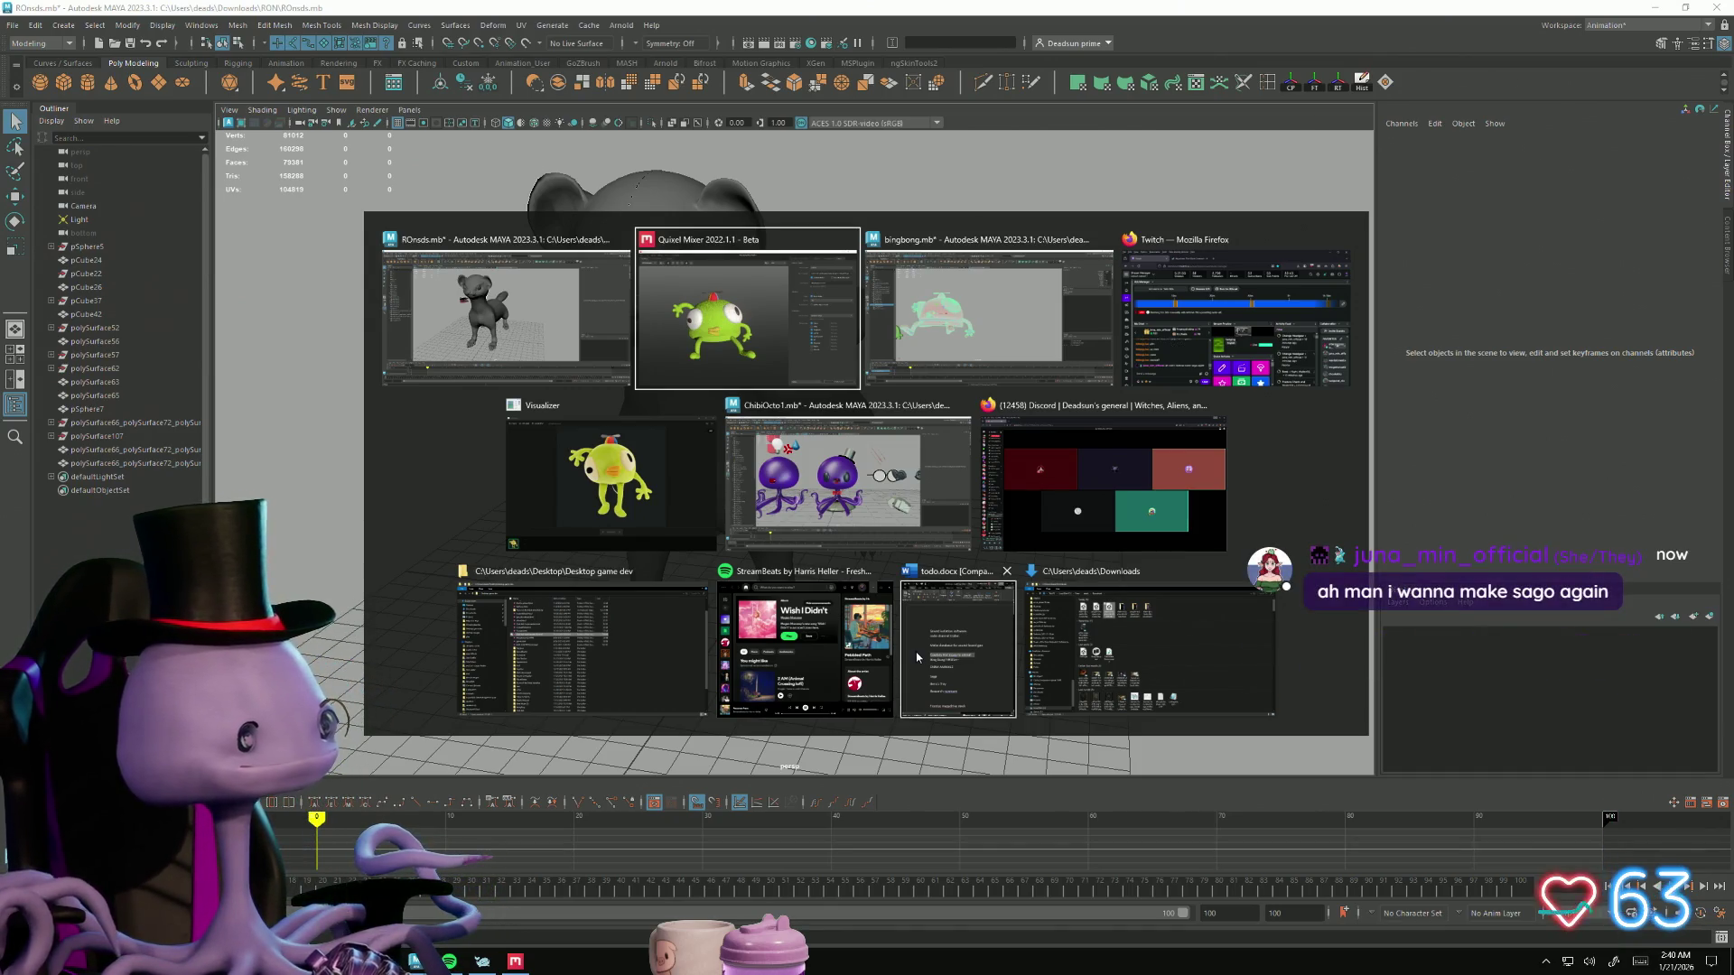
key(Return)
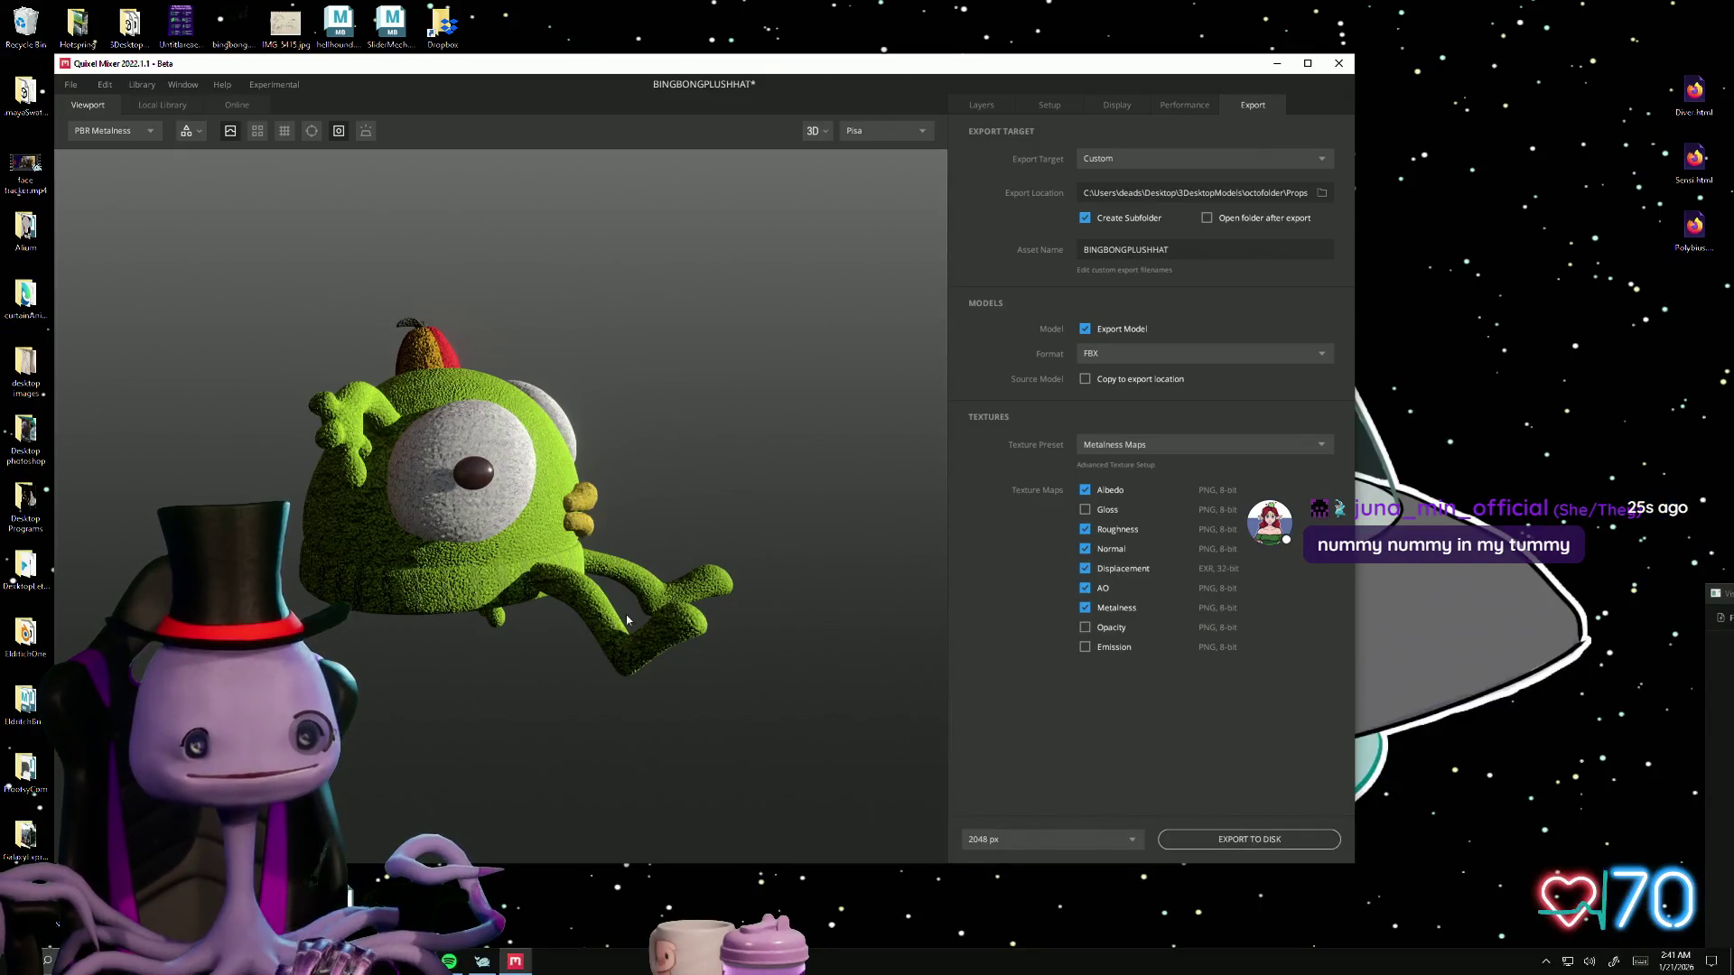
Step: Inspect the plush monster's arm, eye and propeller hat from several angles, then open the File menu
mouse_move(626, 620)
mouse_down()
mouse_move(653, 674)
mouse_move(632, 744)
mouse_move(844, 654)
mouse_move(729, 614)
mouse_move(436, 657)
mouse_move(639, 689)
mouse_move(626, 636)
mouse_move(643, 642)
mouse_up()
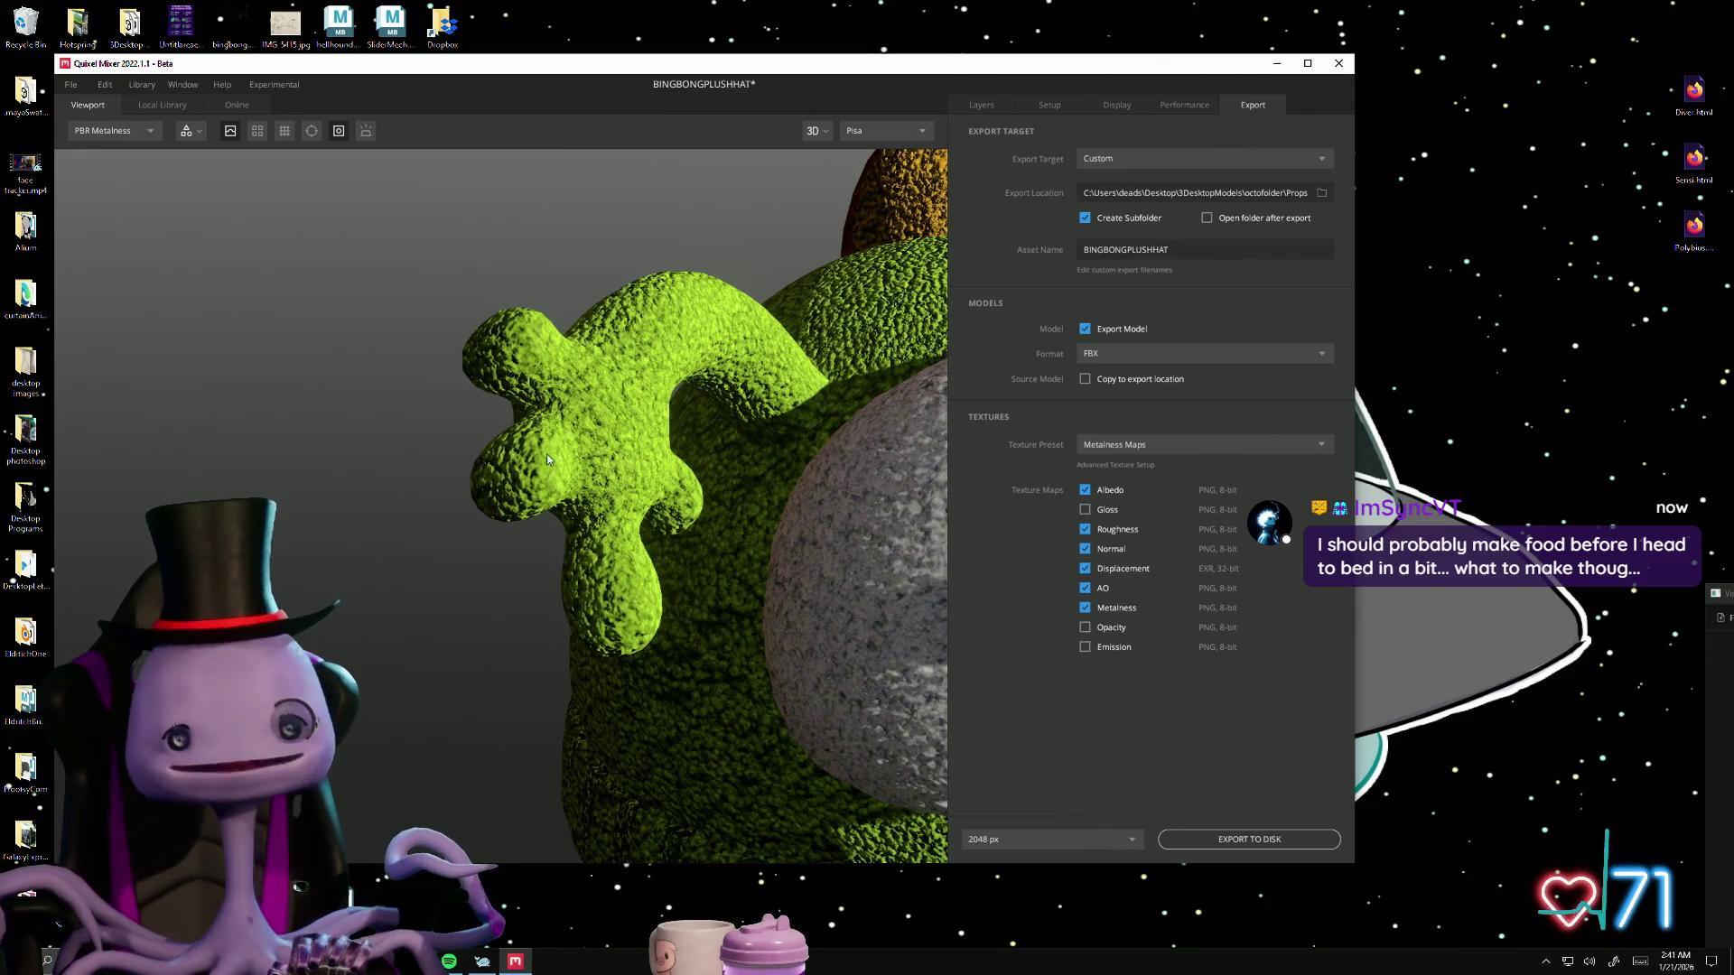
mouse_move(546, 453)
mouse_down()
mouse_move(468, 555)
mouse_move(284, 500)
mouse_move(370, 540)
mouse_move(329, 294)
mouse_move(337, 453)
mouse_move(283, 484)
mouse_move(237, 422)
mouse_move(83, 491)
mouse_move(327, 571)
mouse_move(112, 557)
mouse_move(538, 610)
mouse_move(813, 513)
mouse_move(661, 580)
mouse_move(378, 591)
mouse_move(402, 849)
mouse_up()
mouse_move(327, 516)
mouse_down()
mouse_move(742, 520)
mouse_move(403, 391)
mouse_move(449, 402)
mouse_move(296, 485)
mouse_move(319, 510)
mouse_move(726, 468)
mouse_move(1062, 552)
mouse_move(421, 581)
mouse_move(283, 468)
mouse_move(271, 422)
mouse_move(264, 437)
mouse_move(545, 491)
mouse_move(623, 464)
mouse_move(757, 540)
mouse_move(516, 623)
mouse_move(377, 530)
mouse_up()
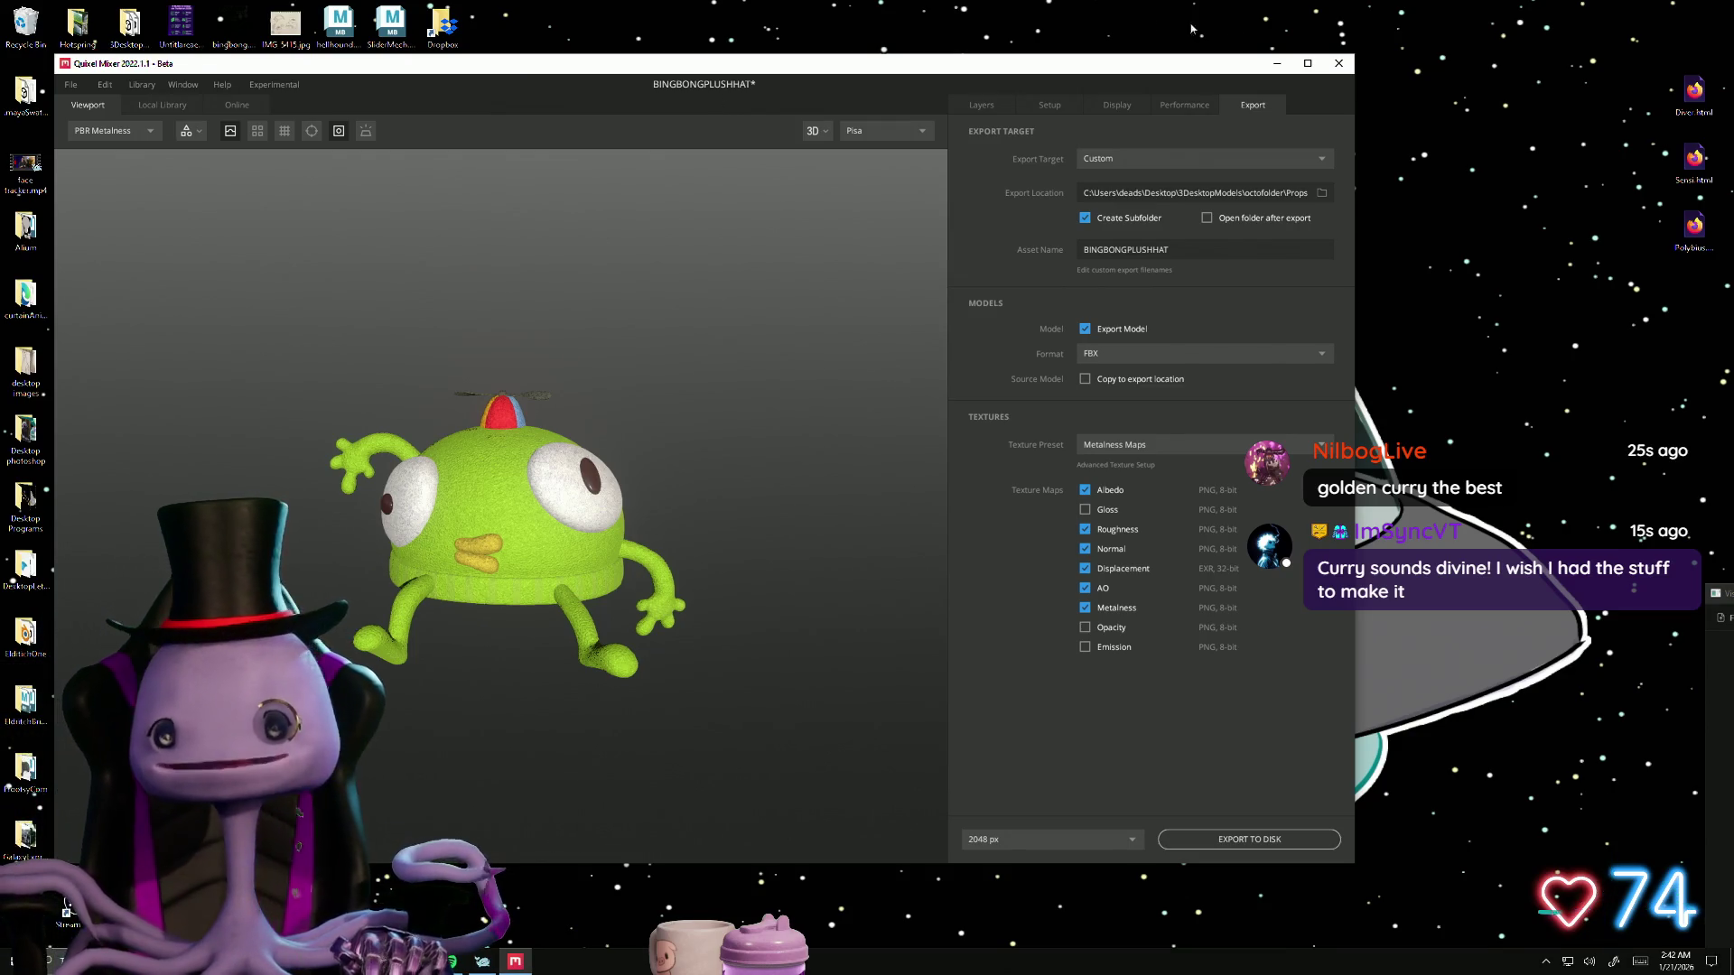
click(69, 86)
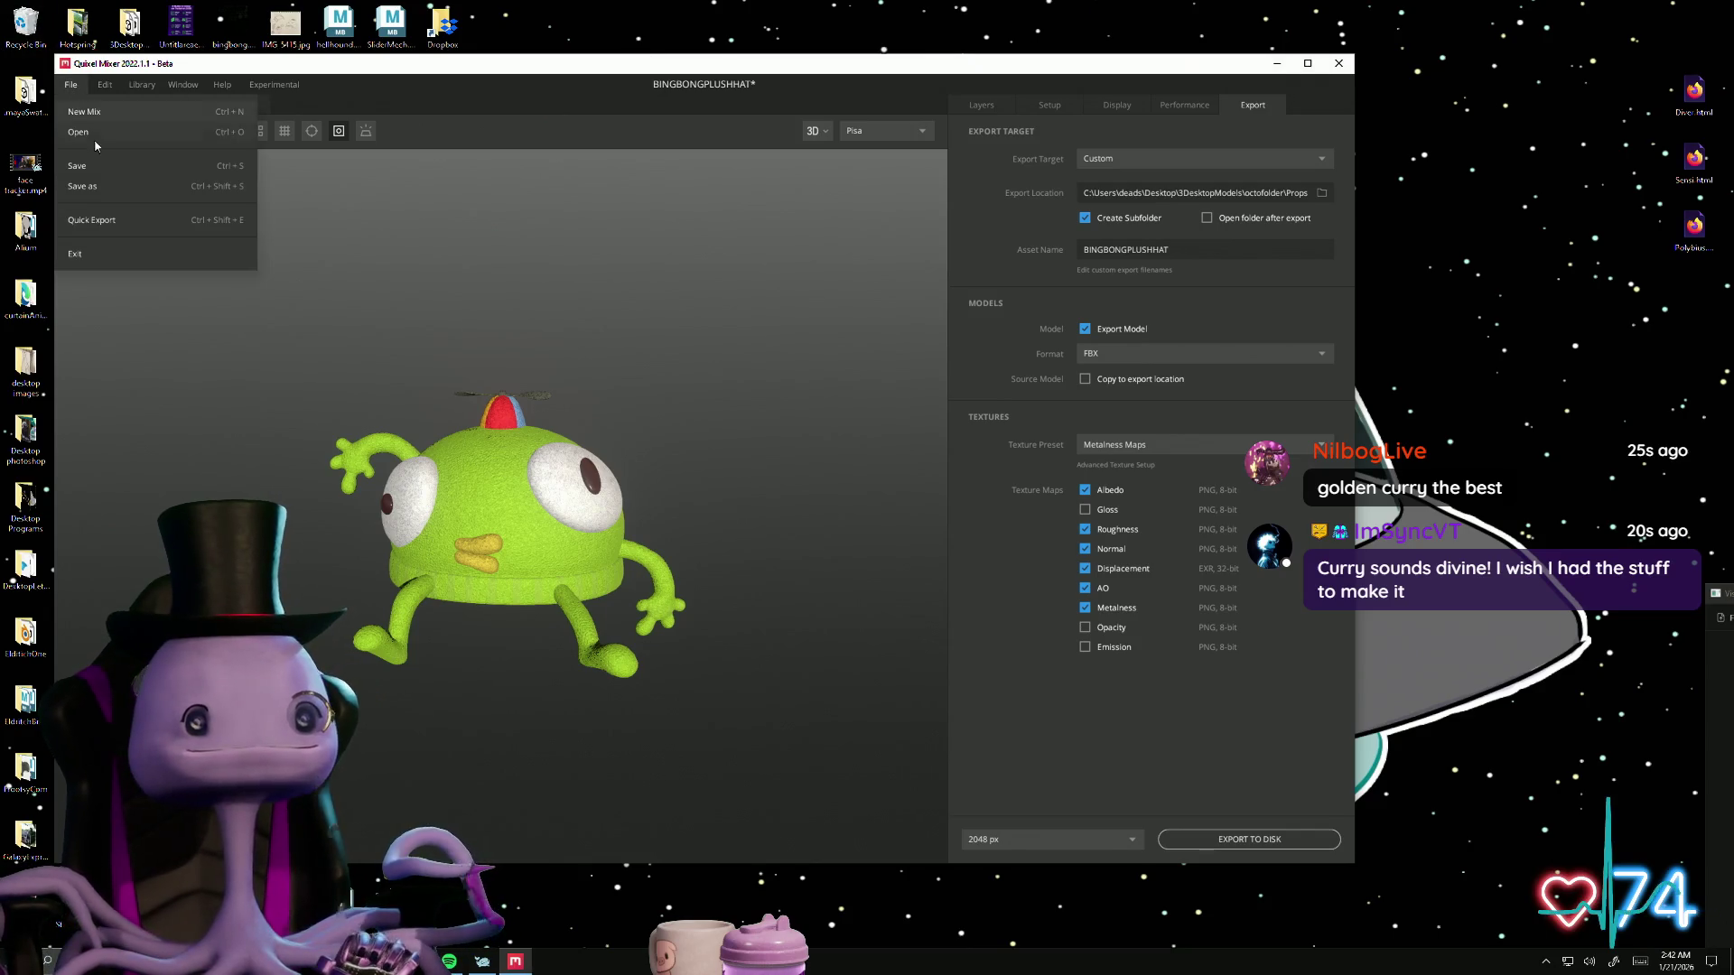
Step: Save the BINGBONGPLUSHHAT project and close Quixel Mixer
click(100, 168)
click(1348, 70)
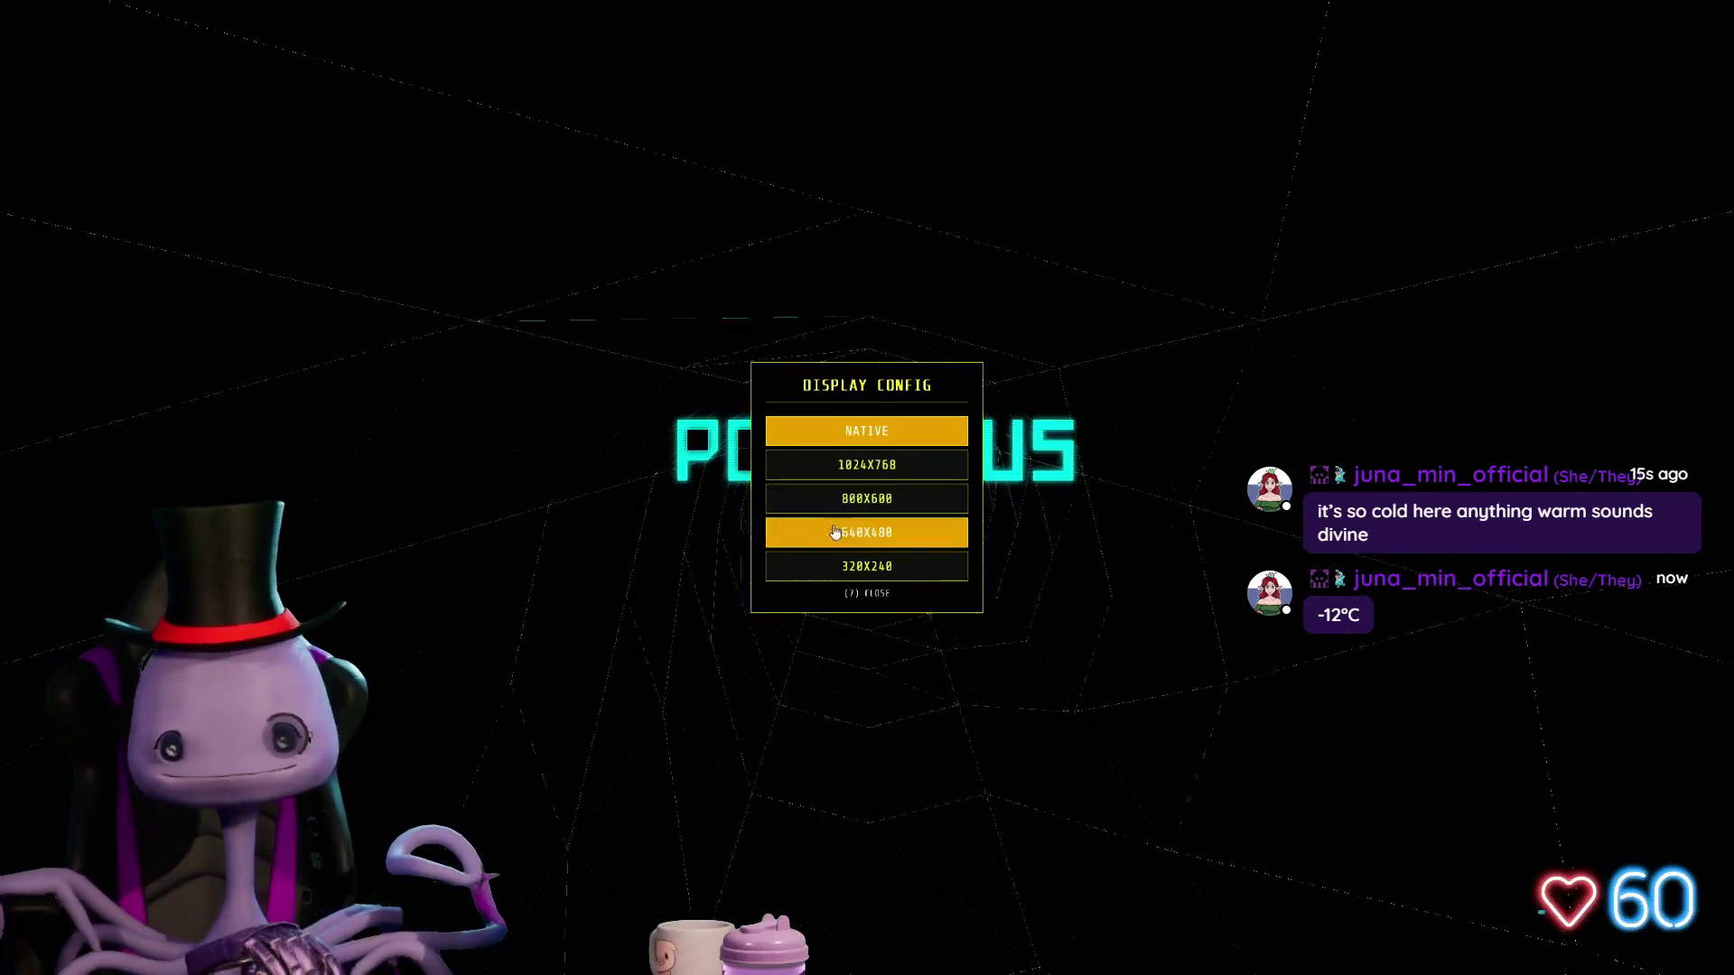
Step: Set the Polysius display resolution to 640X480, then clear the selection in Word's todo.docx
click(867, 544)
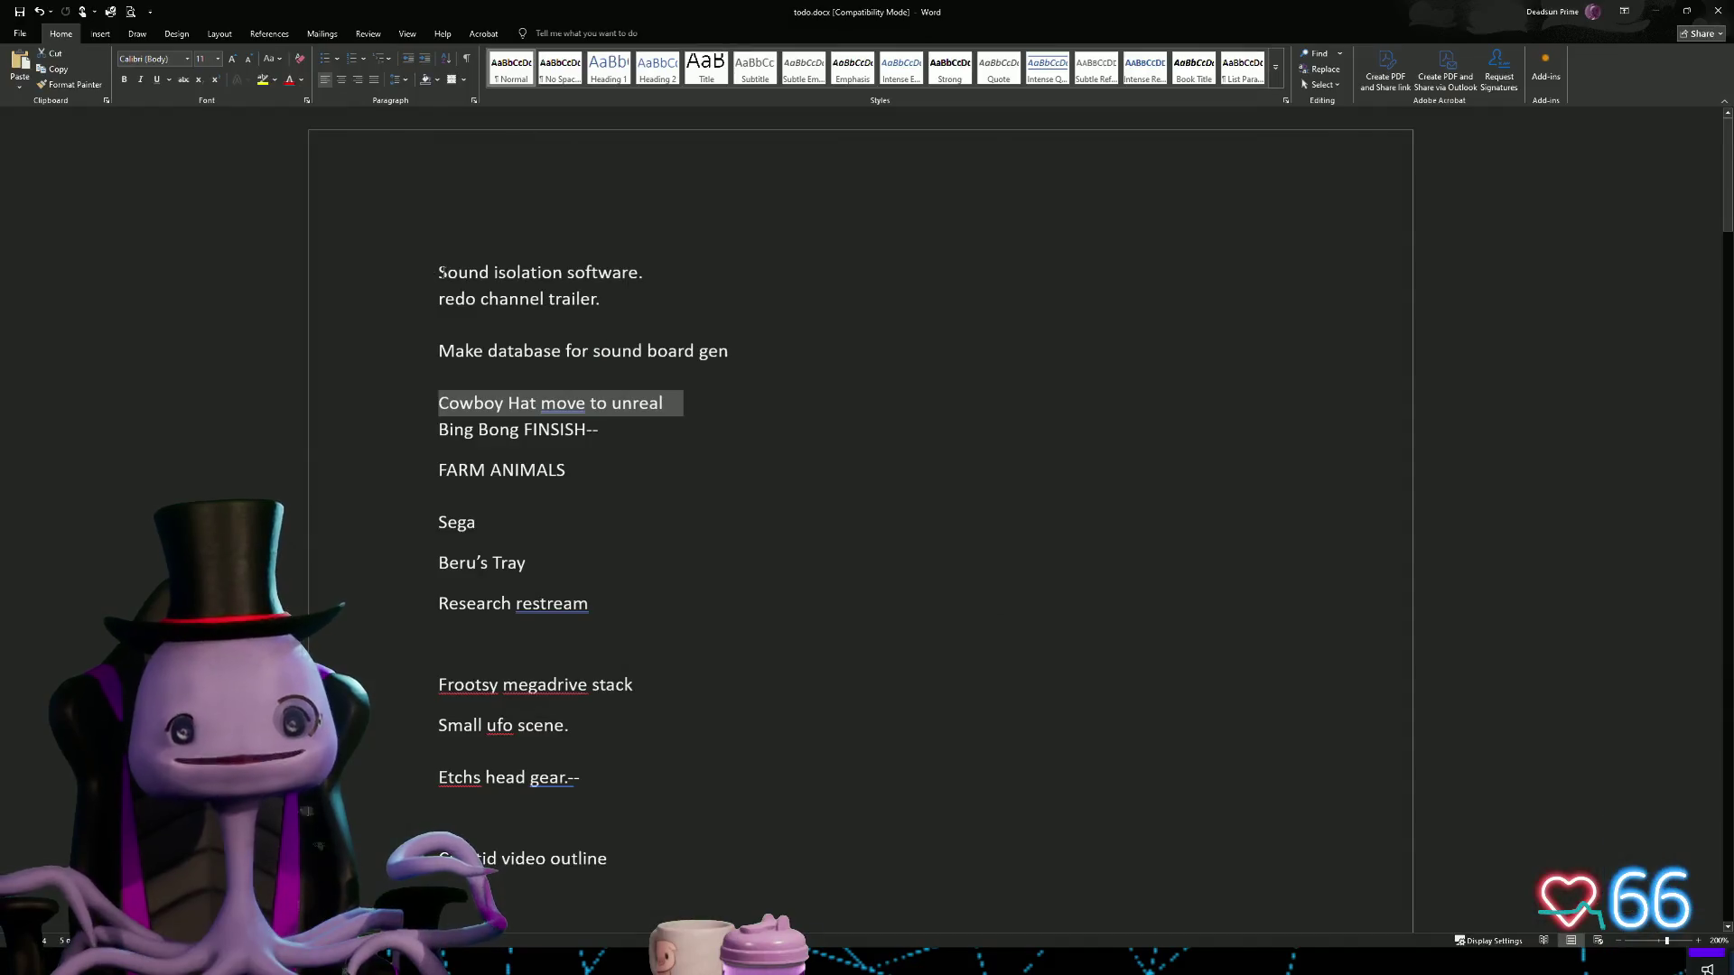
click(441, 272)
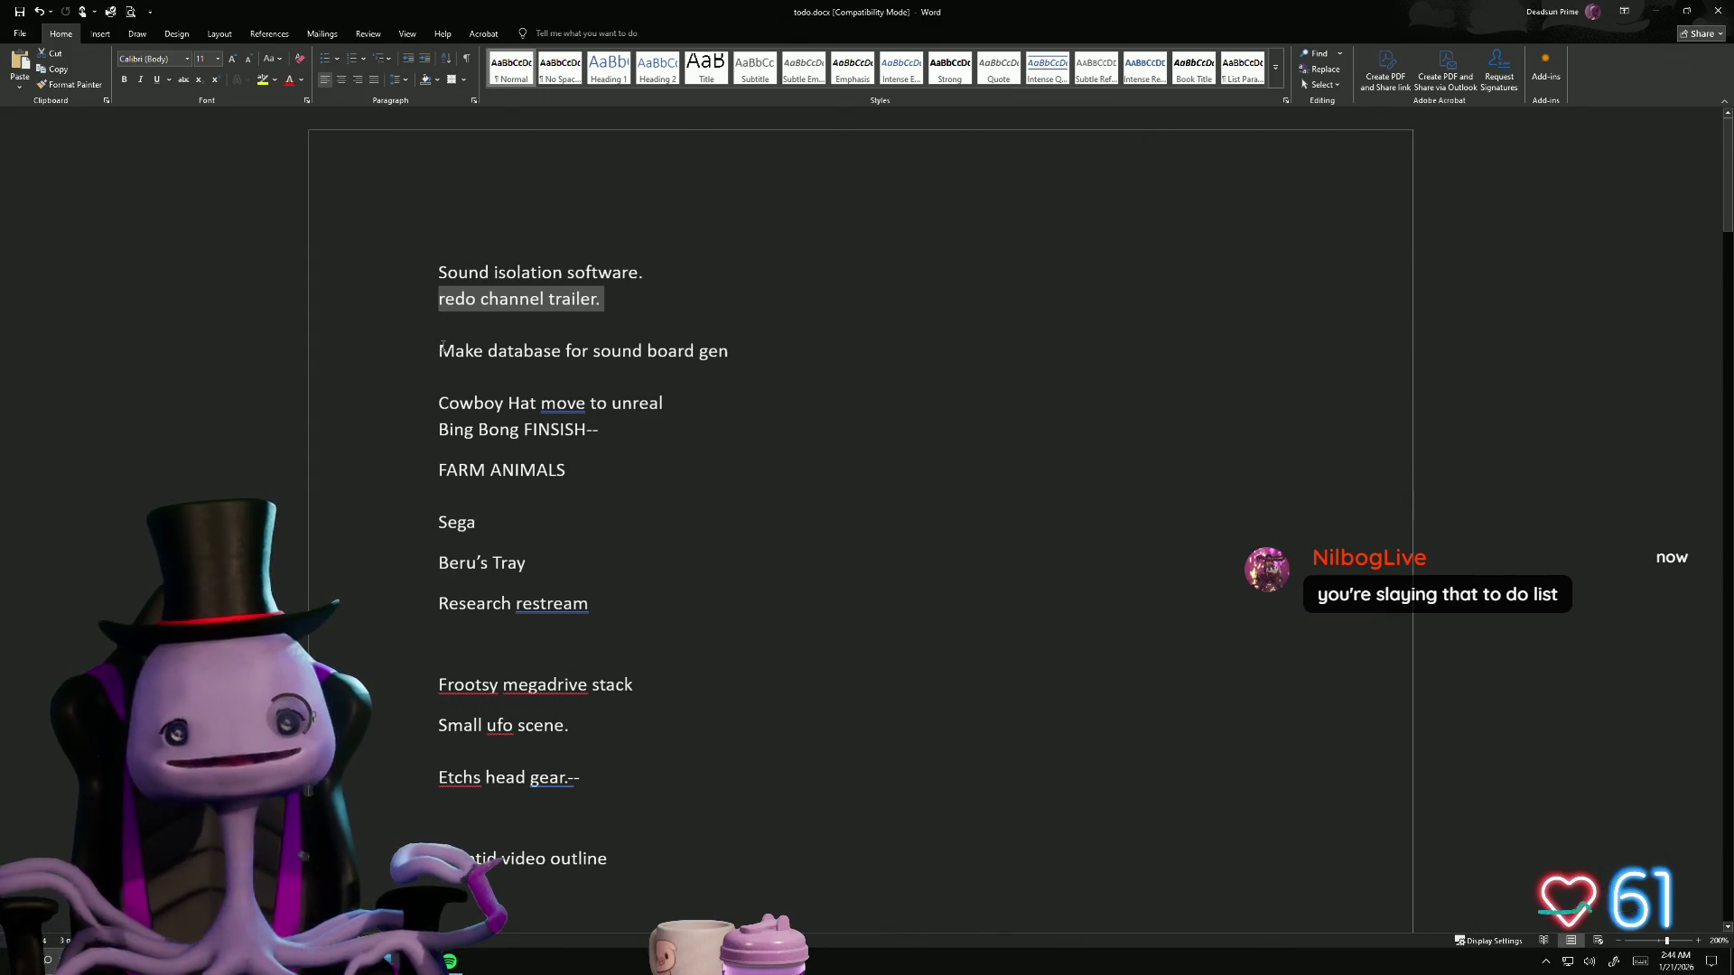
Step: Highlight the 'Make database for sound board gen' line in the to-do list
drag(512, 353, 722, 352)
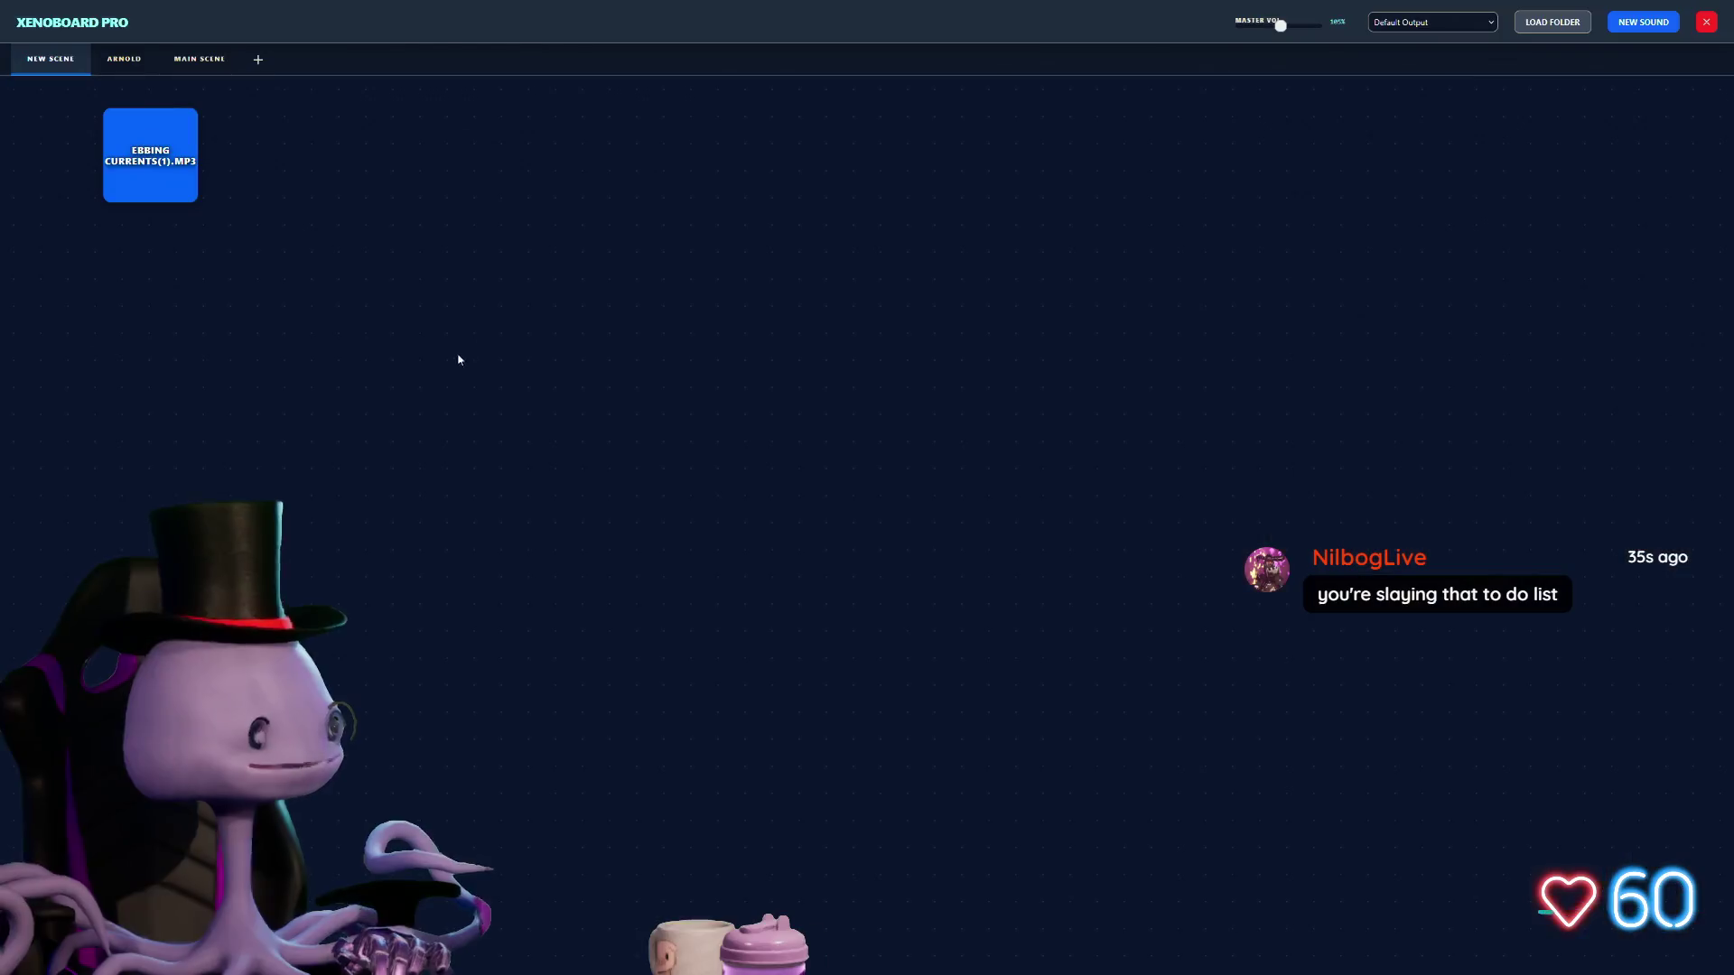
Step: Switch through the ARNOLD and NEW SCENE boards to the MAIN SCENE board
click(129, 63)
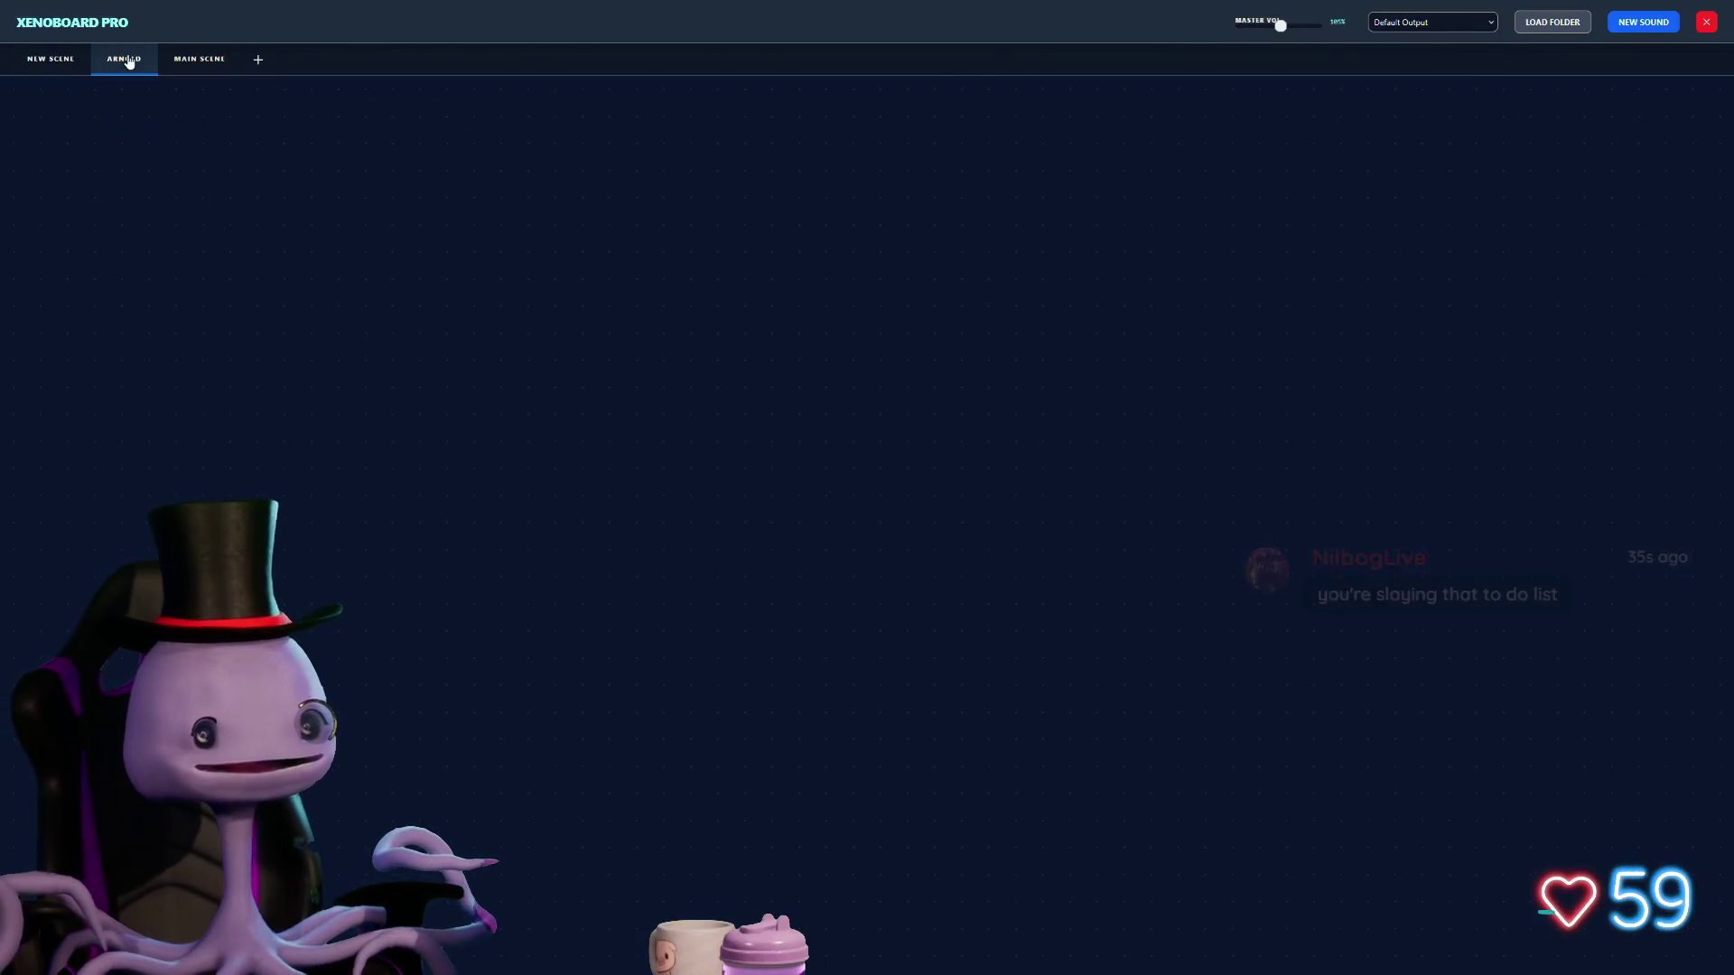
click(40, 63)
click(211, 70)
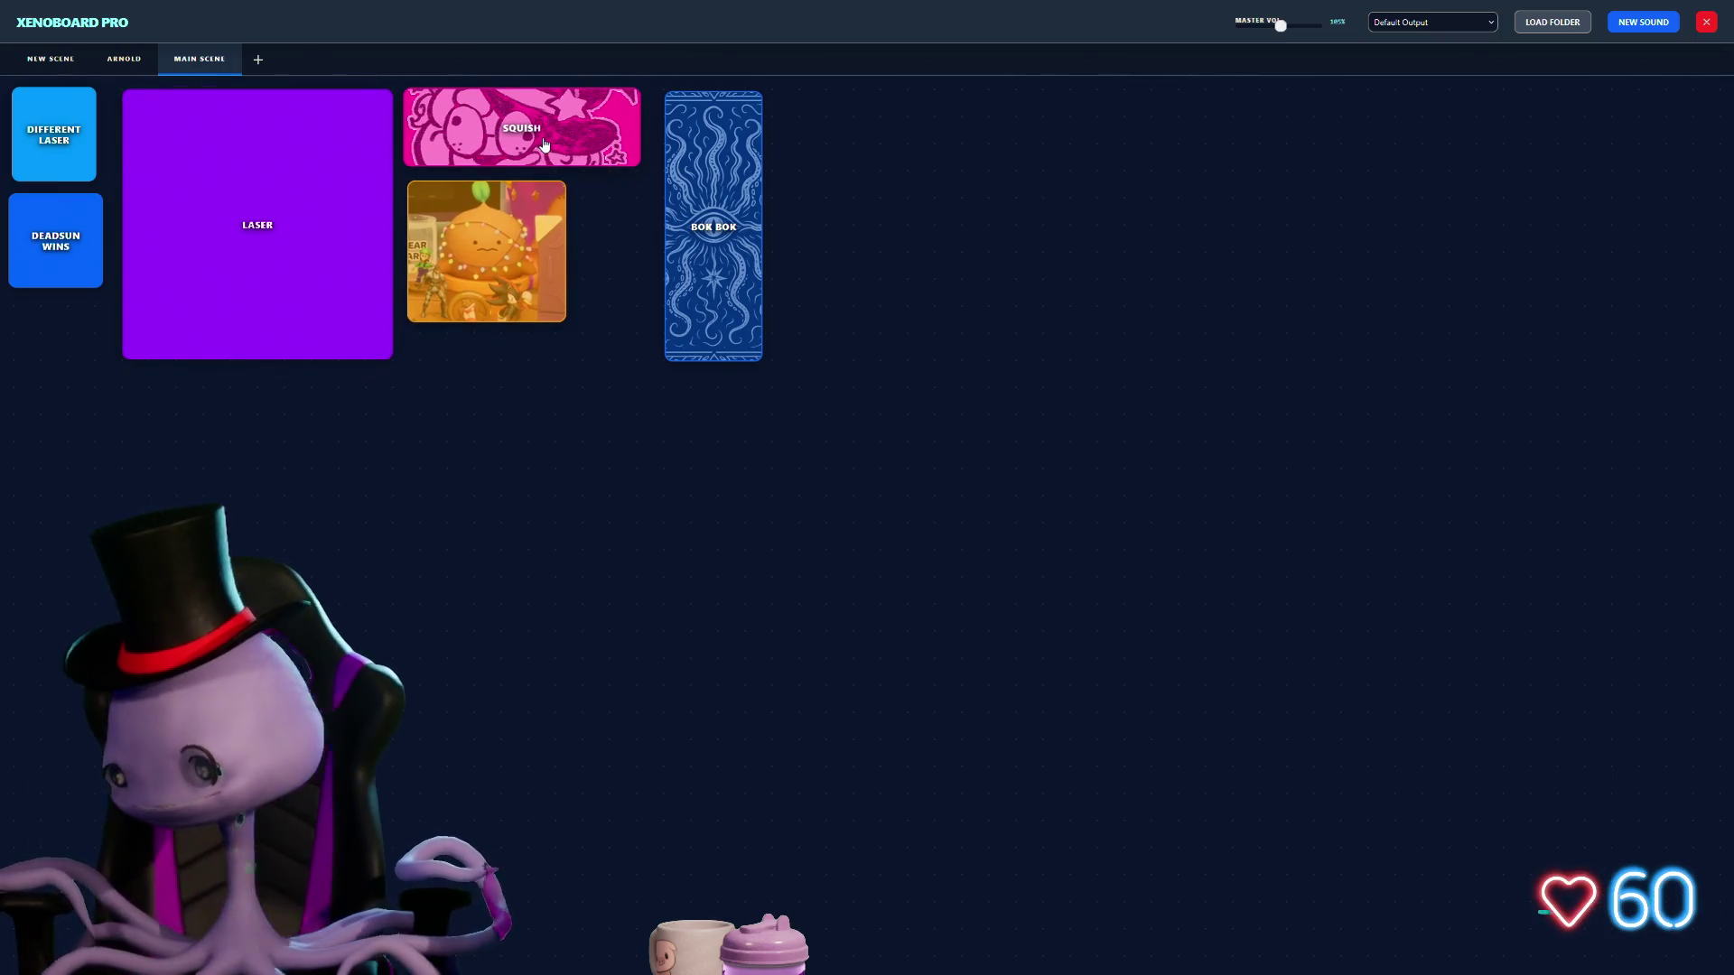
key(XF86AudioPlay)
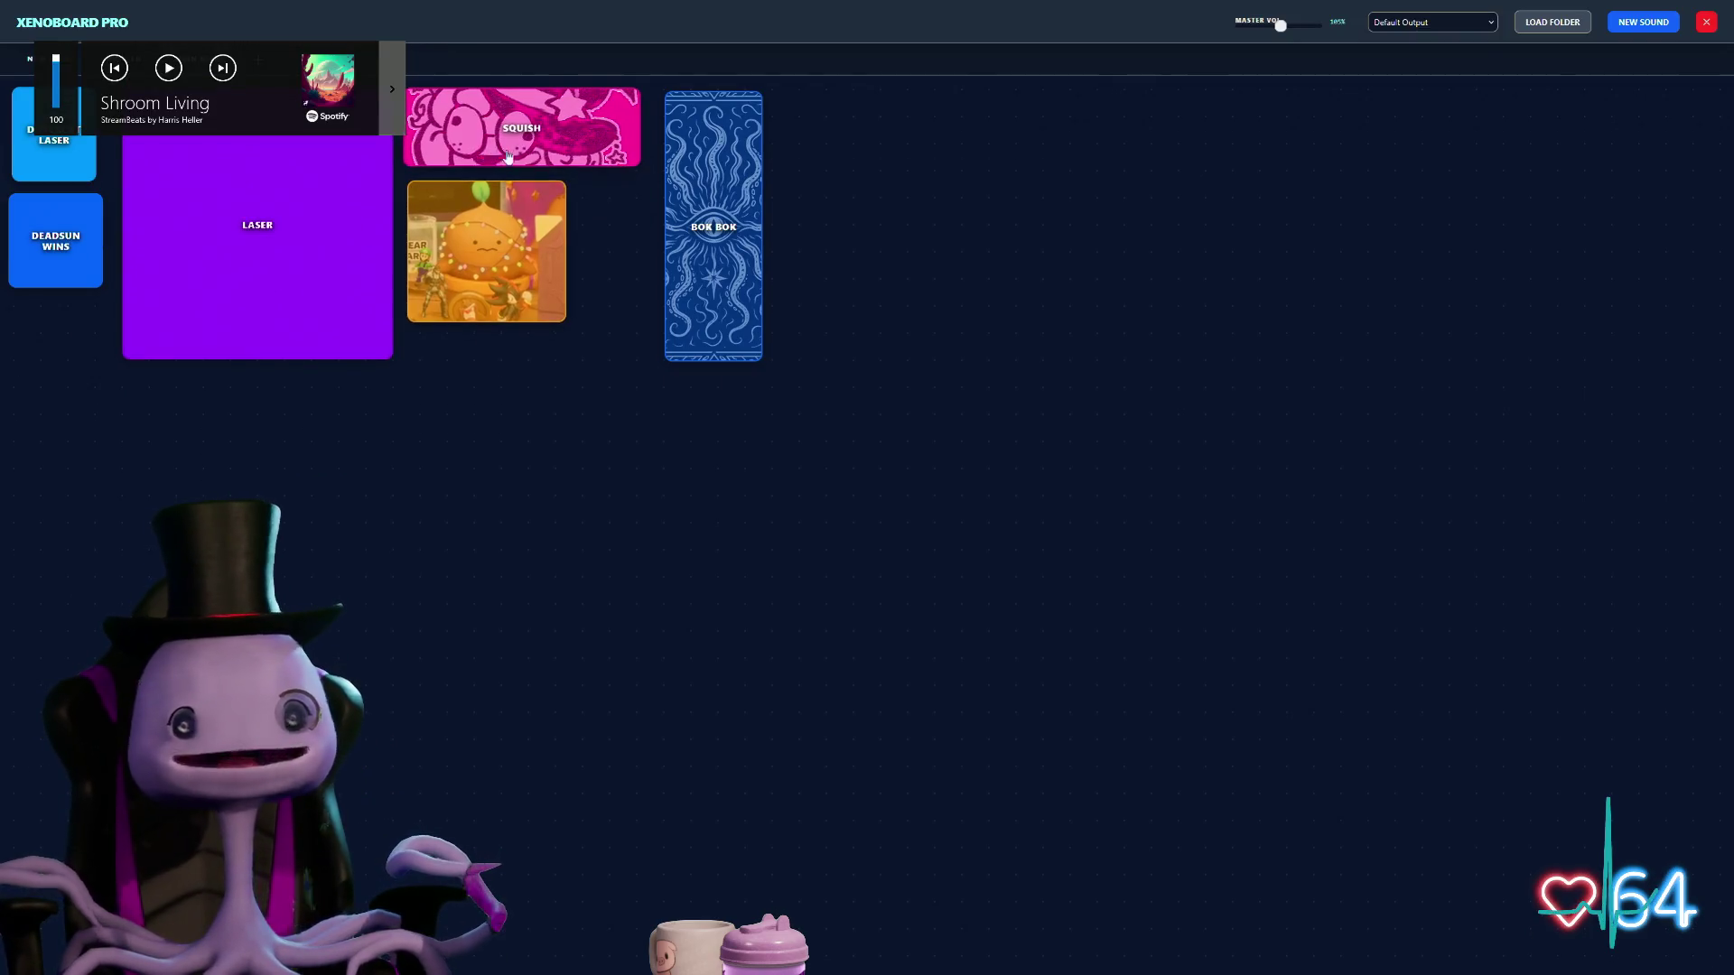
Step: Move the Squish tile right of Bok Bok, then play the Squish, Bok Bok and burger sounds
mouse_move(538, 125)
mouse_down()
mouse_move(594, 162)
mouse_move(909, 177)
mouse_move(928, 144)
mouse_up()
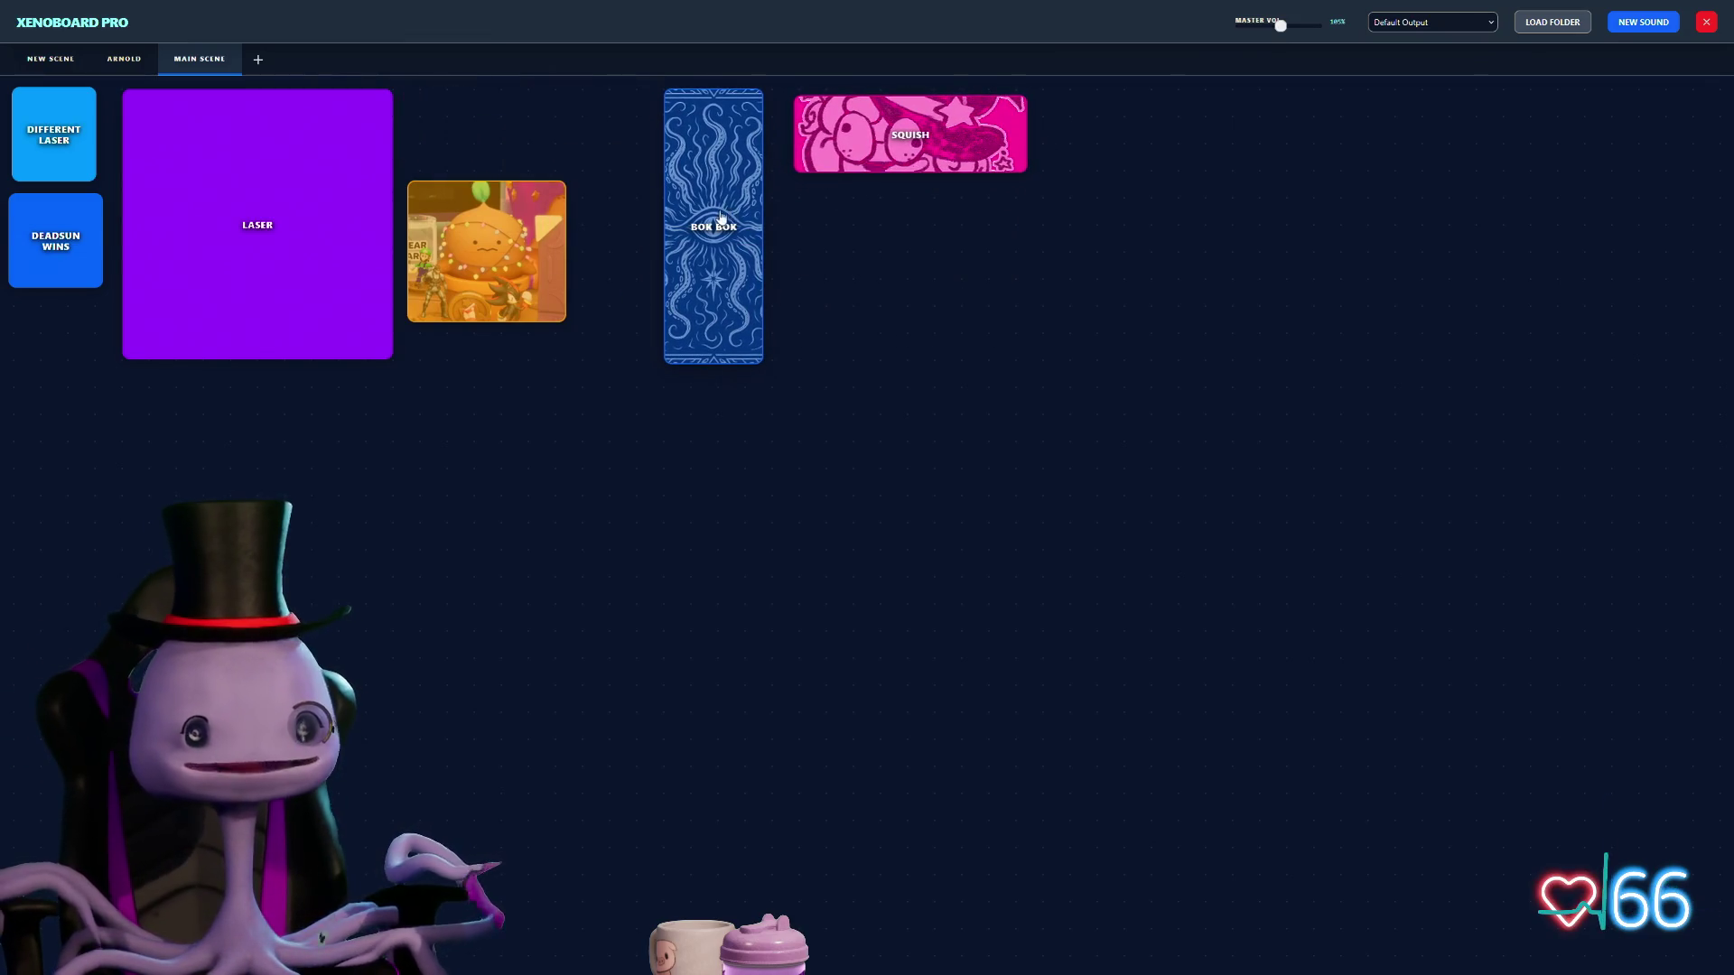
click(926, 143)
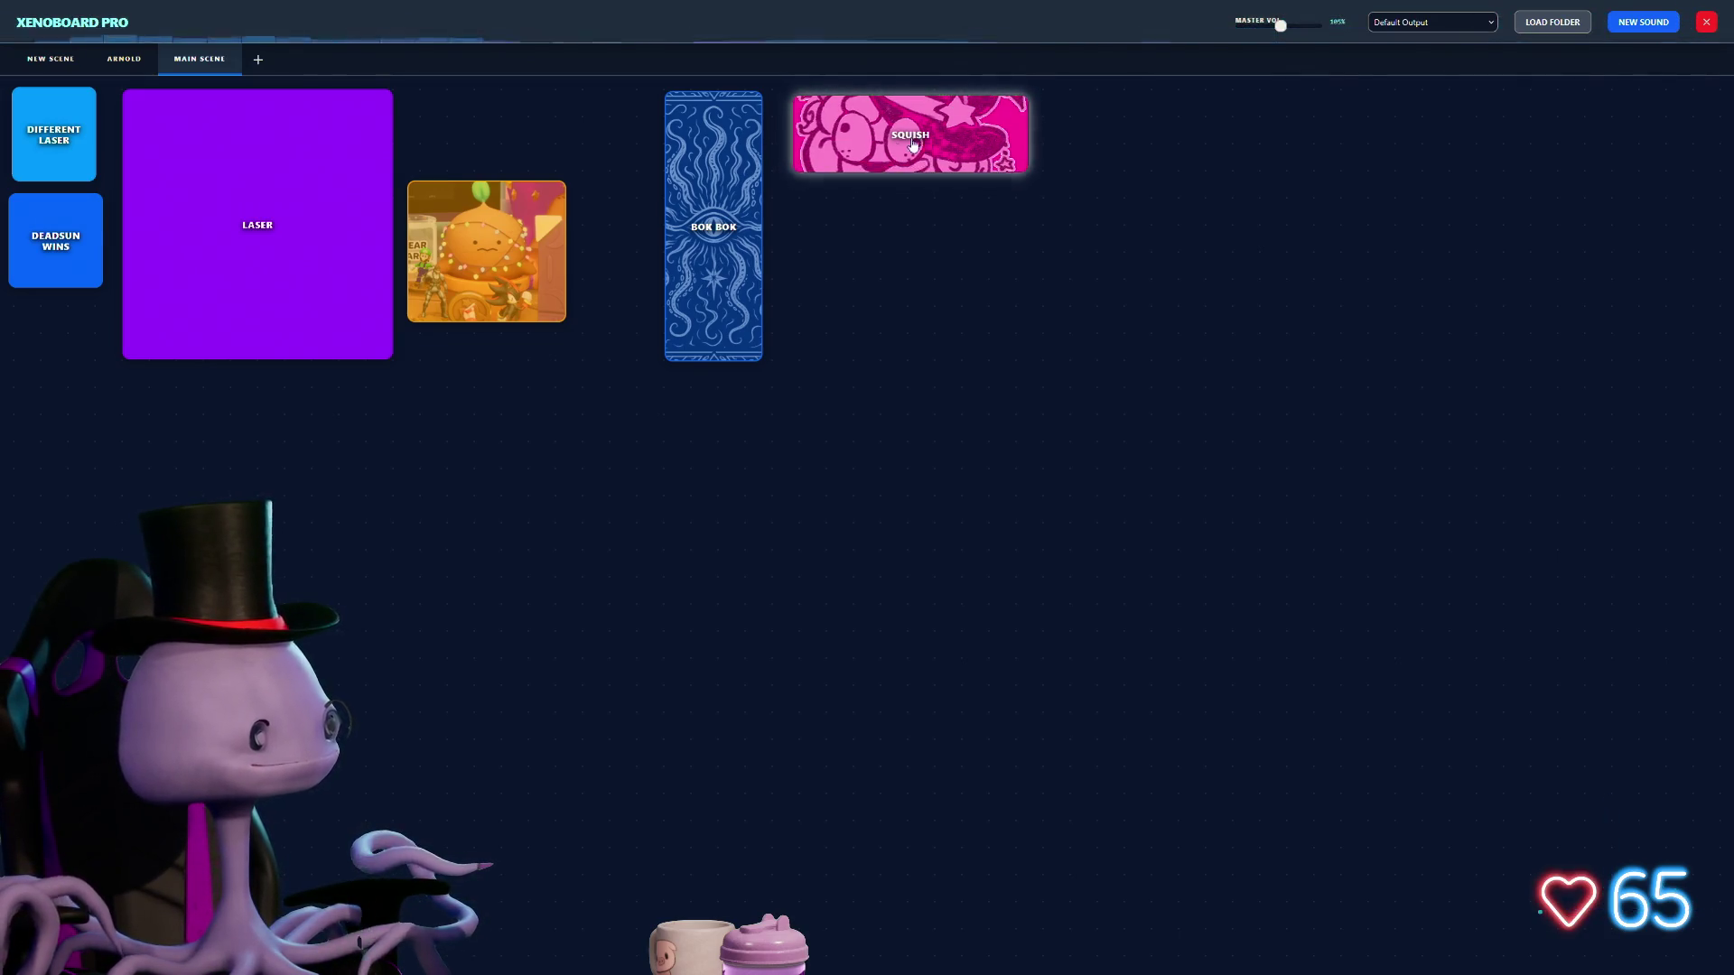
click(696, 221)
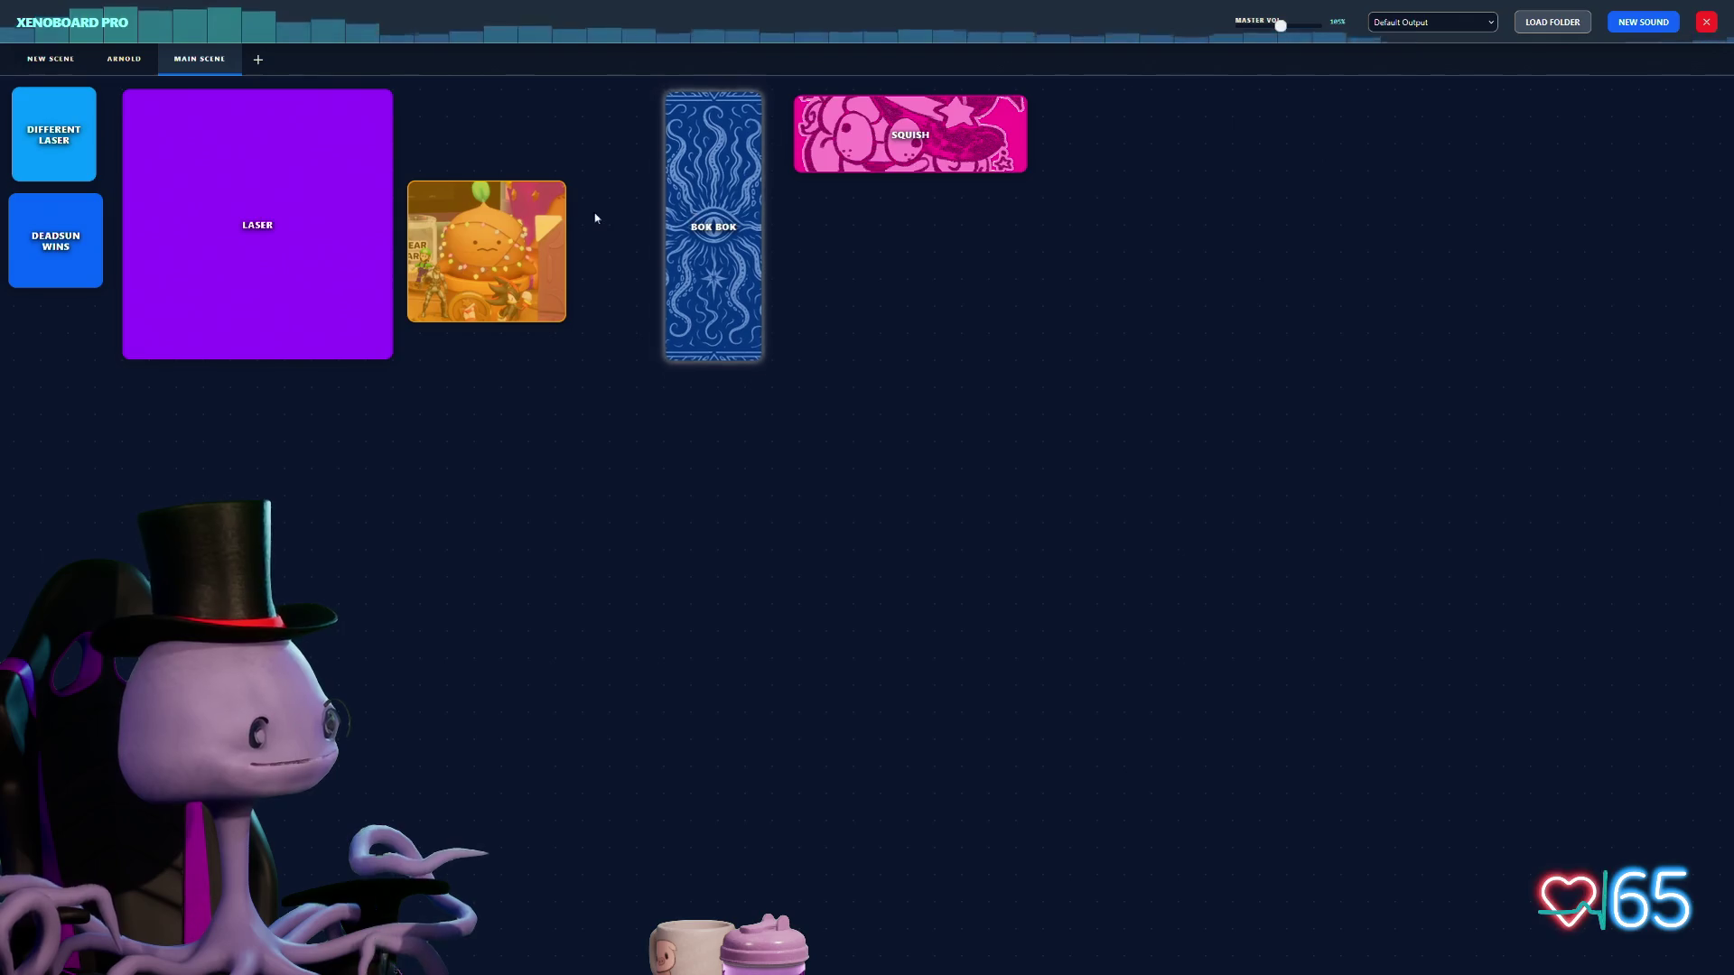
click(487, 251)
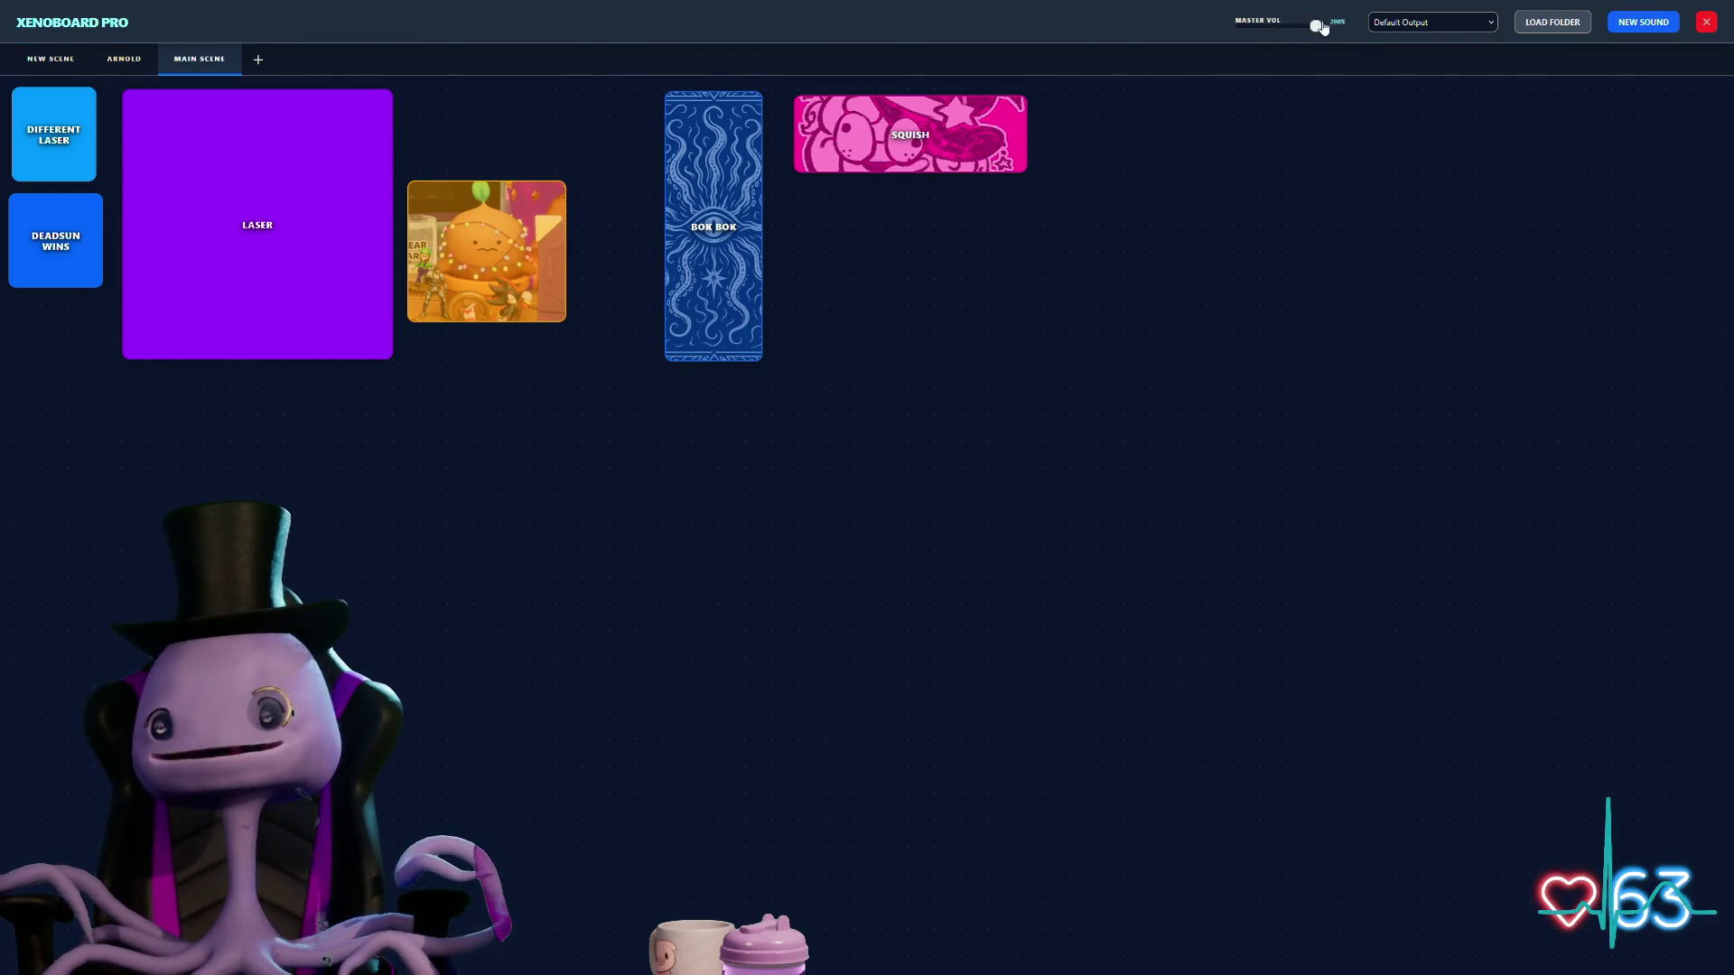
Step: Flip through the NEW SCENE and ARNOLD boards, return to MAIN SCENE, and bring up the window list
click(52, 61)
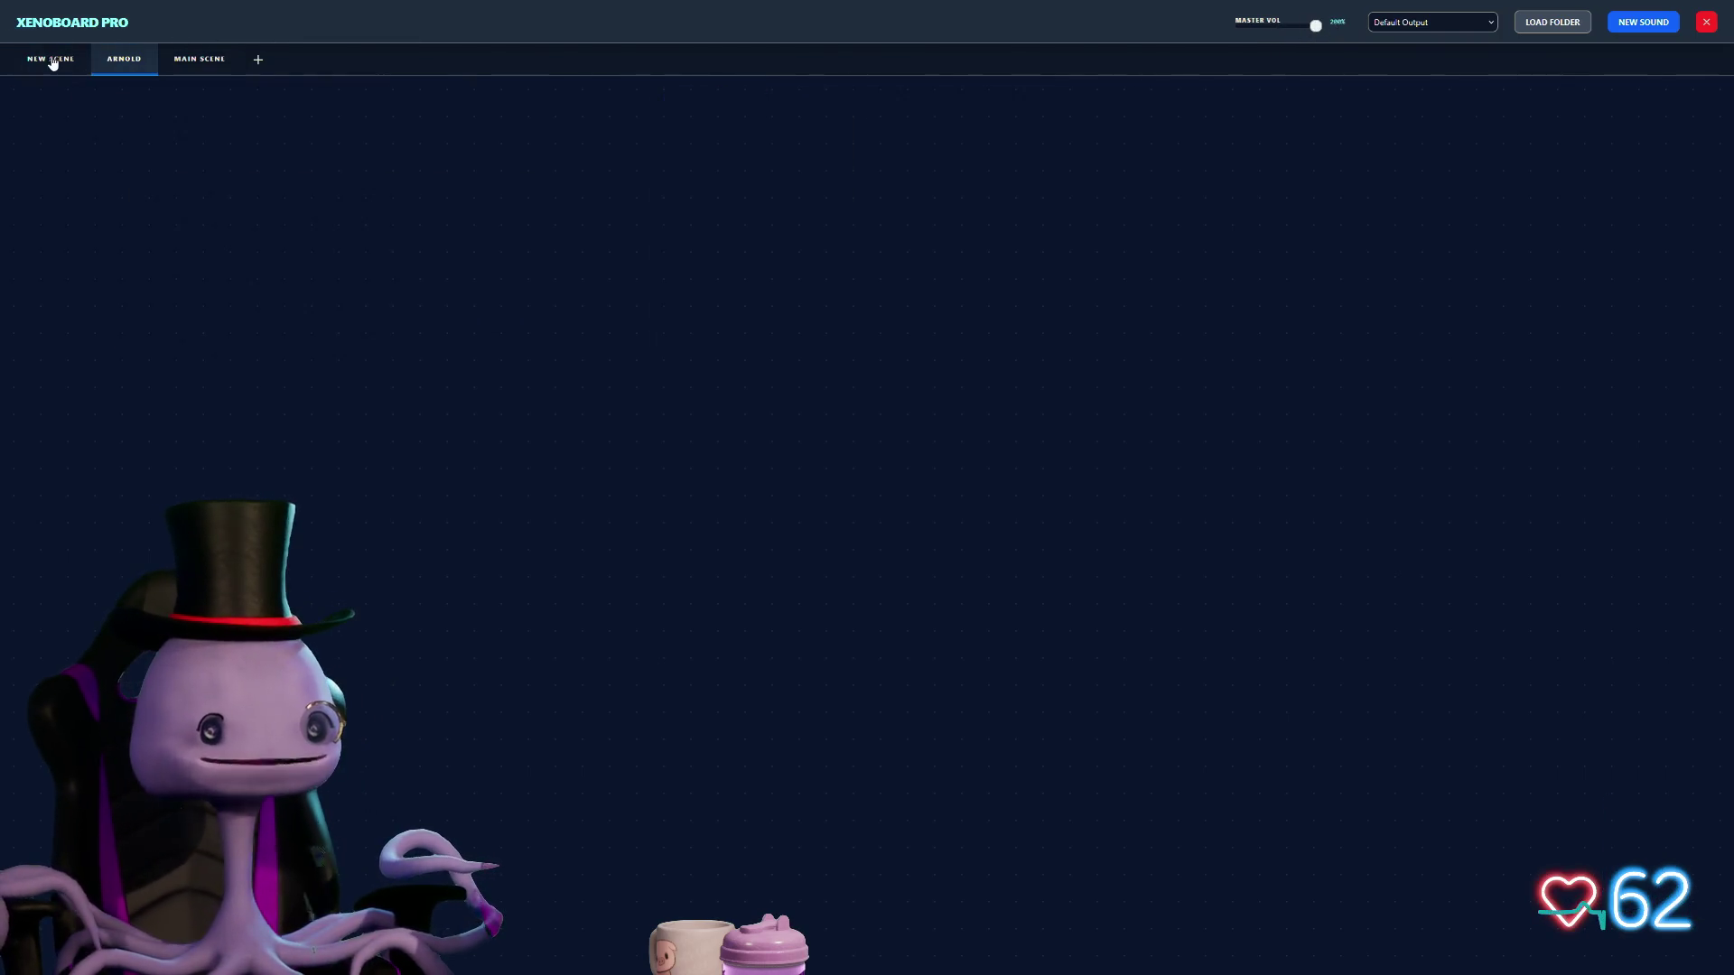
click(139, 61)
click(199, 59)
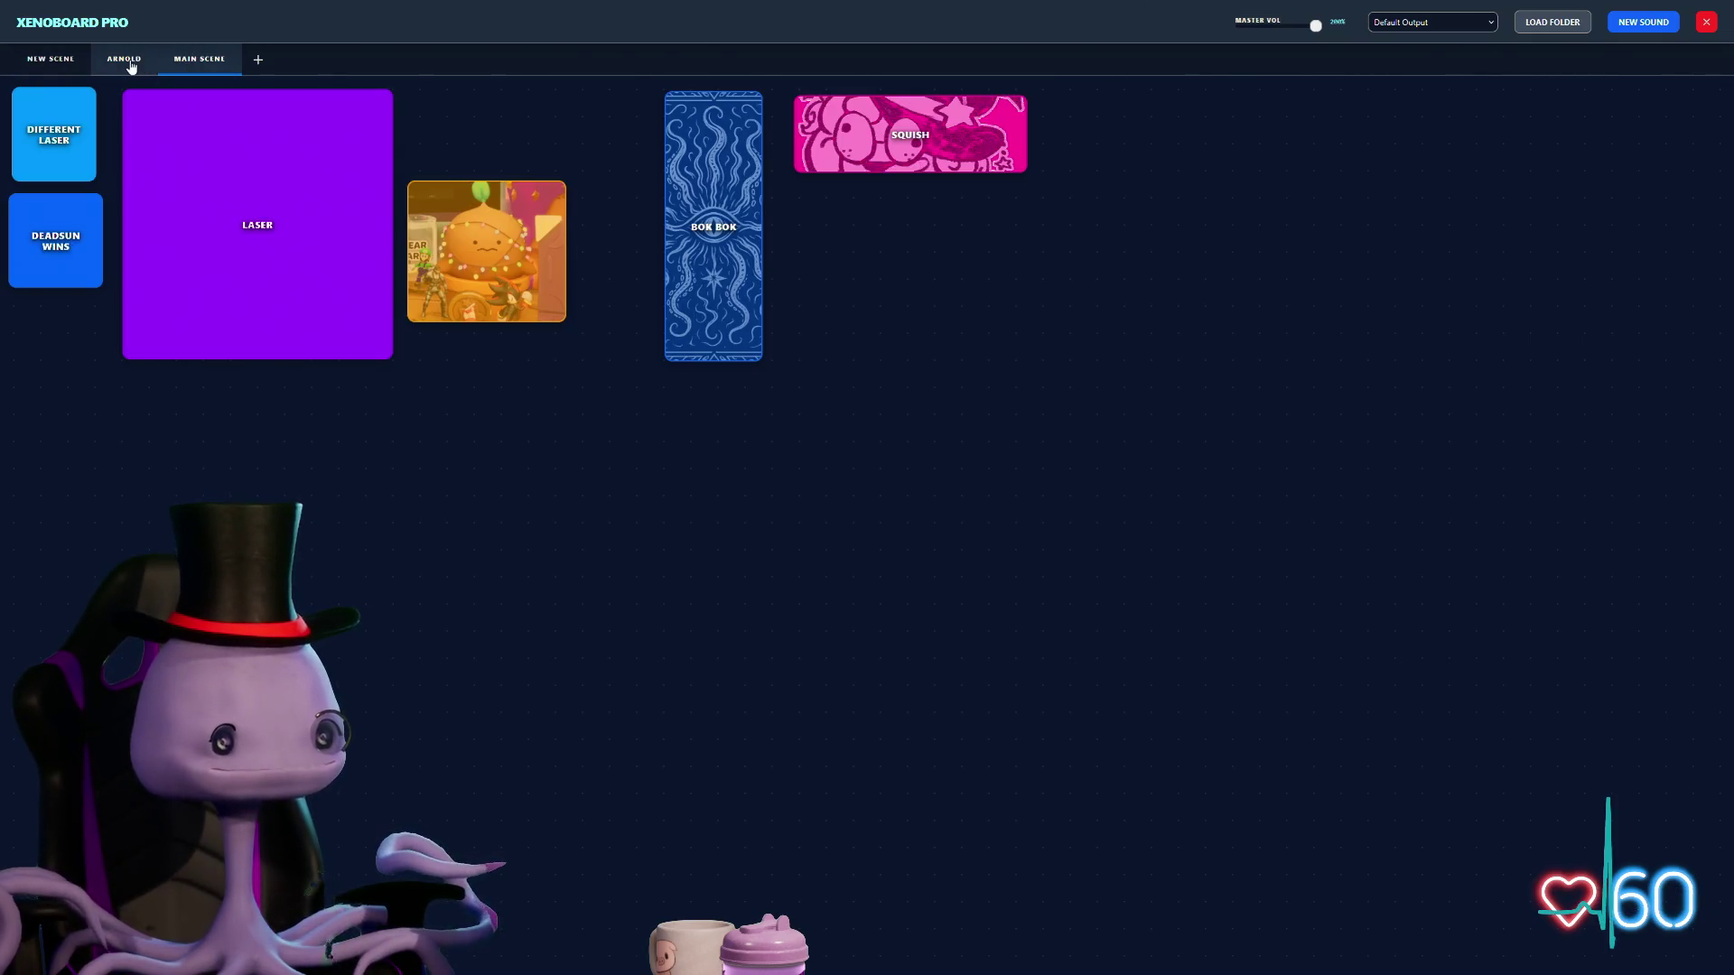
click(126, 60)
click(205, 61)
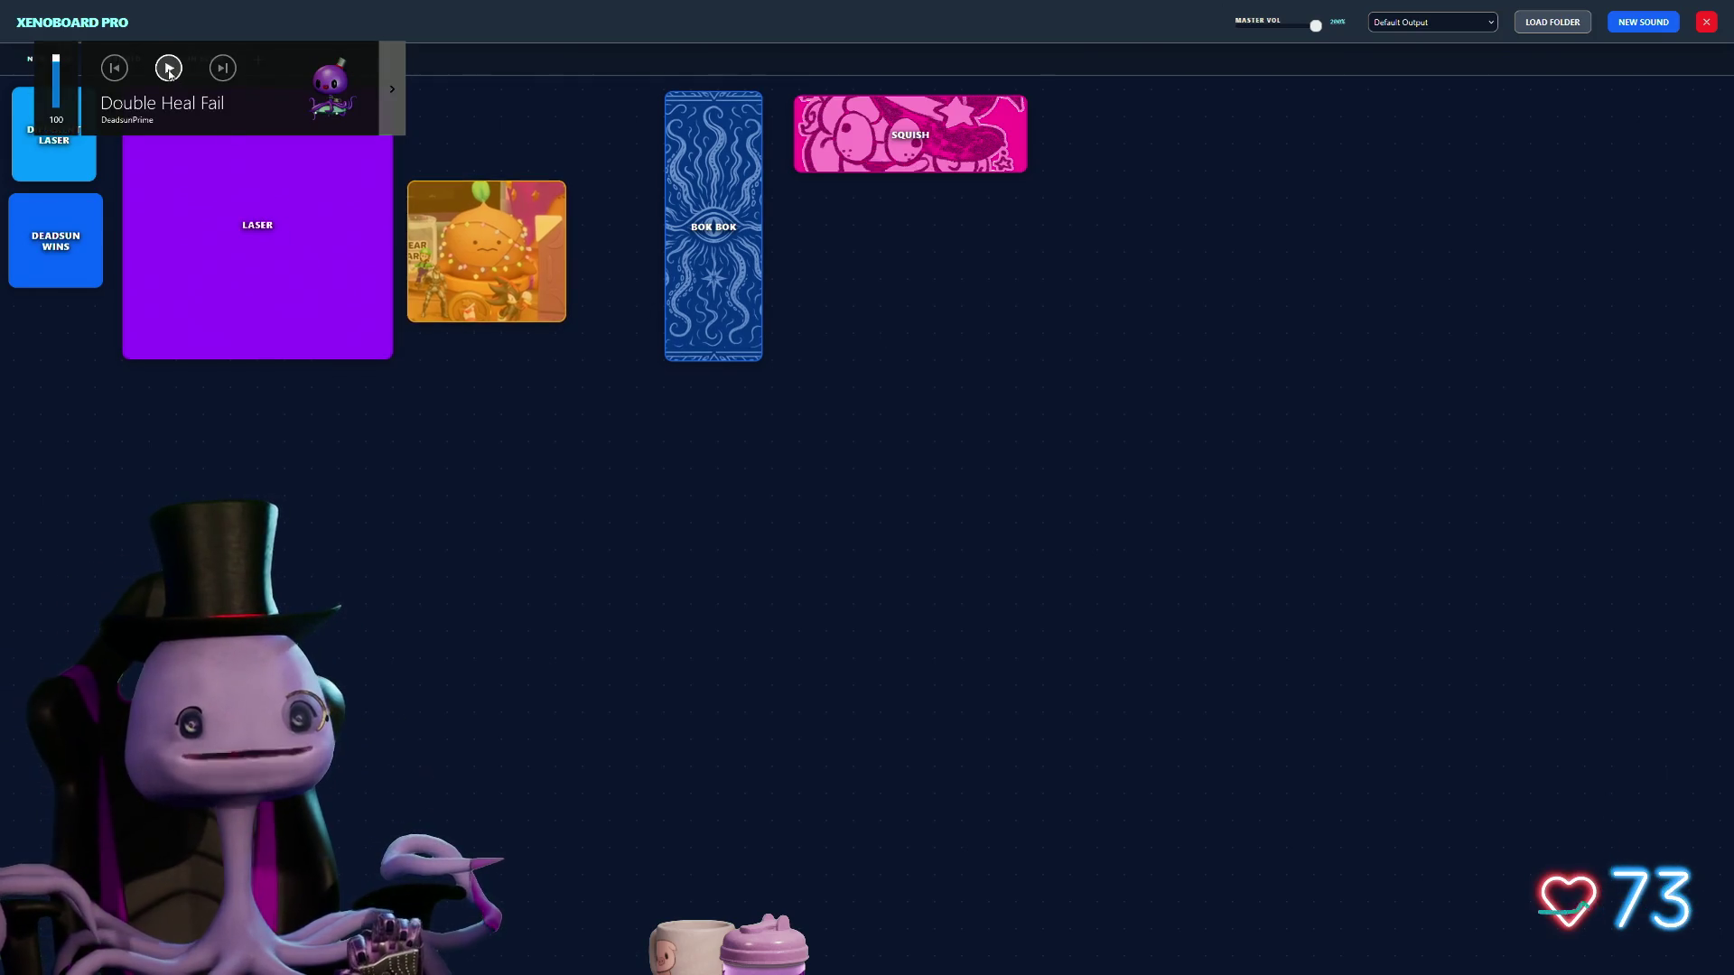
key(alt+Tab)
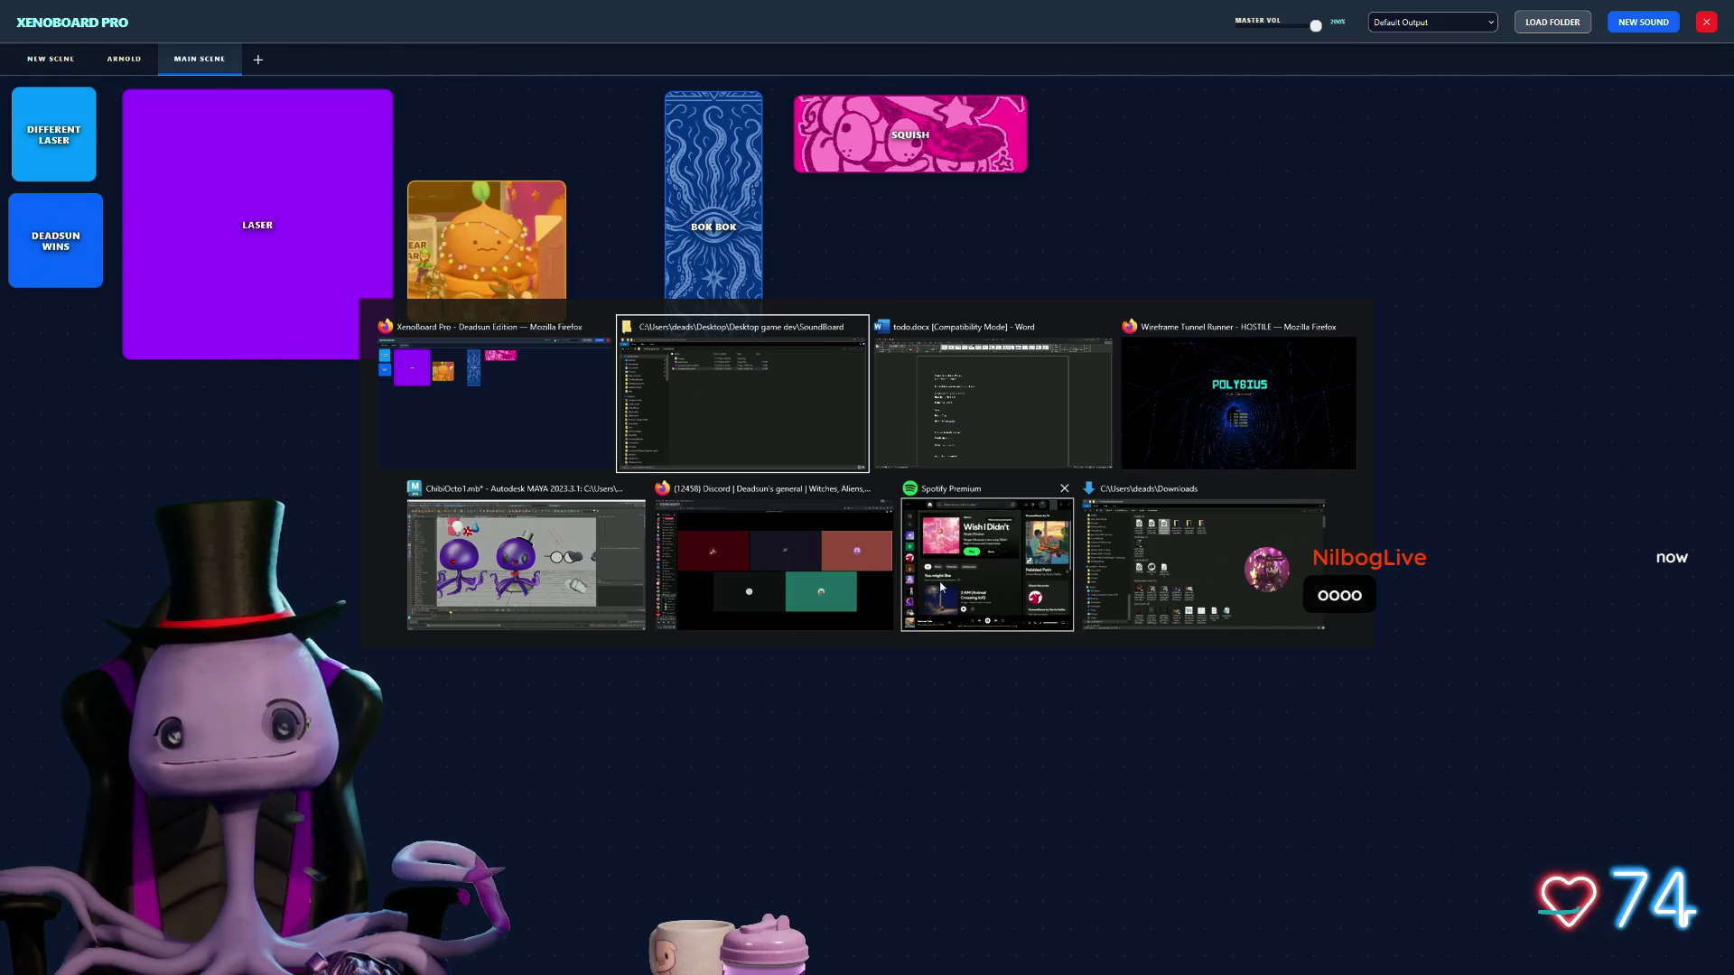
Step: Play the burger tile, apply its Edit Config settings, and drag it beneath the Squish tile
key(Escape)
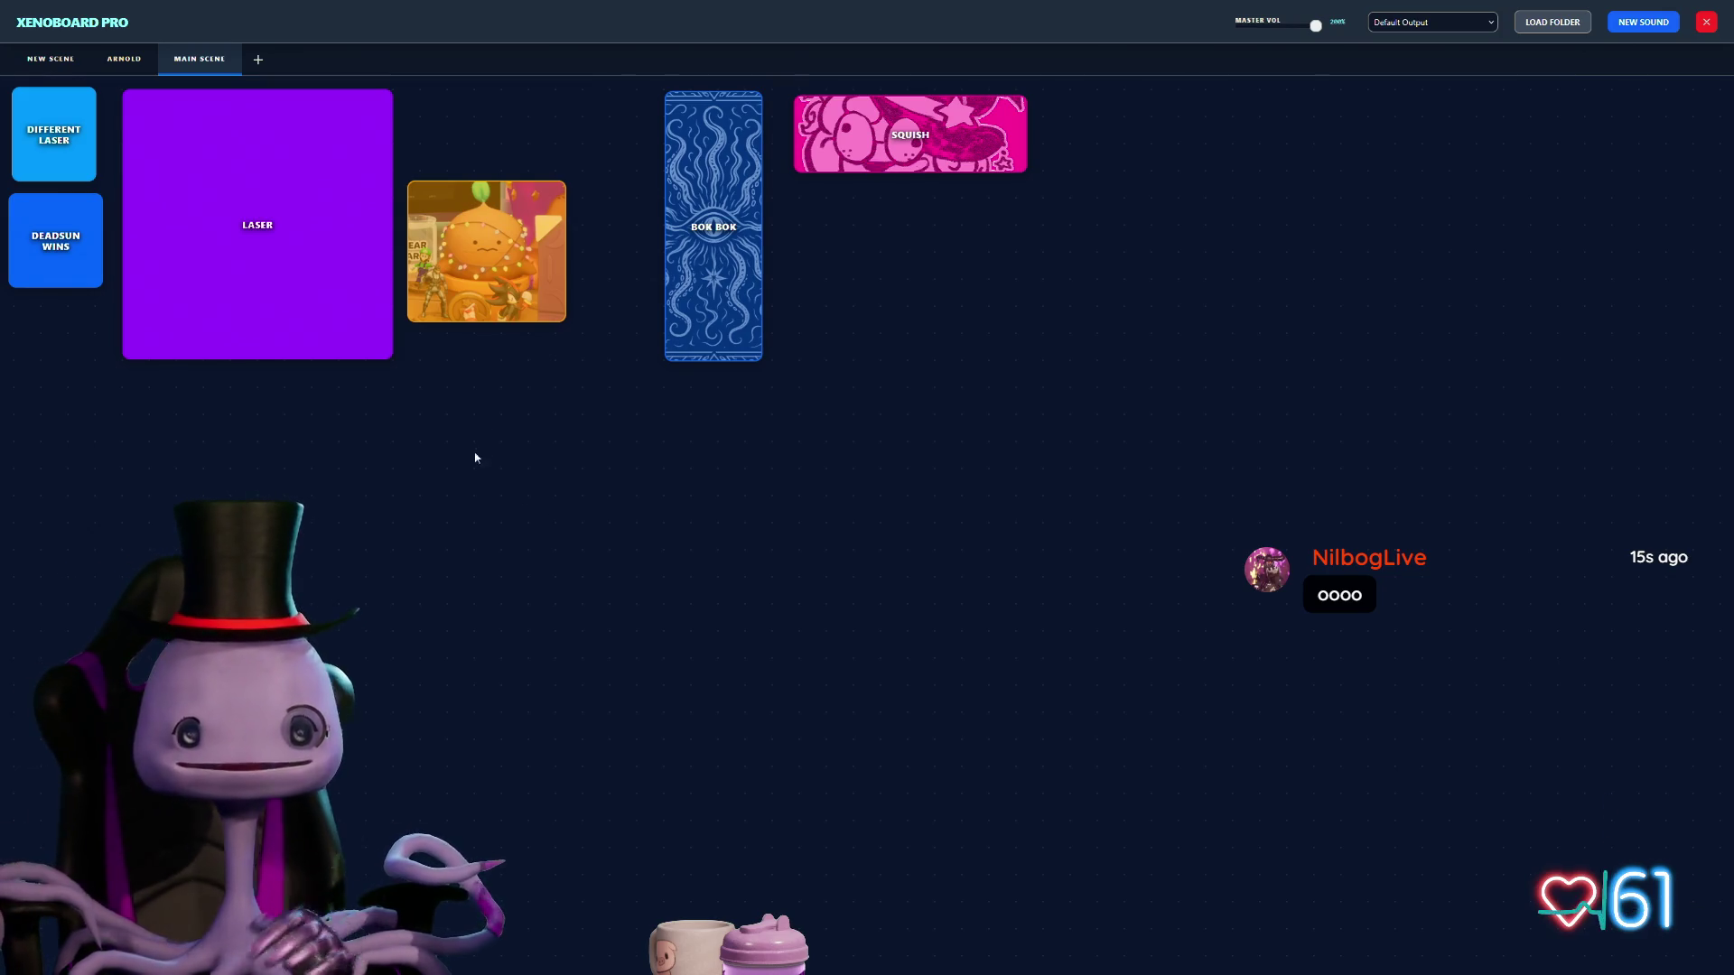
click(490, 265)
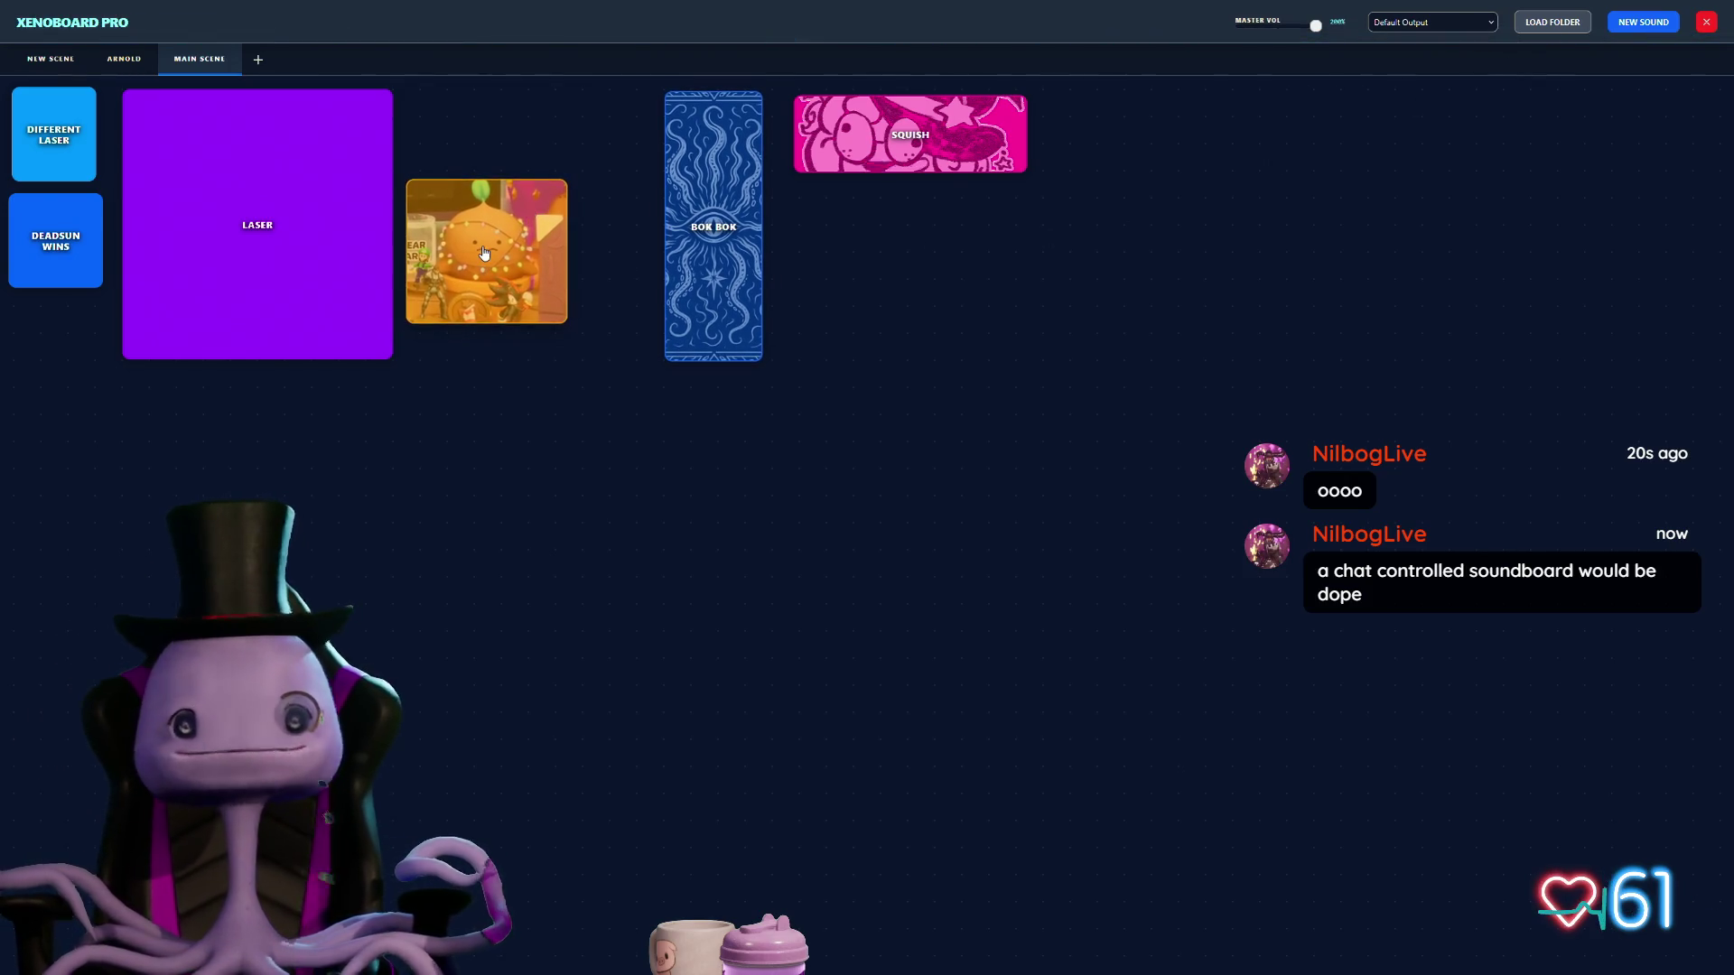
right_click(484, 252)
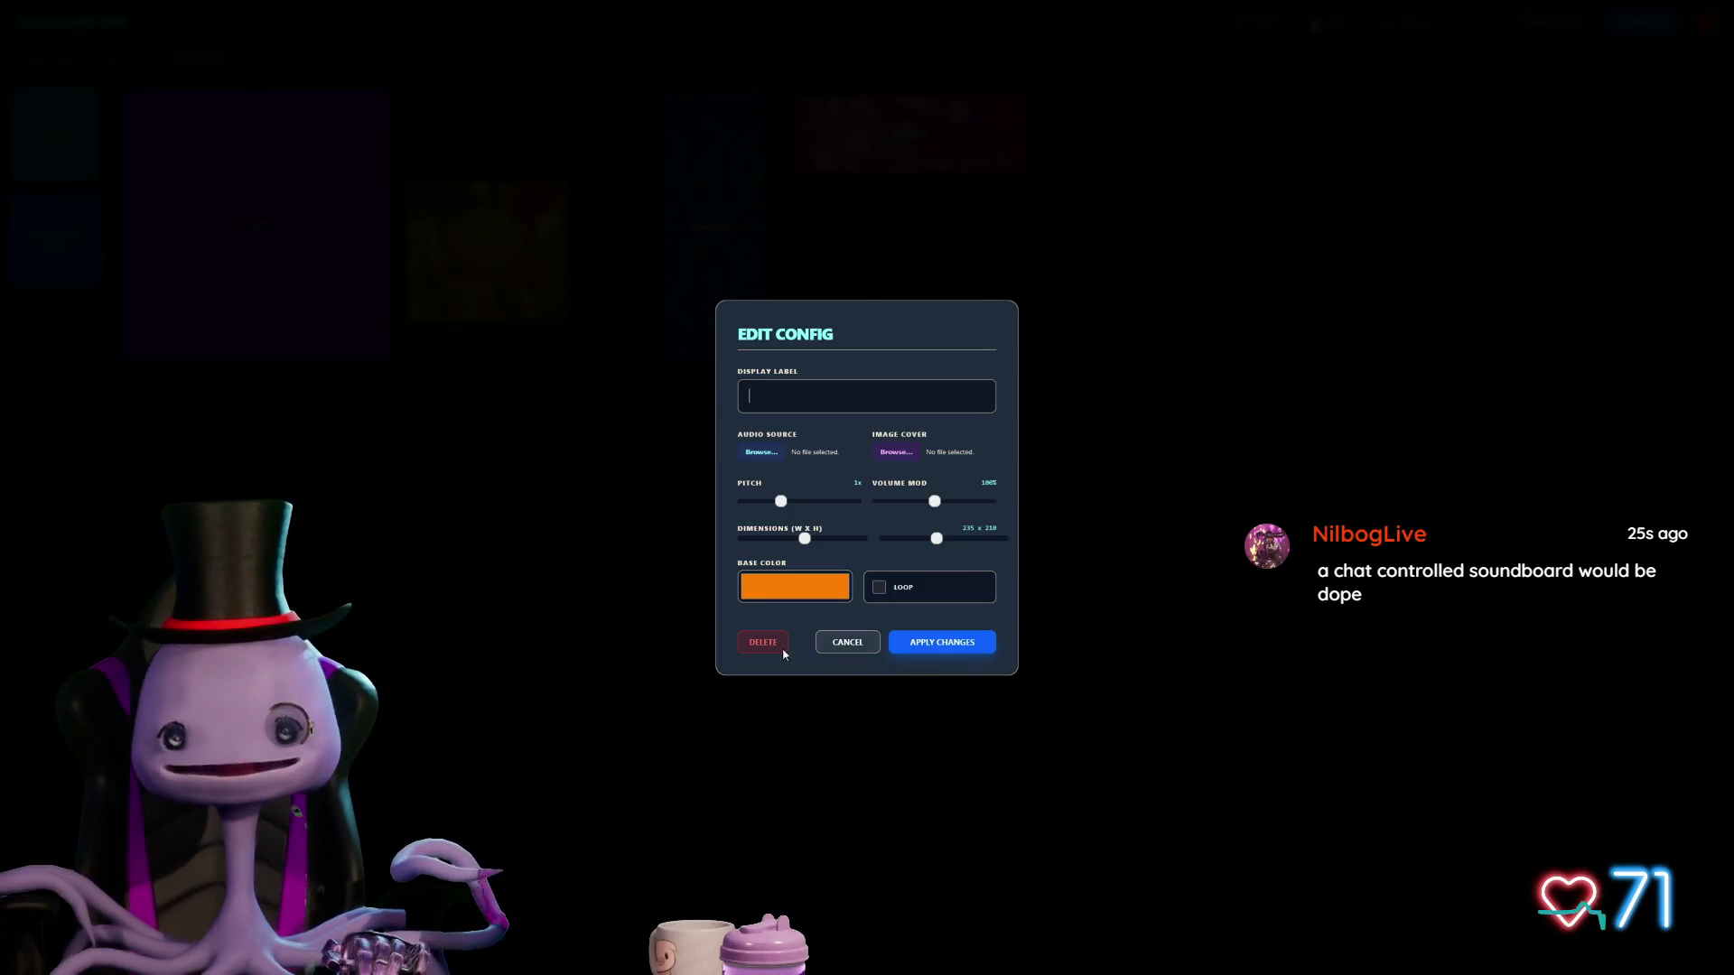
click(939, 643)
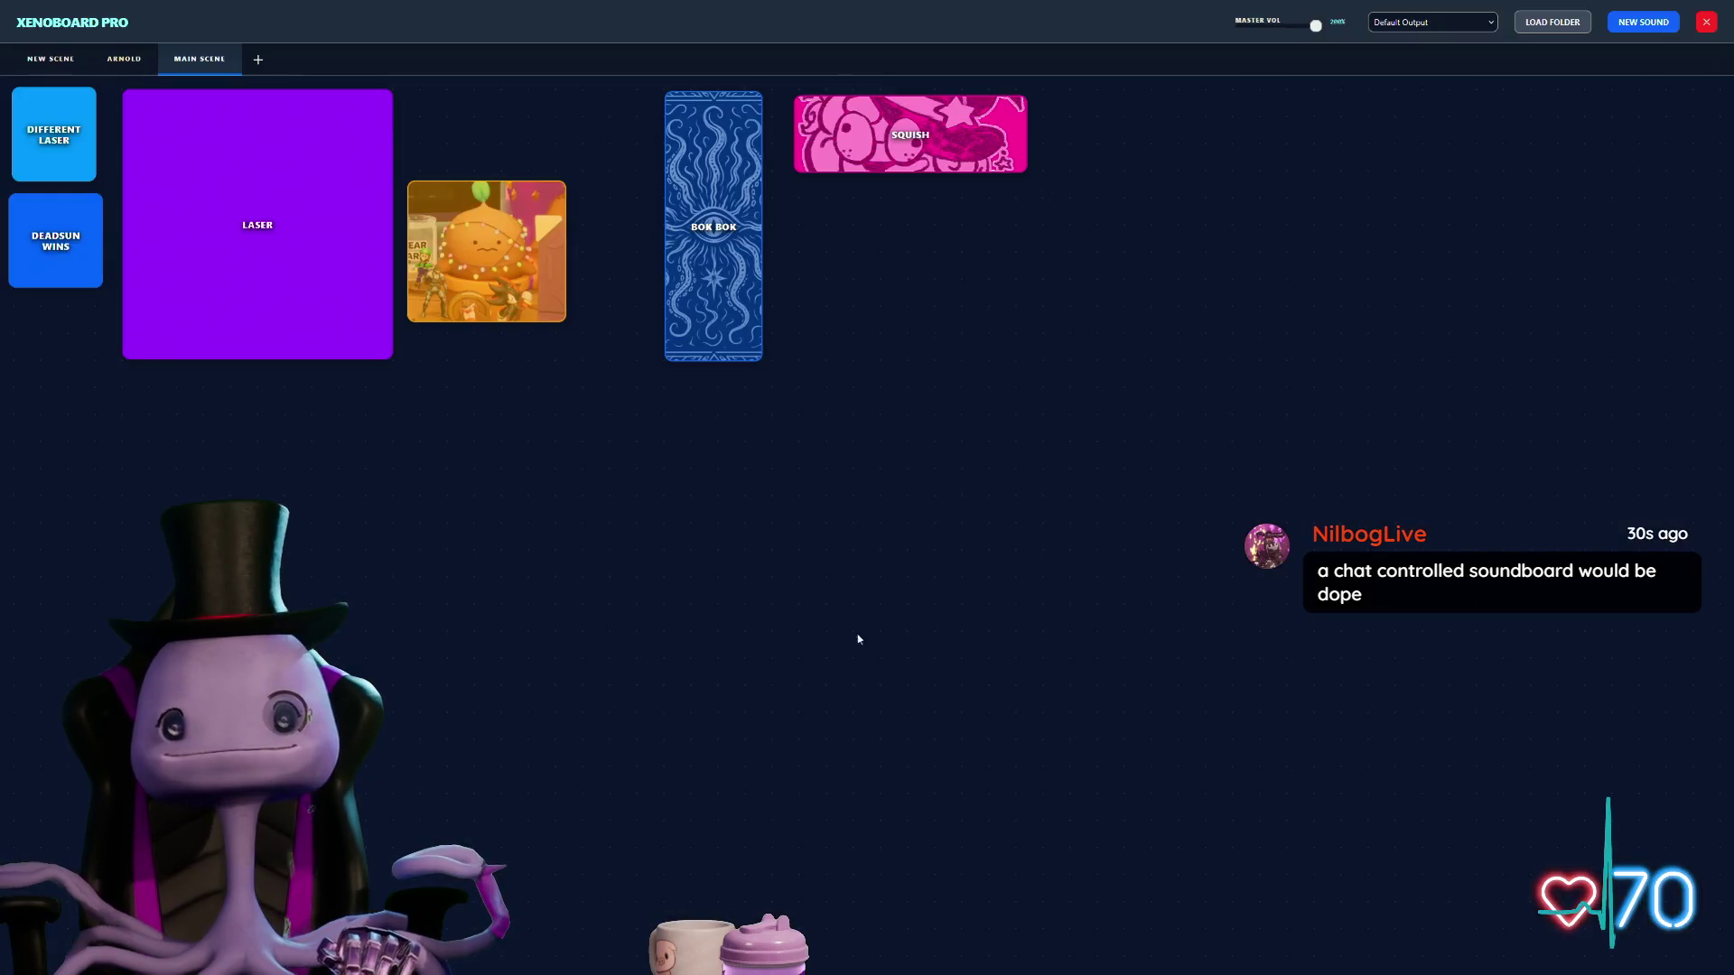
mouse_move(458, 242)
mouse_down()
mouse_move(1005, 324)
mouse_move(923, 257)
mouse_up()
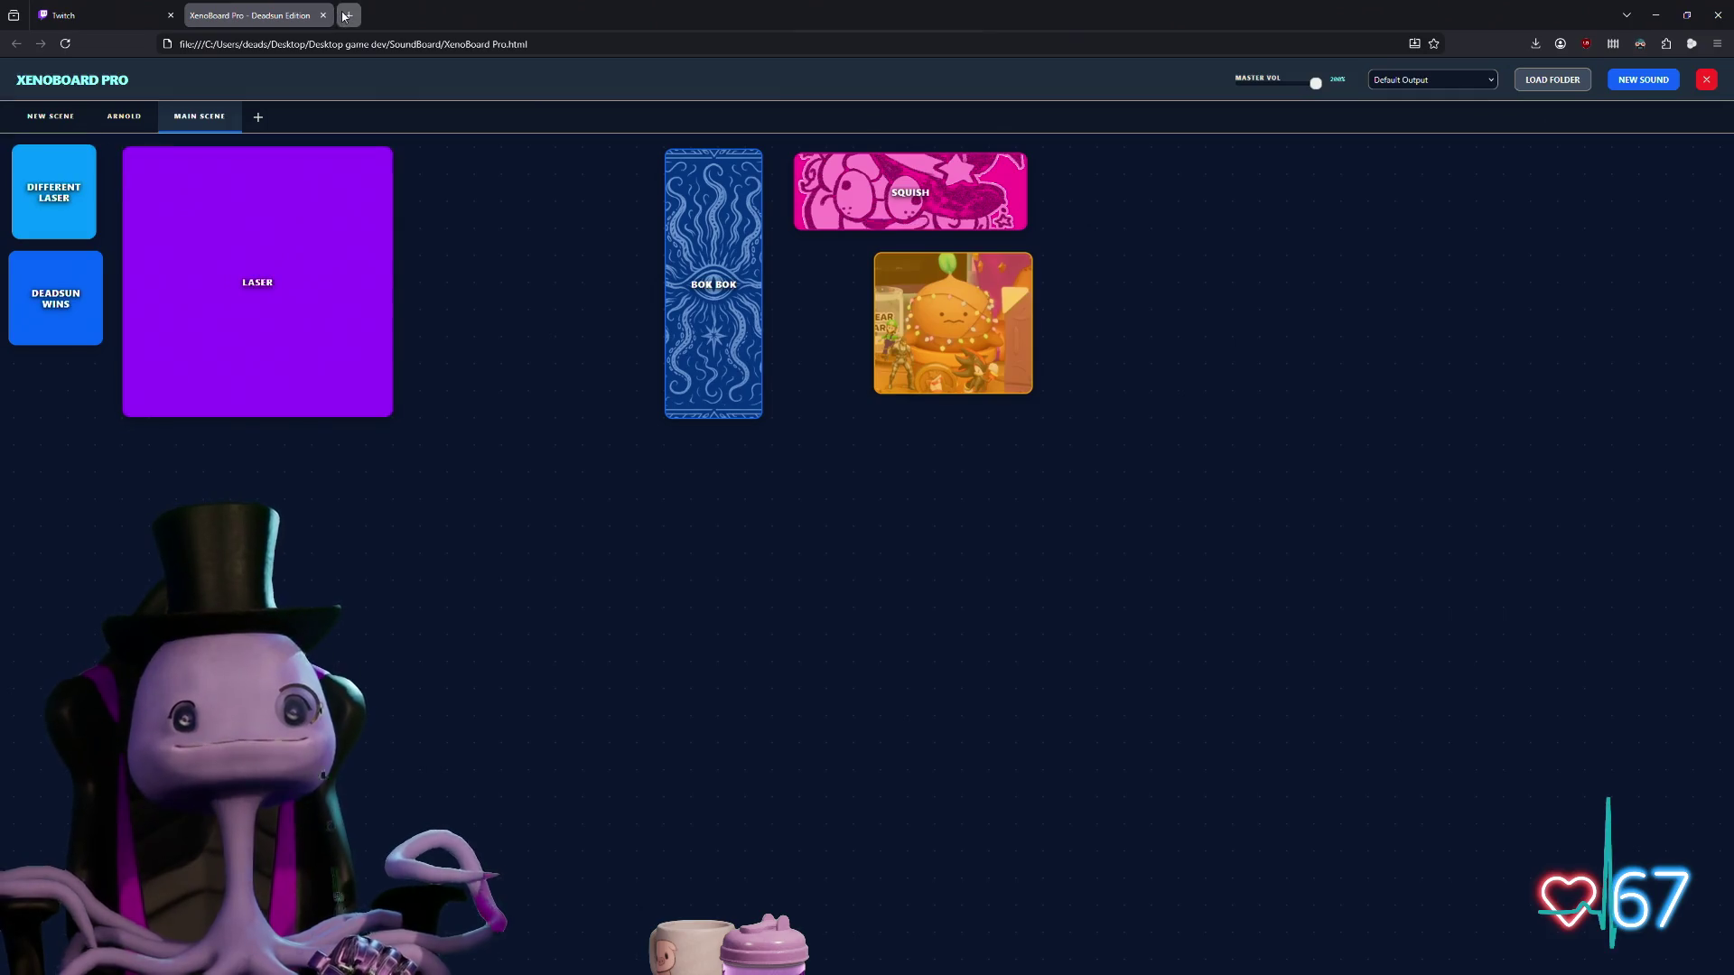
Step: Load dev.tentacle.live in a new Firefox tab and switch the browser to fullscreen
click(346, 16)
text(d)
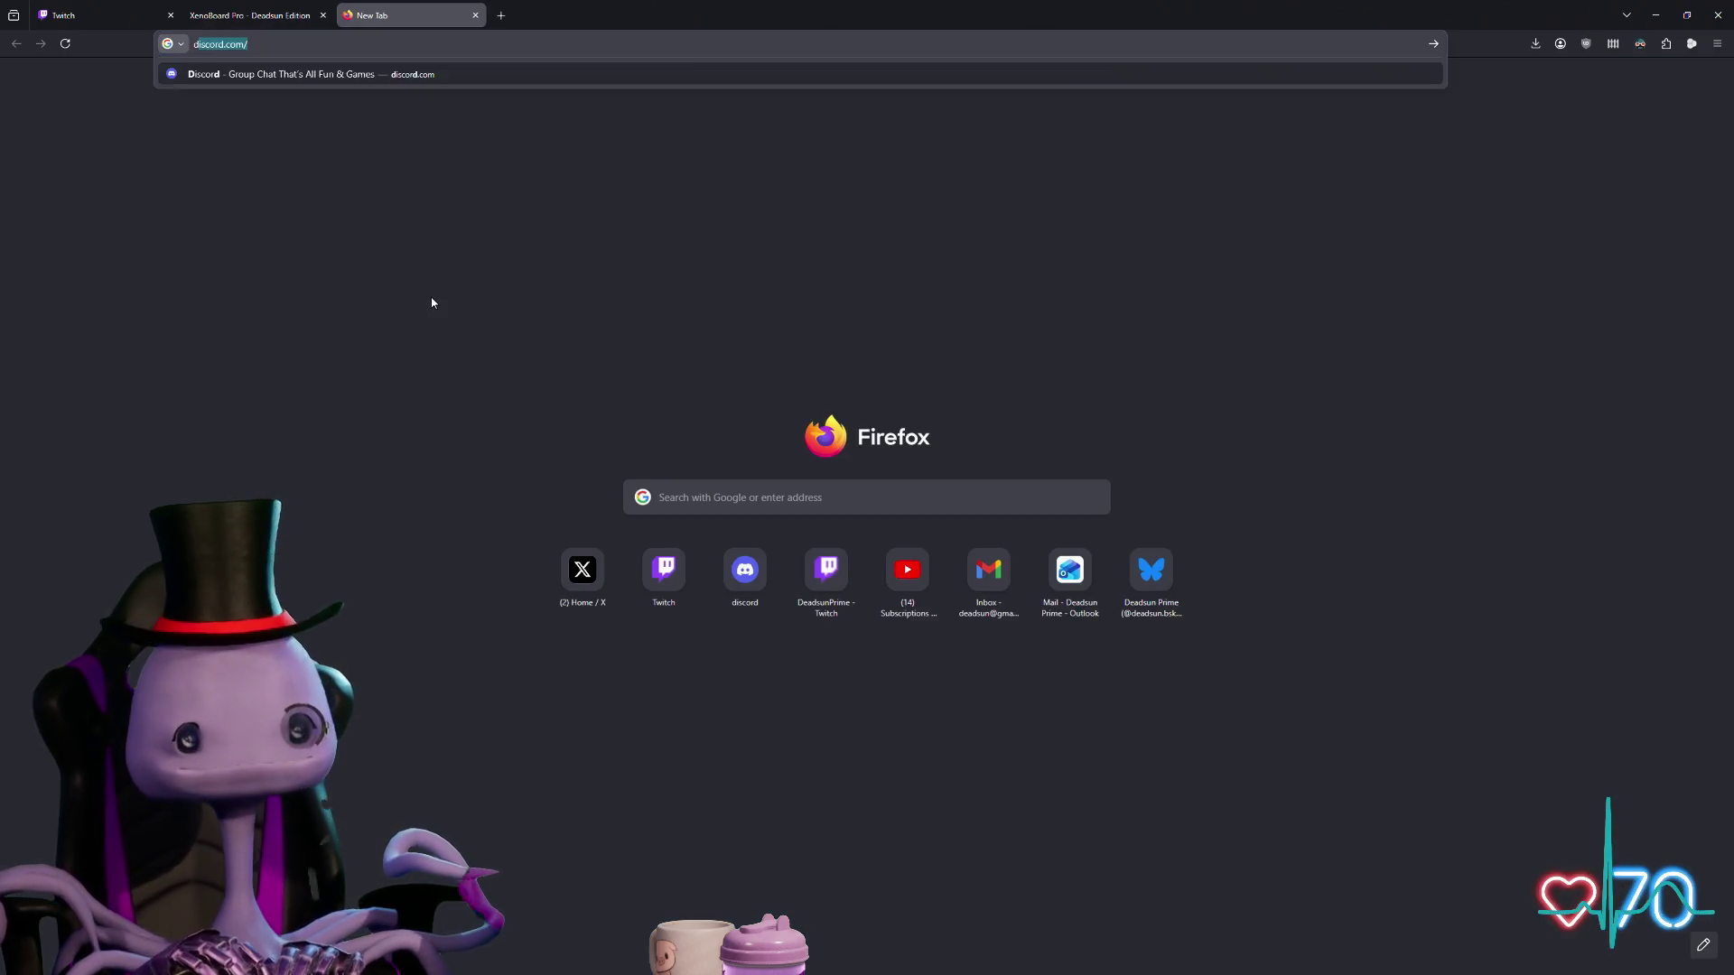
text(ev.)
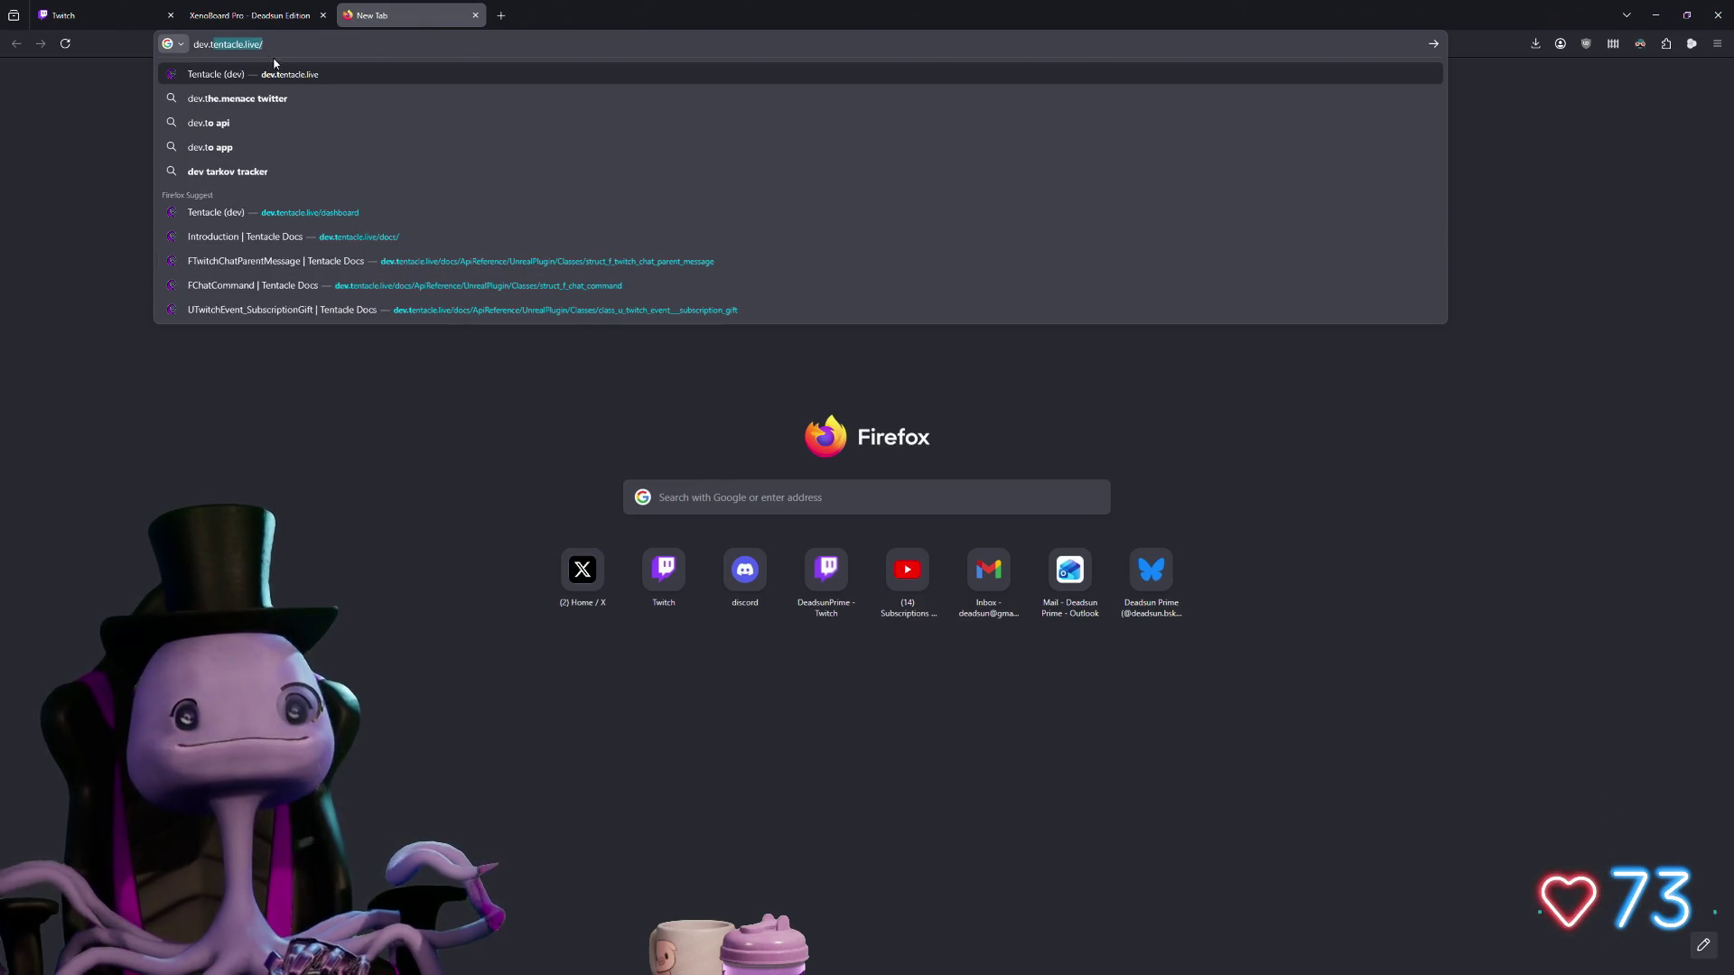
key(F11)
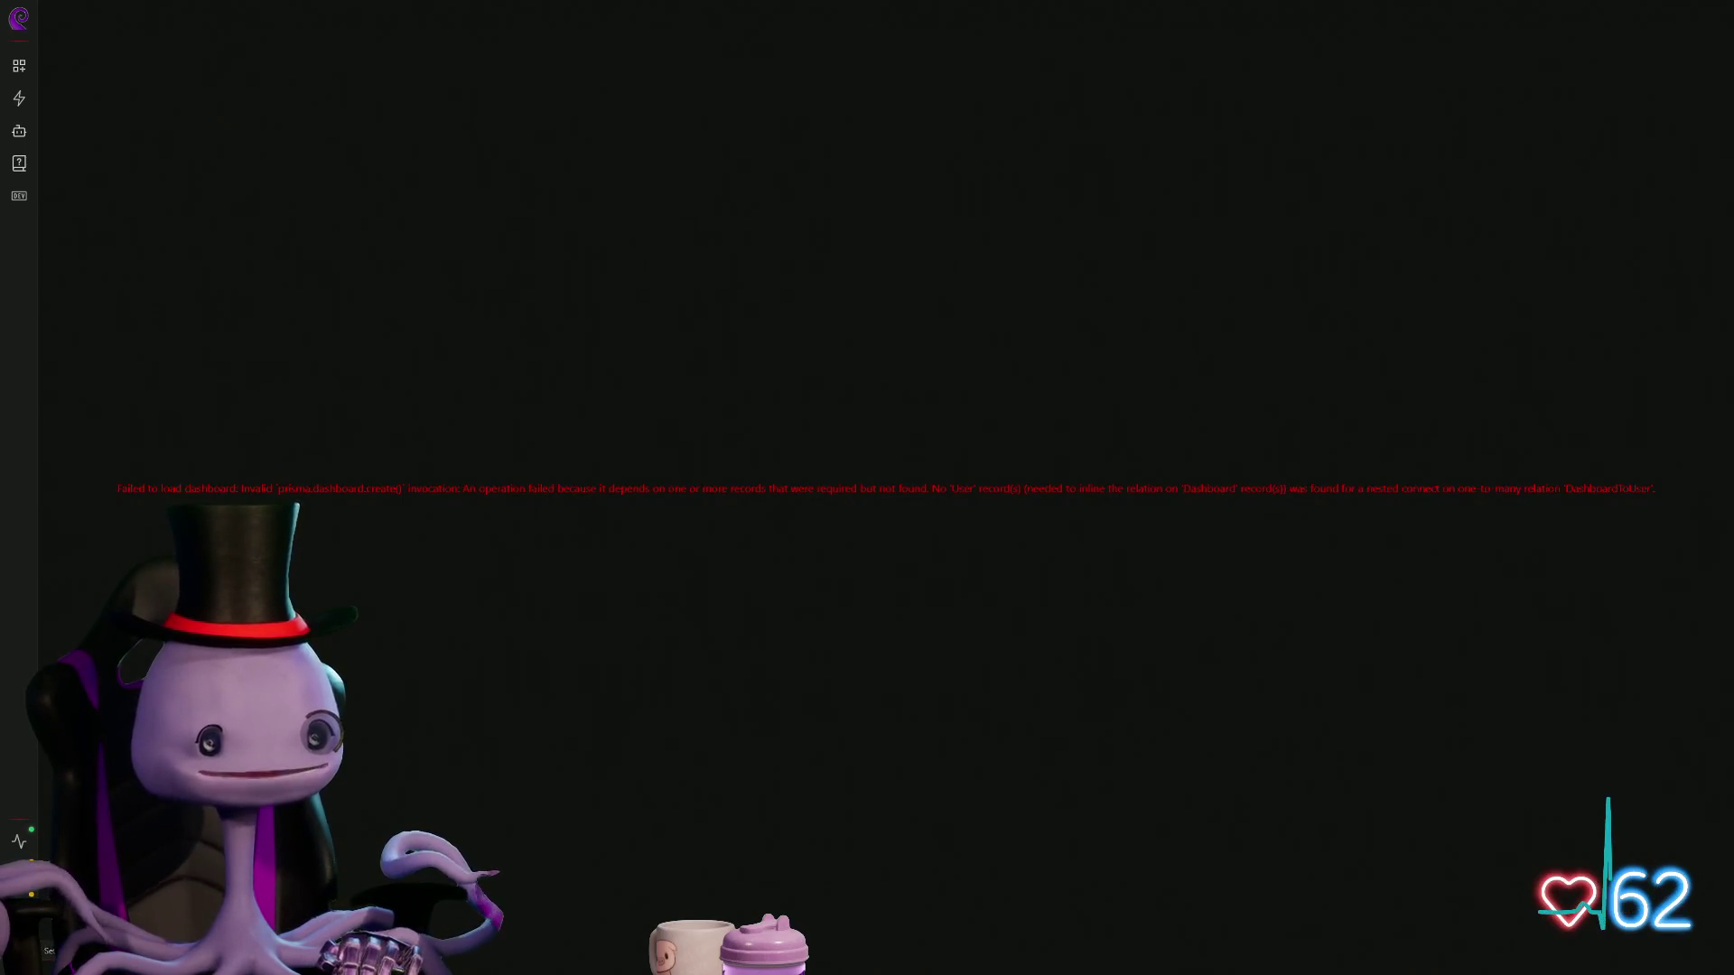
Step: Select the full 'Failed to load dashboard' error text, then open the dashboard settings
drag(112, 492, 1672, 457)
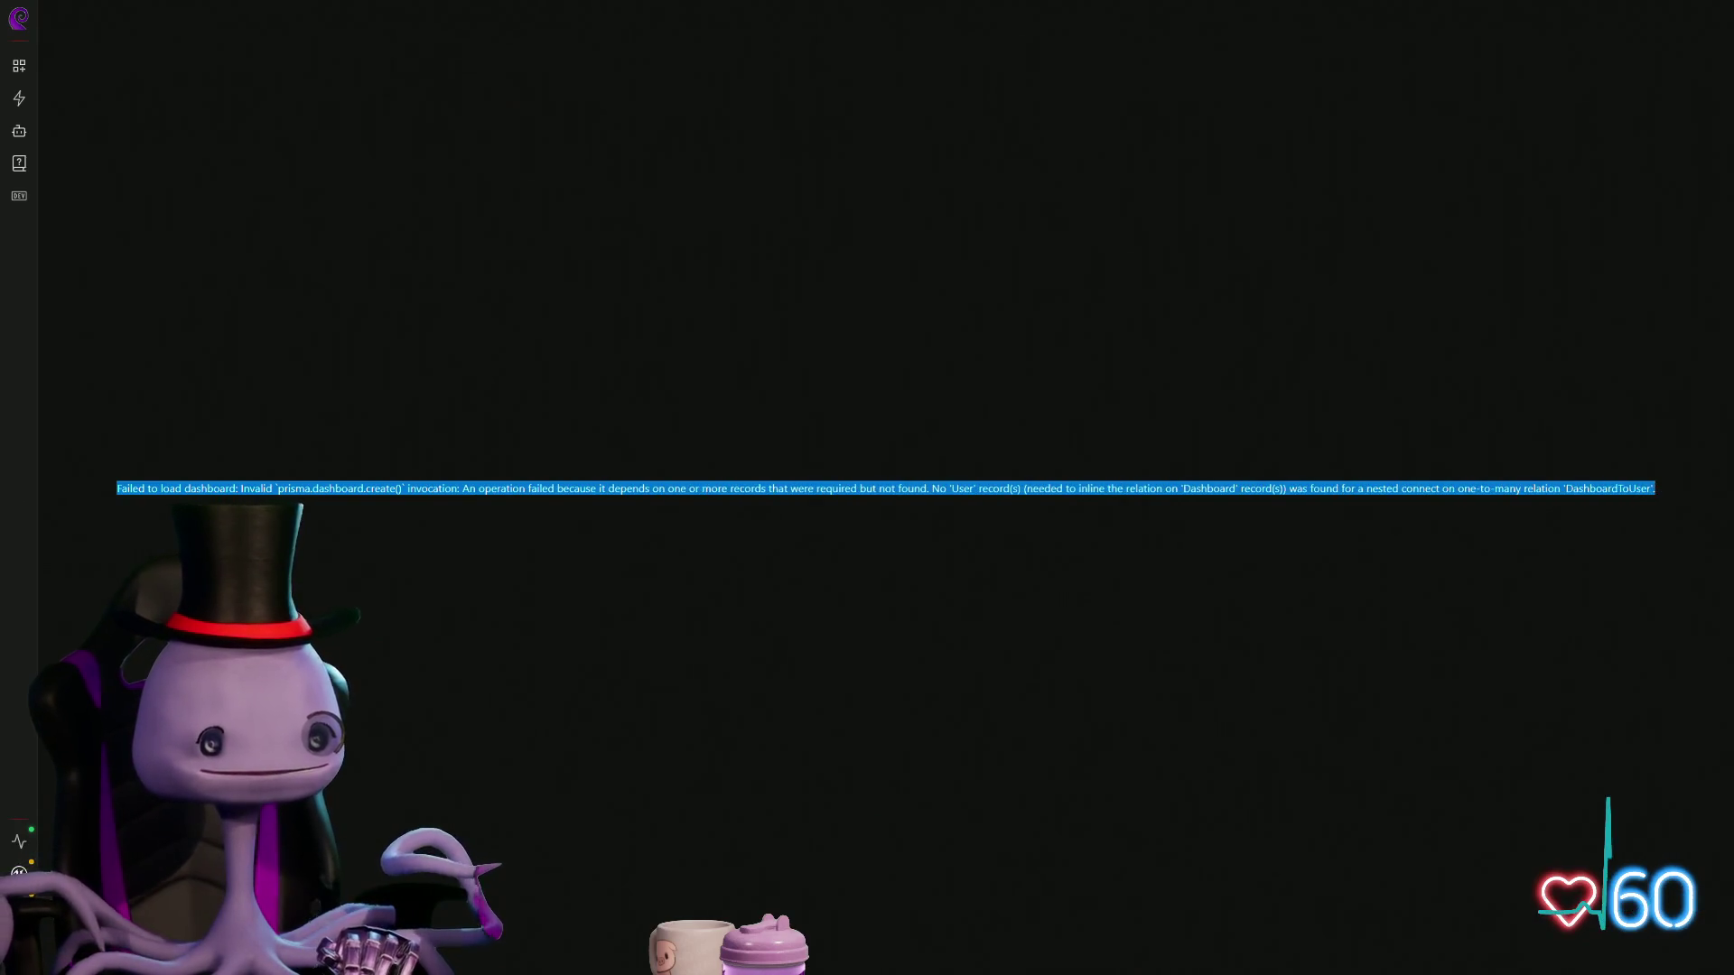
click(19, 875)
click(542, 286)
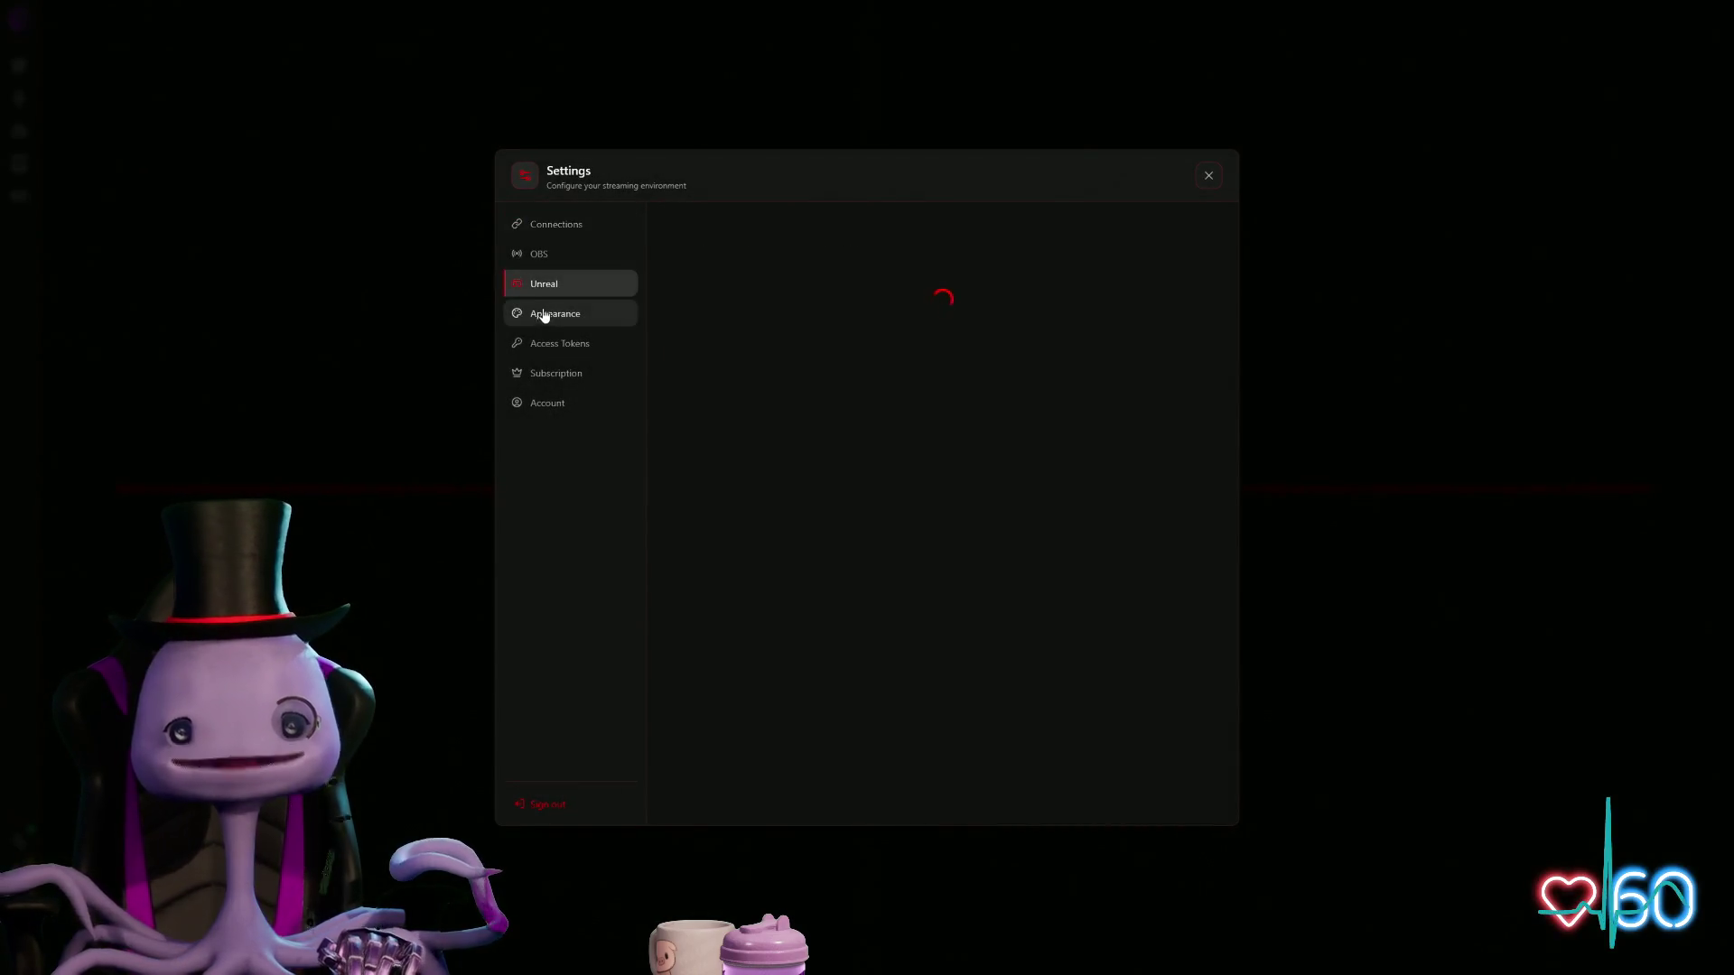
click(545, 315)
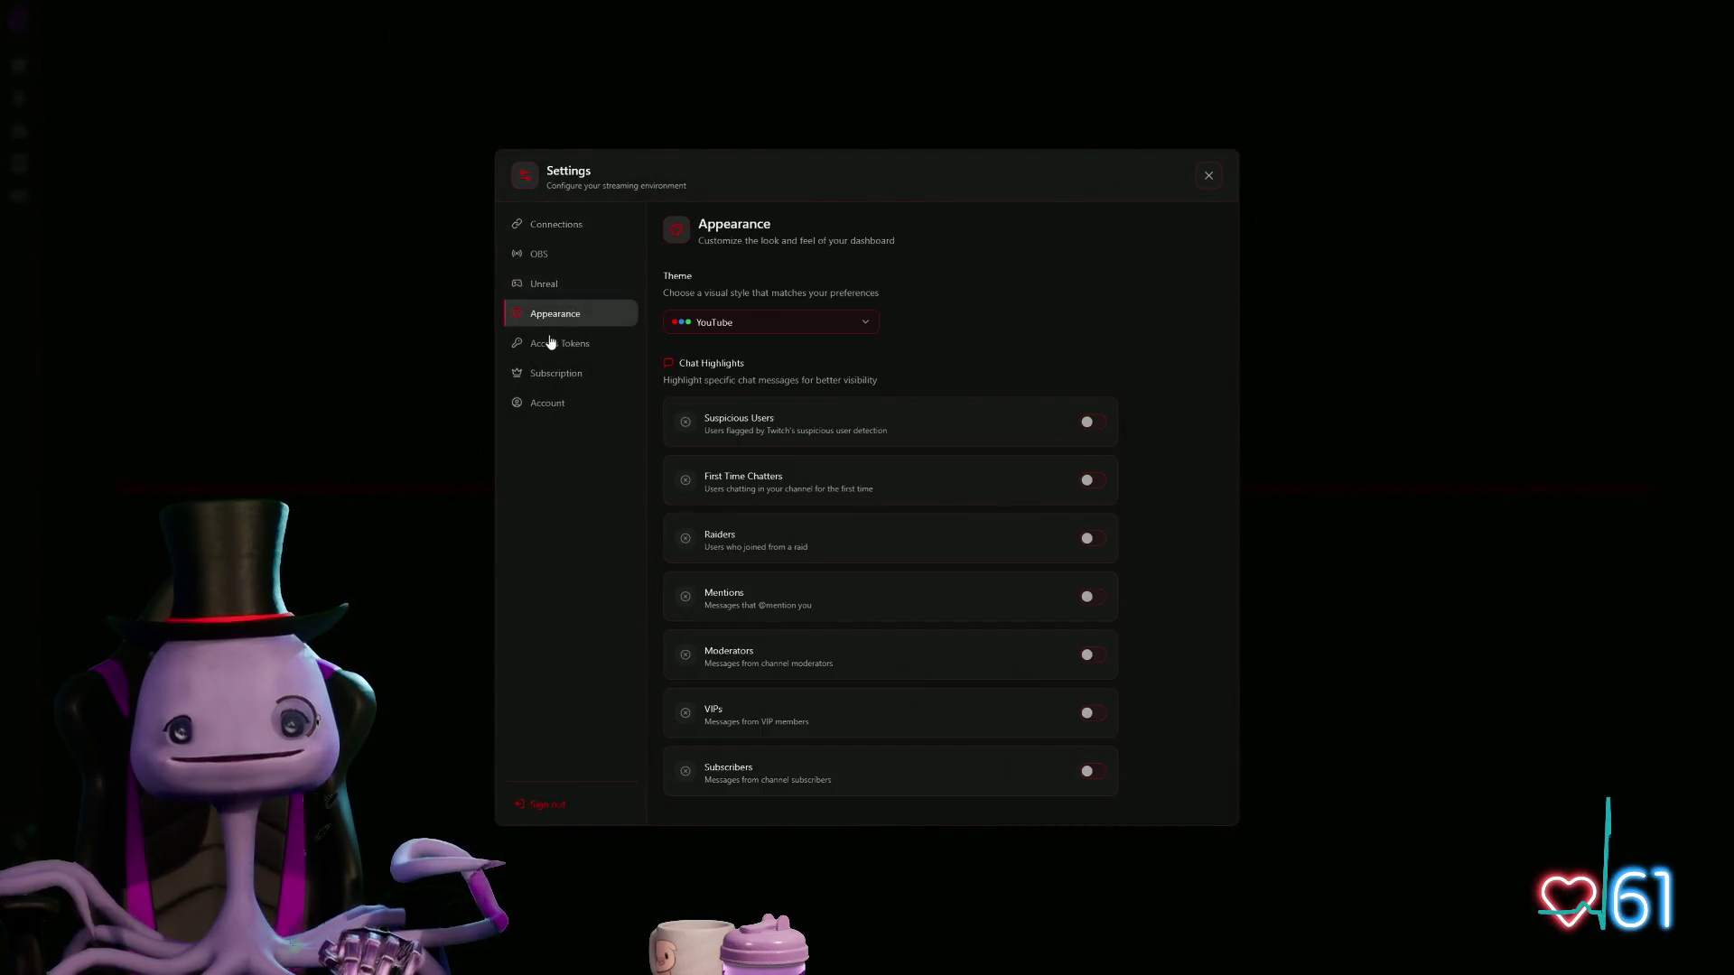
click(753, 328)
click(754, 472)
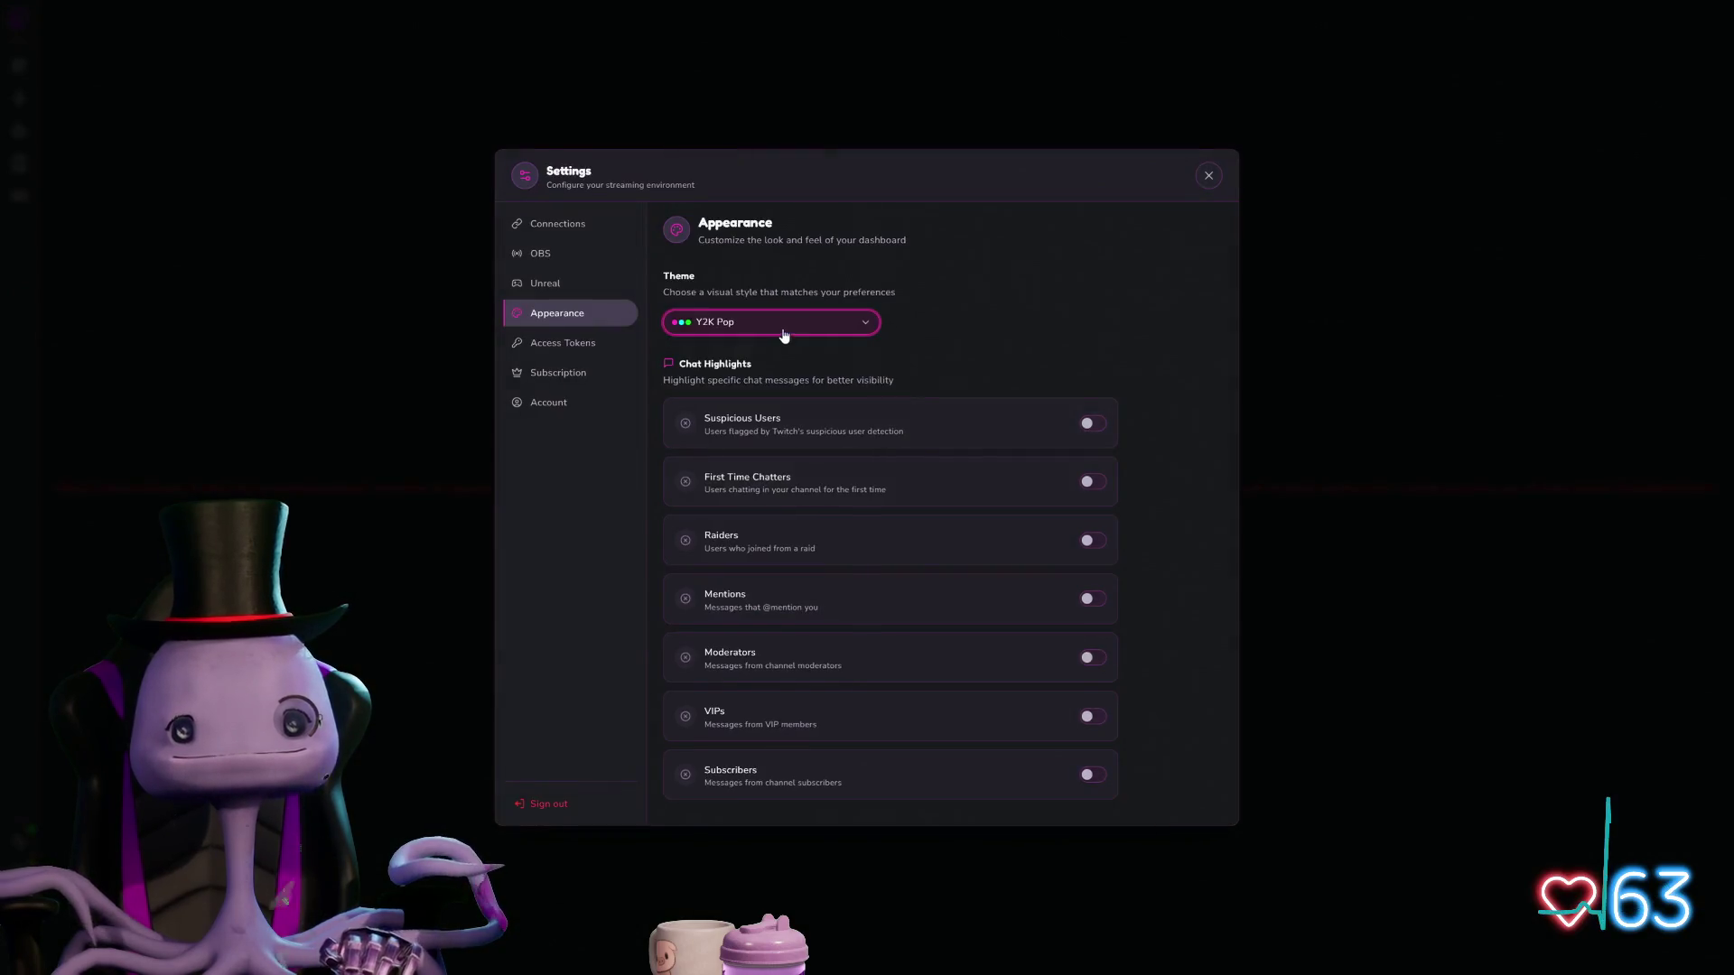
click(774, 322)
scroll(777, 499, down, 2)
click(772, 571)
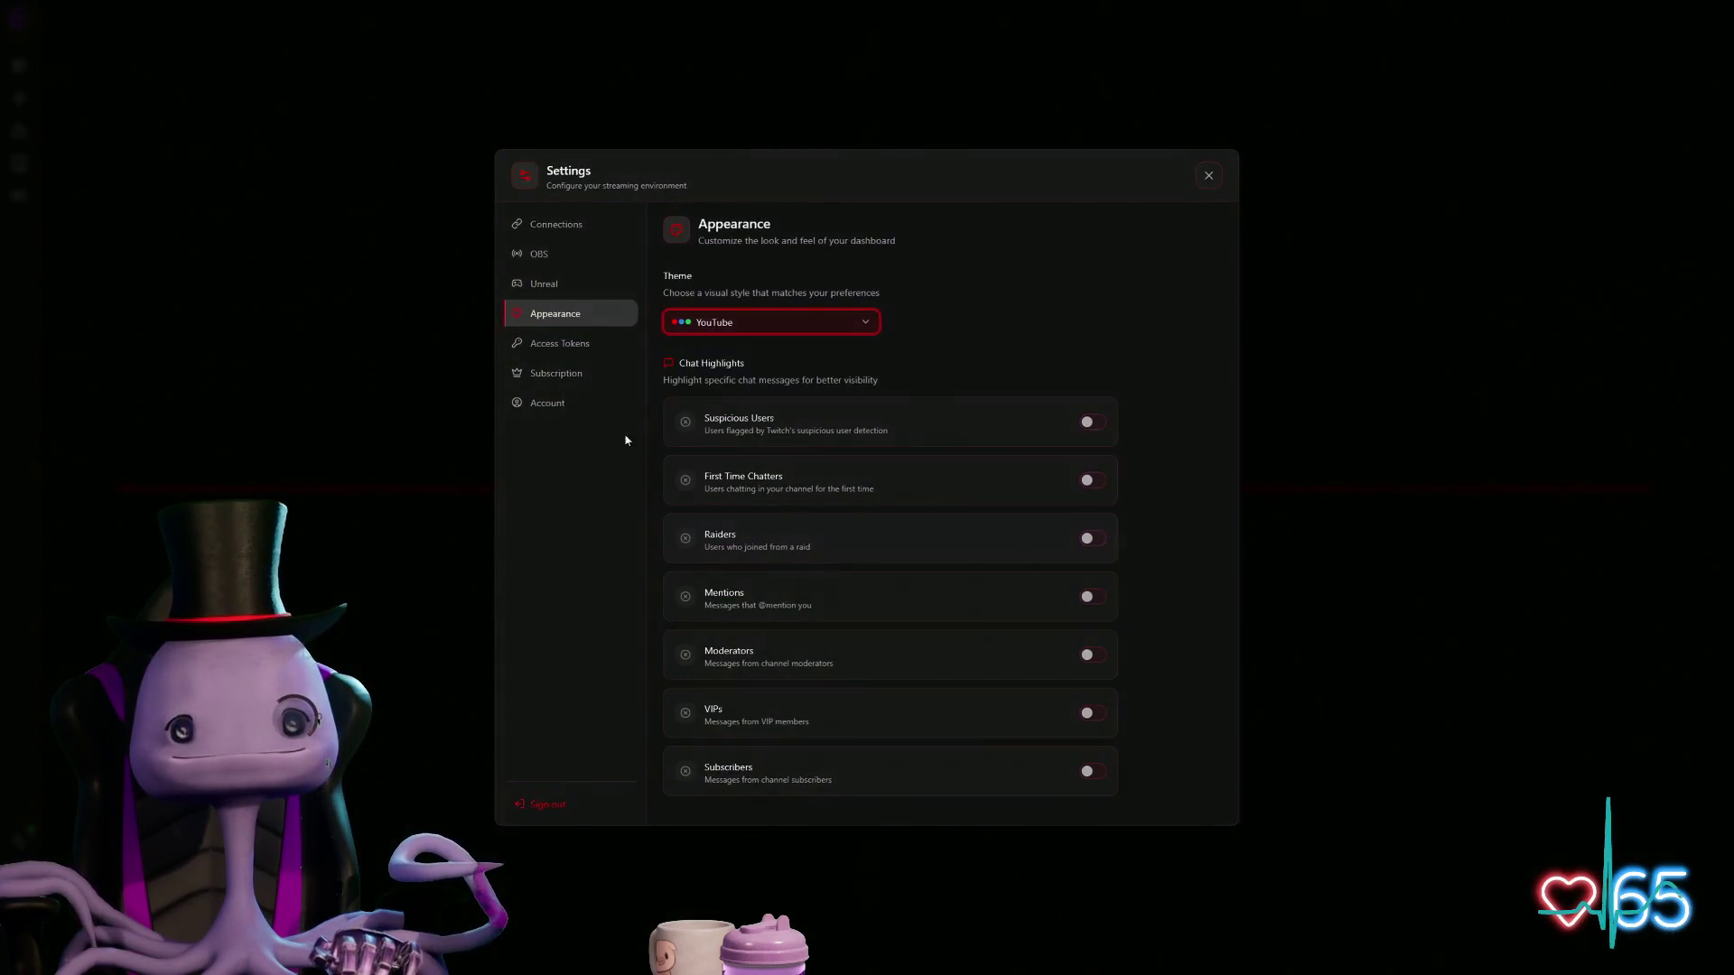
click(556, 405)
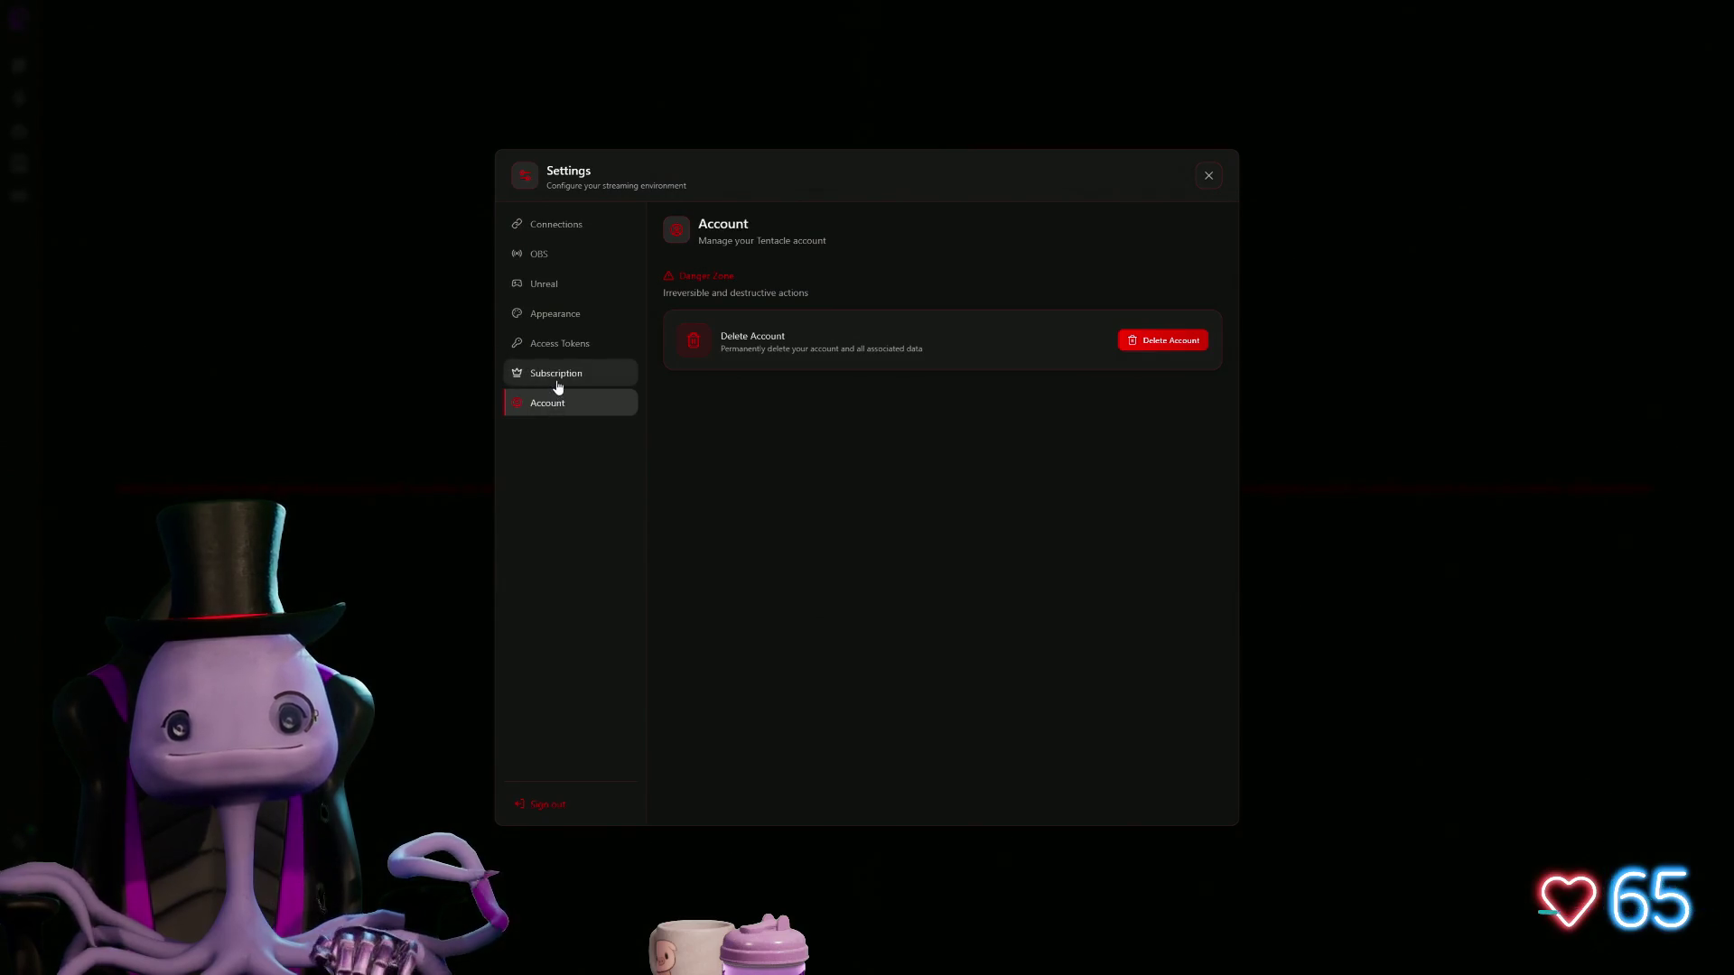
click(558, 375)
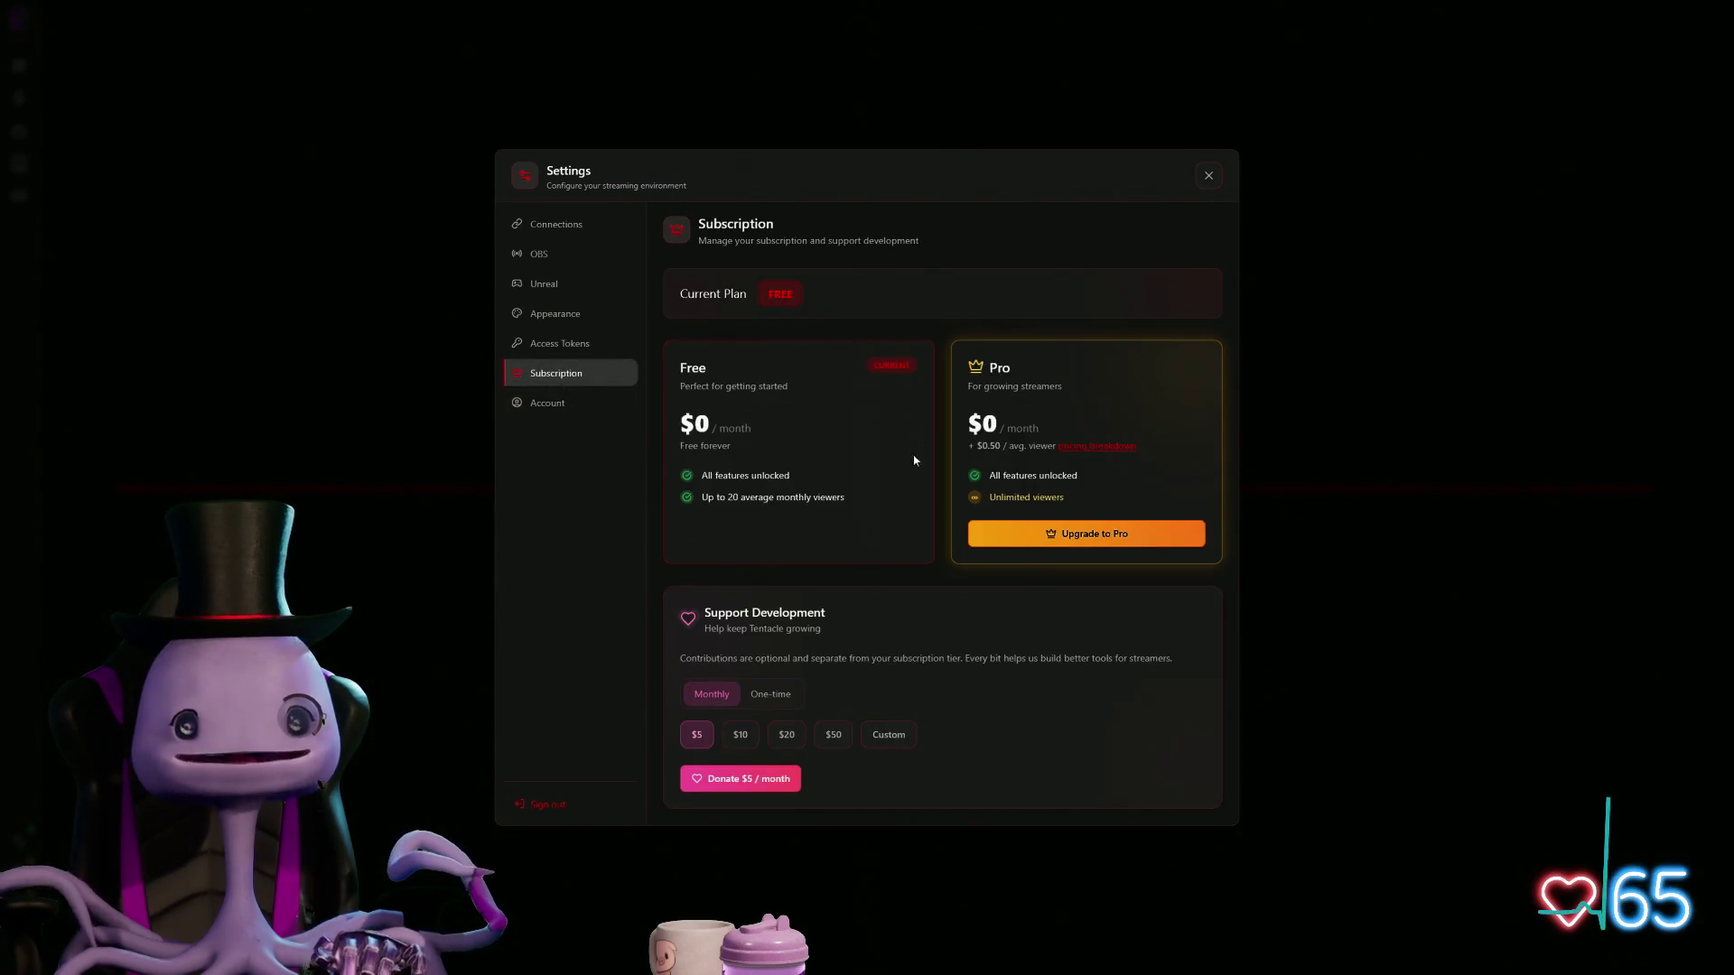
click(582, 346)
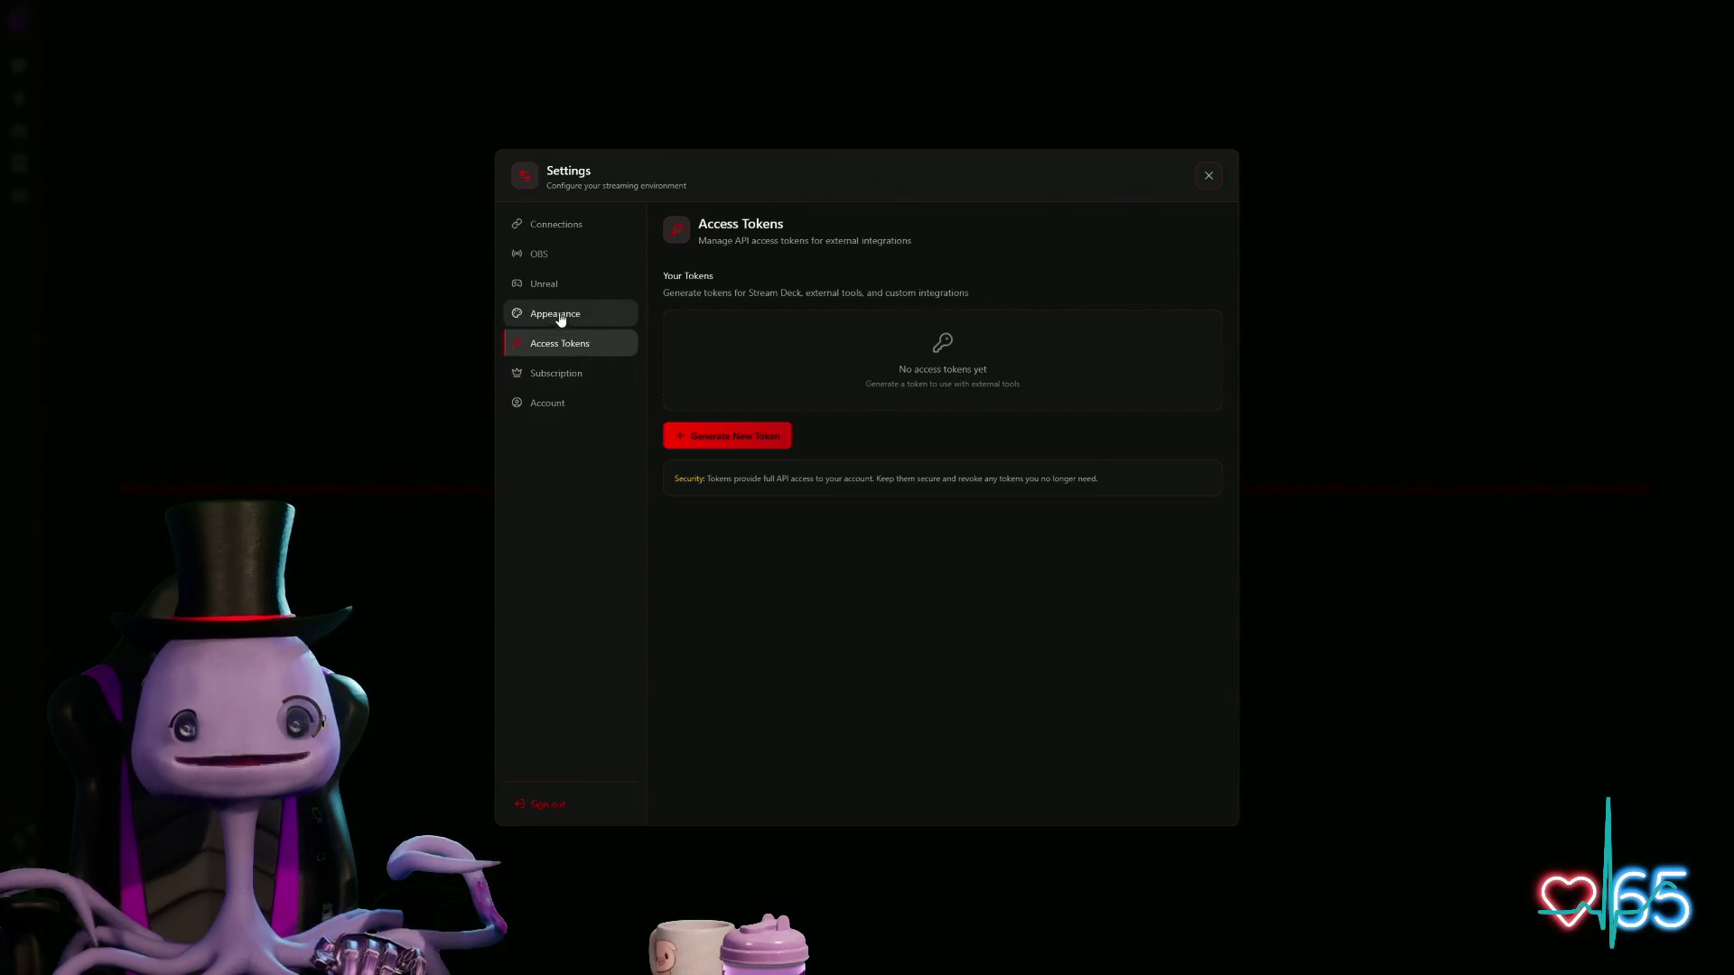
click(580, 284)
click(560, 251)
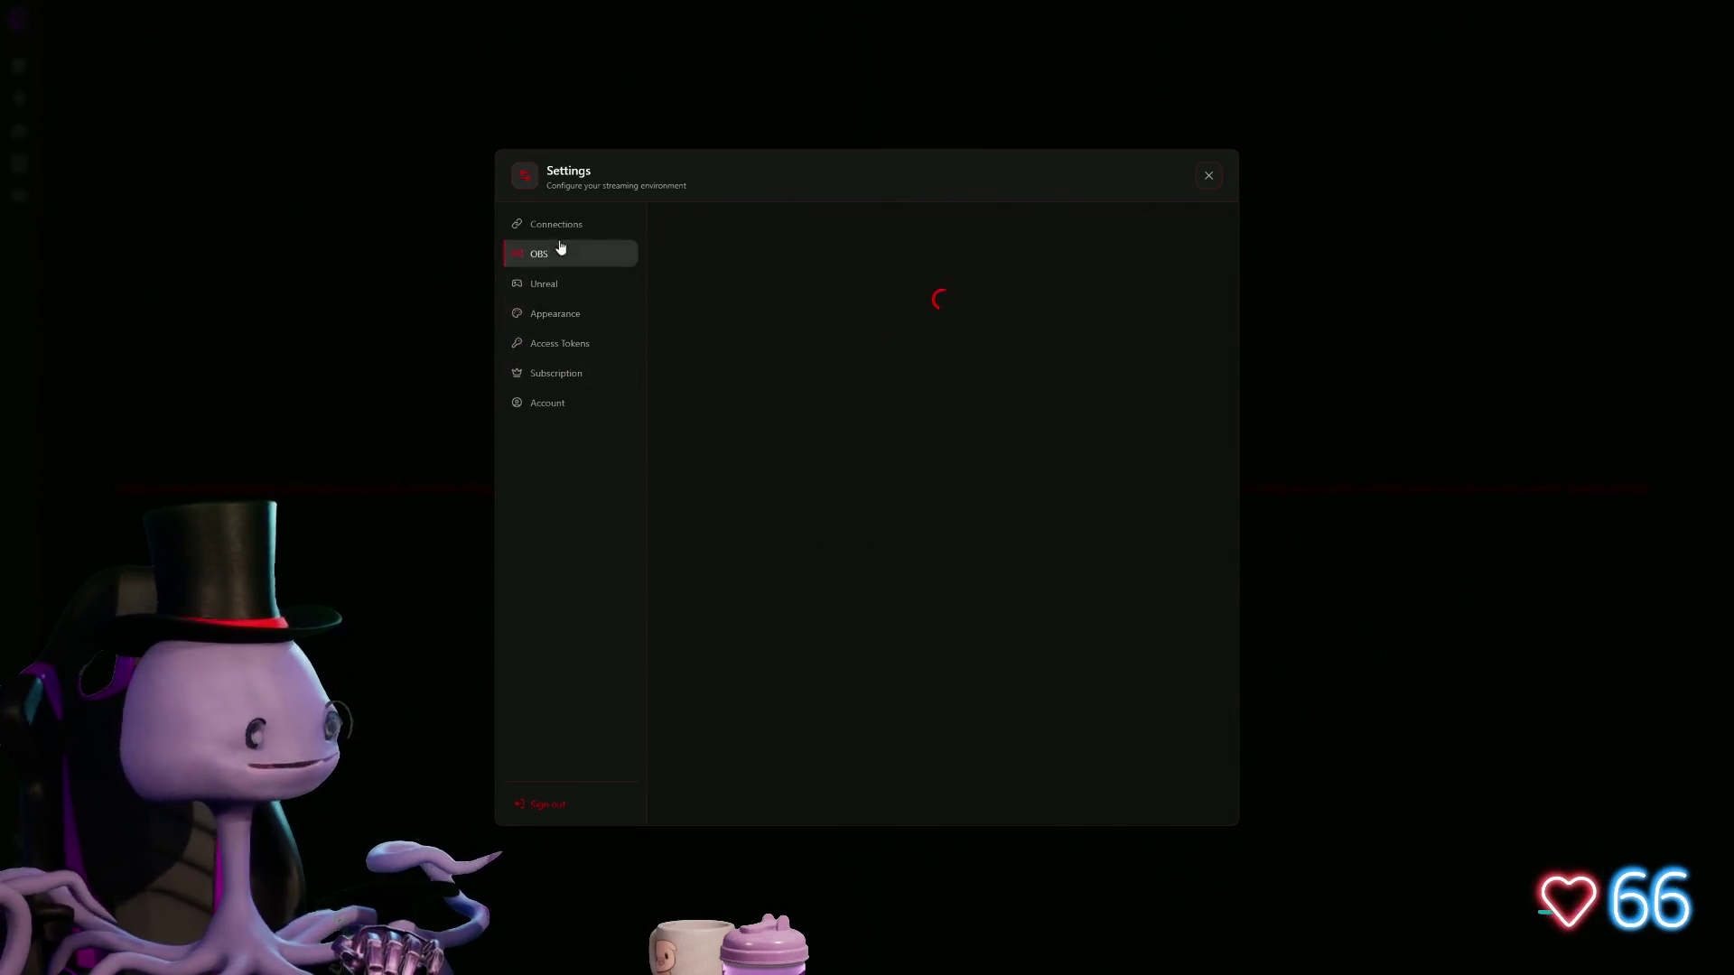
click(1207, 175)
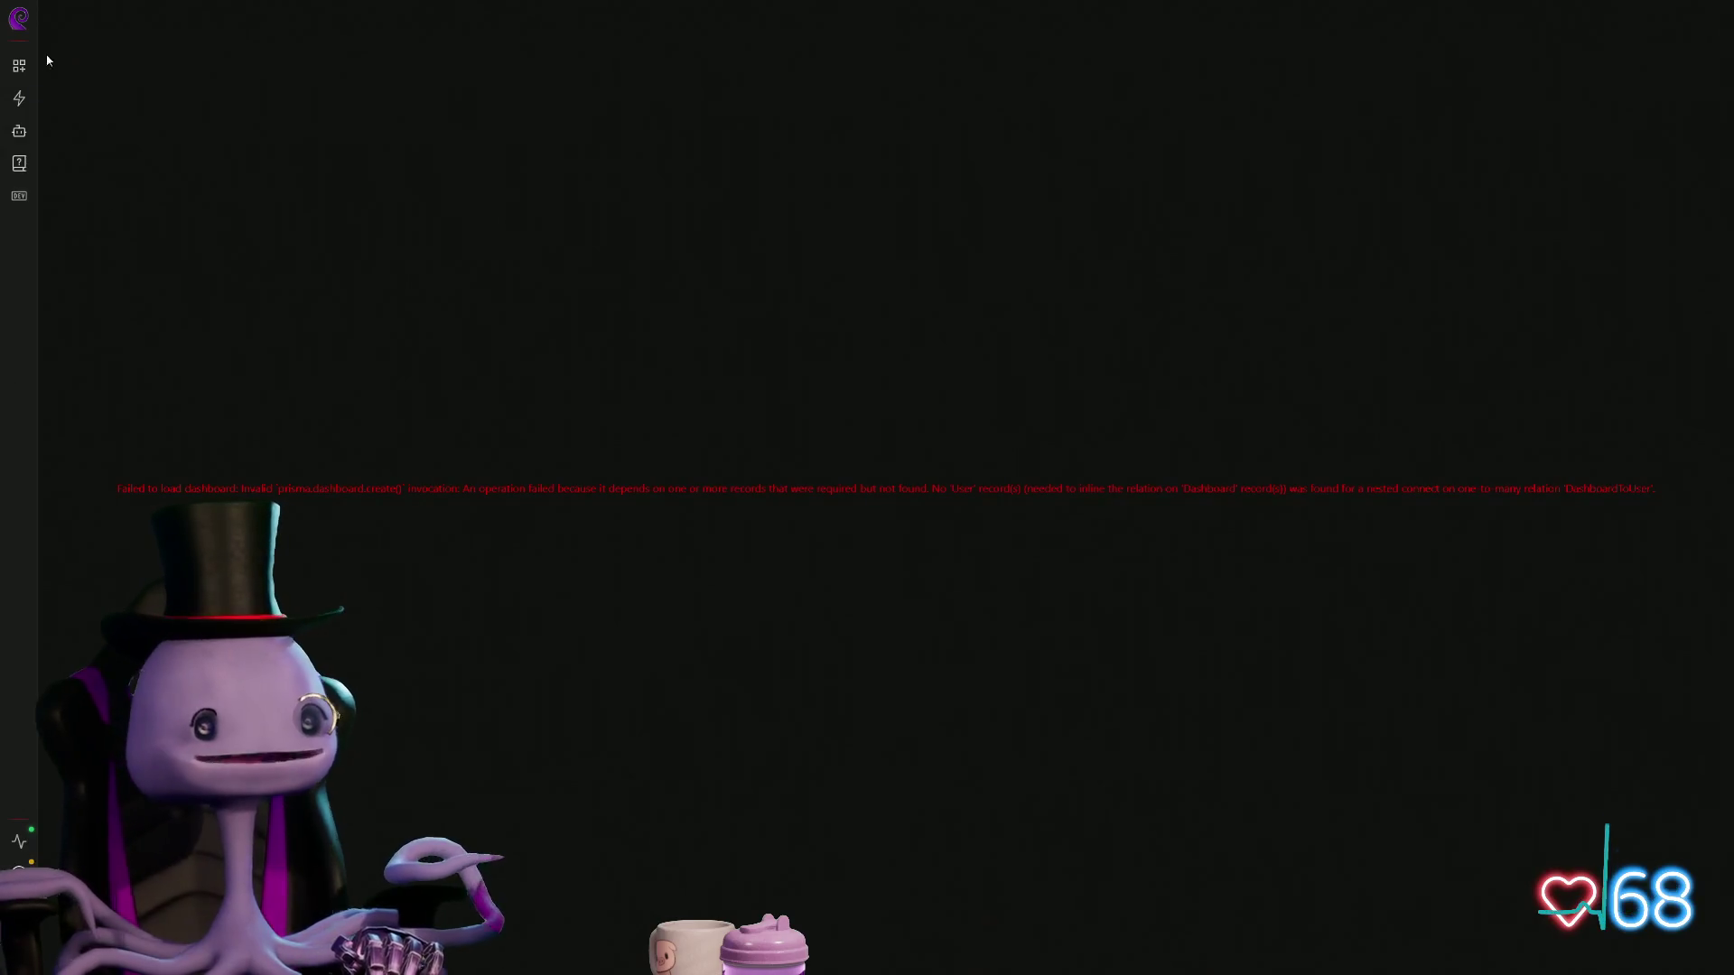
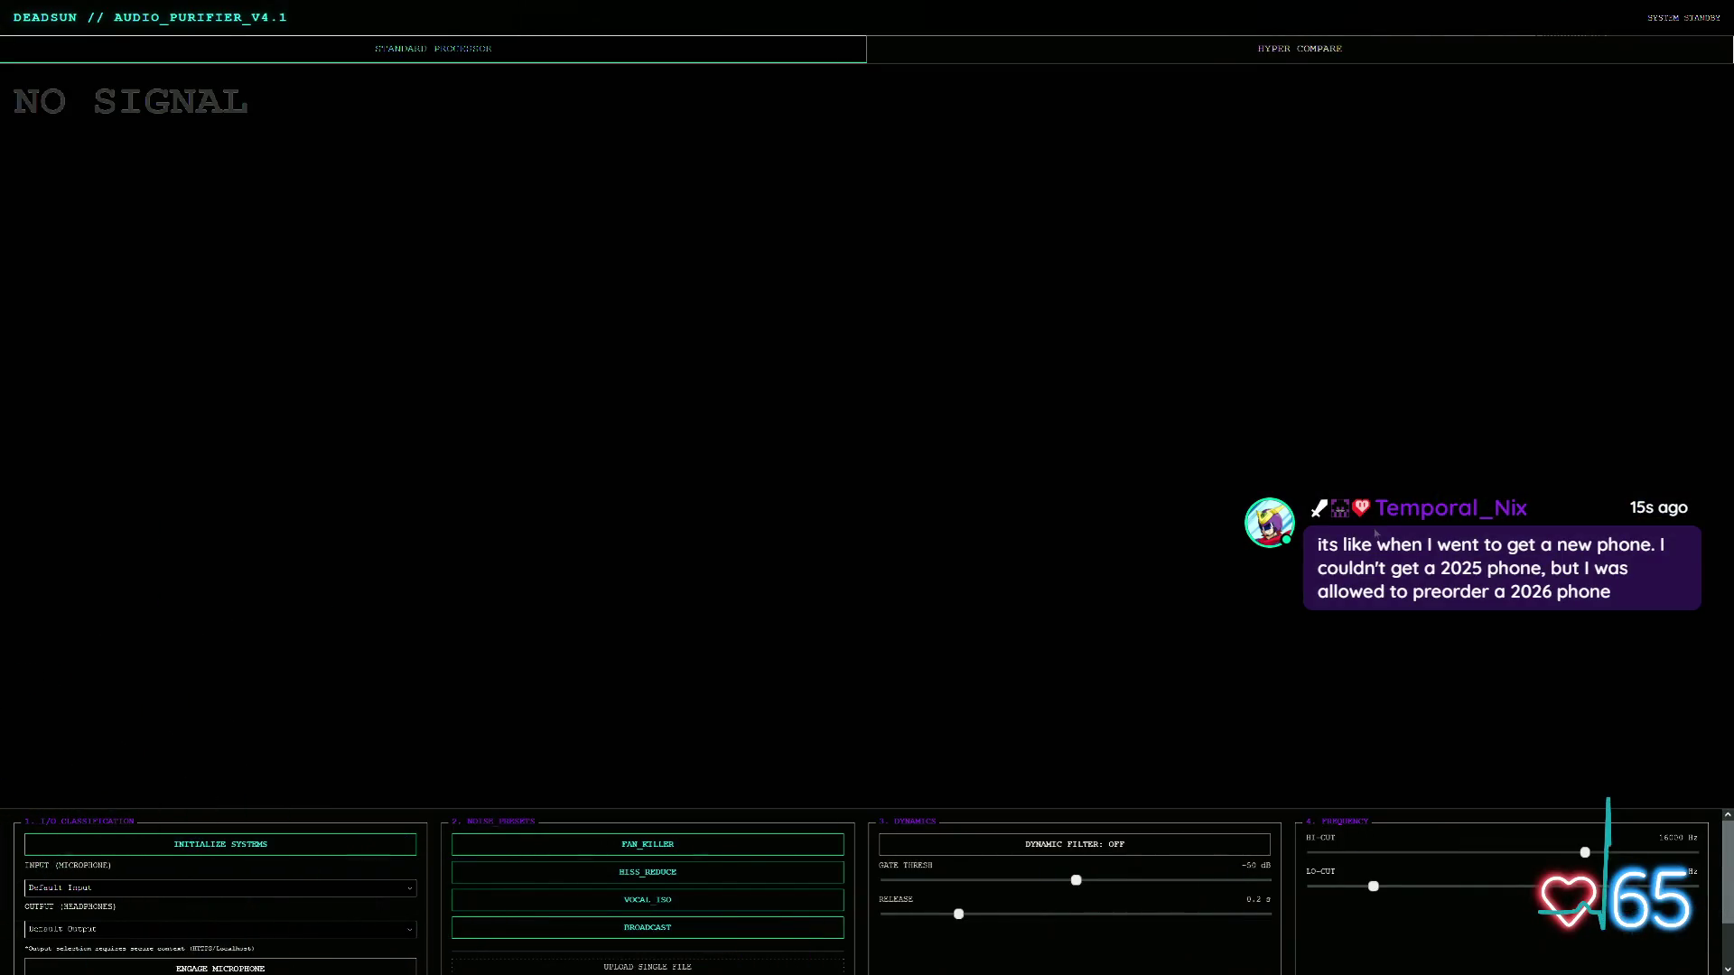
Step: Start Standard Processor mode in DEADSUN Audio Purifier, then switch to the Hyper Compare view
click(421, 54)
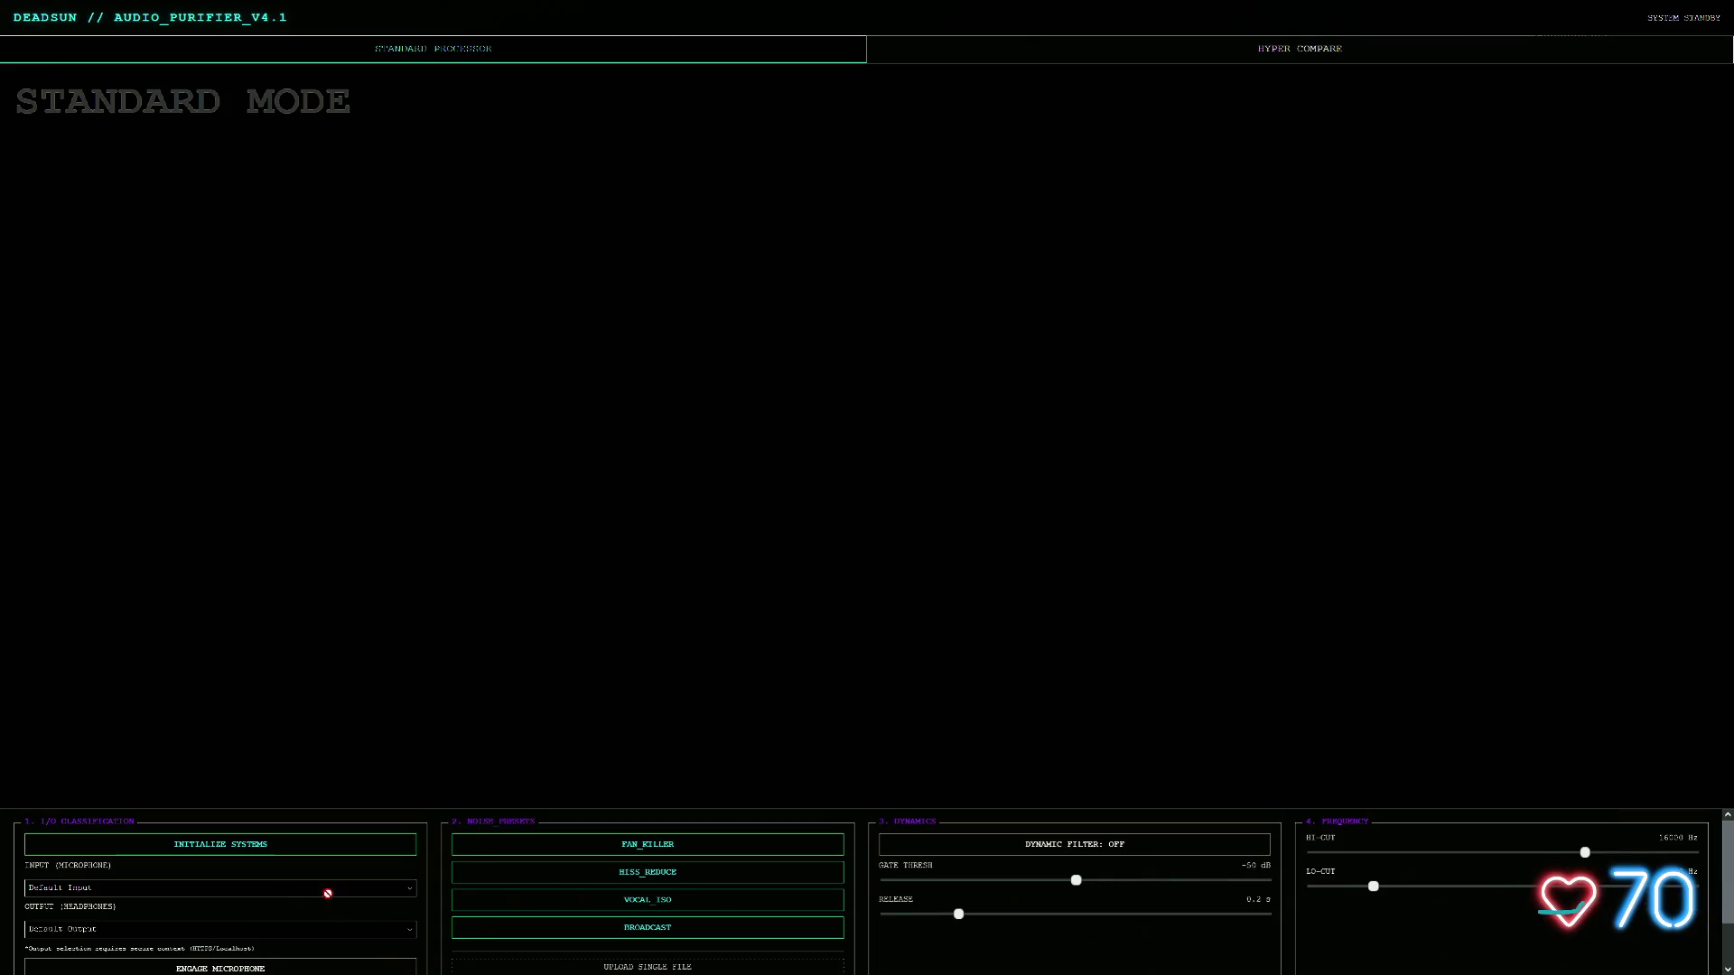
click(1294, 52)
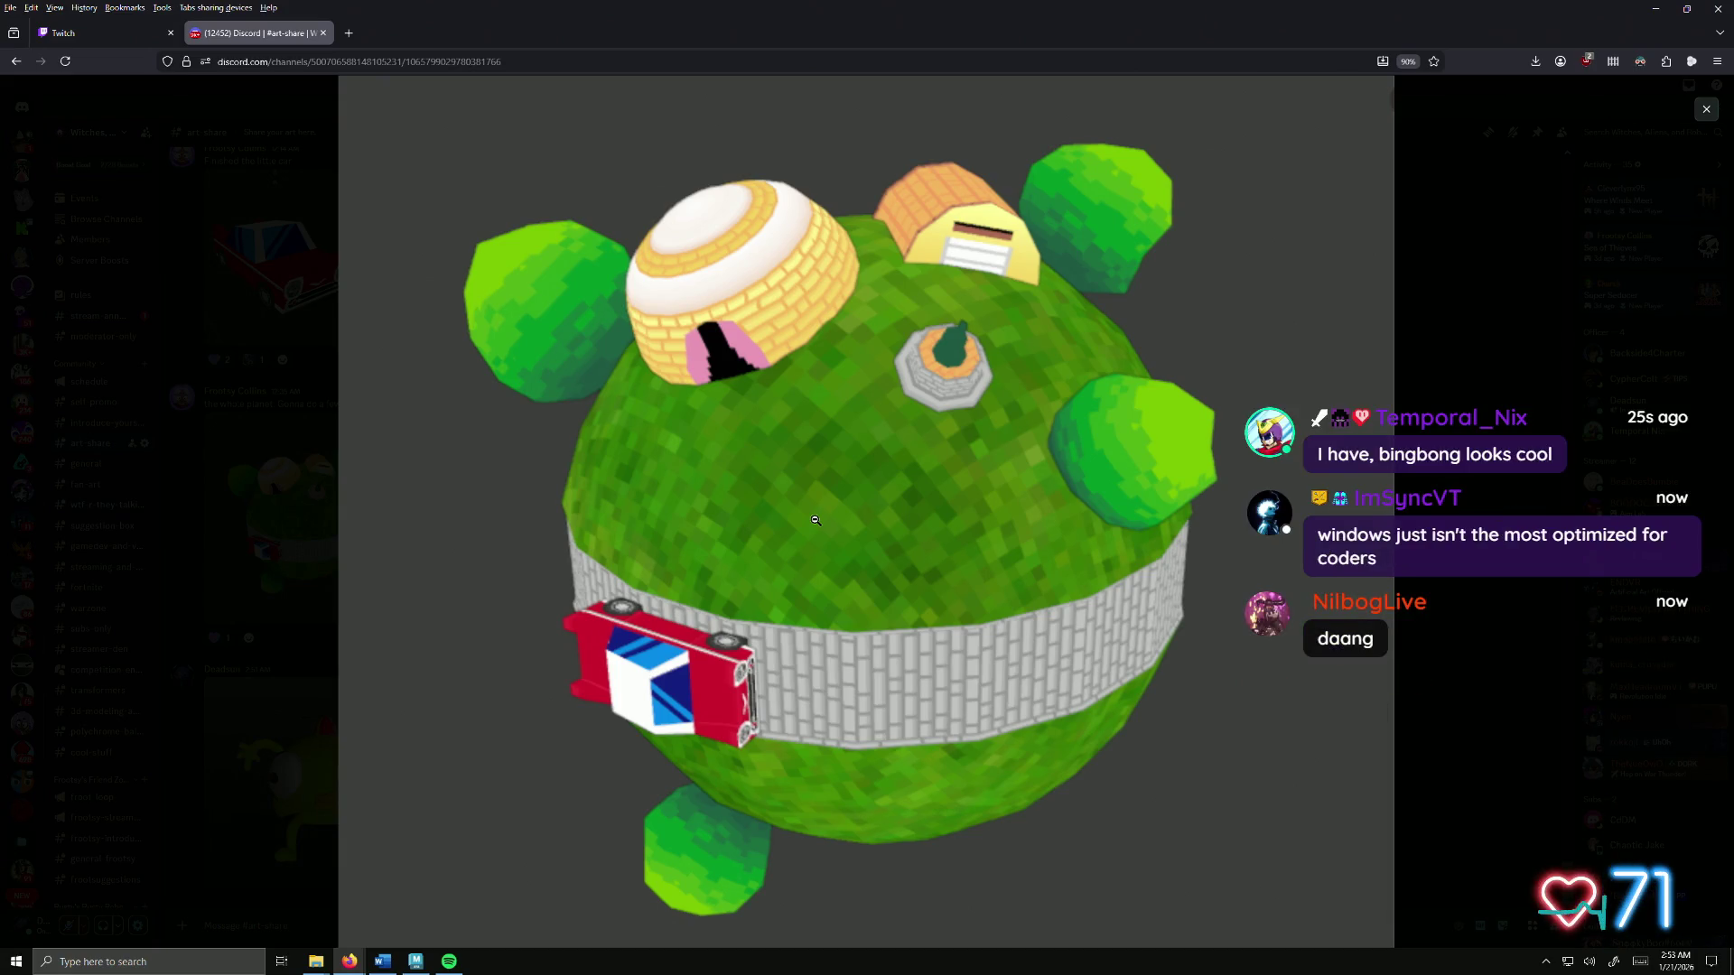
Step: Close the enlarged planet image and scroll through the art-share channel
click(303, 546)
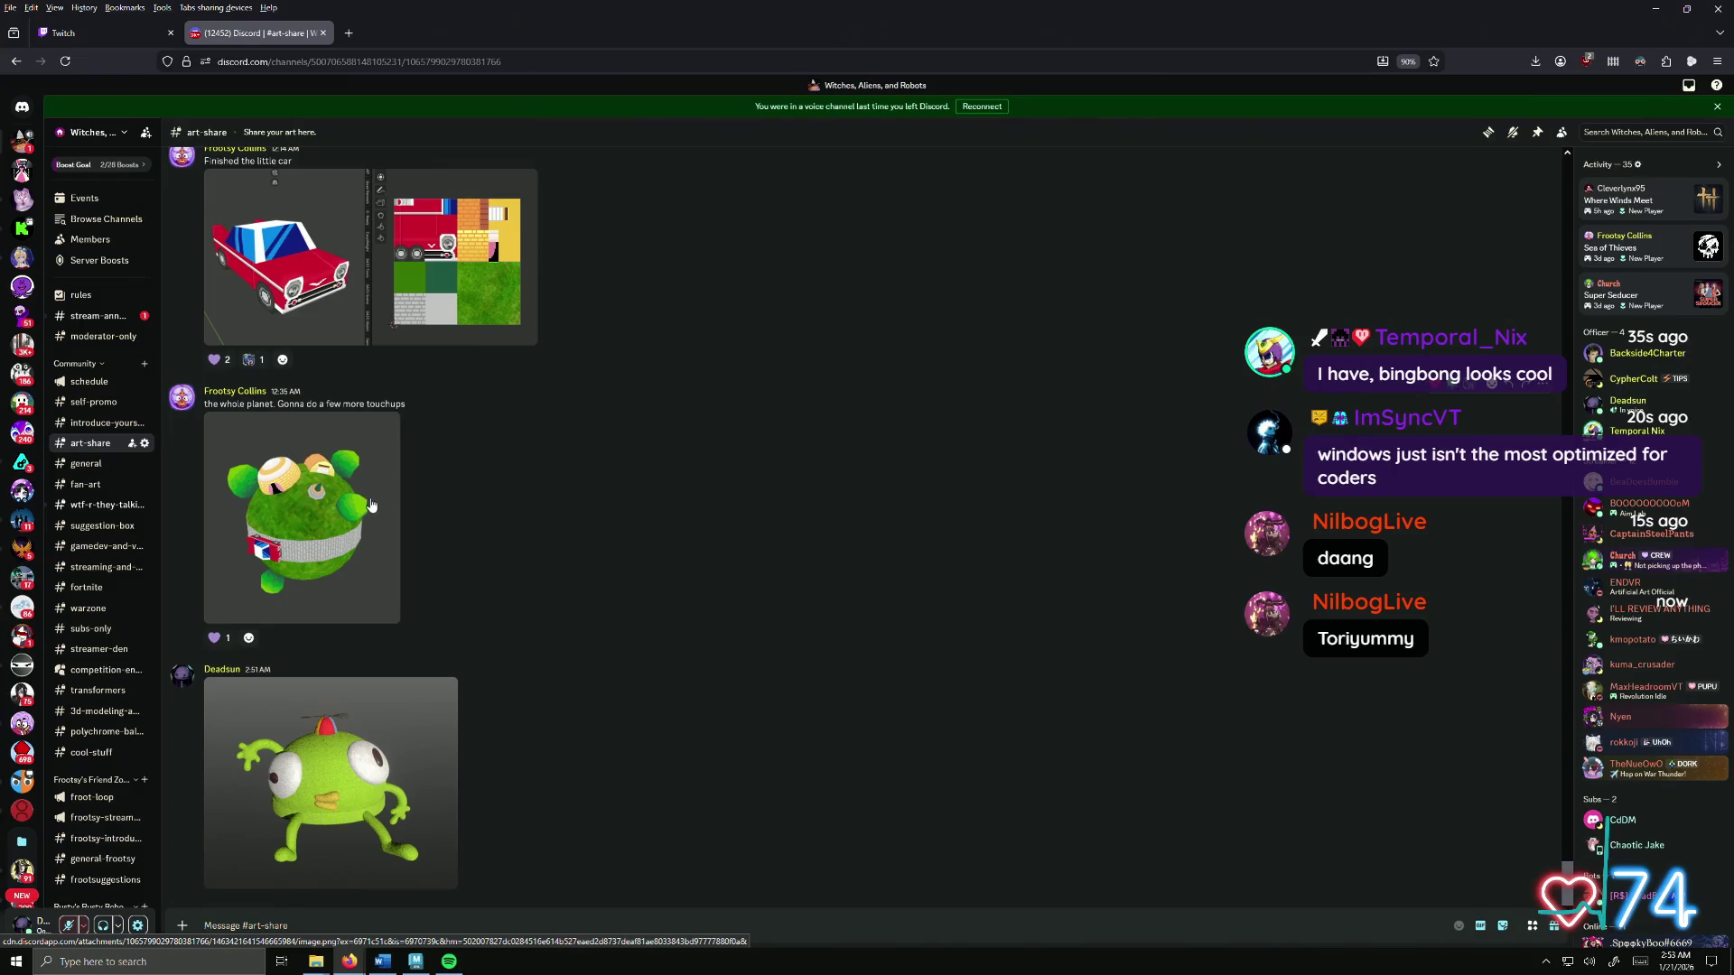
scroll(461, 459, up, 6)
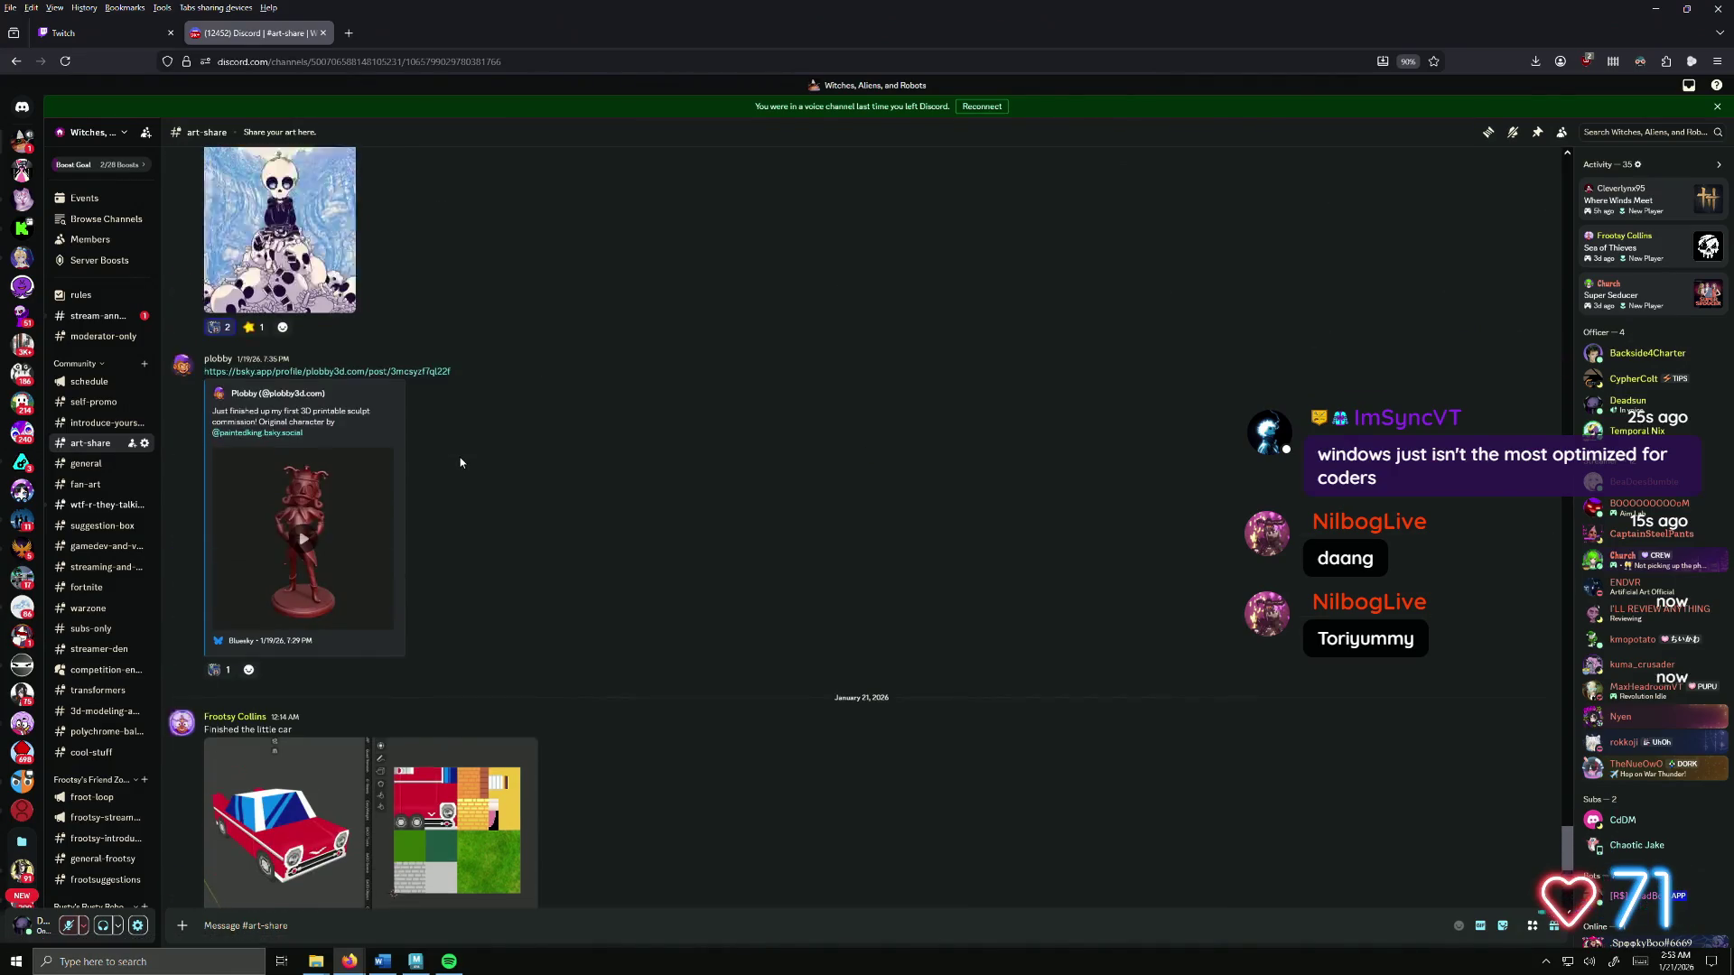
scroll(459, 462, up, 2)
scroll(475, 453, down, 8)
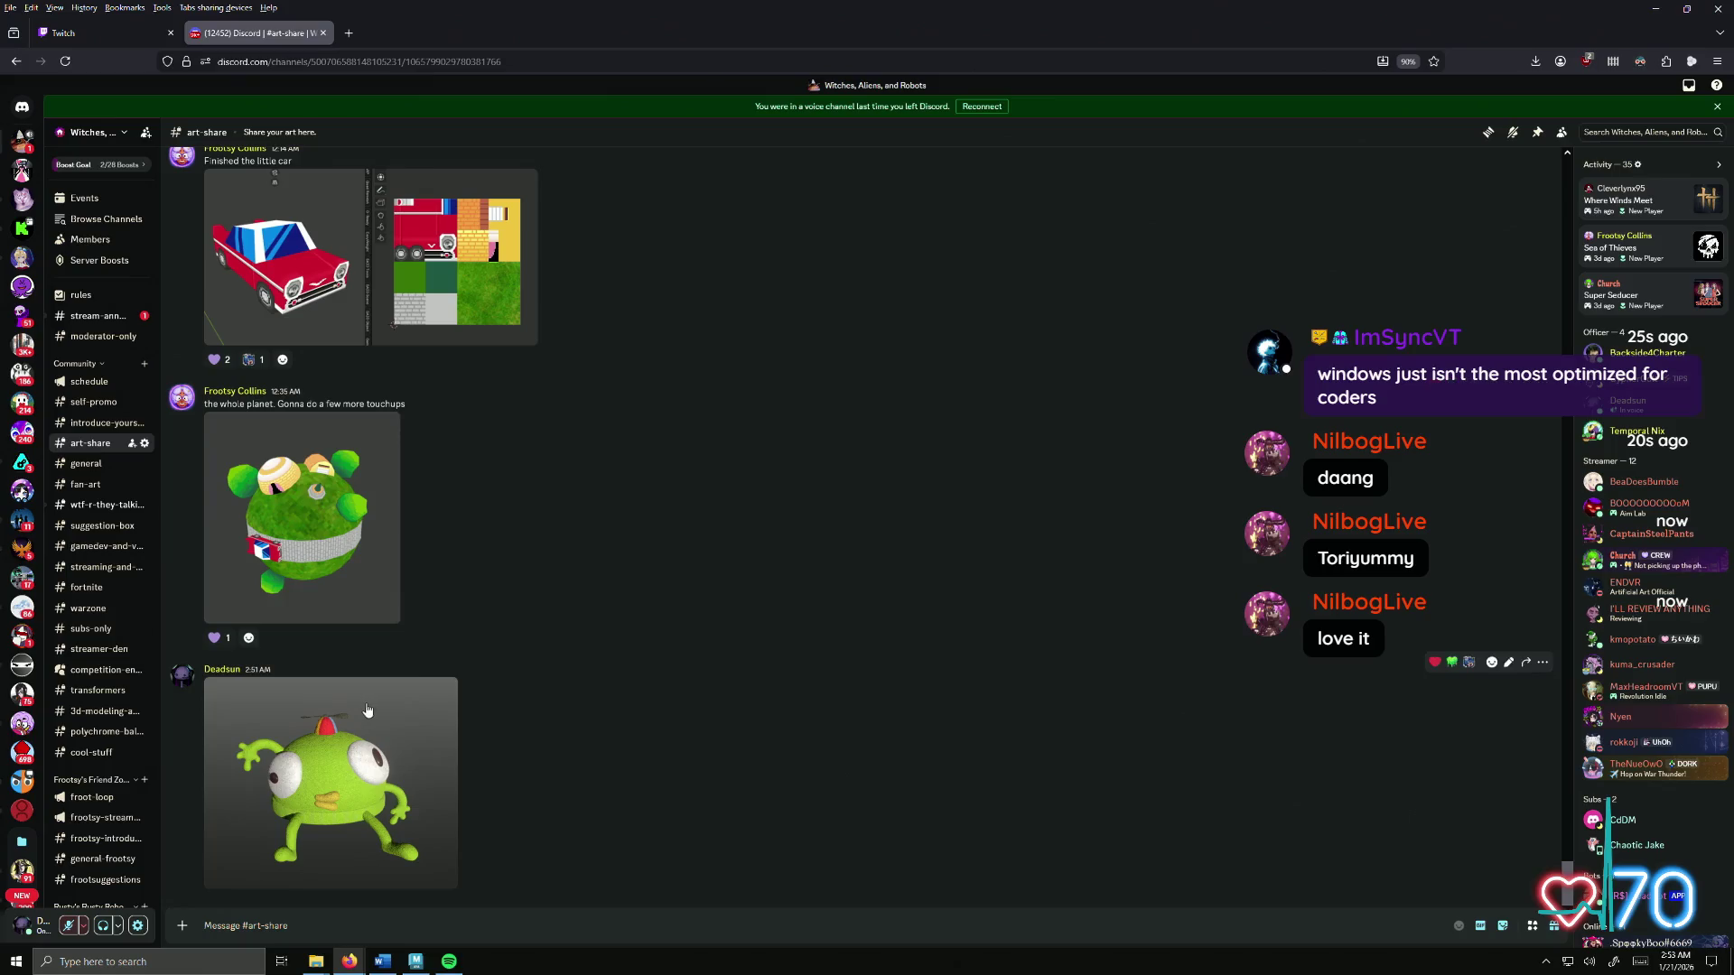
Step: View the green character image full size and zoomed, close it, then collapse Voice Channels
click(367, 711)
click(832, 545)
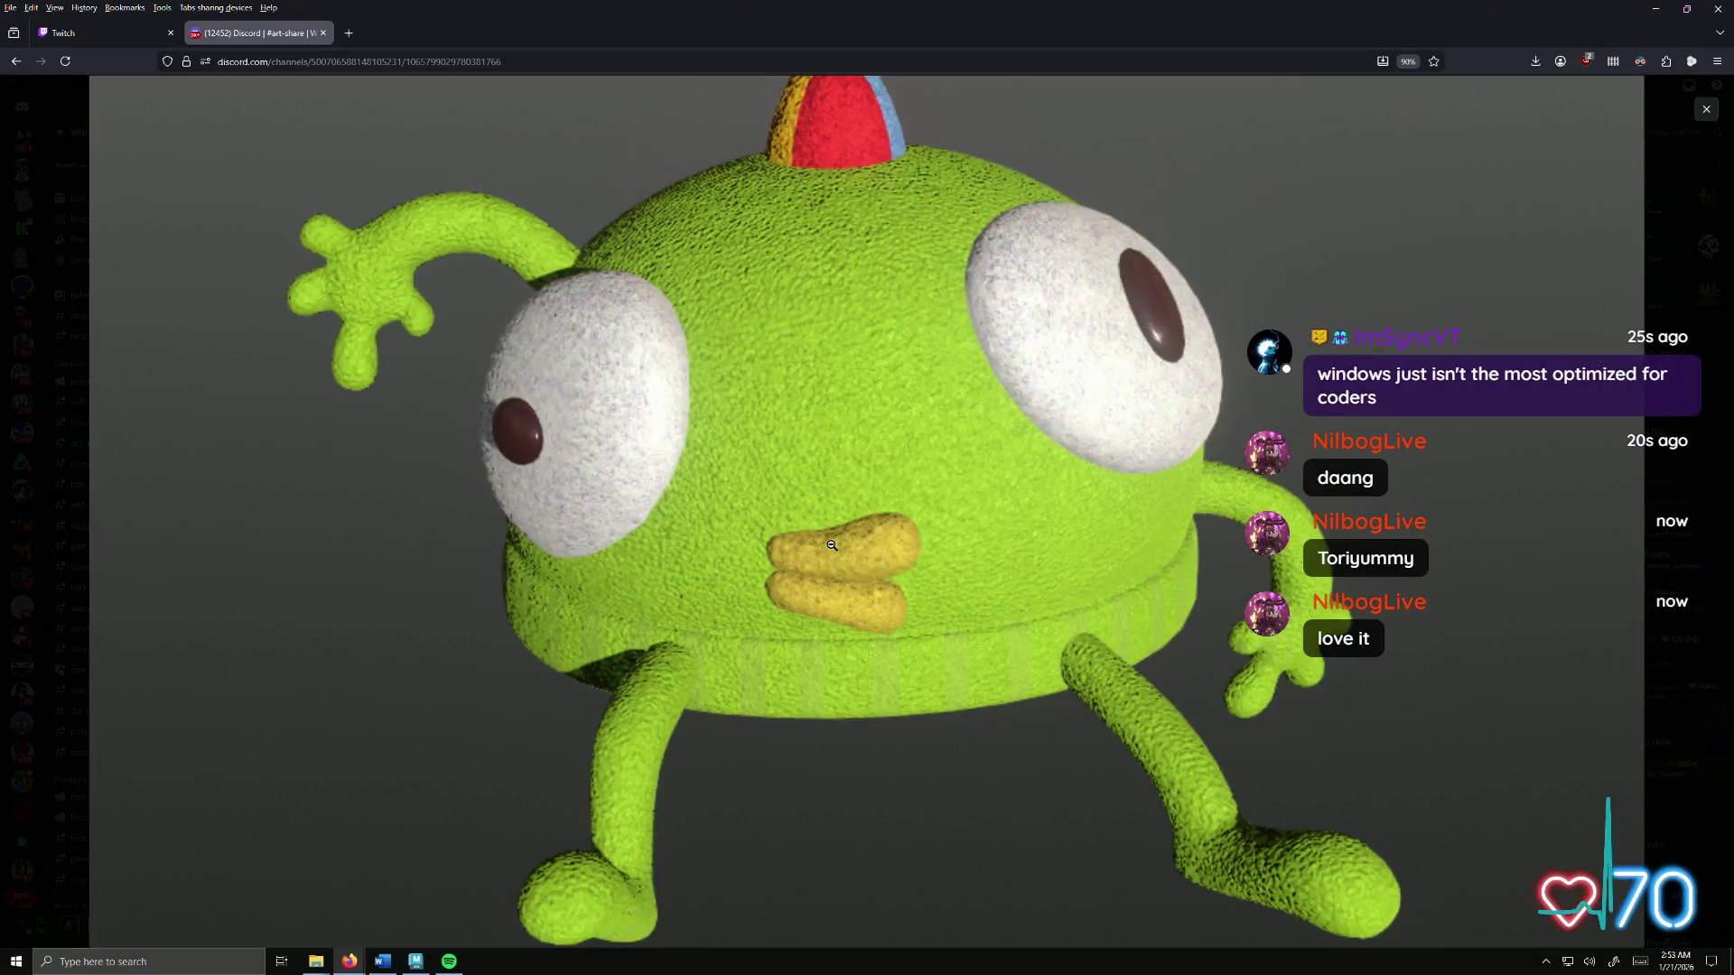
click(830, 436)
click(351, 681)
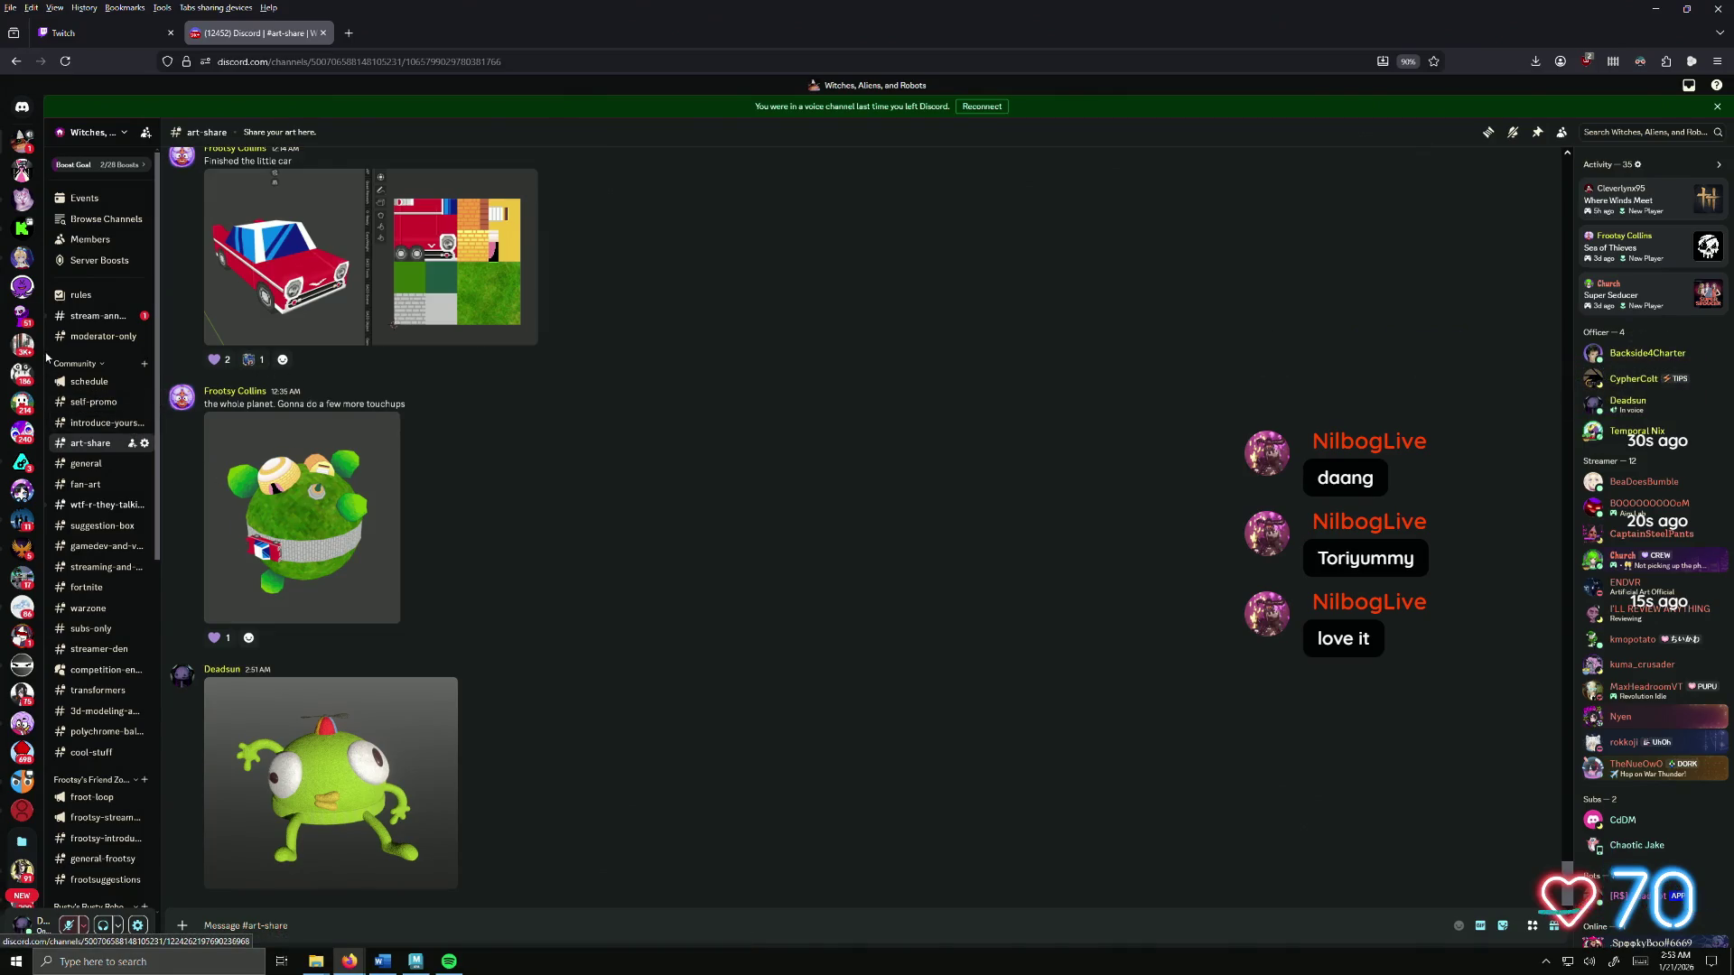
scroll(114, 737, down, 6)
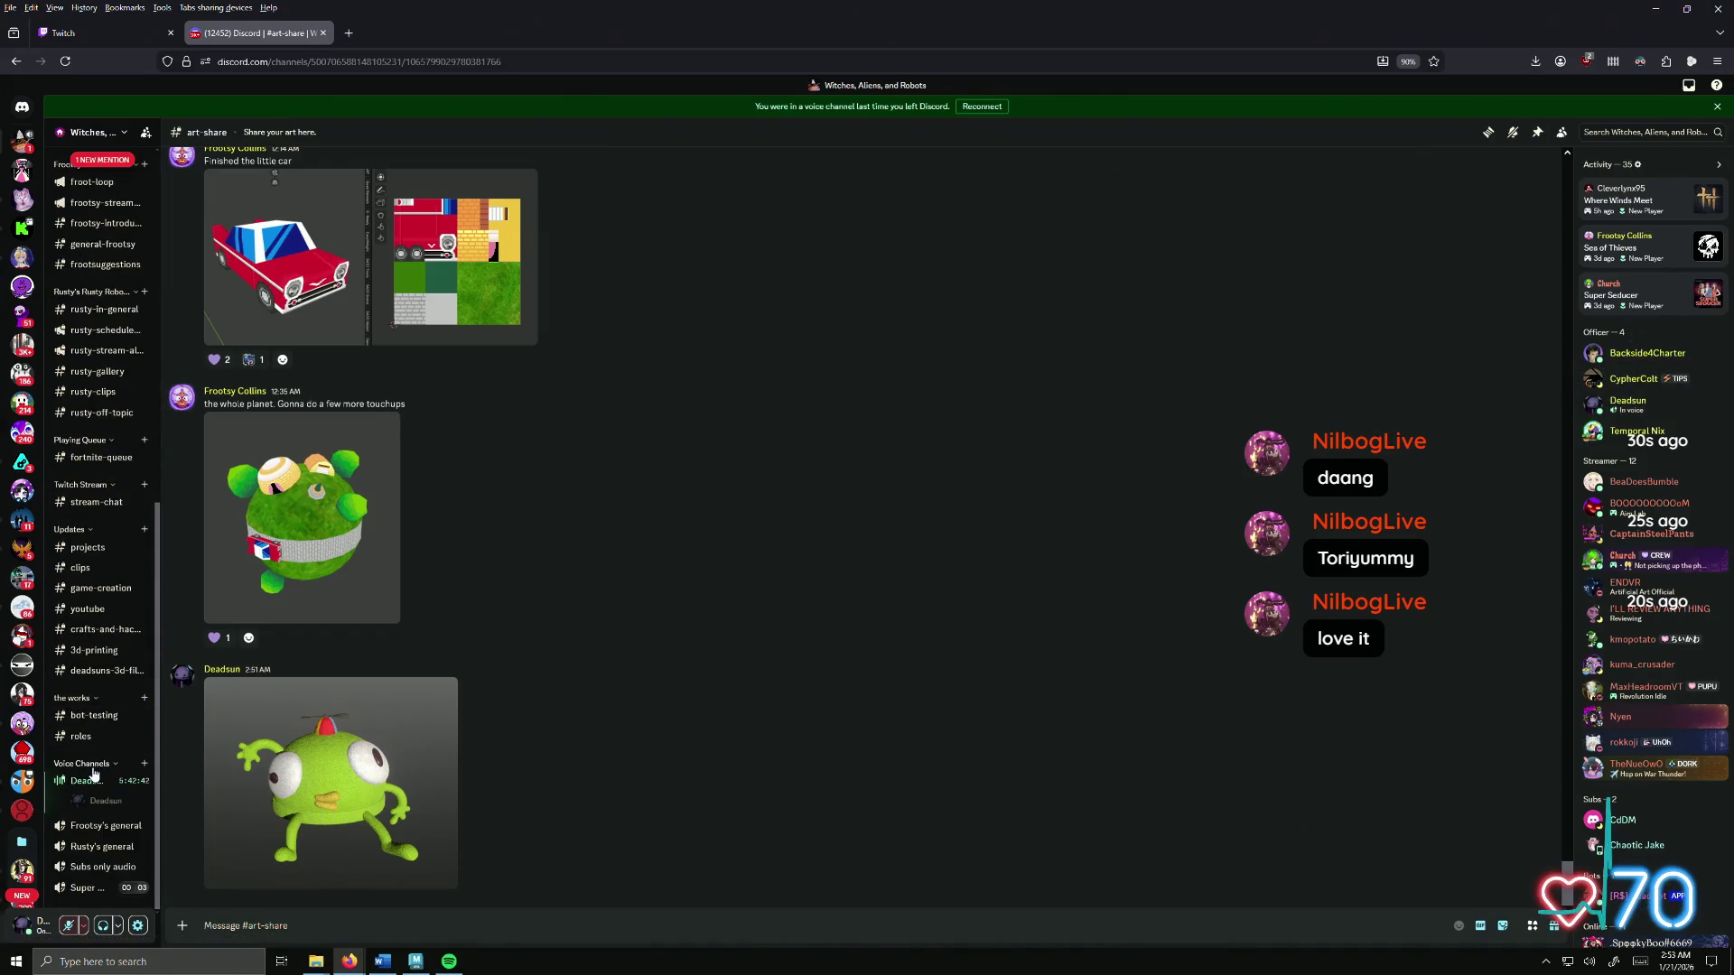
click(84, 764)
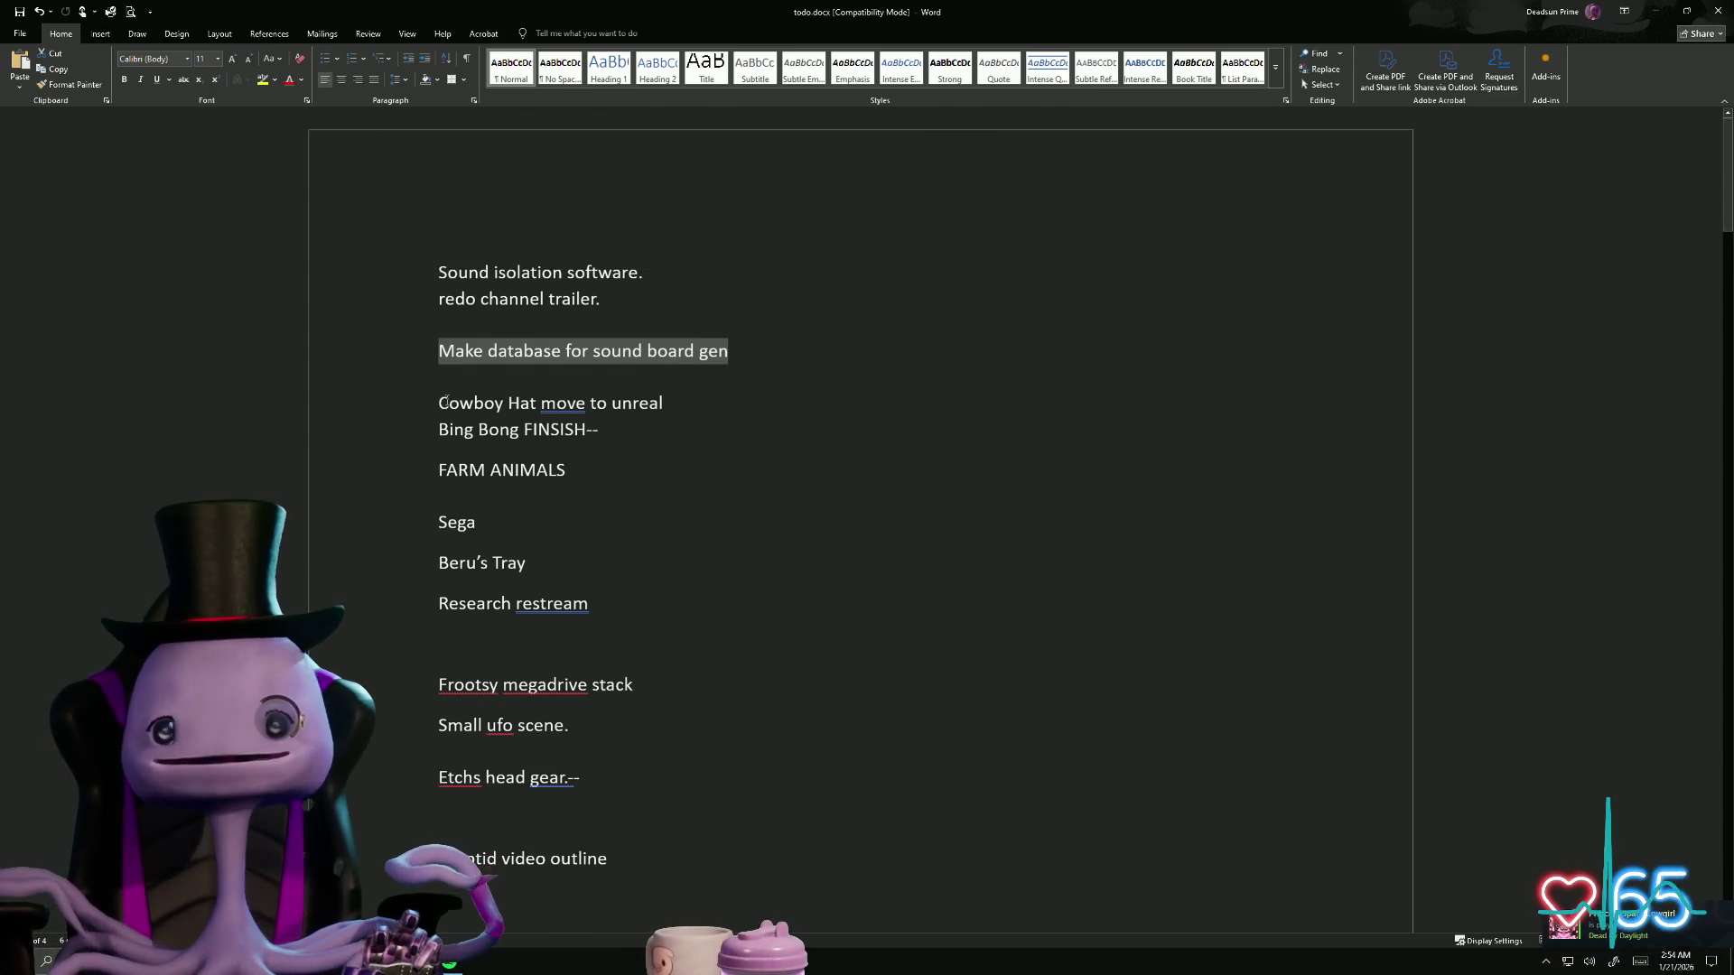
Step: Delete the 'Cowboy Hat move to unreal' and 'Bing Bong FINSISH--' lines from the to-do list
mouse_move(438, 403)
mouse_down()
mouse_move(688, 406)
mouse_move(430, 404)
mouse_up()
key(Delete)
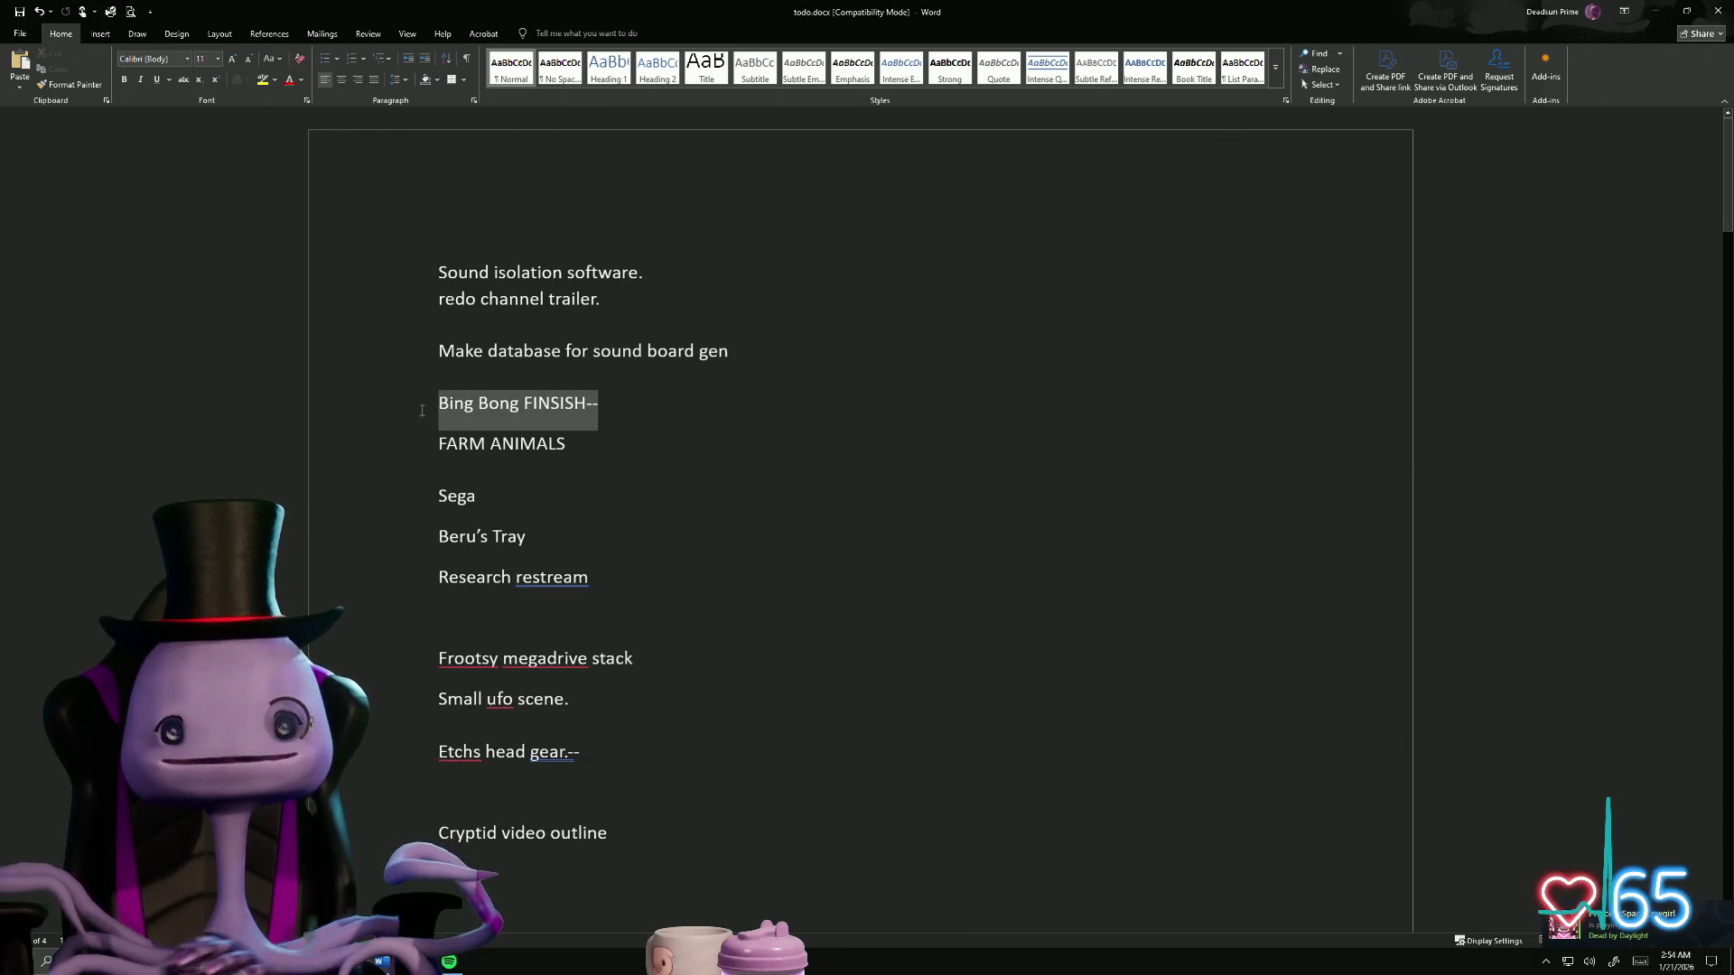
key(Delete)
key(BackSpace)
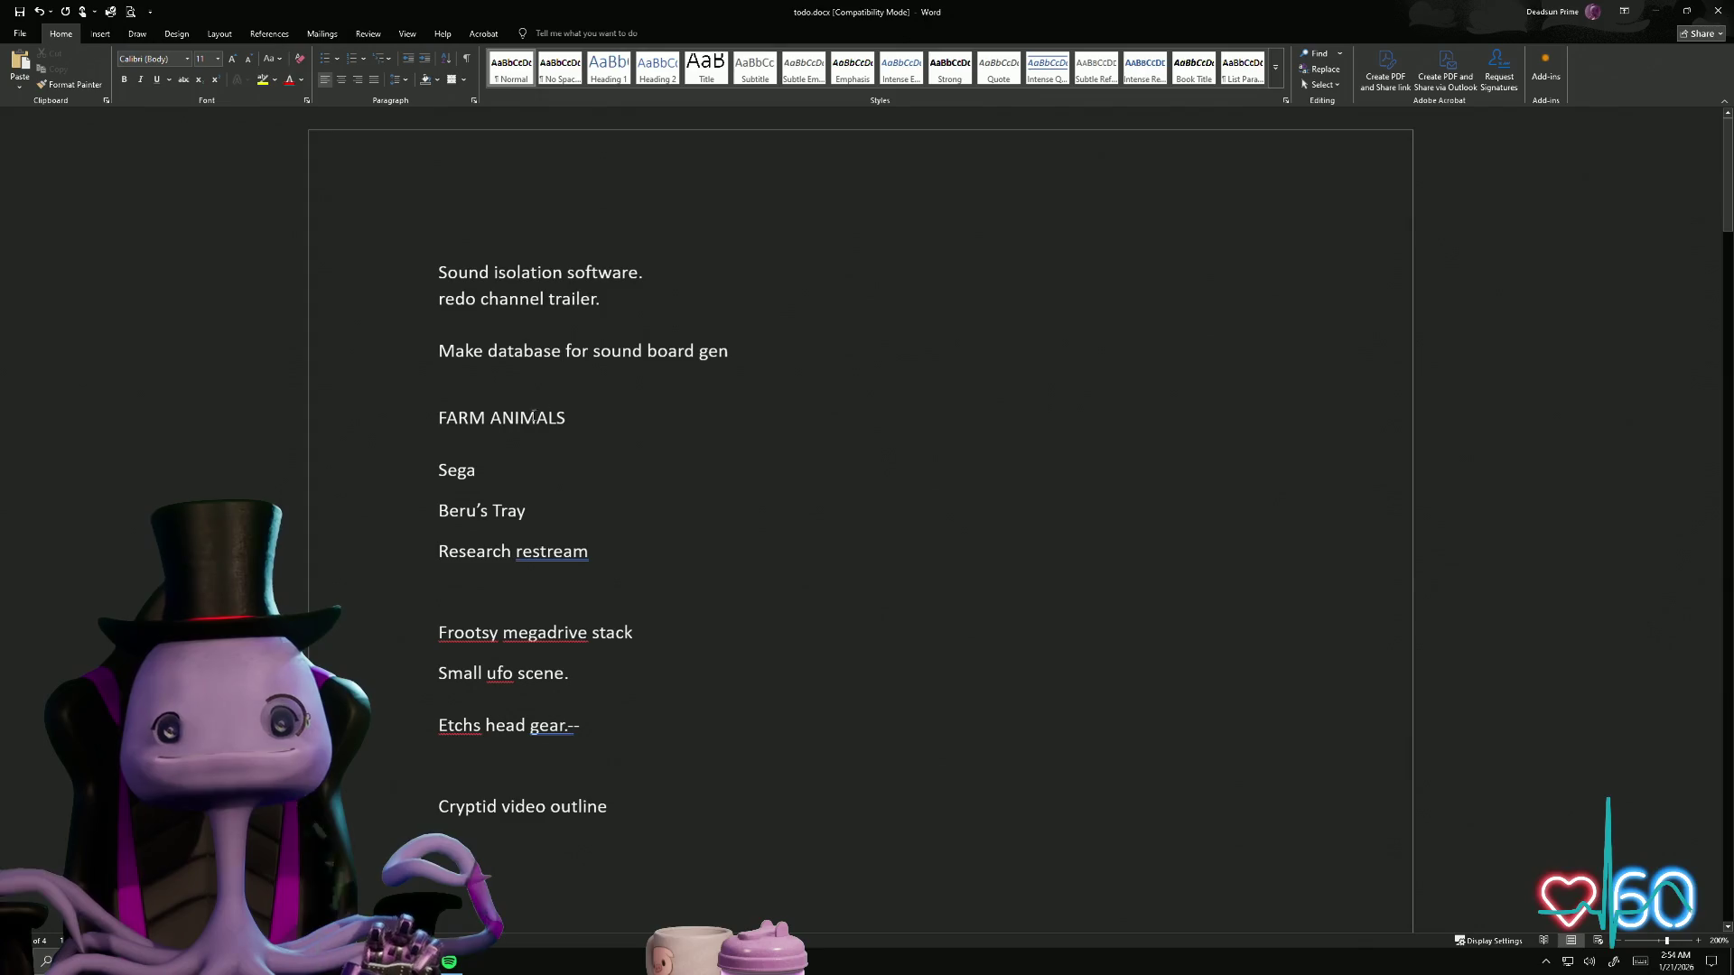
Step: Review the remaining to-do lines and scroll the document, then go to the File home screen
drag(734, 351, 473, 356)
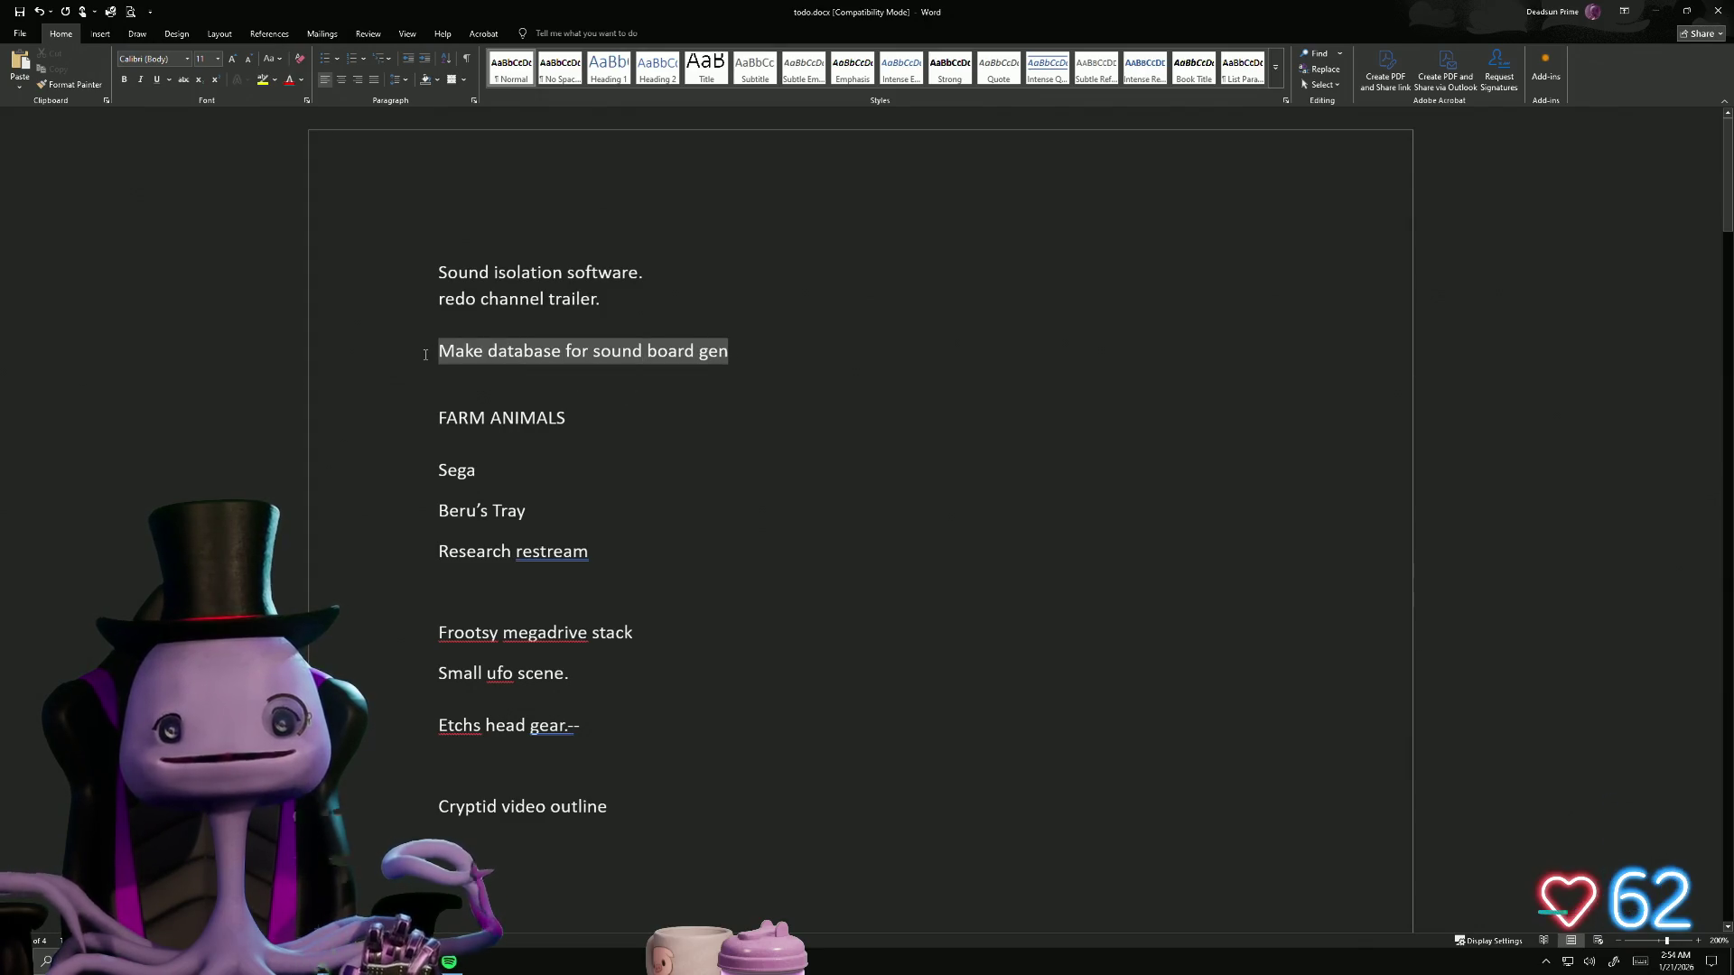
click(561, 352)
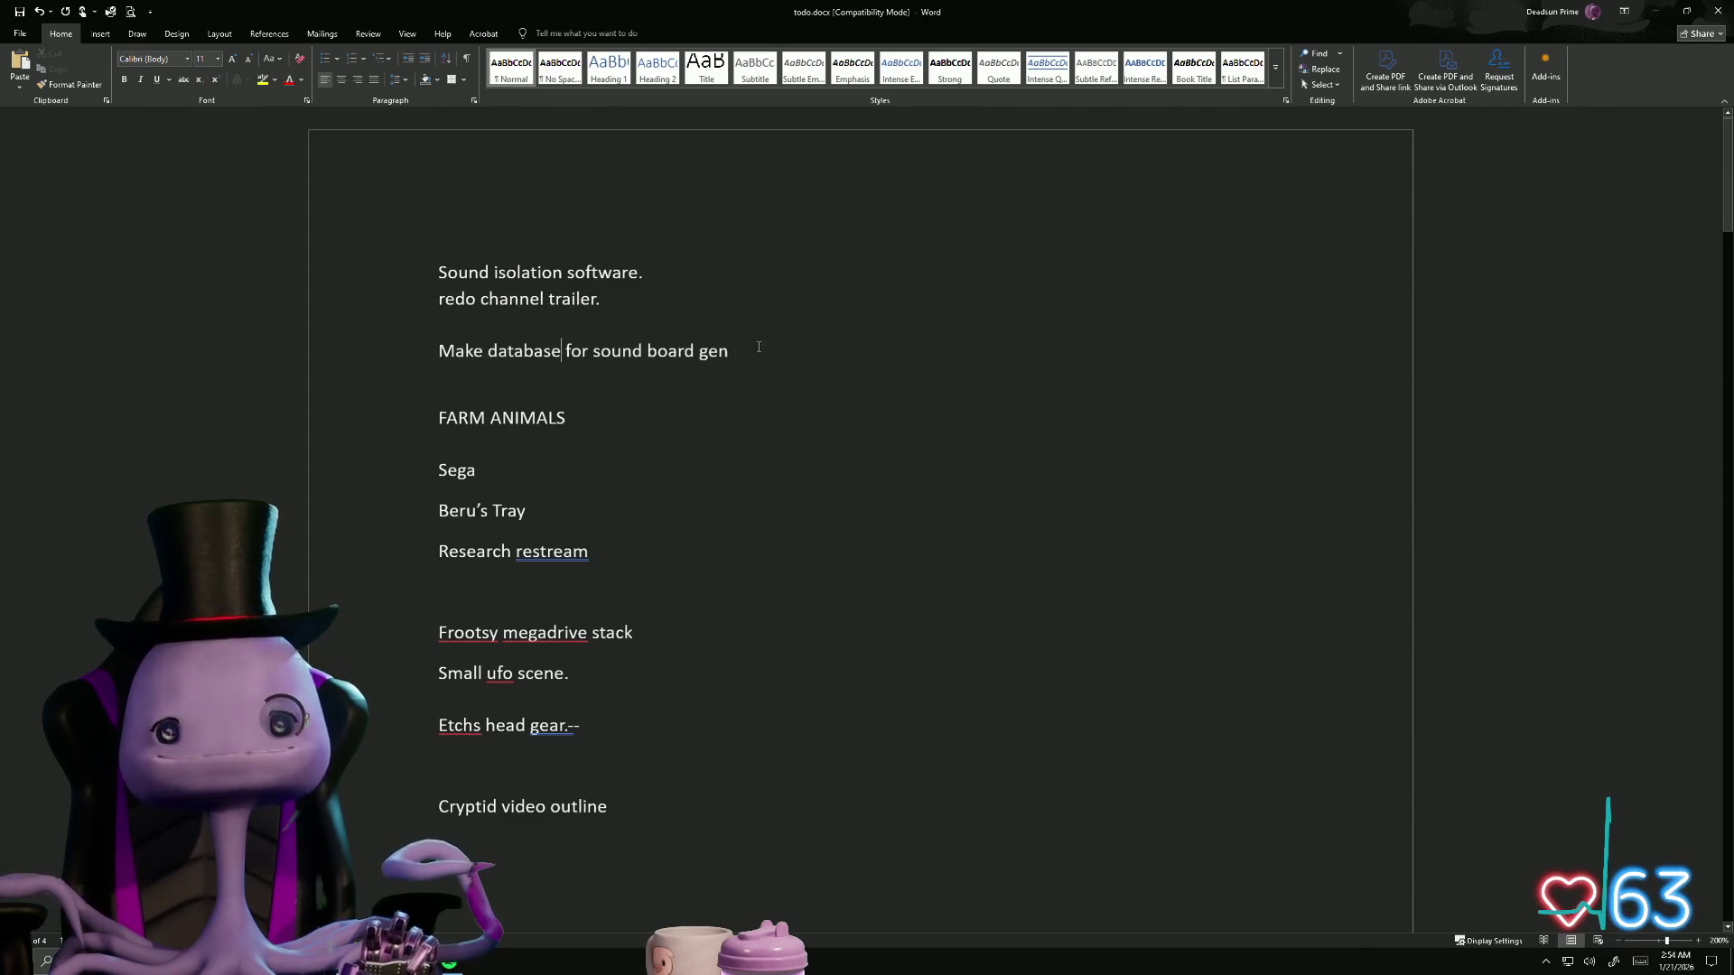
triple_click(548, 676)
click(596, 700)
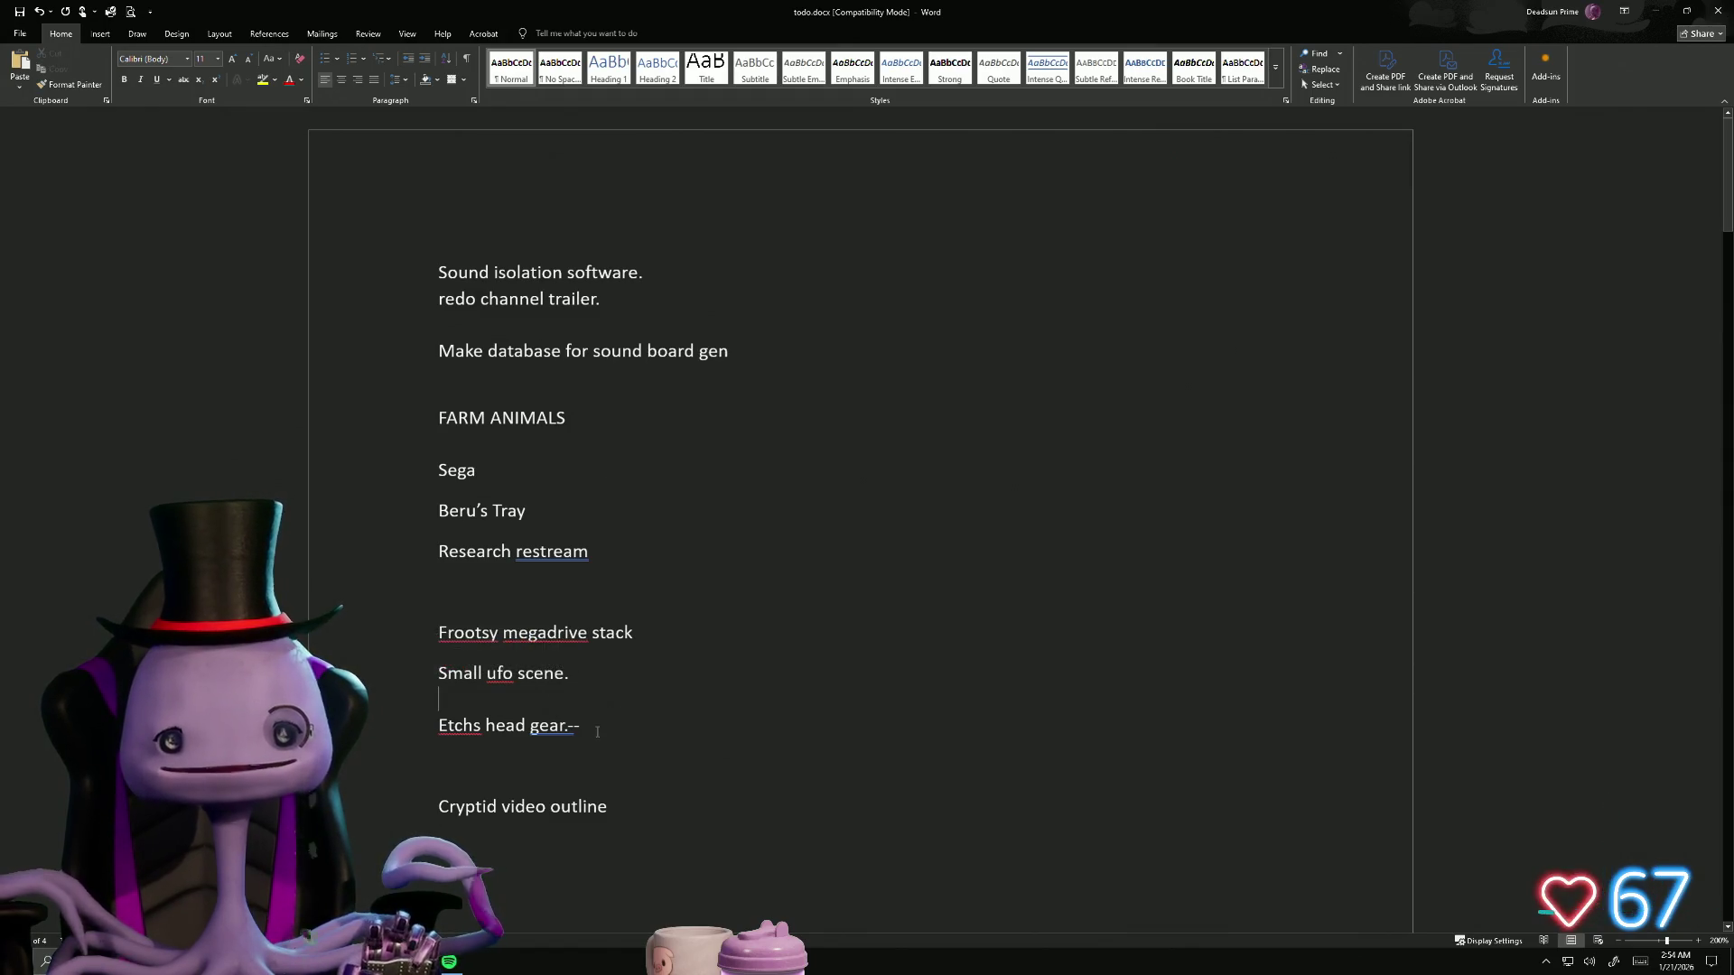
drag(590, 727, 439, 730)
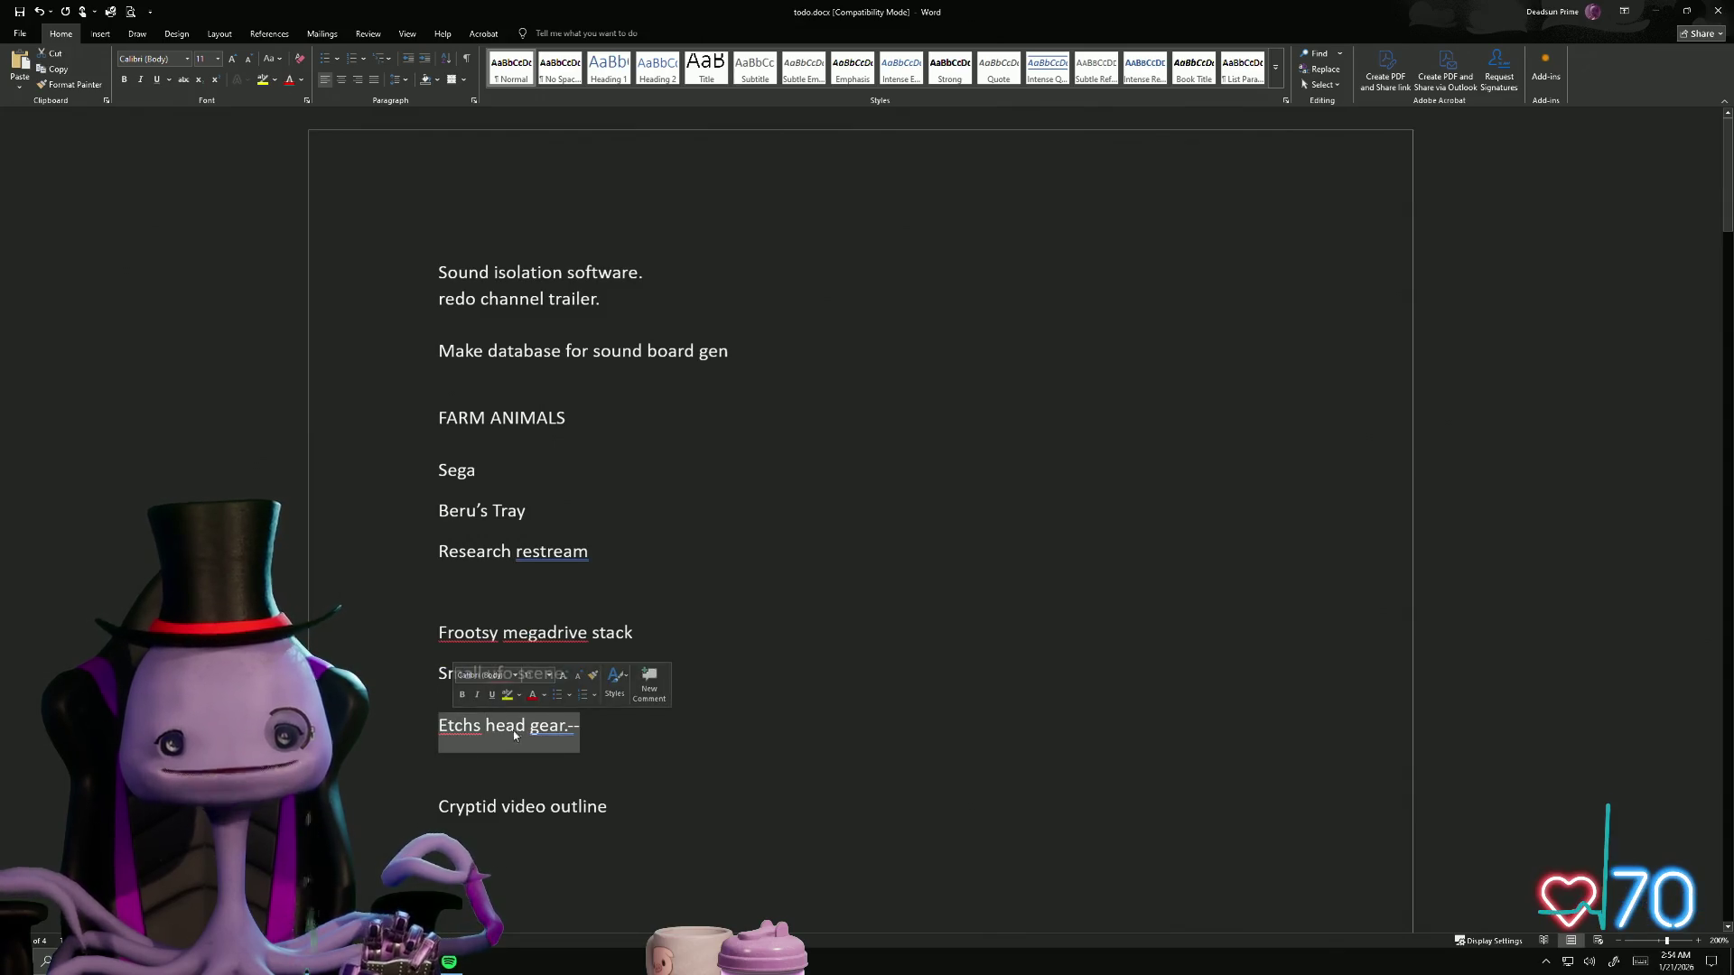
click(643, 729)
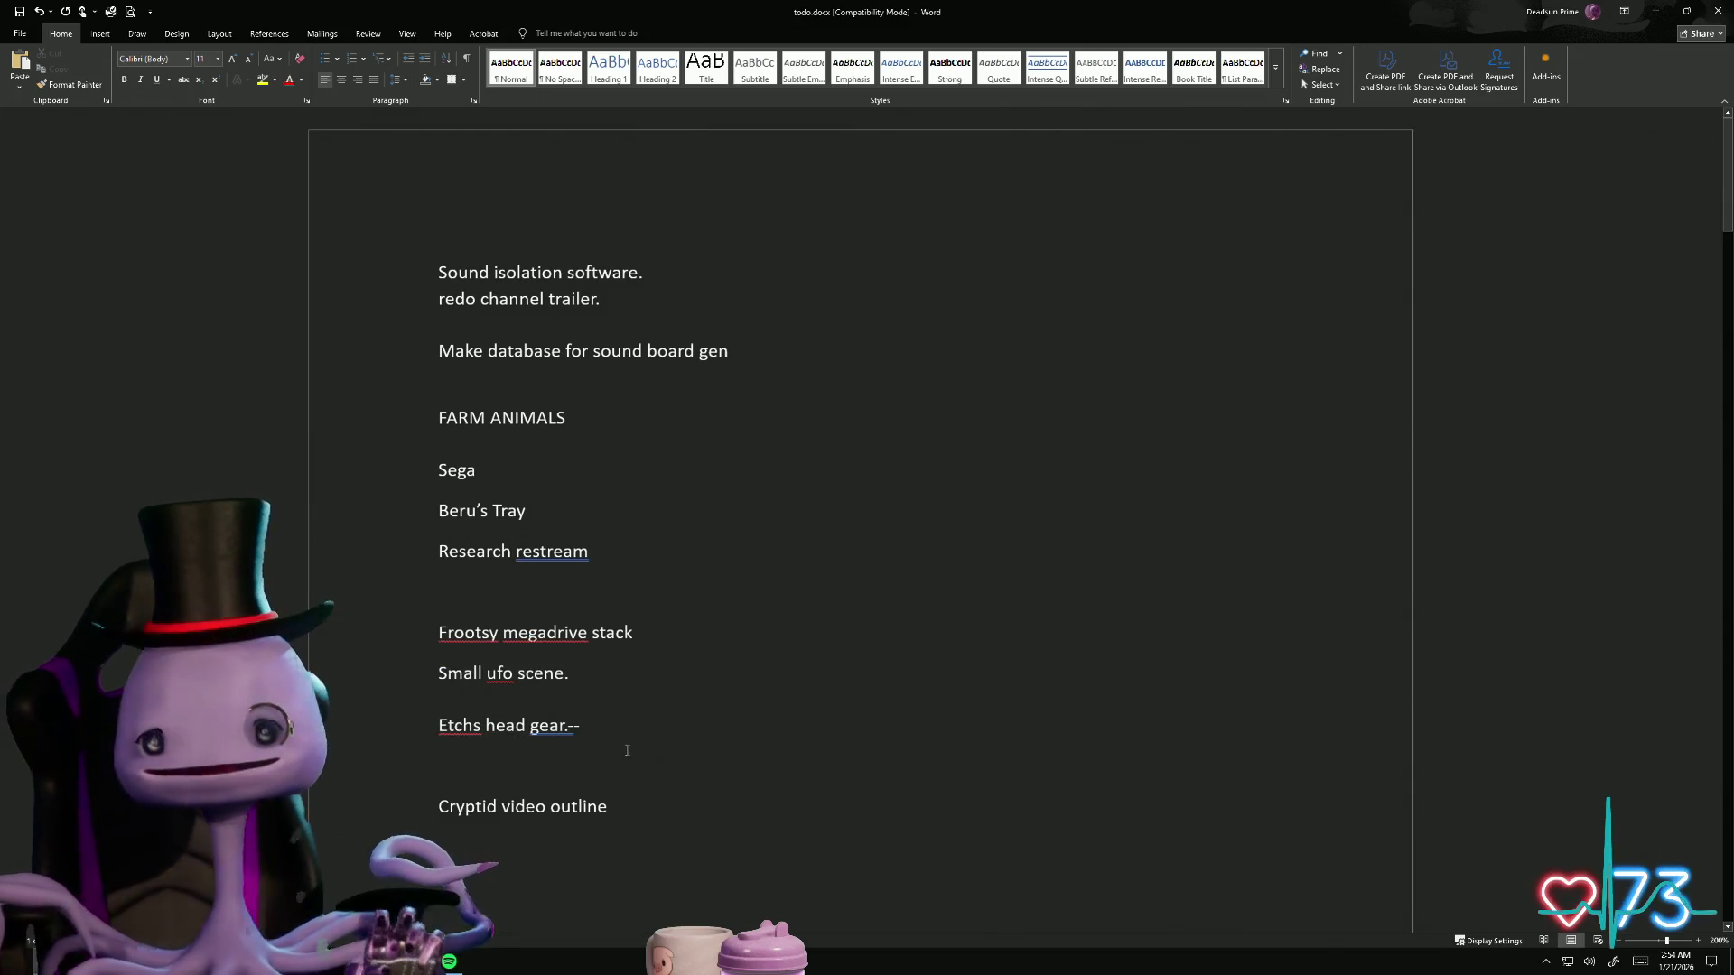
scroll(627, 750, down, 1)
scroll(626, 750, down, 6)
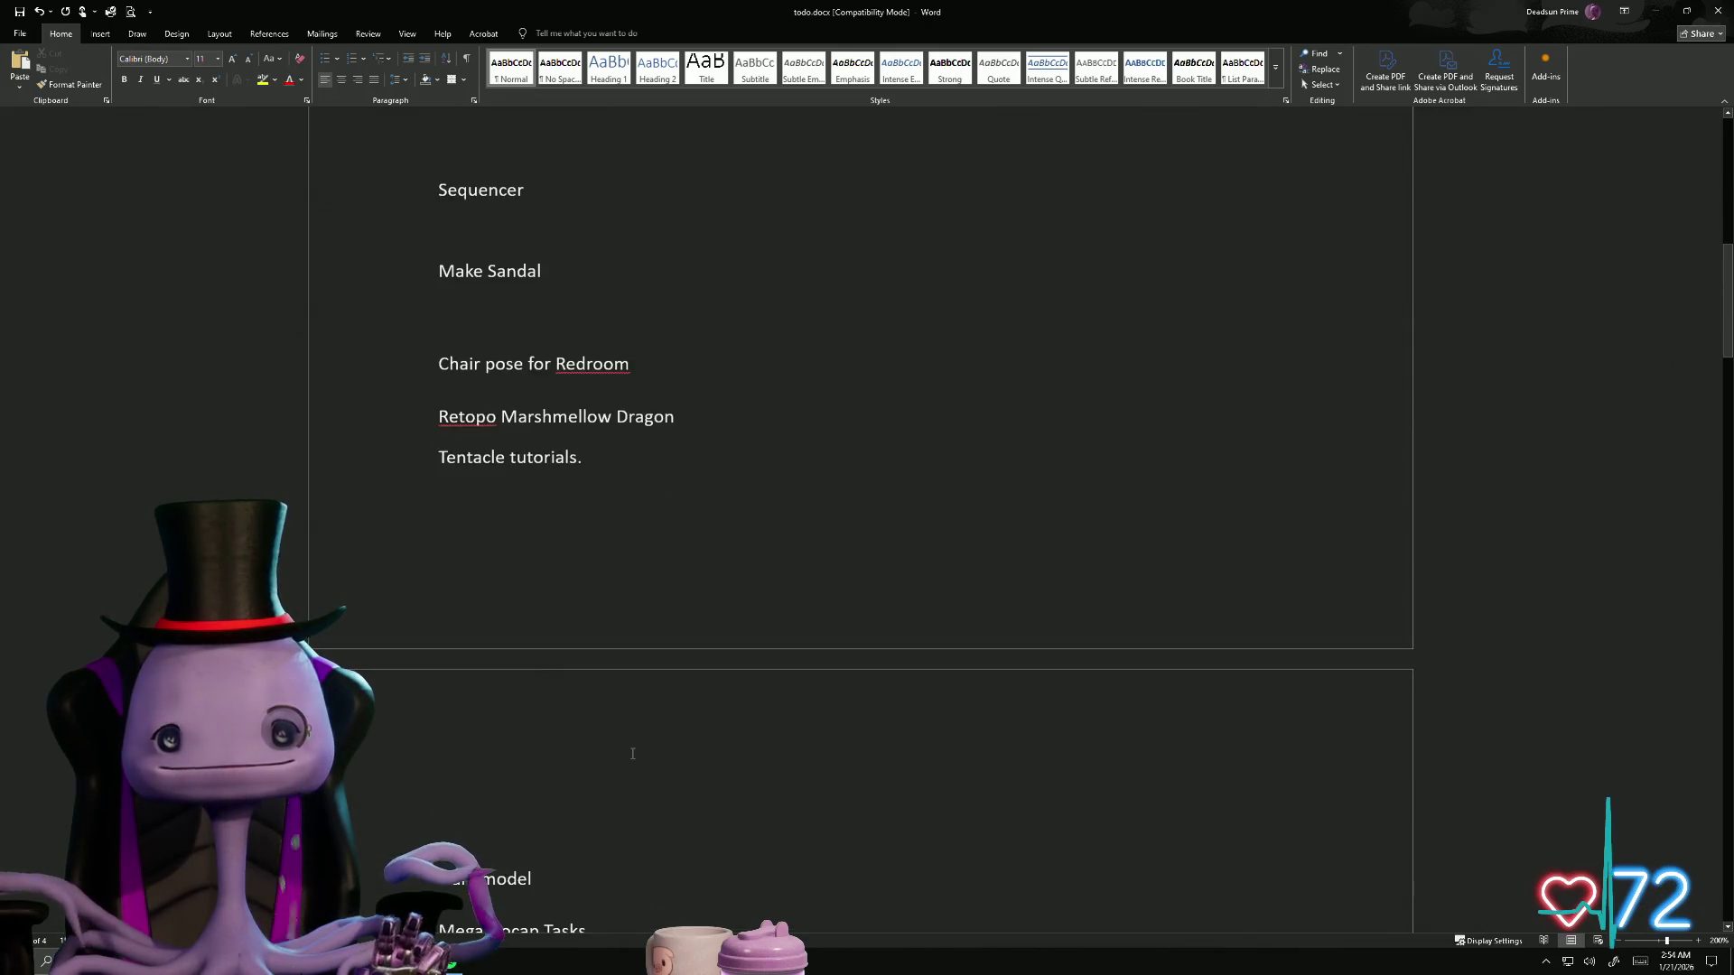
scroll(634, 754, down, 10)
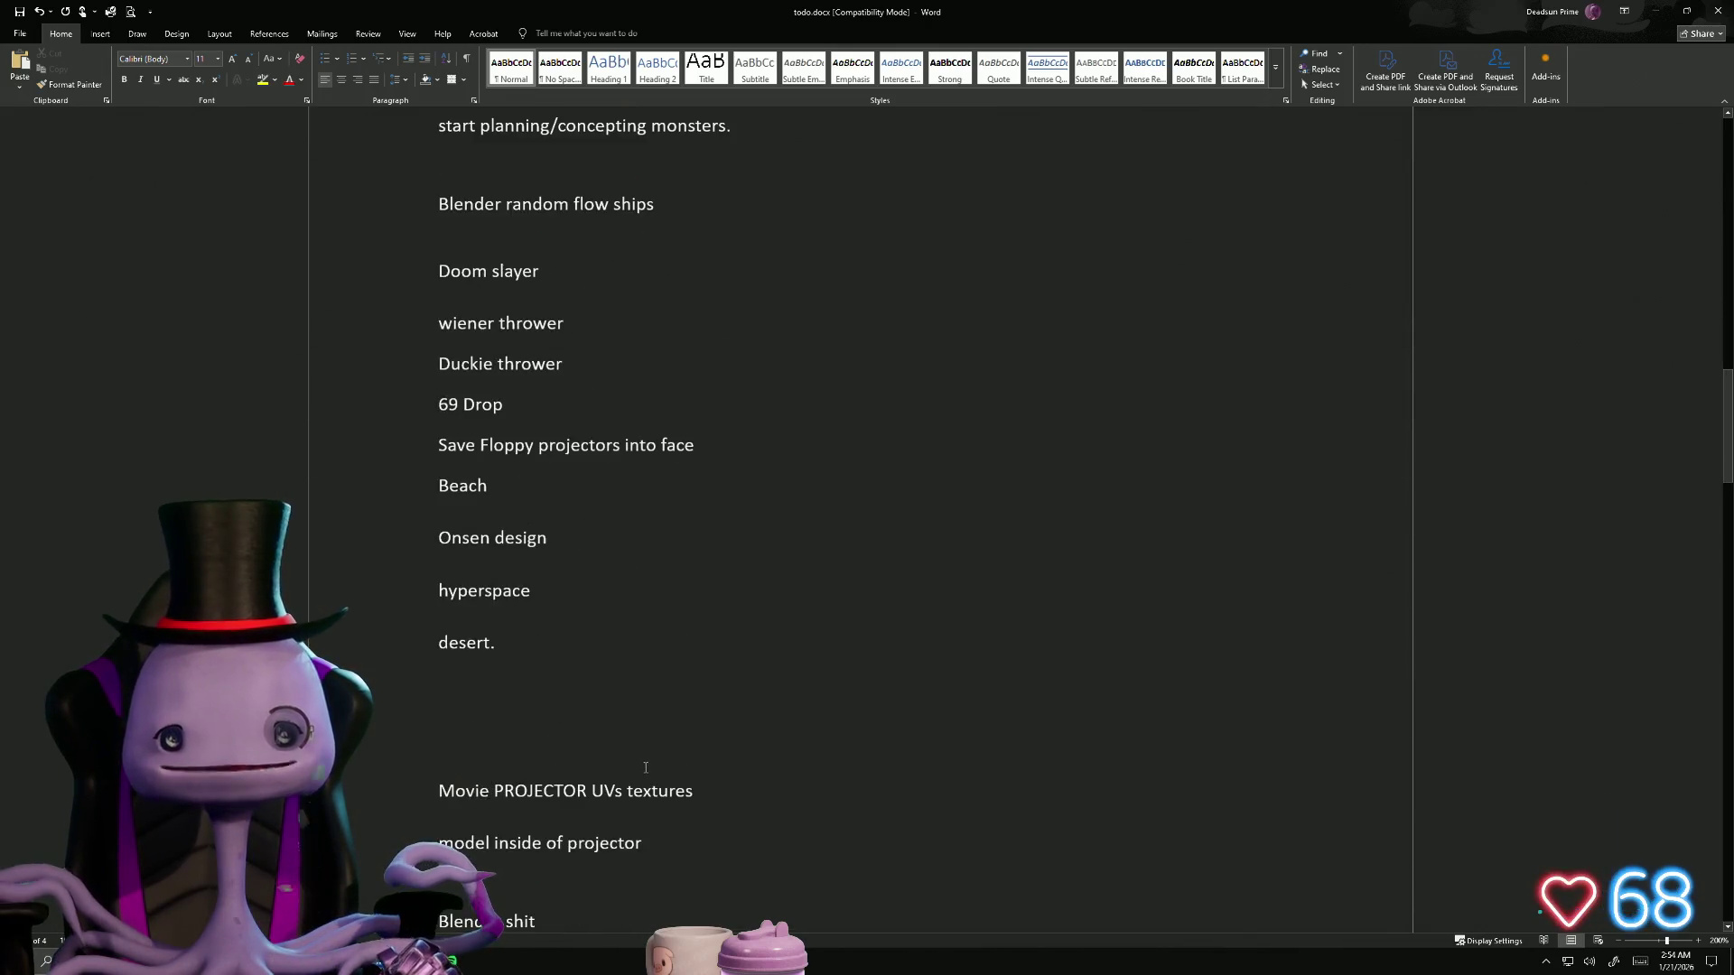
scroll(652, 772, up, 15)
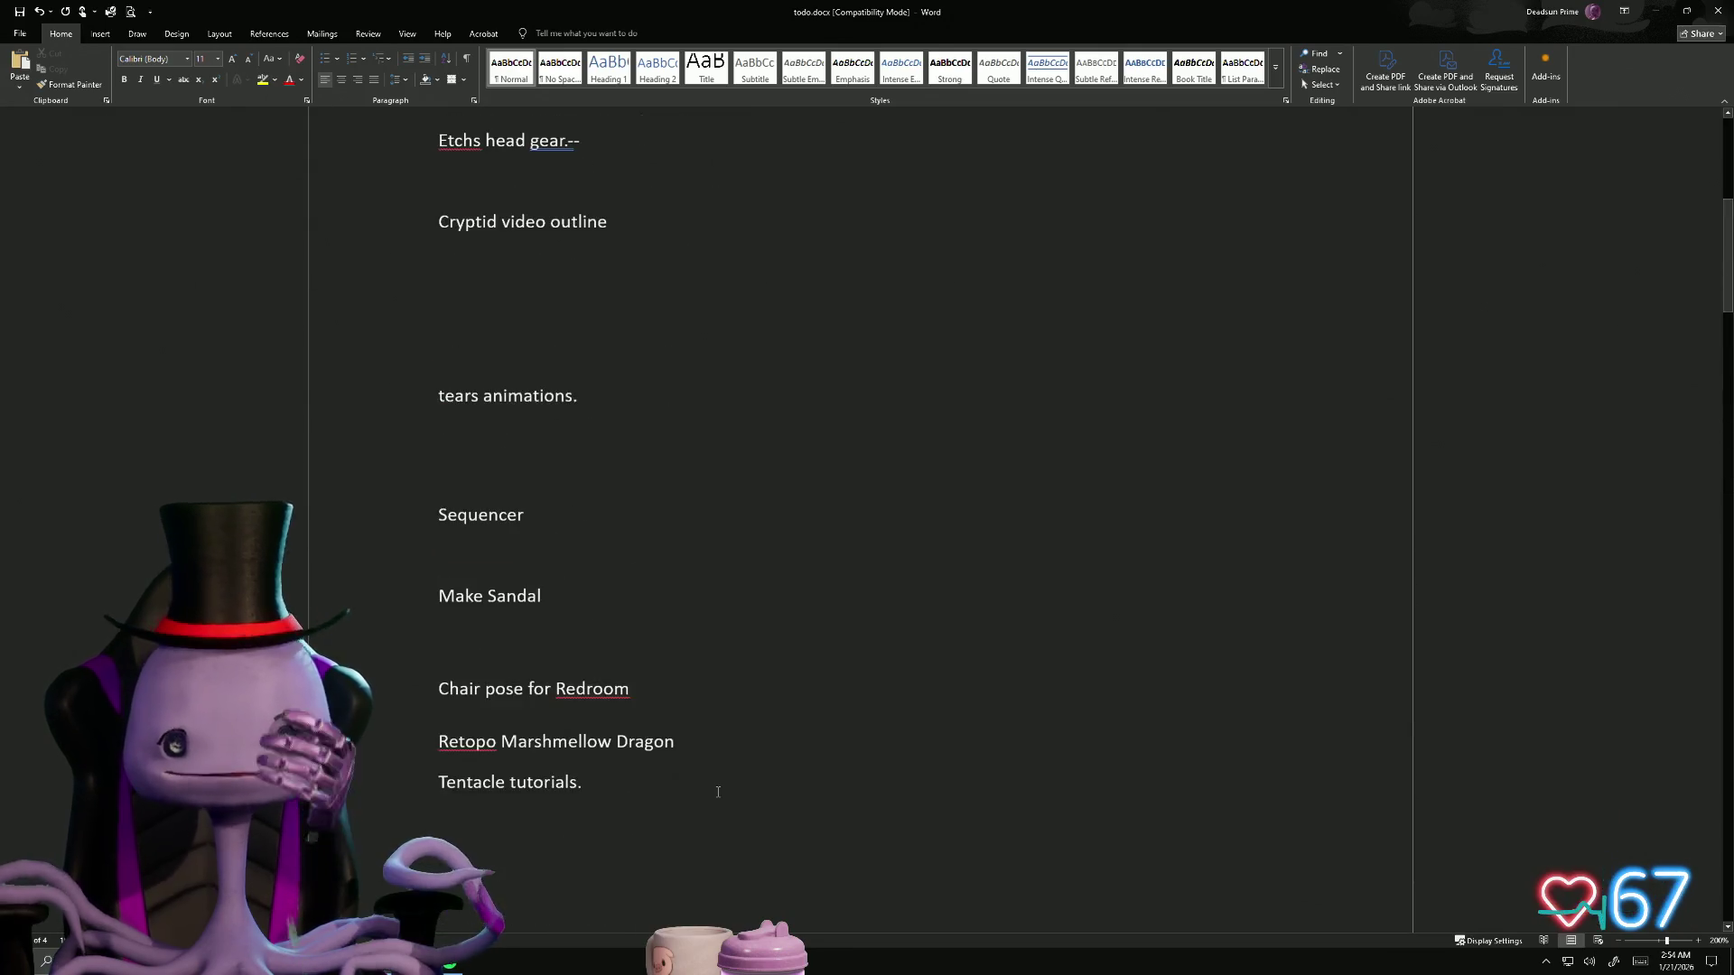
scroll(733, 812, up, 3)
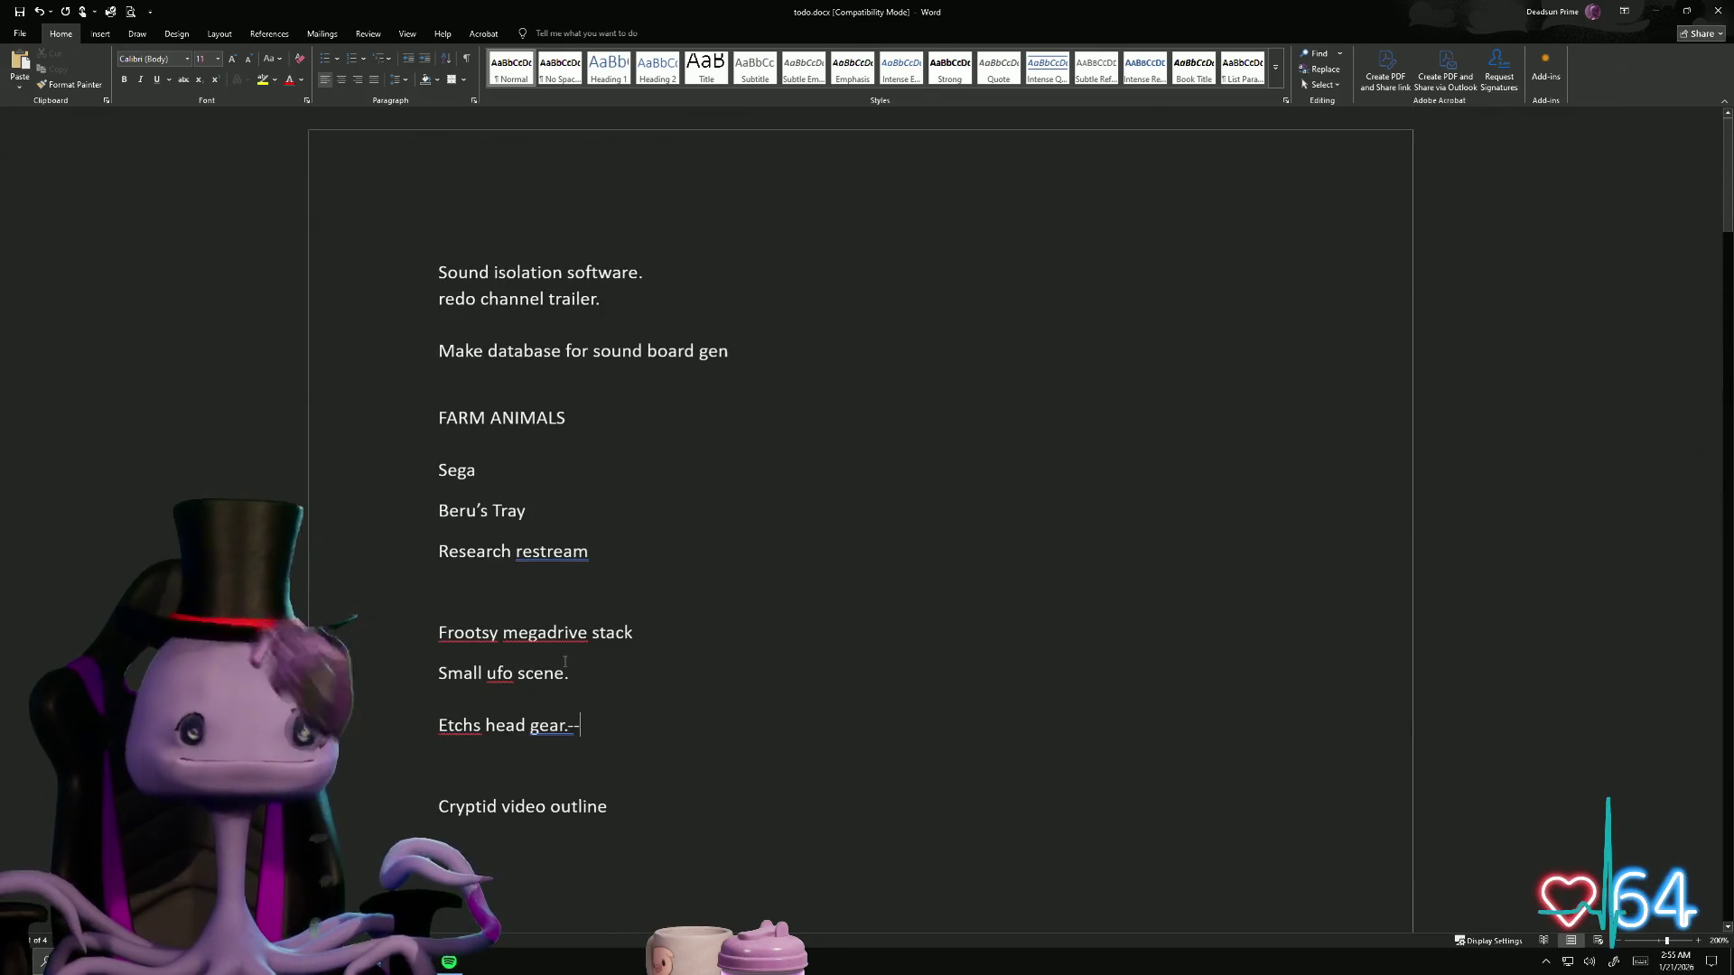
click(20, 33)
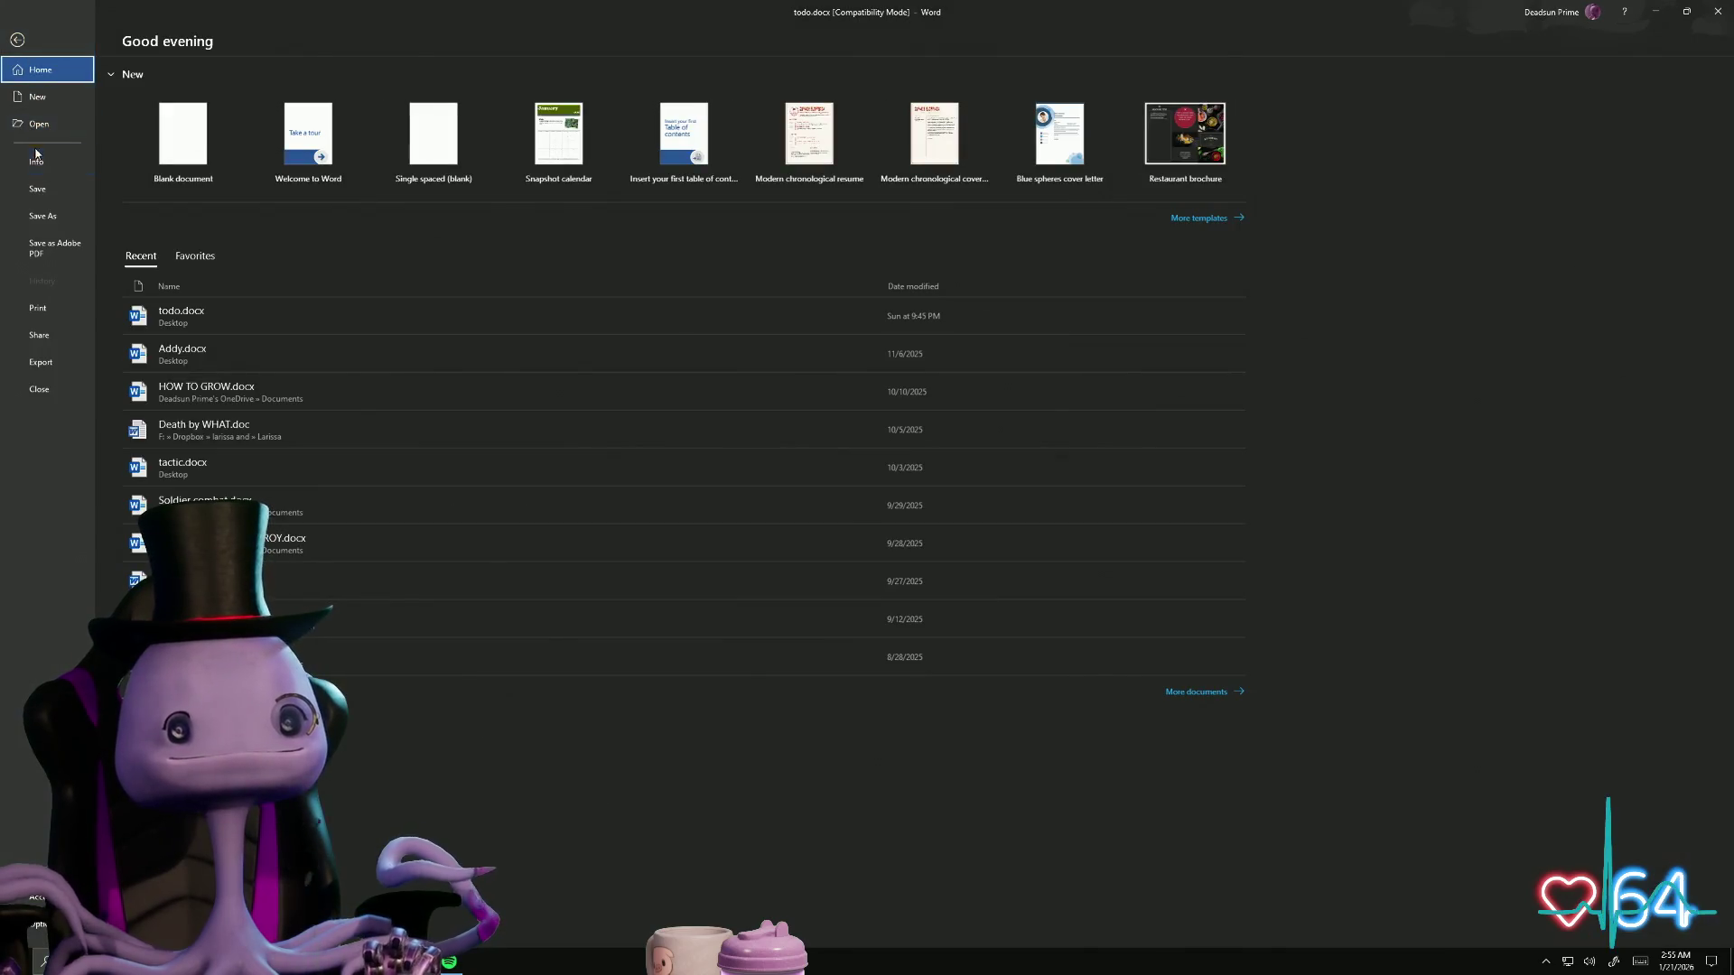
Step: Leave the File home screen and return to the todo.docx to-do list
click(37, 189)
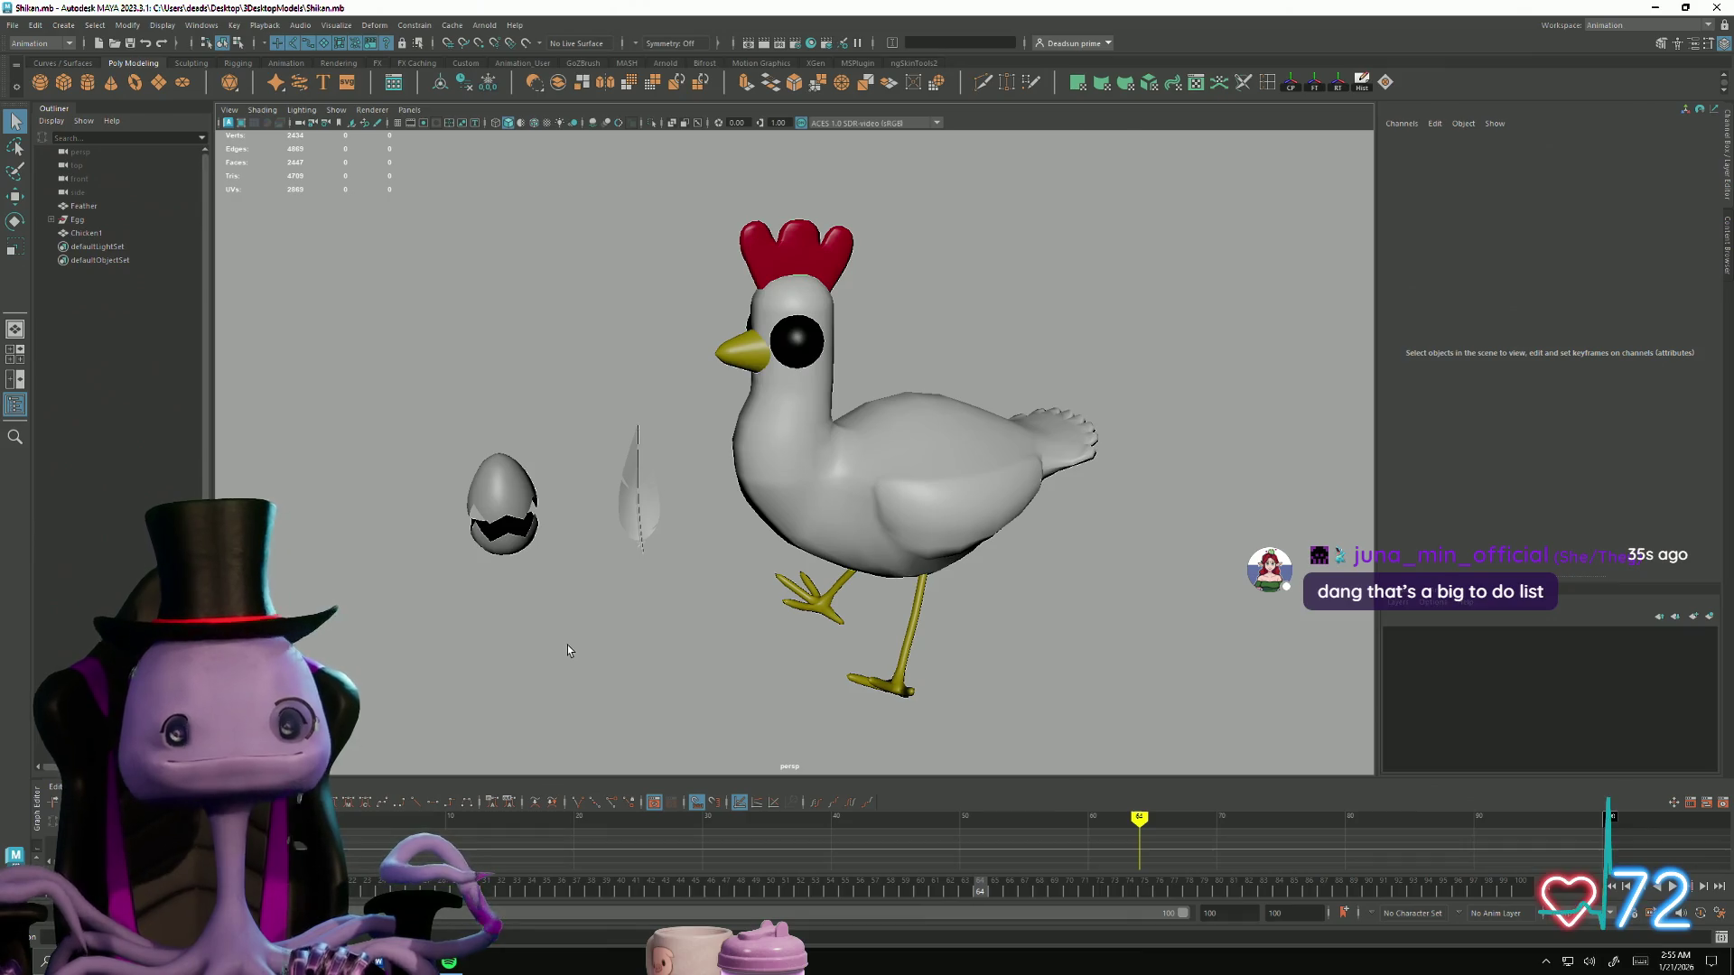
Step: Switch Maya to the Modeling menu set
alt+drag(635, 635, 676, 630)
click(49, 44)
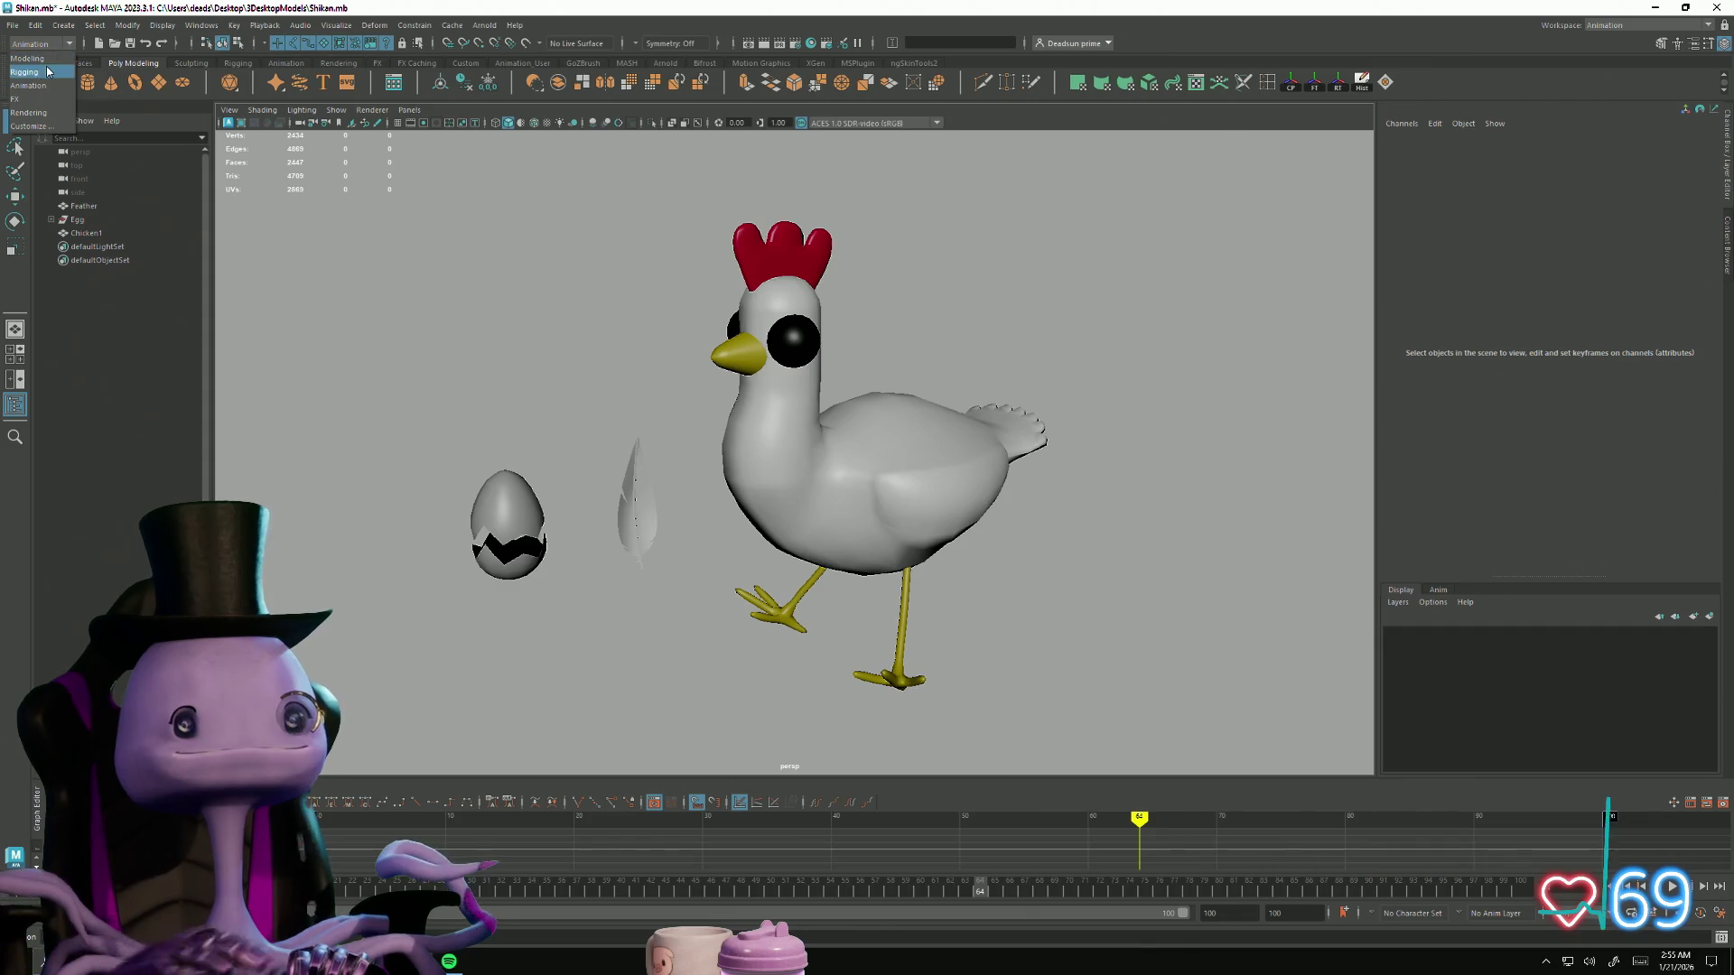
click(28, 59)
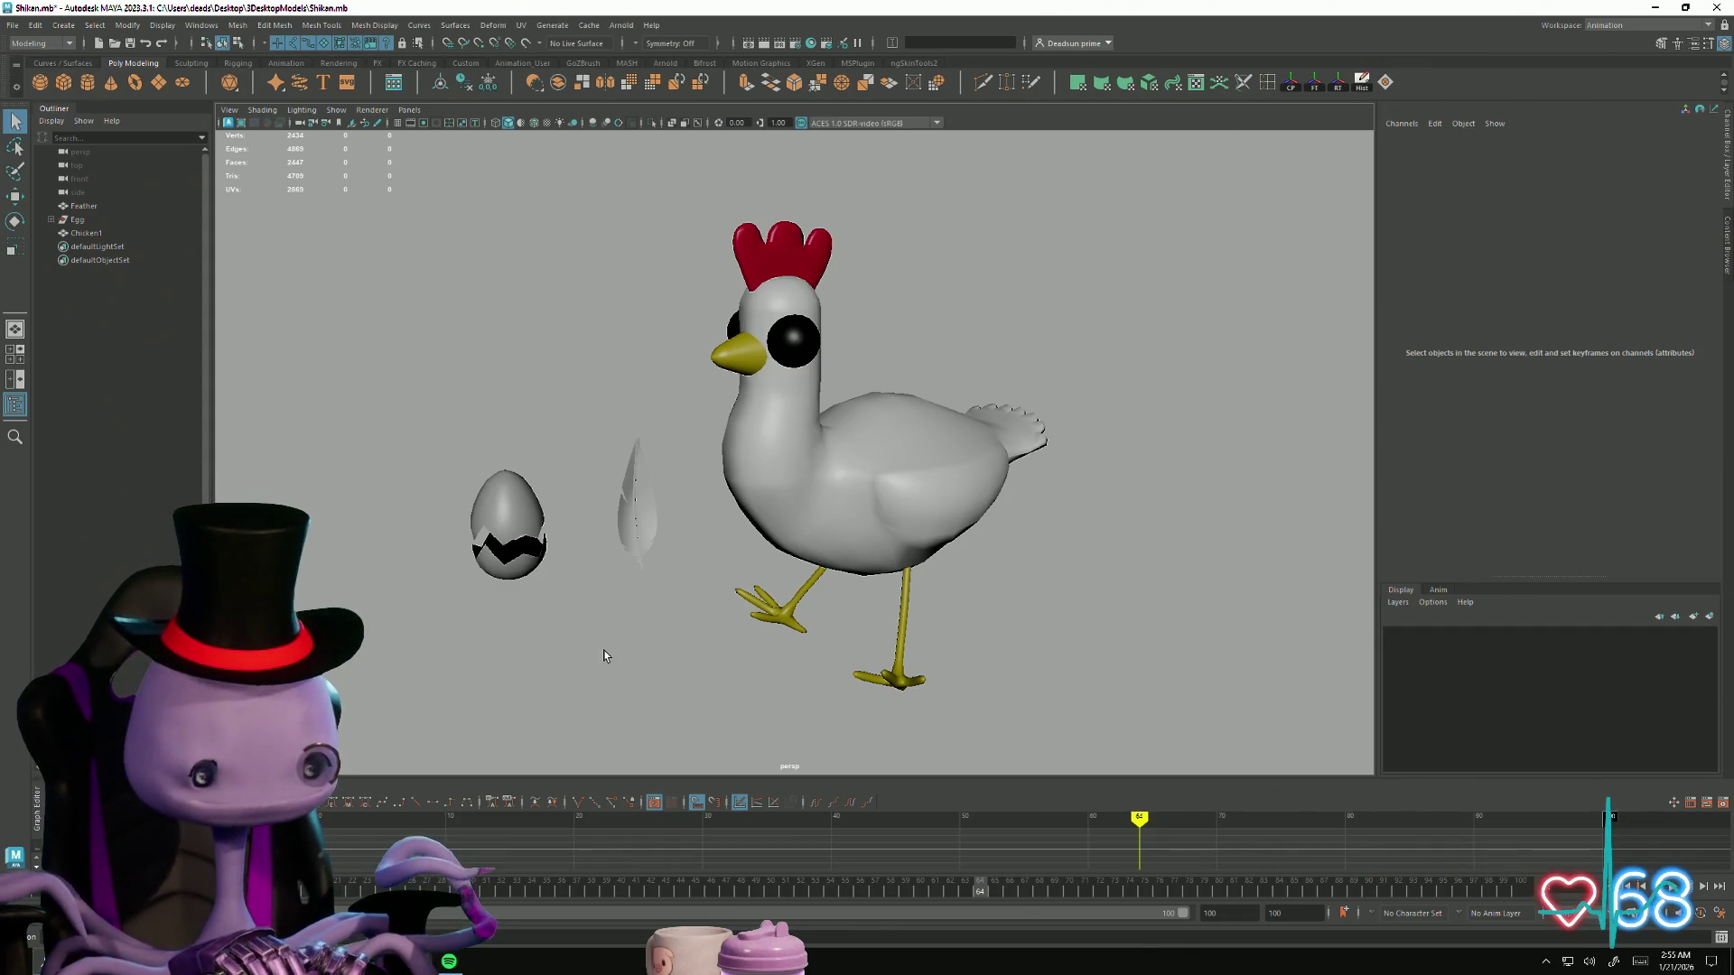
Step: Toggle the main menus with Ctrl+M and the viewport panel menus with Shift+M
key(ctrl+m)
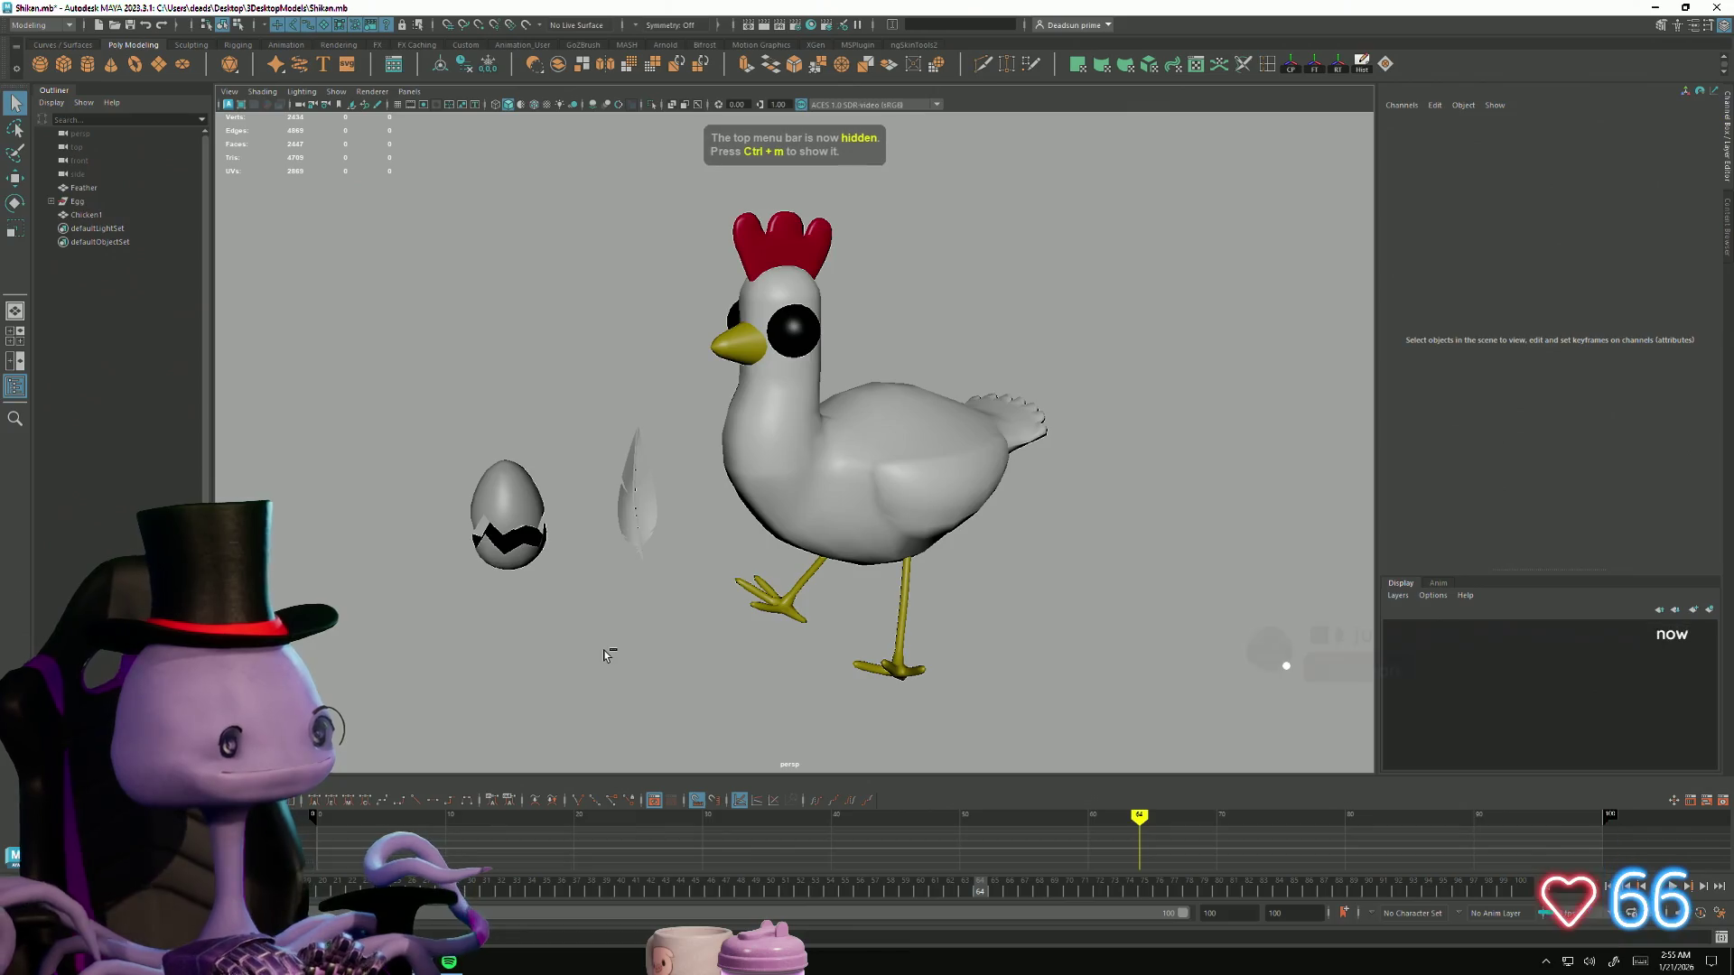
key(ctrl+m)
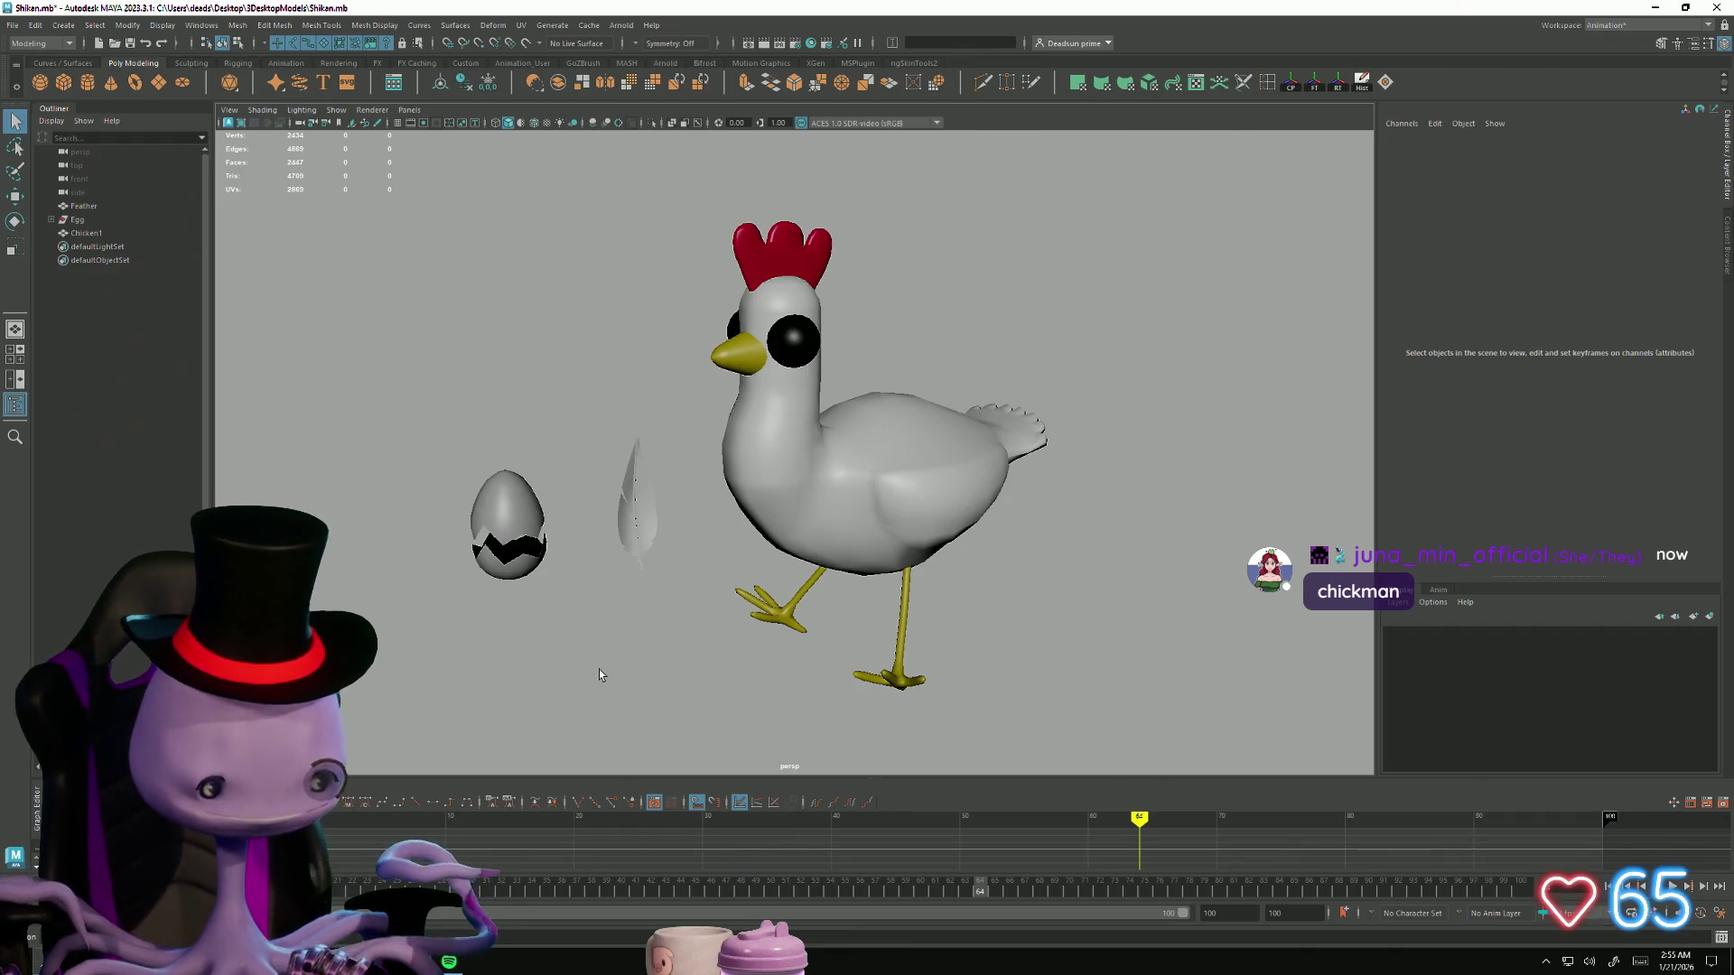
key(super+d)
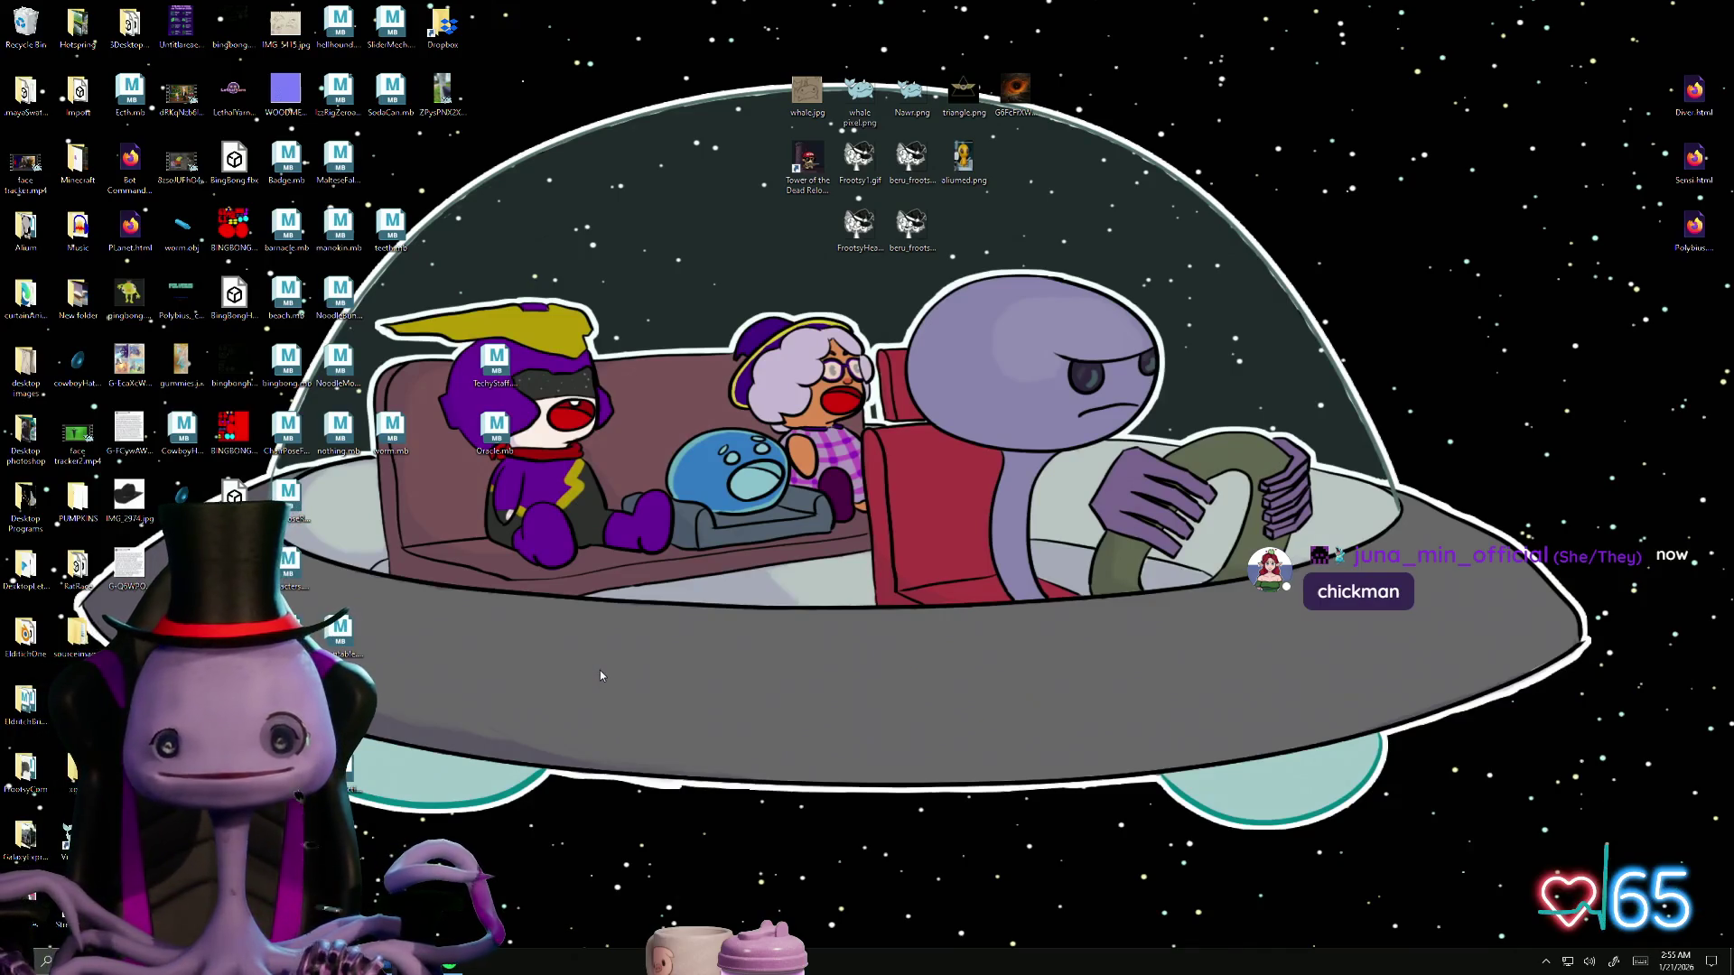
key(alt+Tab)
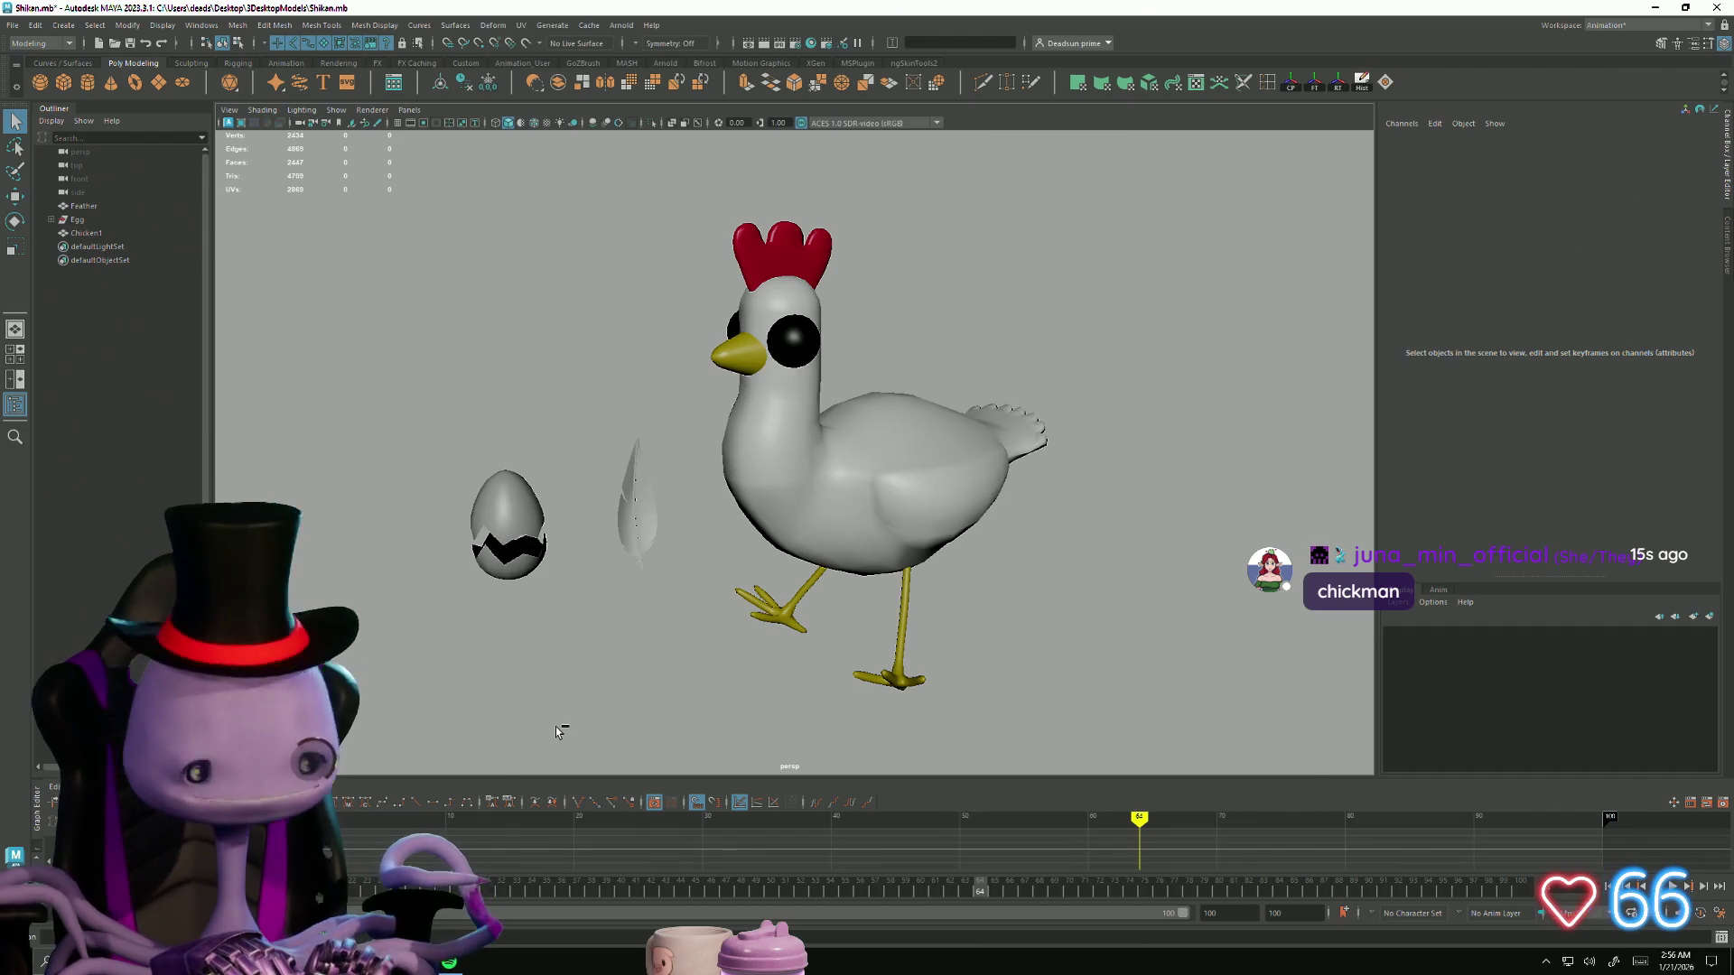
key(ctrl+m)
key(ctrl+m)
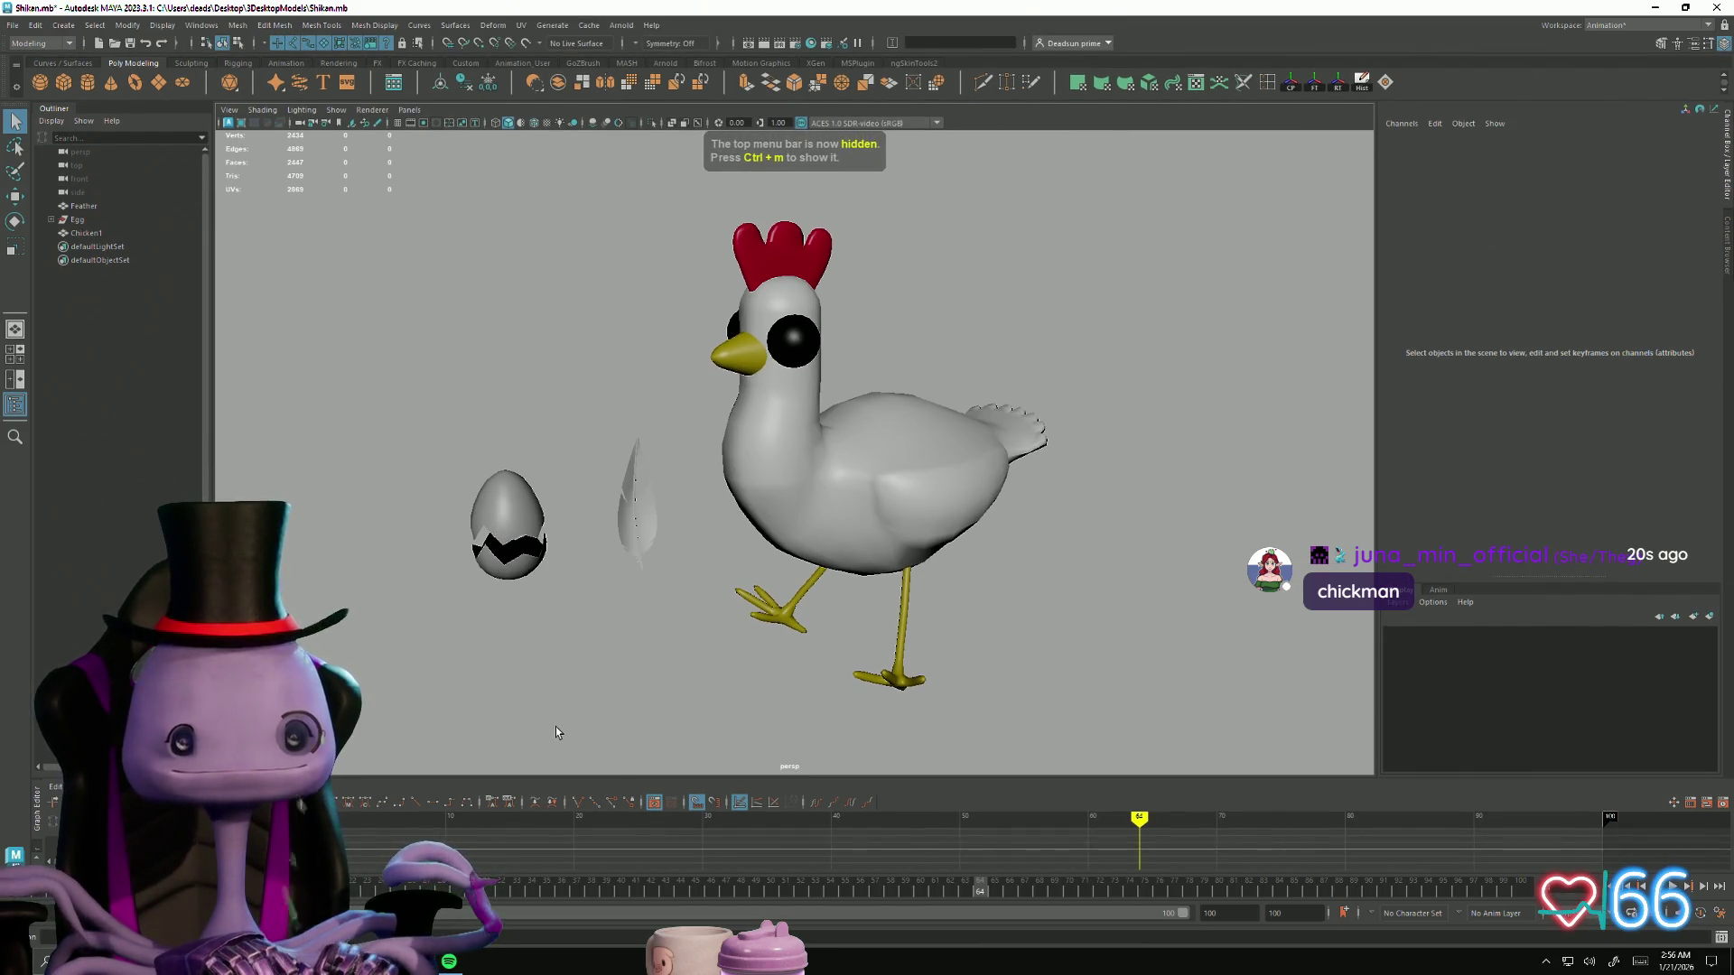
key(shift+m)
key(shift+m)
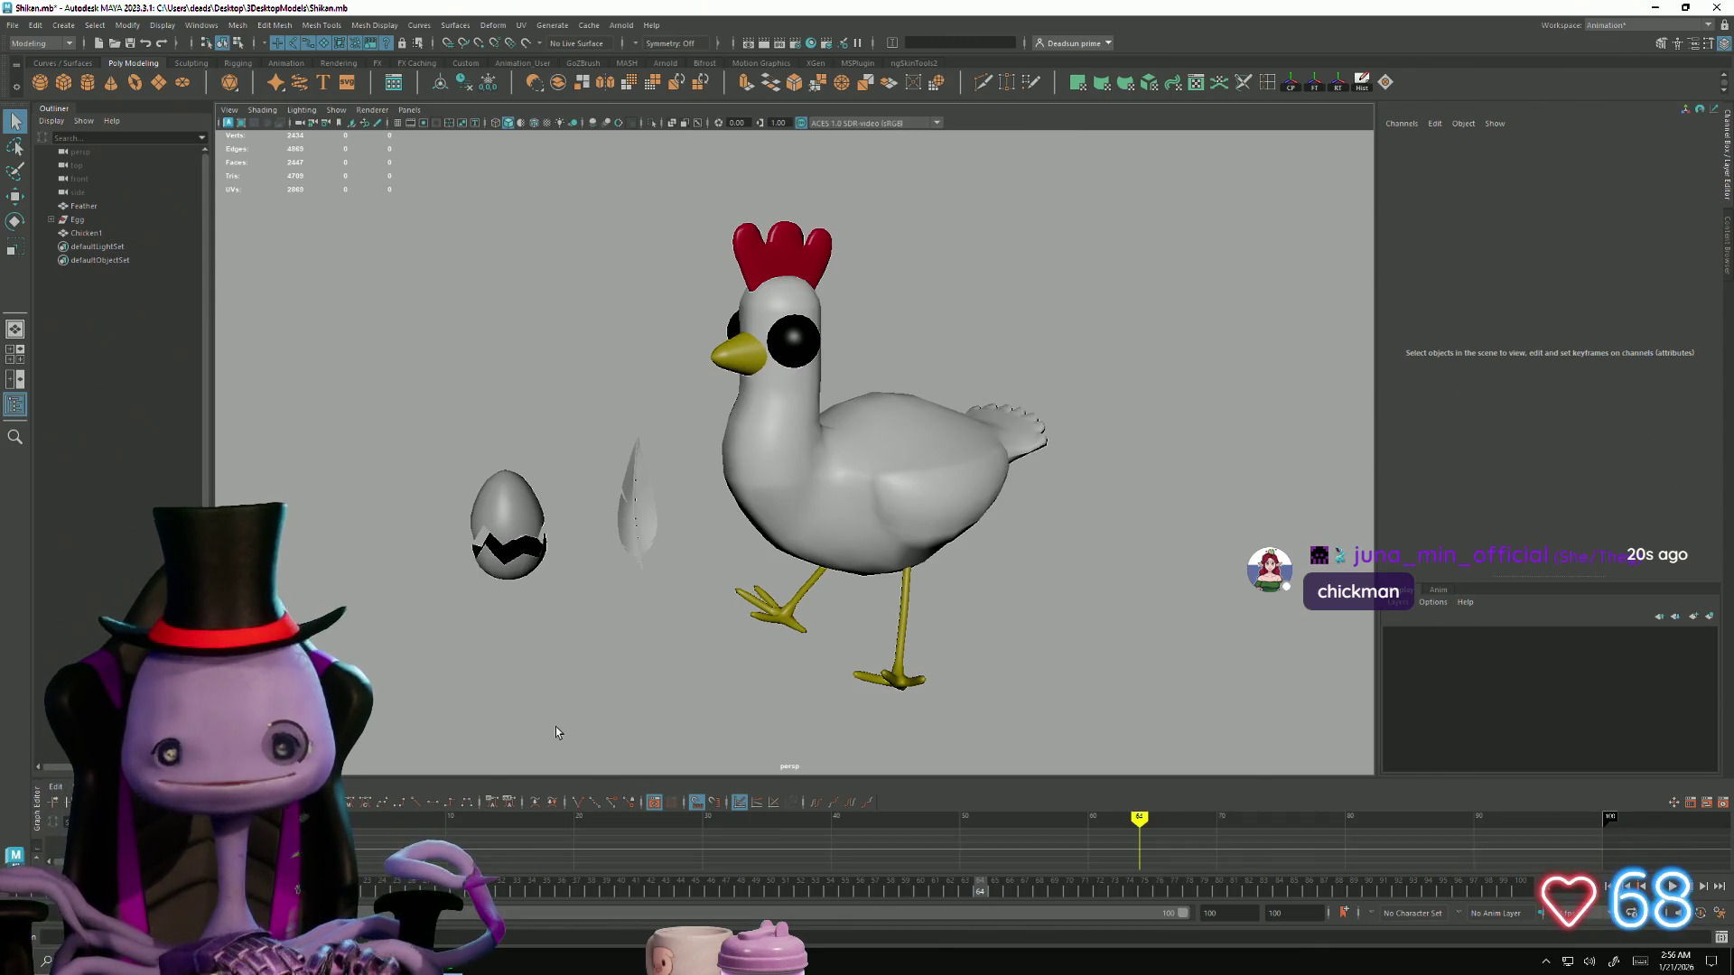
mouse_move(520, 700)
alt+mouse_down()
mouse_move(496, 675)
mouse_move(886, 701)
mouse_move(812, 549)
mouse_move(842, 612)
mouse_move(651, 541)
alt+mouse_up()
click(791, 542)
click(629, 531)
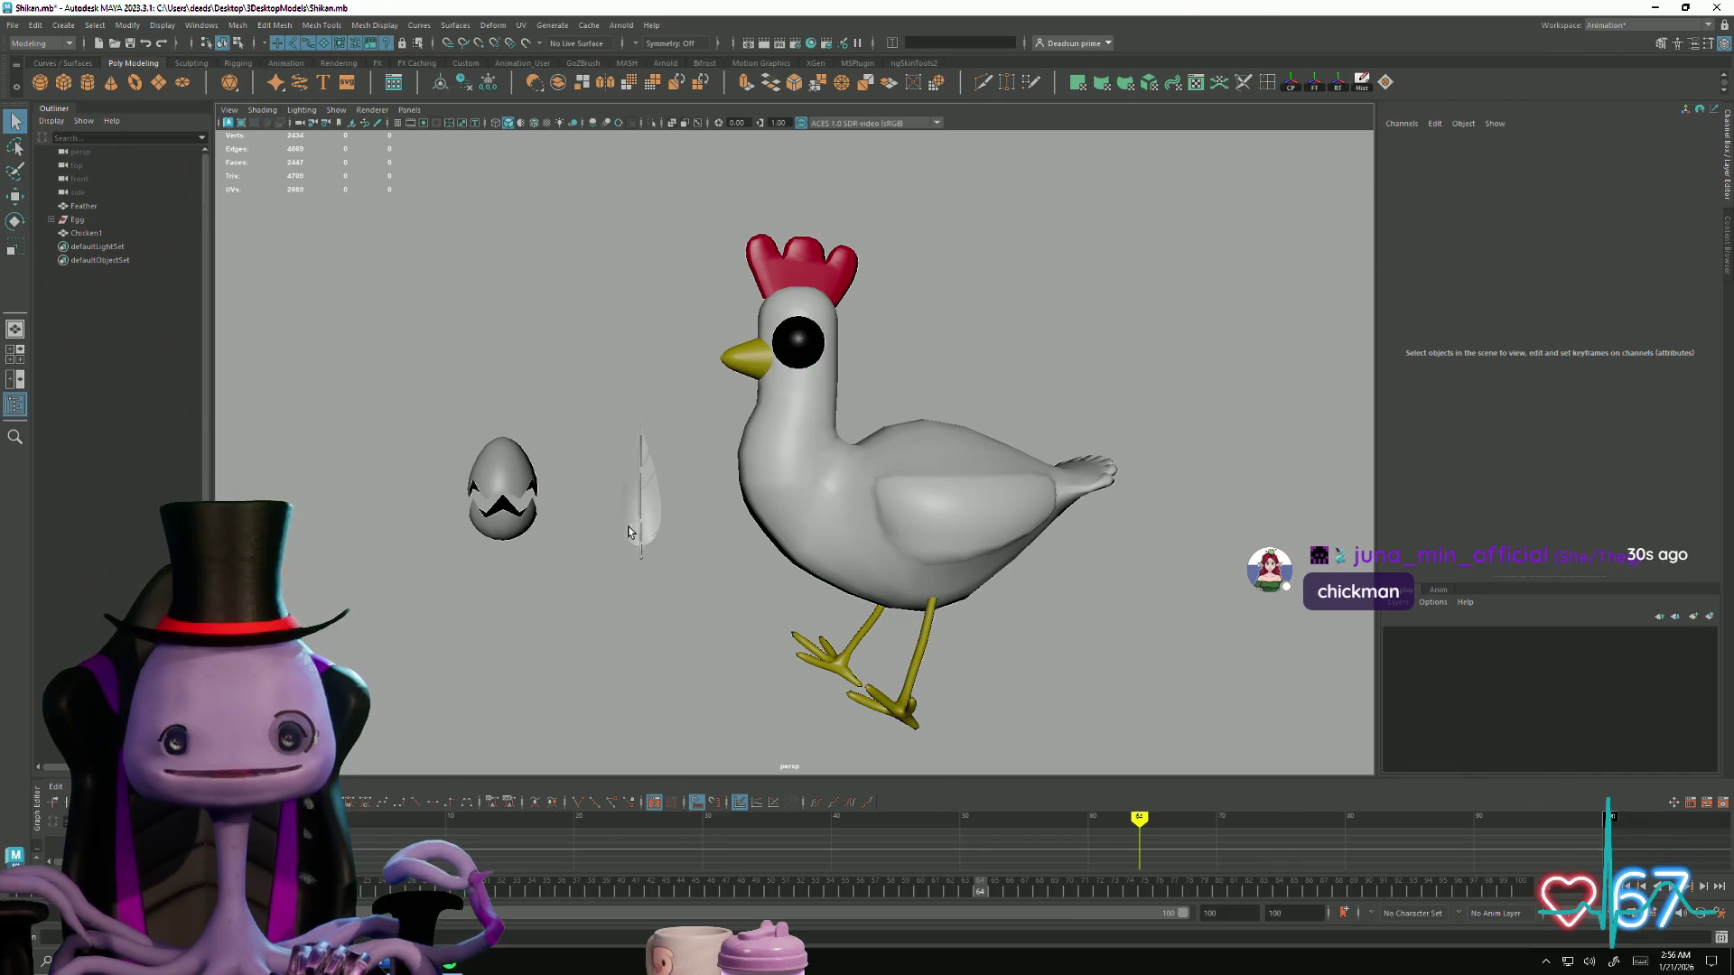
click(630, 532)
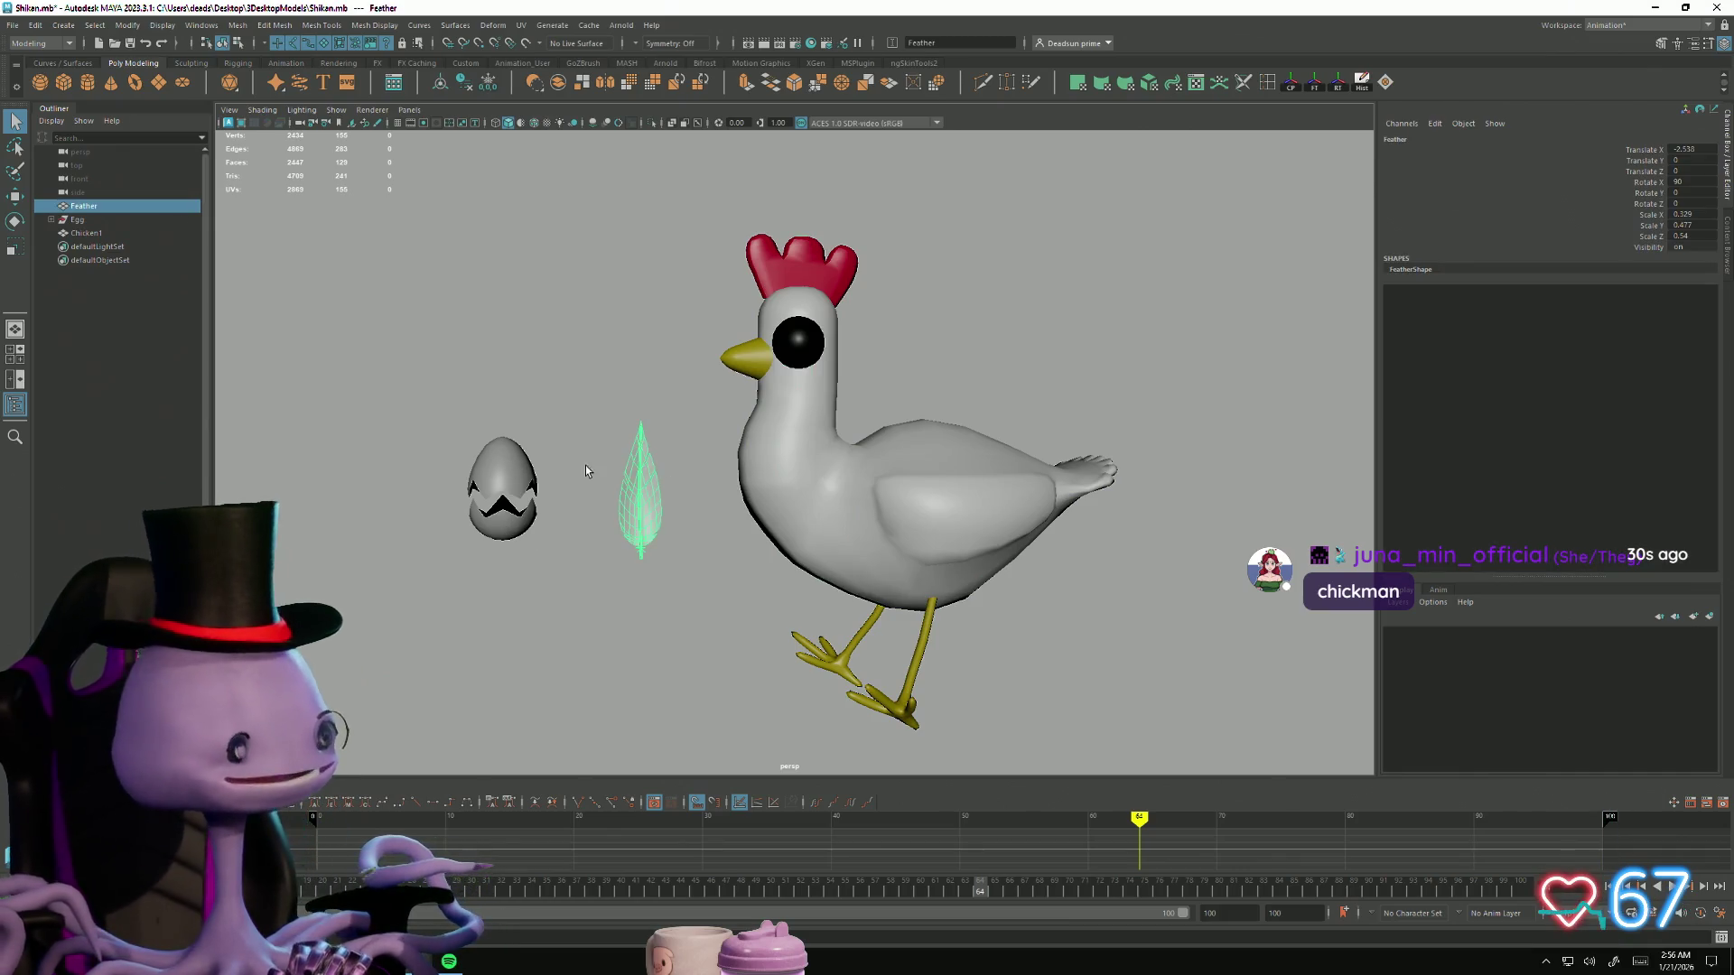
click(504, 517)
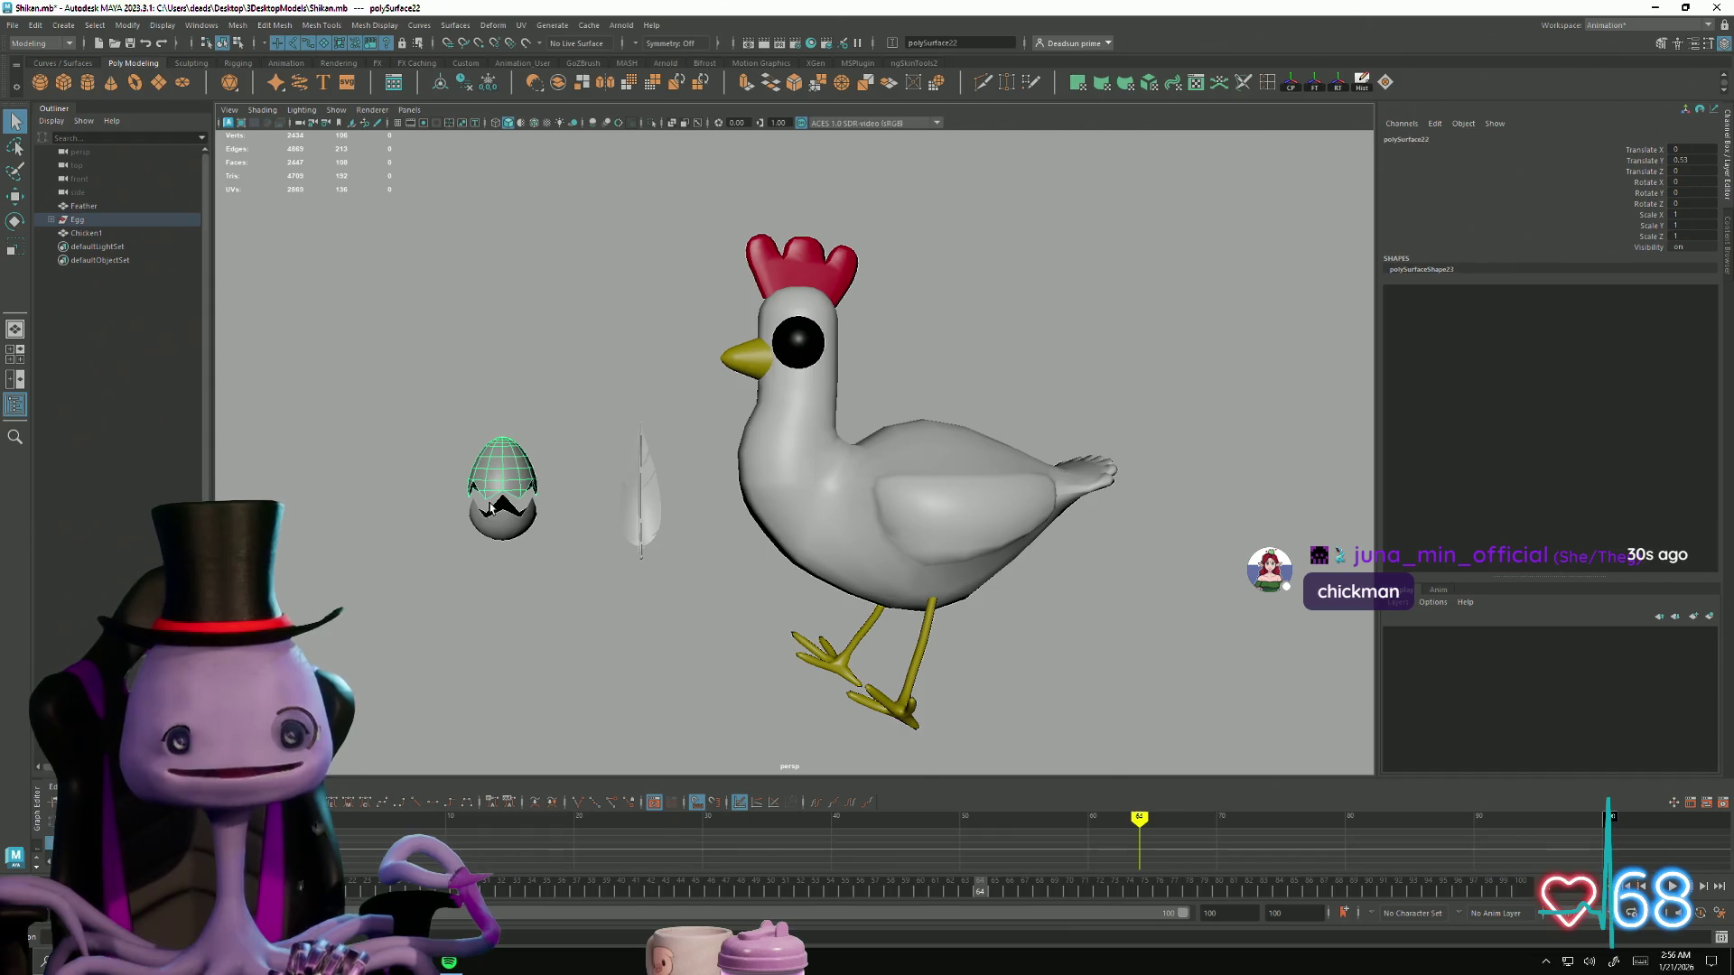
mouse_move(517, 685)
alt+mouse_down()
mouse_move(801, 696)
mouse_move(502, 702)
alt+mouse_up()
mouse_move(501, 703)
alt+right_down()
mouse_move(615, 605)
mouse_move(596, 600)
mouse_move(617, 555)
alt+right_up()
mouse_move(720, 635)
alt+mouse_down()
mouse_move(743, 596)
mouse_move(422, 573)
mouse_move(918, 592)
mouse_move(810, 615)
alt+mouse_up()
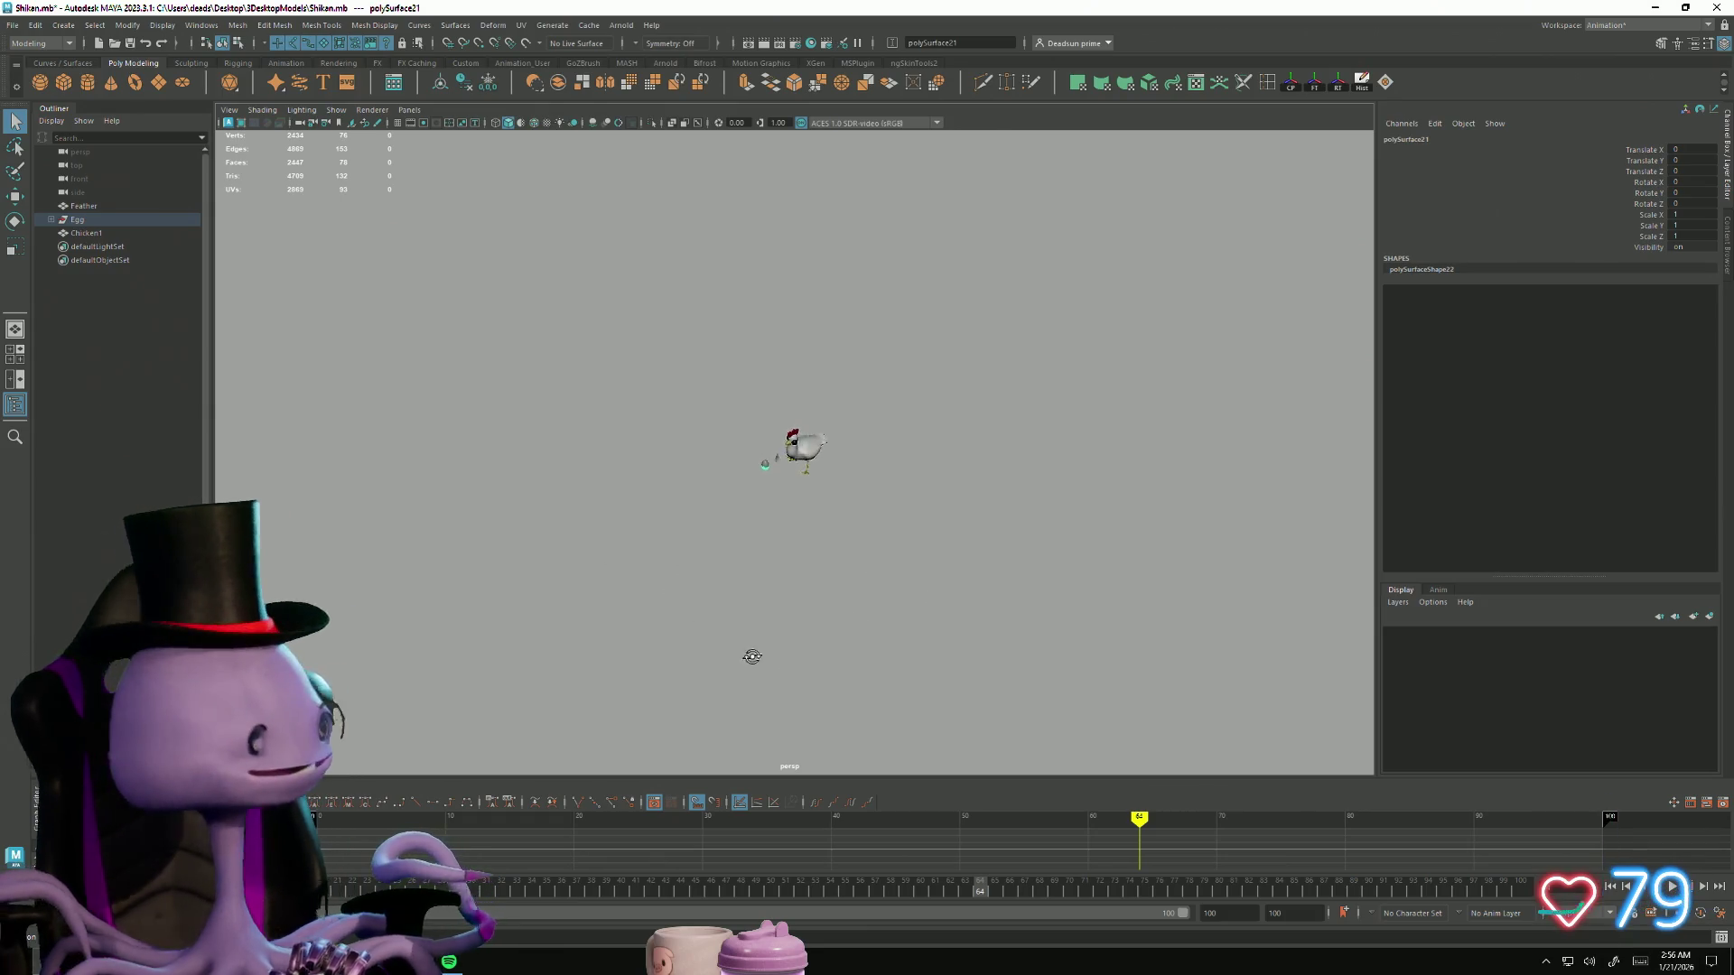
mouse_move(698, 597)
alt+mouse_down()
mouse_move(1018, 720)
mouse_move(747, 620)
alt+mouse_up()
alt+right_drag(747, 619, 1007, 743)
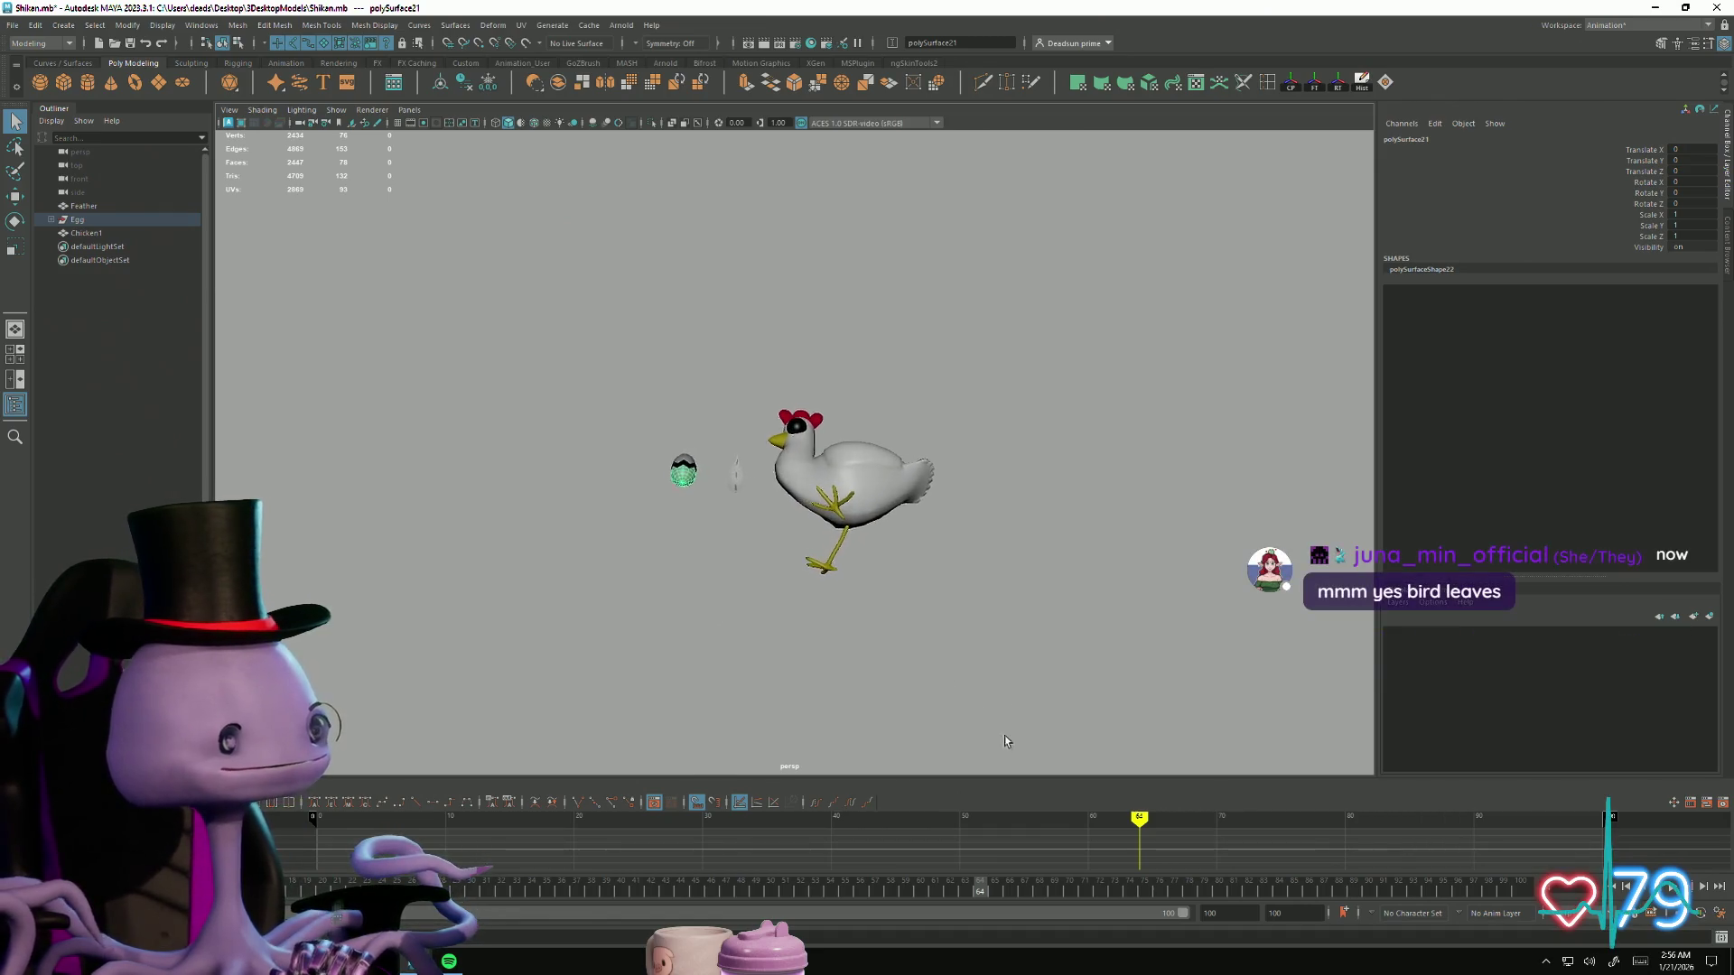
alt+middle_drag(1006, 743, 714, 506)
alt+drag(713, 506, 871, 651)
alt+right_drag(870, 651, 801, 554)
alt+middle_drag(801, 554, 858, 705)
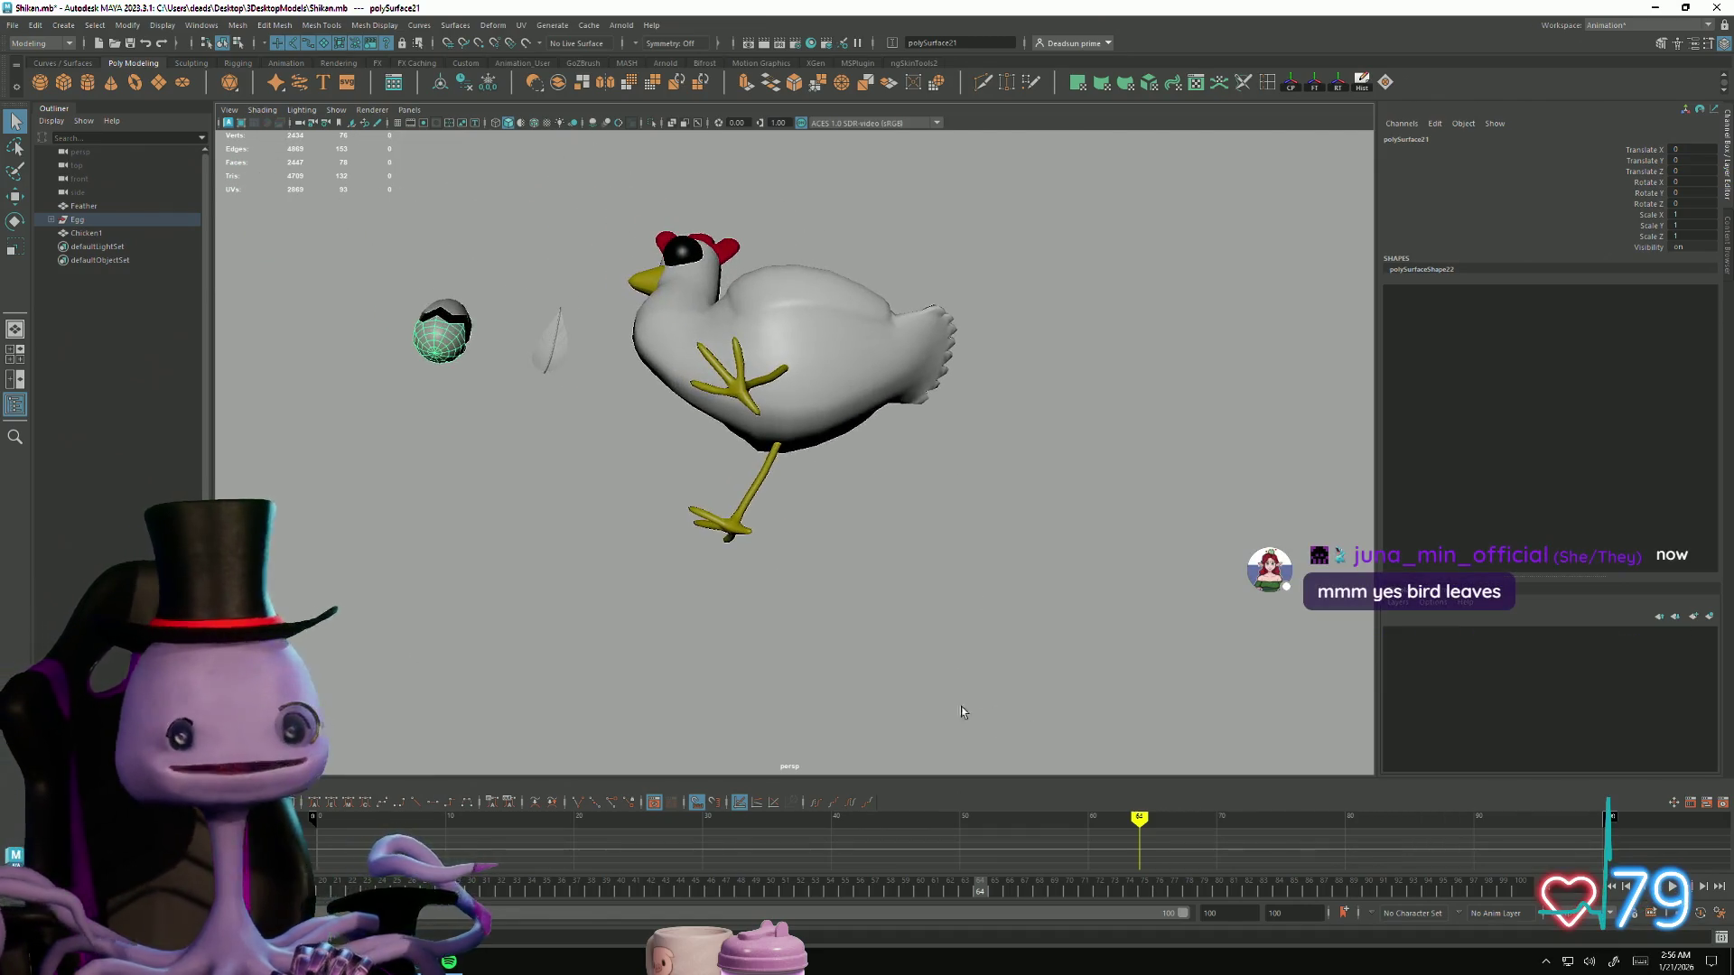
mouse_move(858, 705)
alt+mouse_down()
mouse_move(898, 755)
mouse_move(867, 743)
mouse_move(875, 755)
alt+mouse_up()
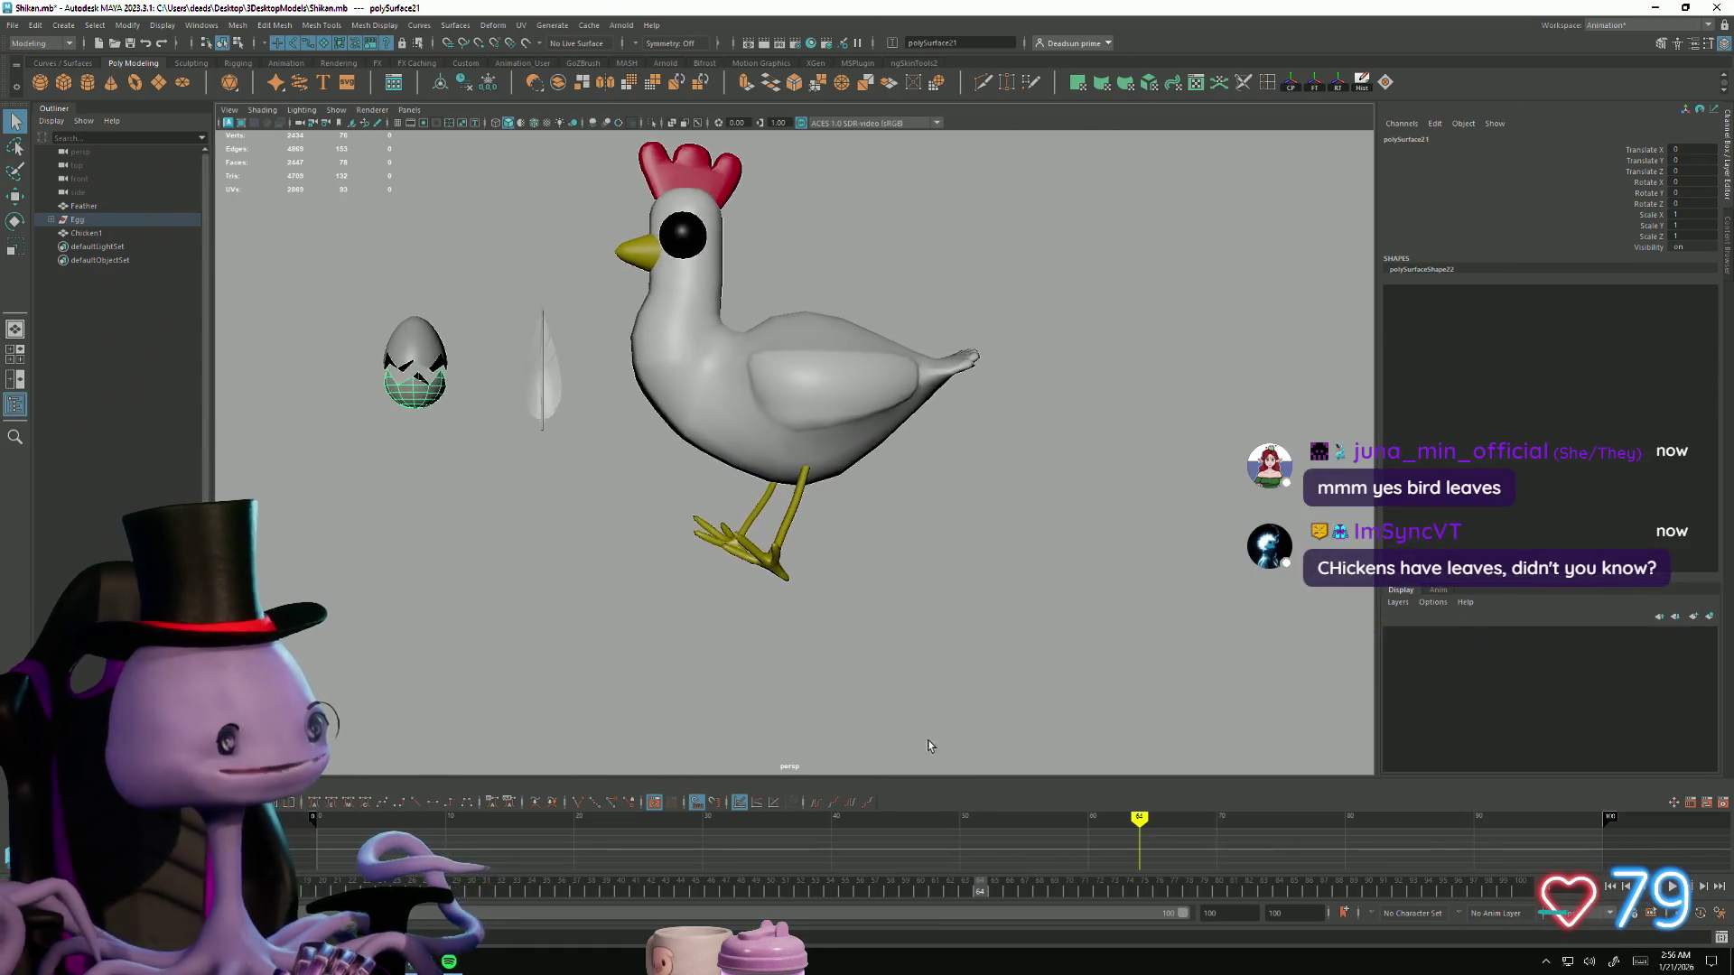
alt+right_drag(876, 755, 723, 621)
alt+middle_drag(723, 621, 801, 658)
alt+right_drag(801, 659, 720, 608)
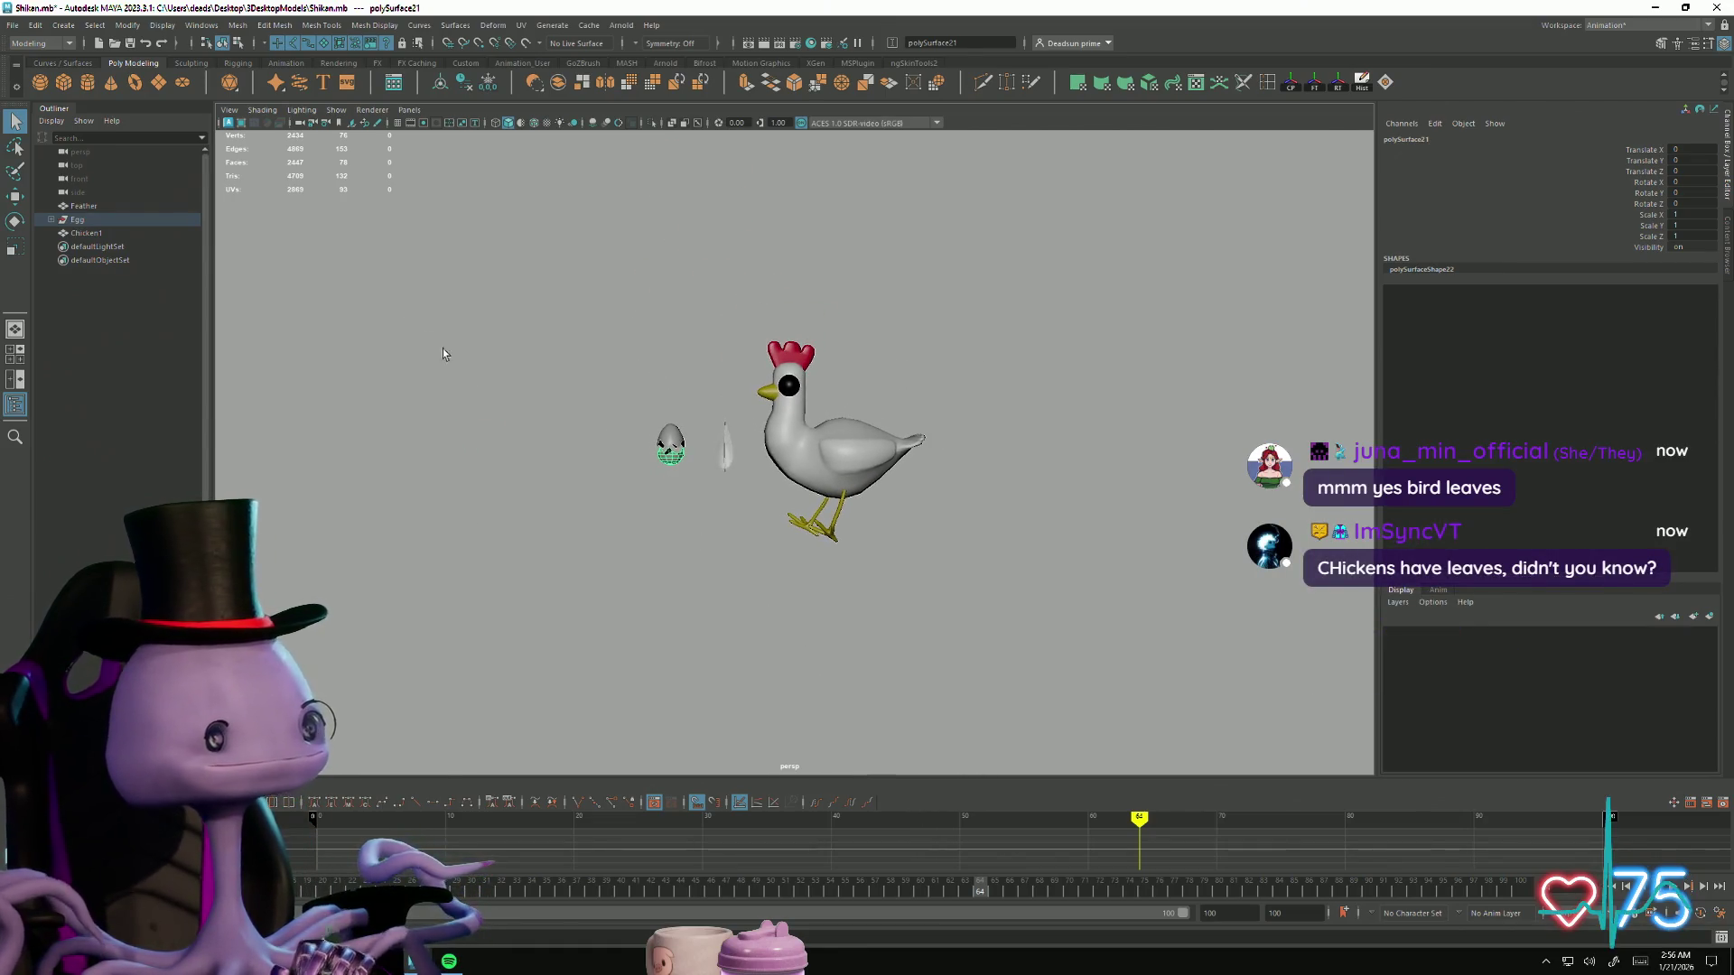
Step: Save the chicken scene, then orbit and zoom in to inspect the chicken
click(15, 25)
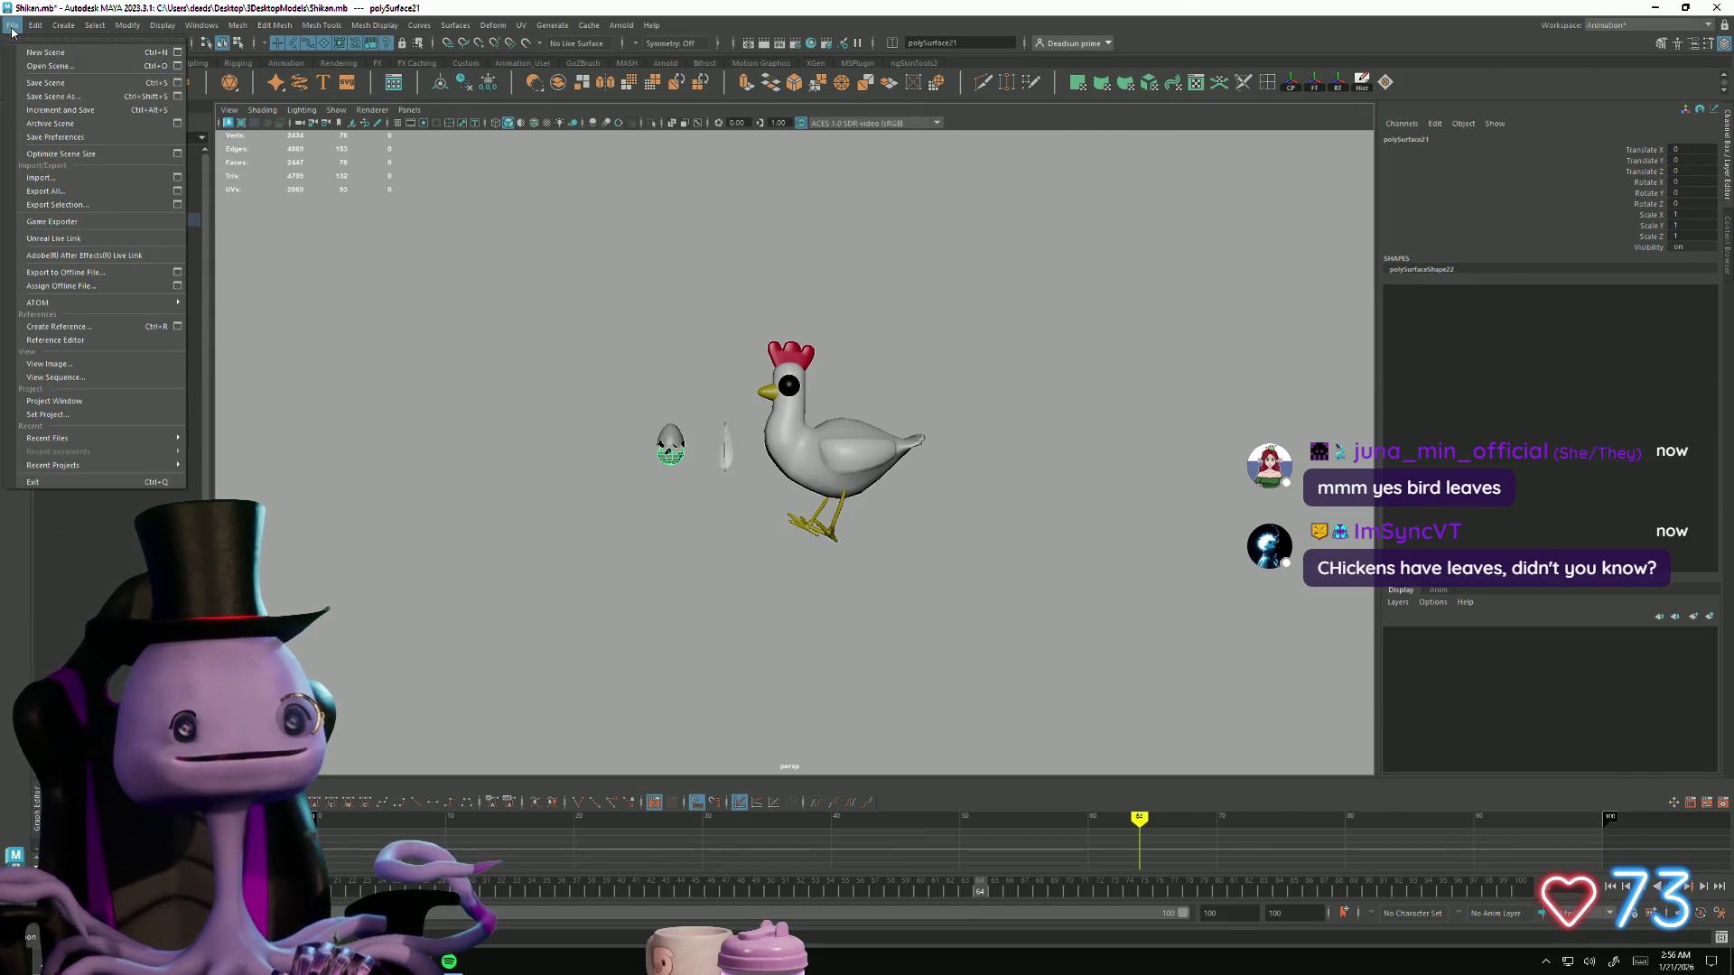
click(50, 88)
click(597, 638)
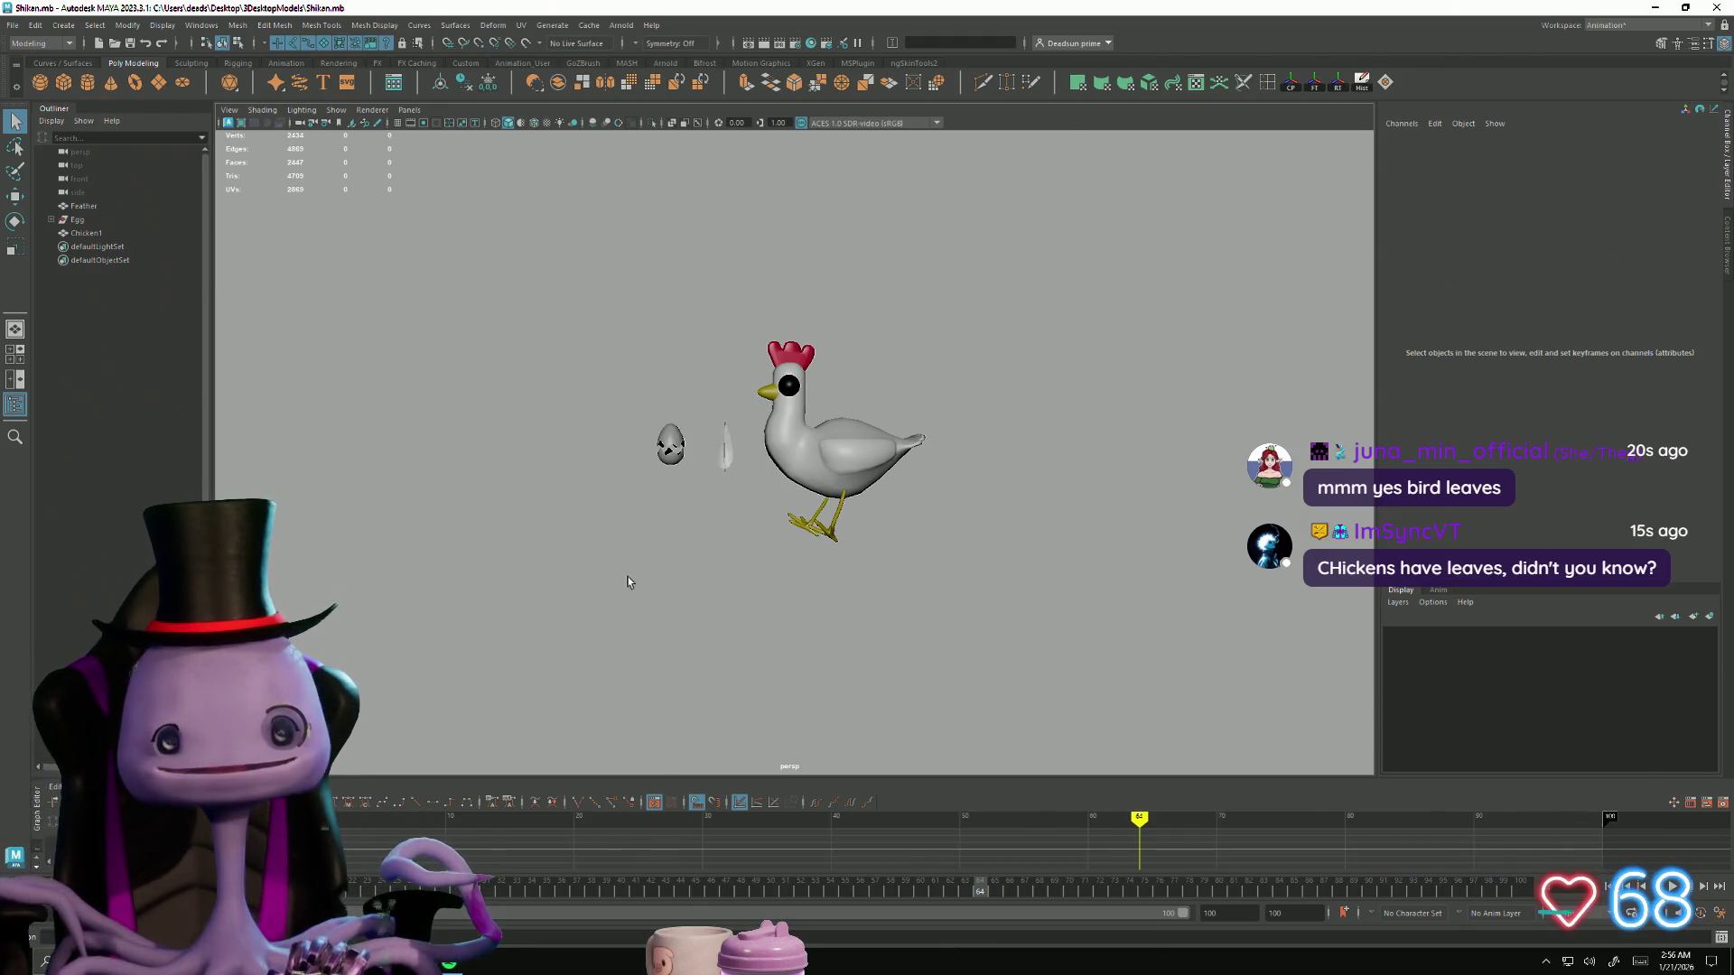
mouse_move(631, 584)
alt+mouse_down()
mouse_move(728, 631)
mouse_move(879, 589)
alt+mouse_up()
scroll(879, 588, up, 2)
click(854, 369)
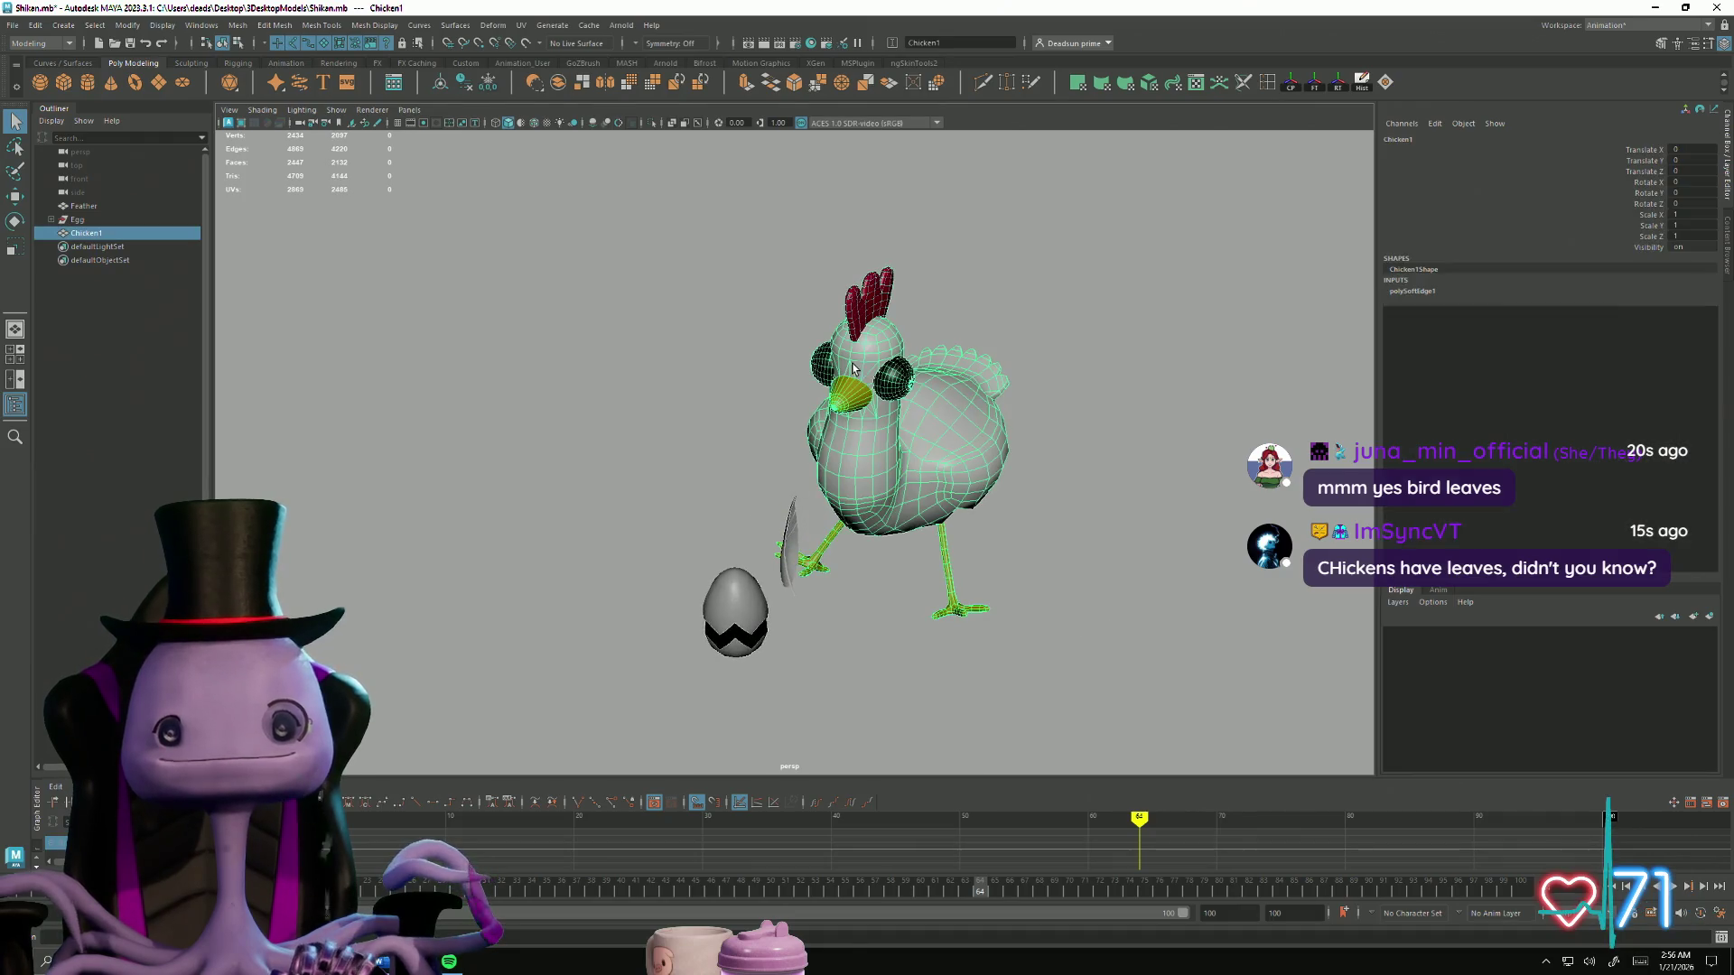
click(826, 697)
alt+drag(826, 697, 813, 652)
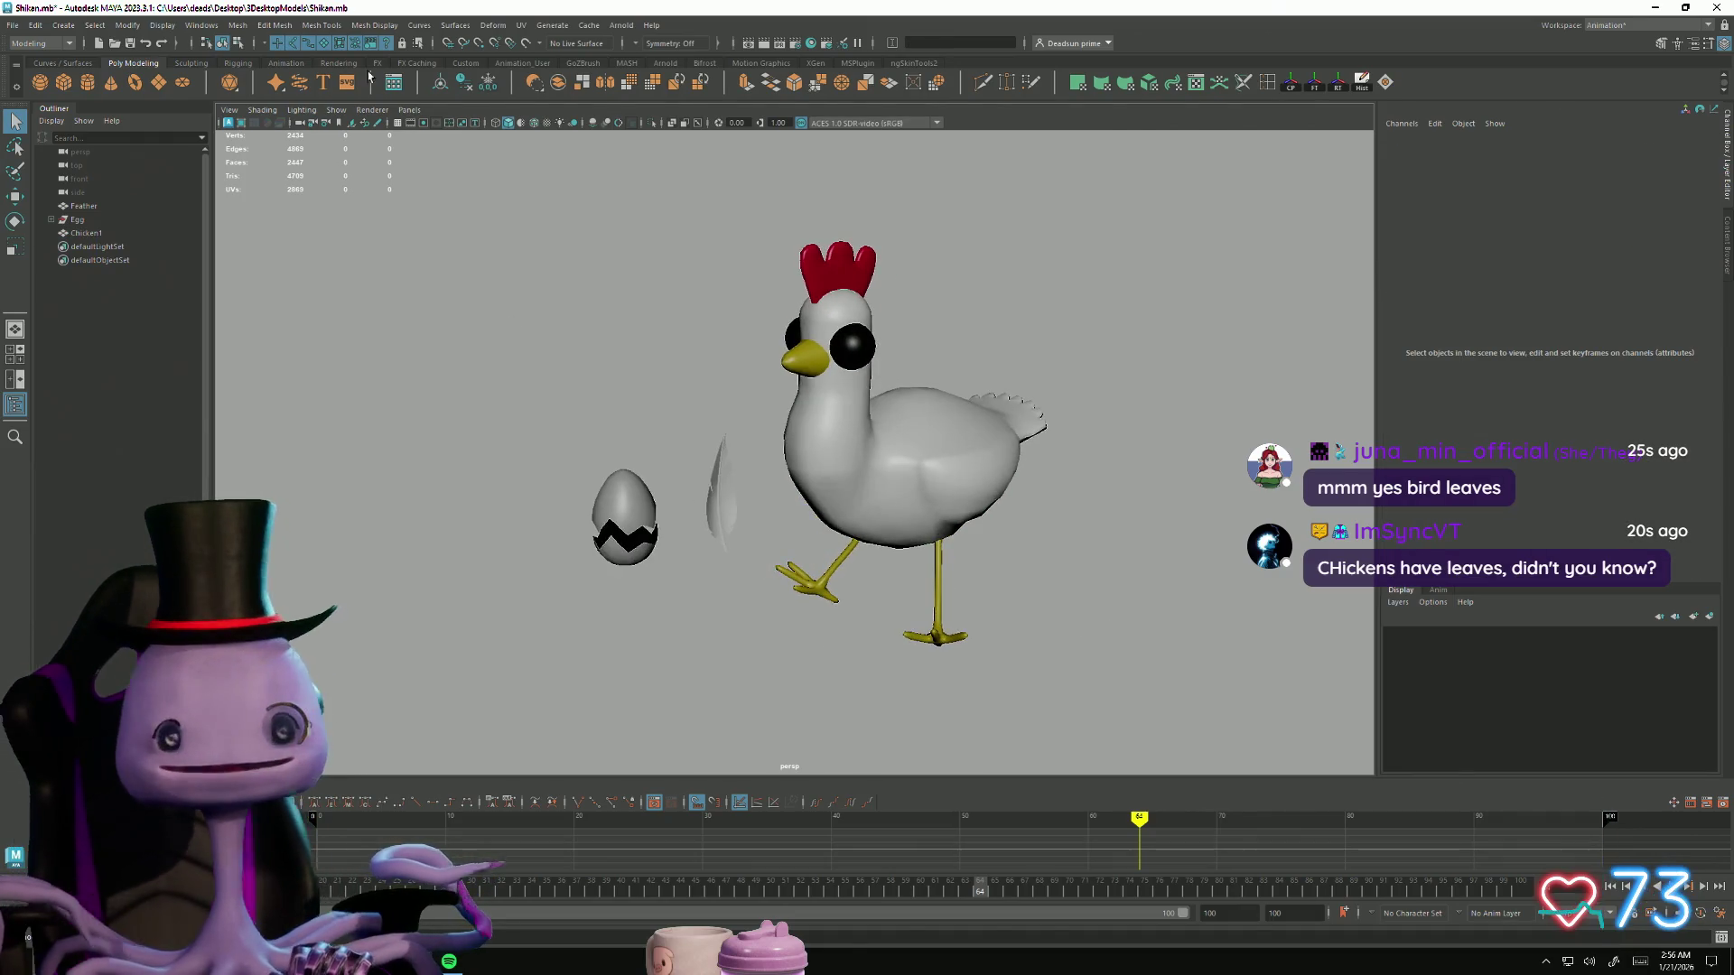
Step: Search Windows for 'maya', then for 'bacons' to find the baconseed file
key(super)
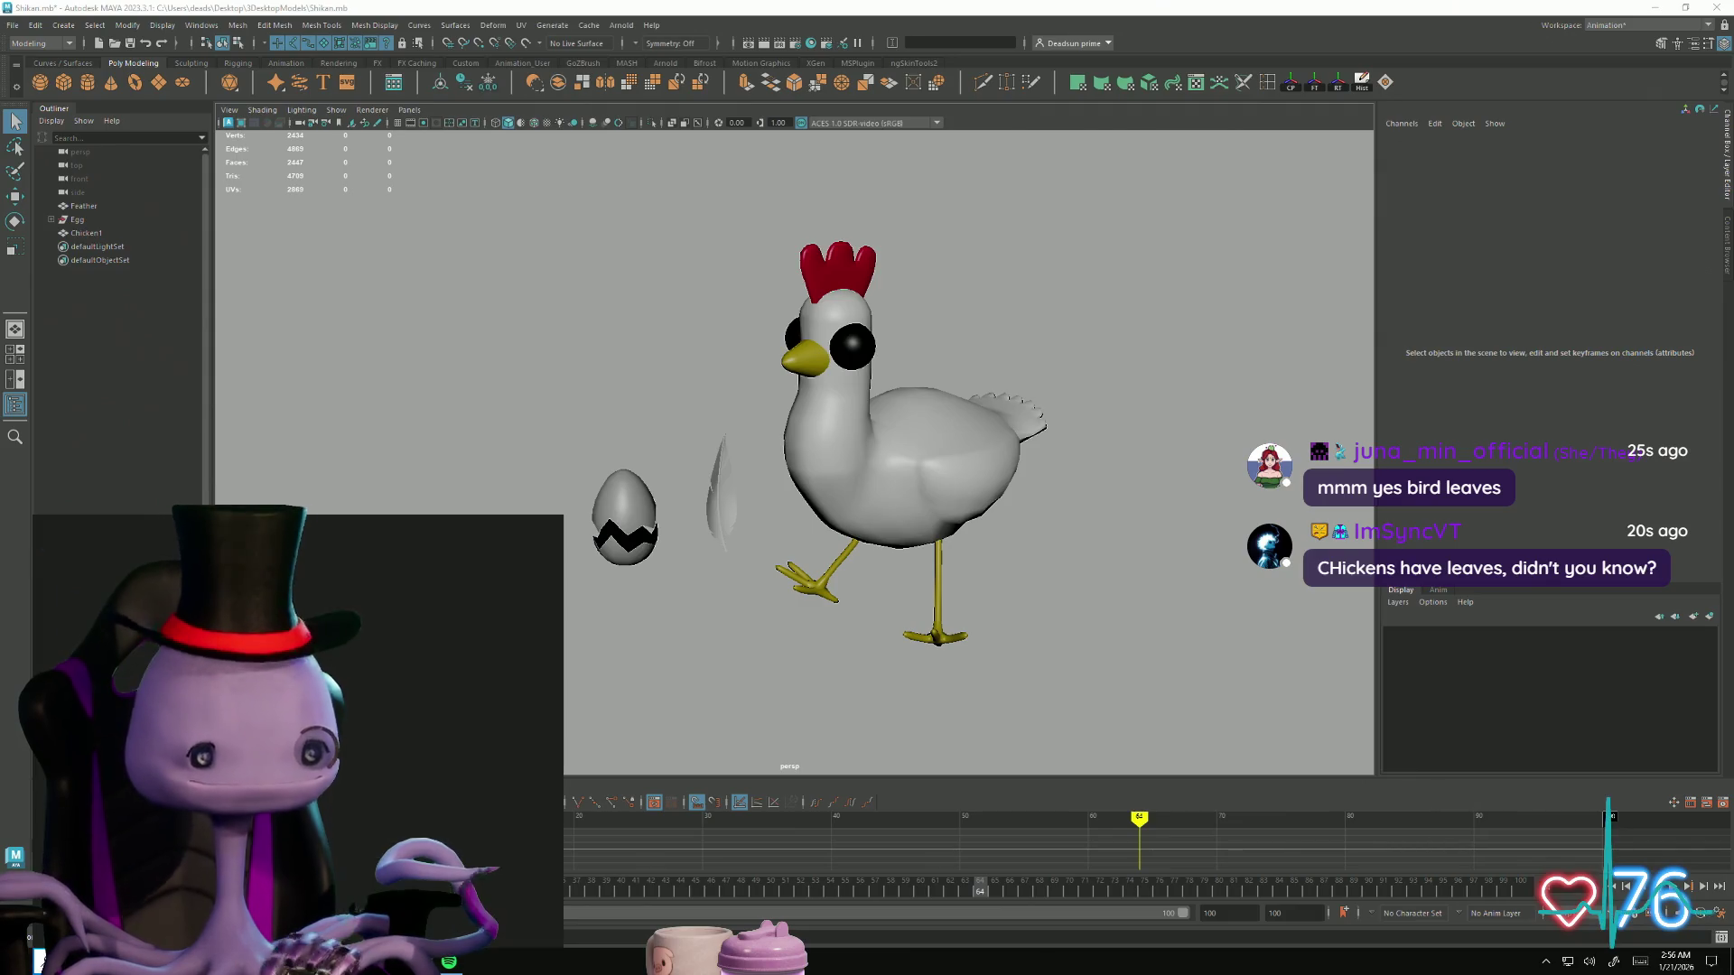
text(maya)
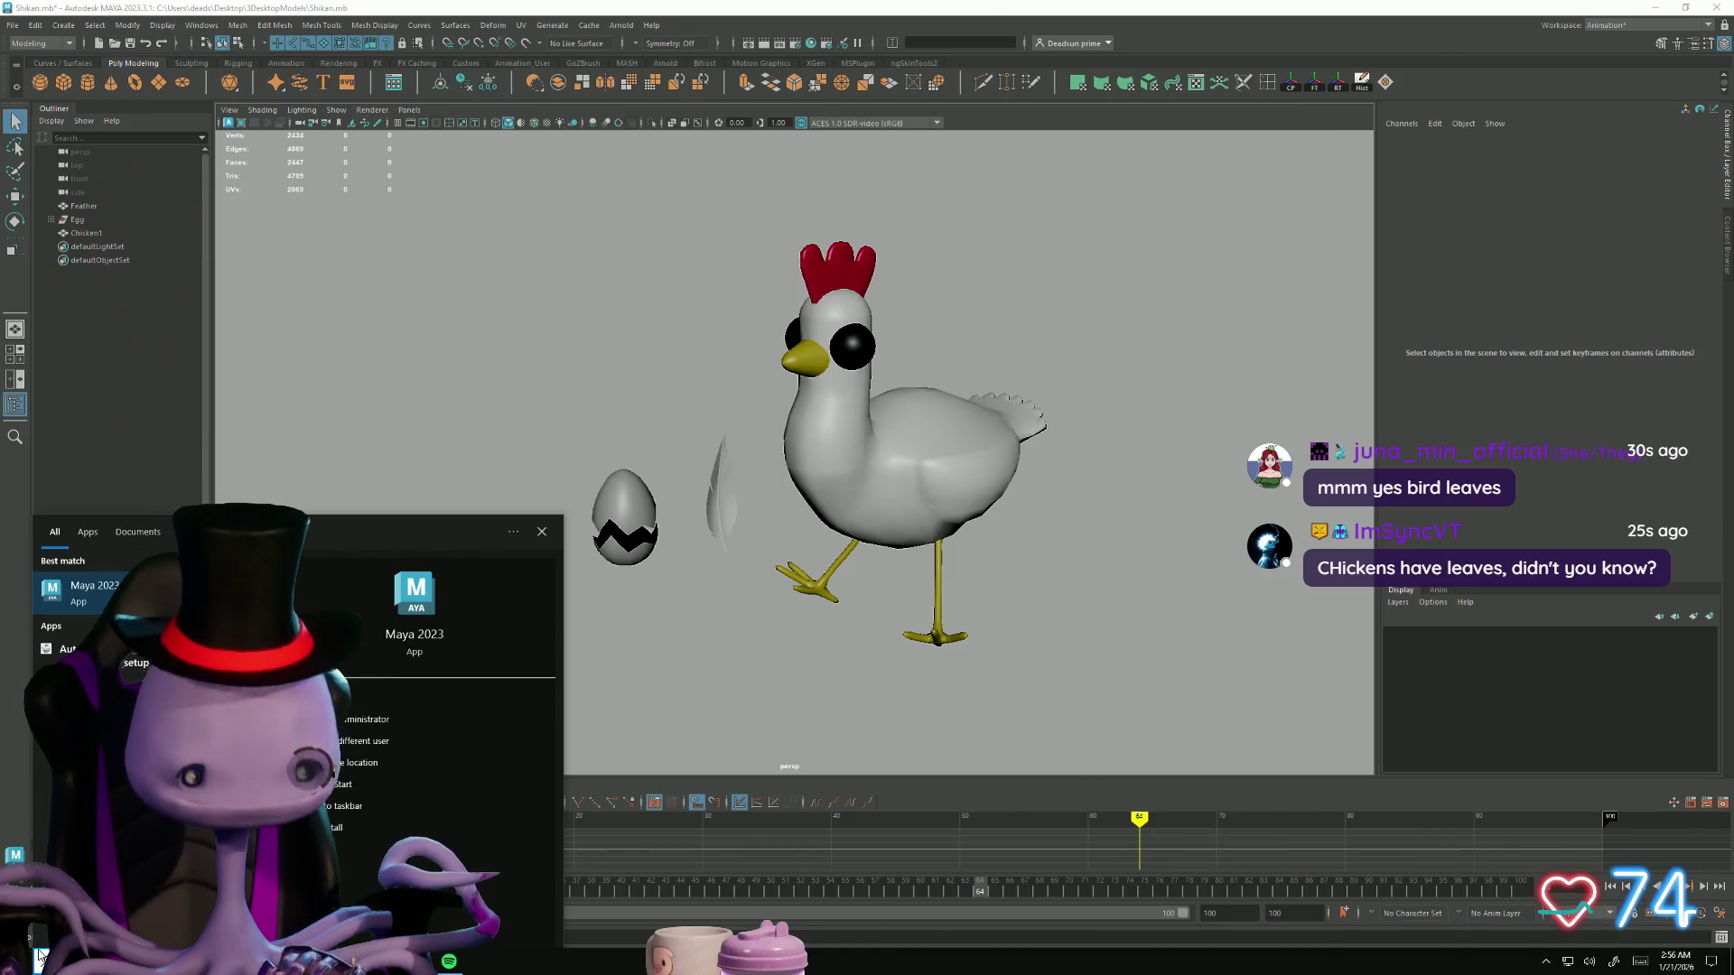
key(BackSpace)
key(BackSpace)
key(BackSpace)
text(bacon)
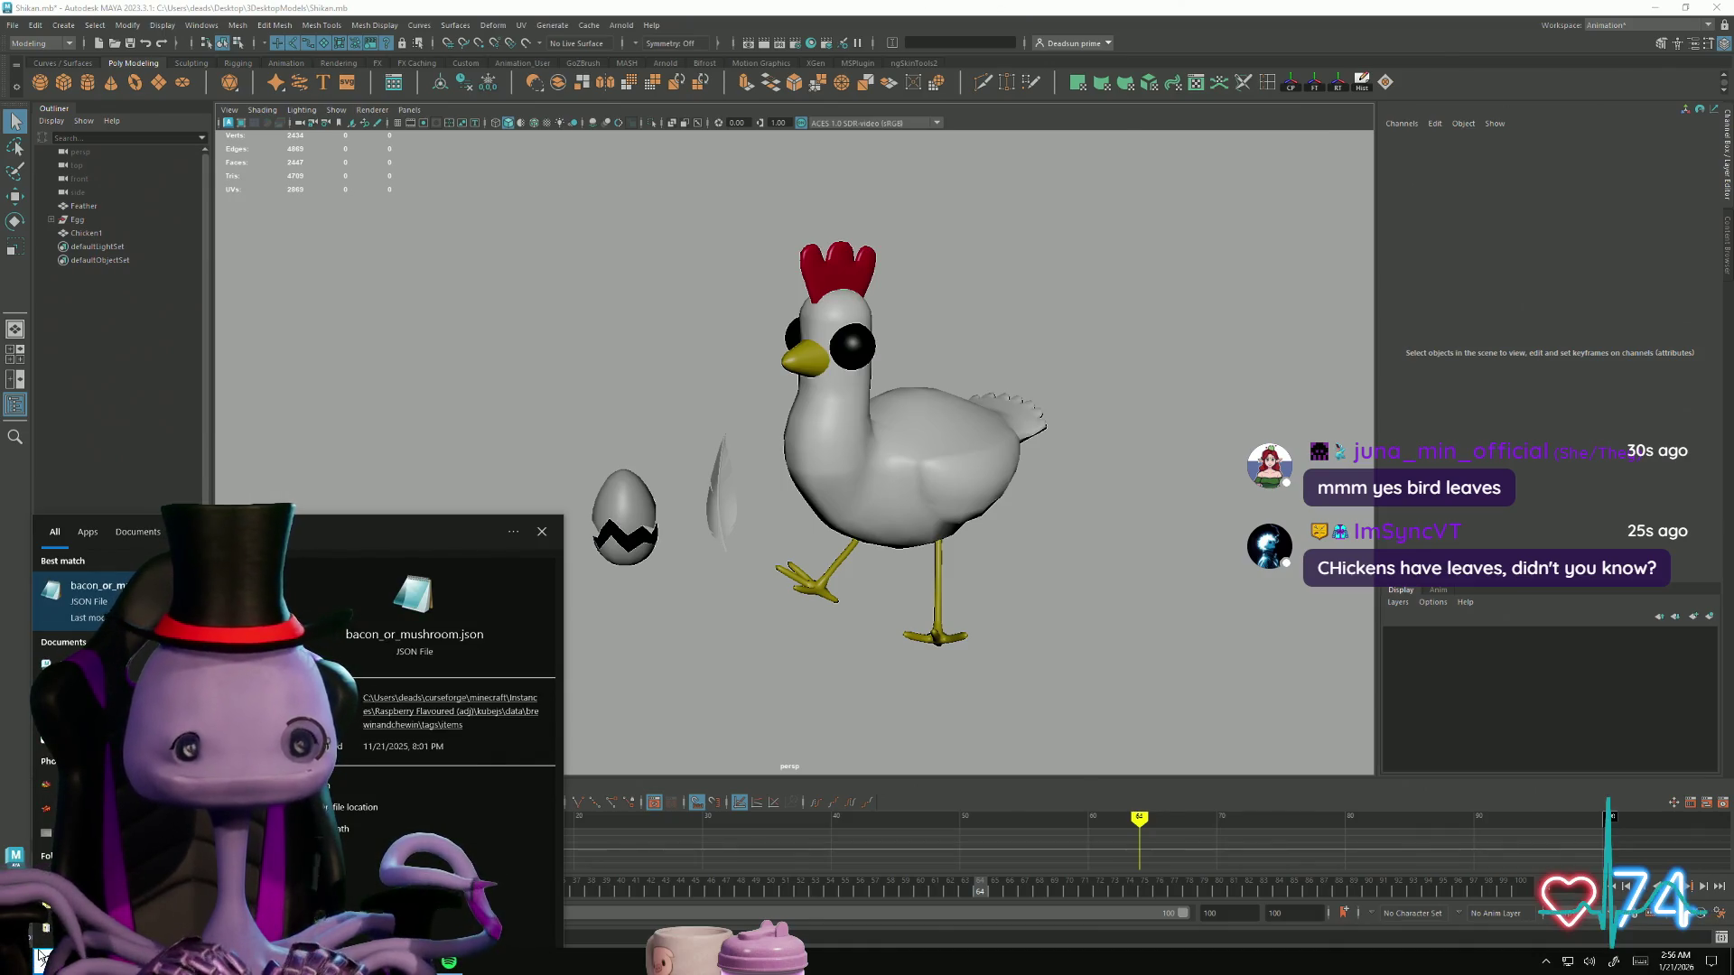
text(s)
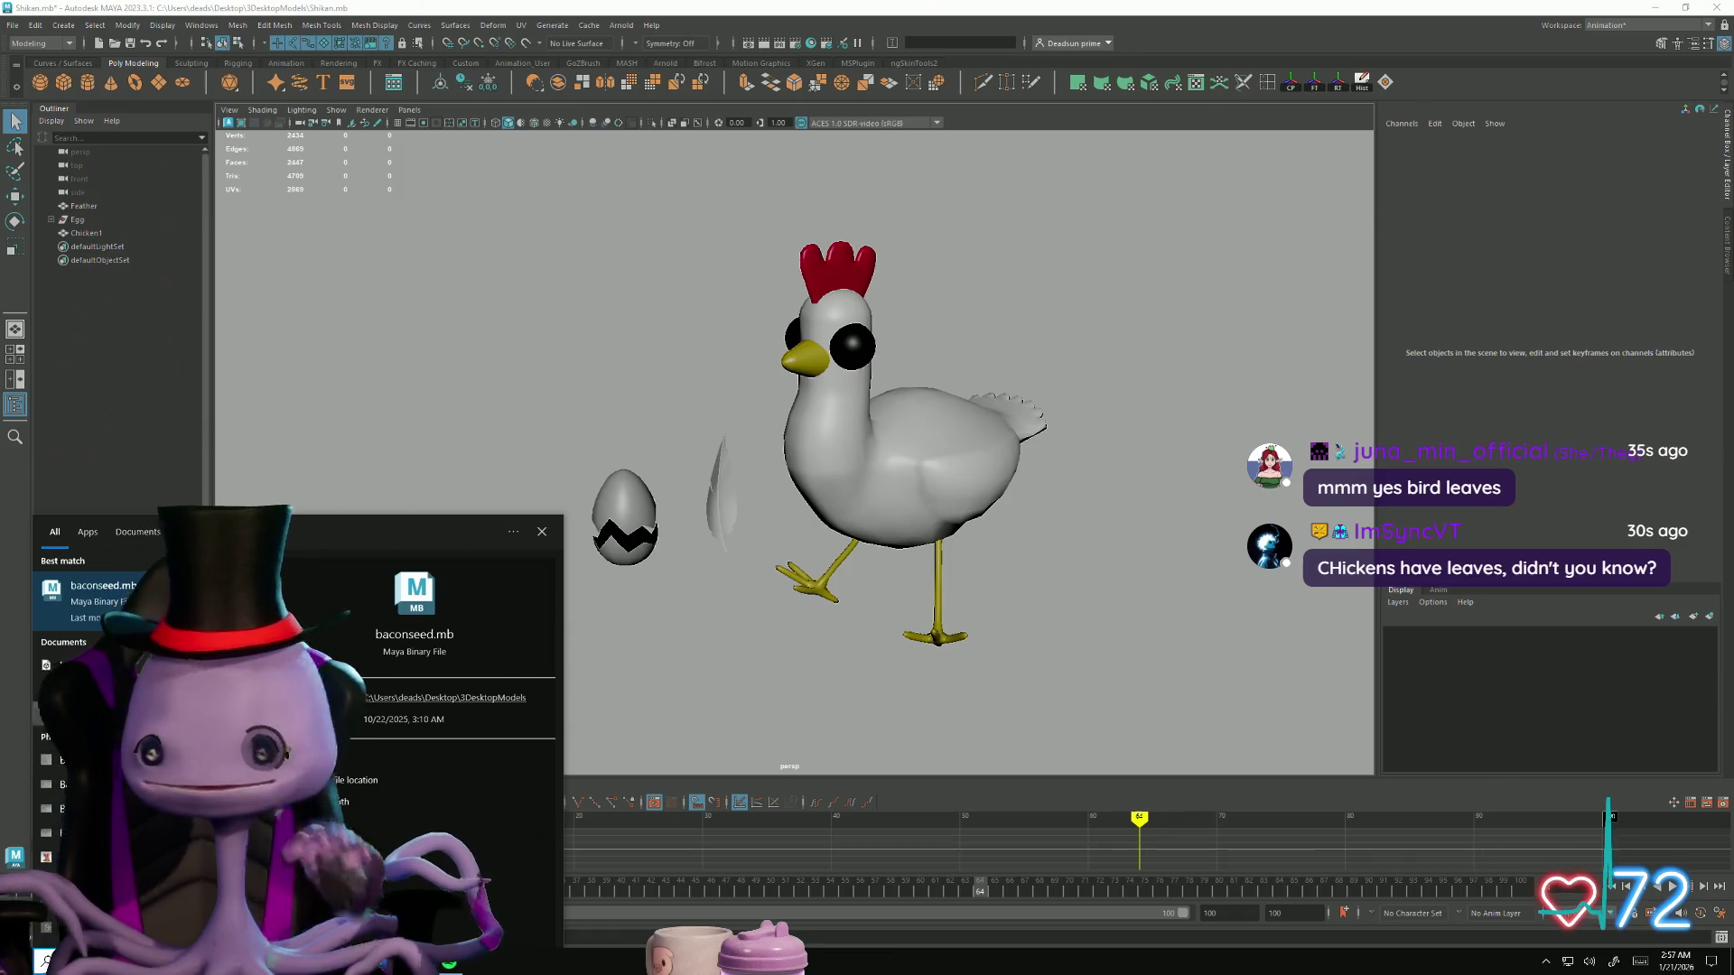
Step: Open baconseed.mb from the search results and orbit in close on the pig
click(110, 618)
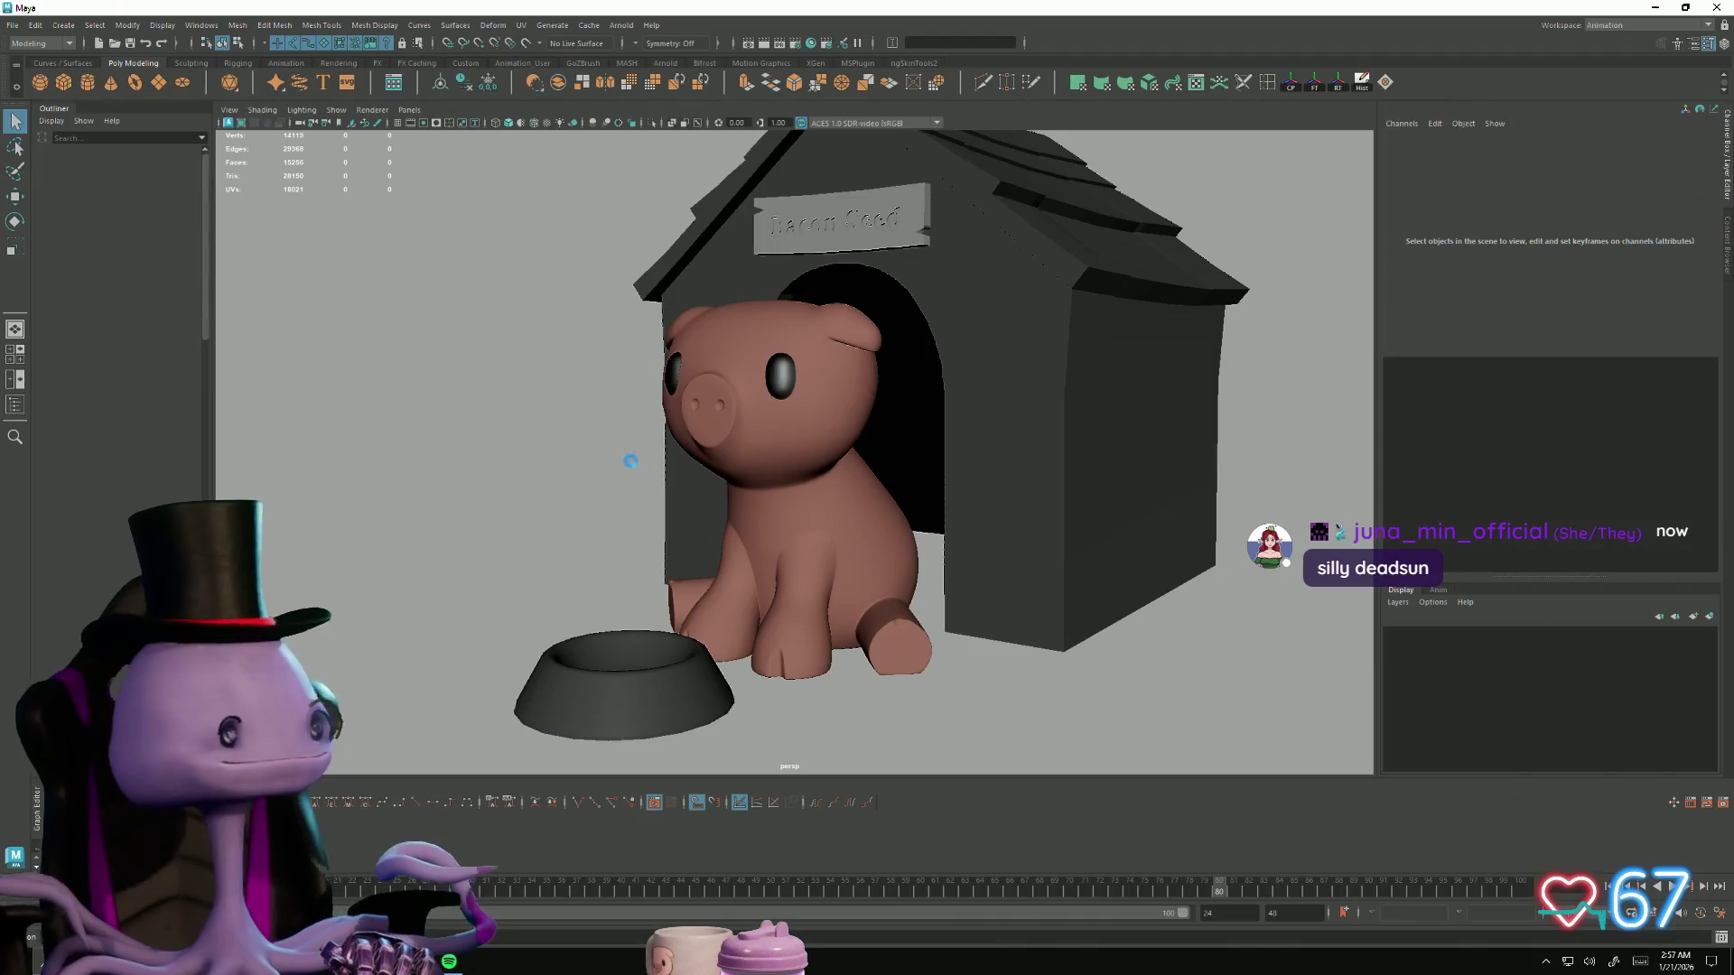
scroll(704, 505, up, 5)
mouse_move(705, 506)
alt+mouse_down()
mouse_move(611, 491)
mouse_move(666, 528)
alt+mouse_up()
alt+right_drag(666, 528, 713, 524)
Step: Switch to the Animation menu set with F2 and select the pig model
key(F2)
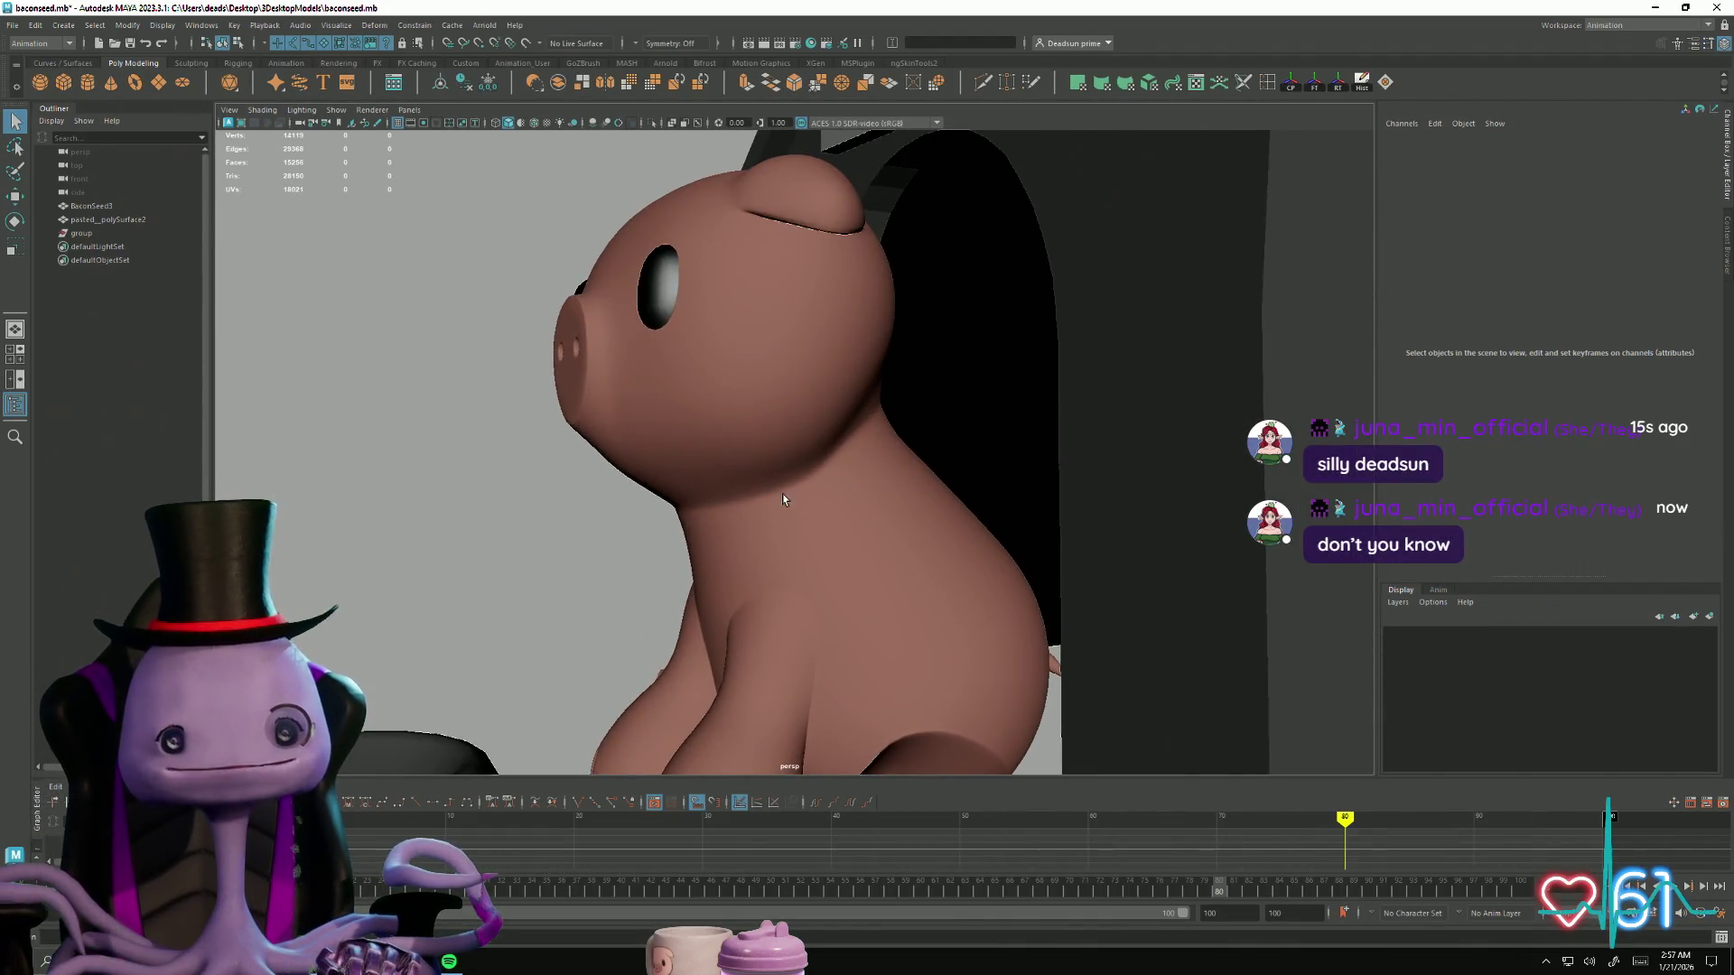
mouse_move(867, 714)
alt+middle_down()
mouse_move(751, 480)
mouse_move(760, 574)
alt+middle_up()
scroll(760, 574, down, 3)
mouse_move(712, 550)
alt+mouse_down()
mouse_move(633, 542)
mouse_move(921, 546)
mouse_move(759, 567)
mouse_move(813, 555)
mouse_move(682, 487)
mouse_move(814, 449)
mouse_move(854, 456)
mouse_move(872, 487)
mouse_move(897, 466)
mouse_move(804, 396)
mouse_move(784, 466)
alt+mouse_up()
click(705, 551)
scroll(759, 567, down, 3)
Step: Orbit and zoom around the pig's wireframe body, legs and snout
scroll(784, 466, up, 6)
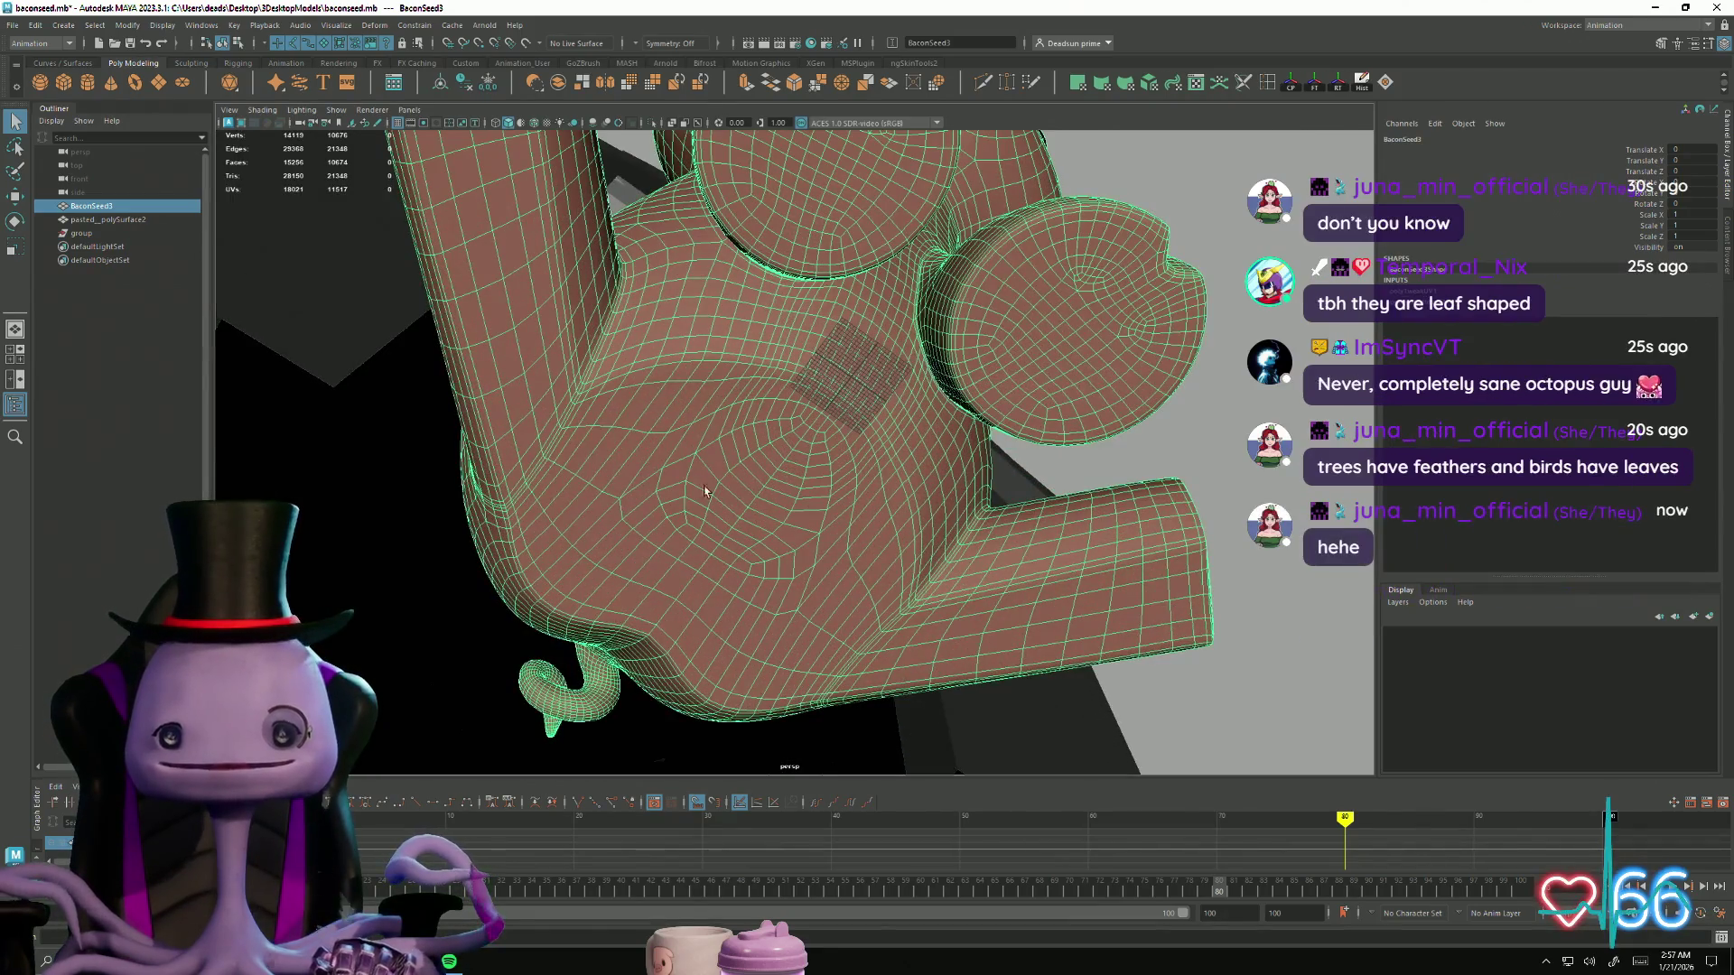
mouse_move(793, 543)
alt+mouse_down()
mouse_move(847, 544)
mouse_move(707, 555)
mouse_move(561, 490)
alt+mouse_up()
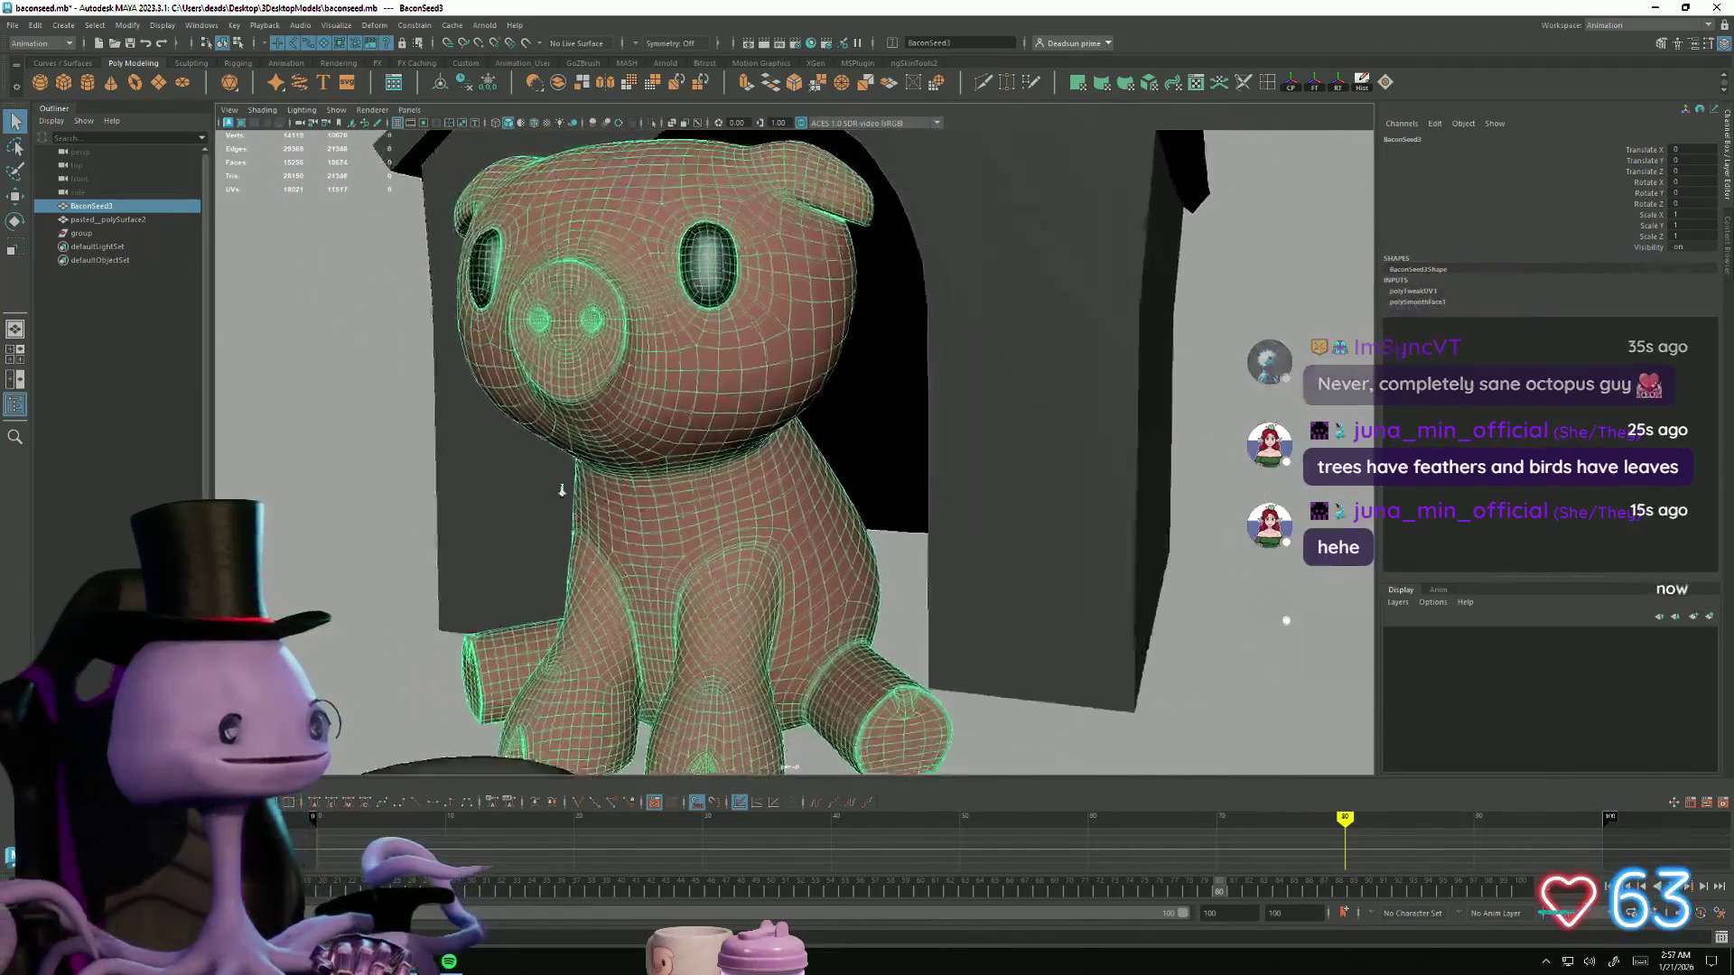
scroll(561, 491, down, 5)
scroll(1121, 624, up, 10)
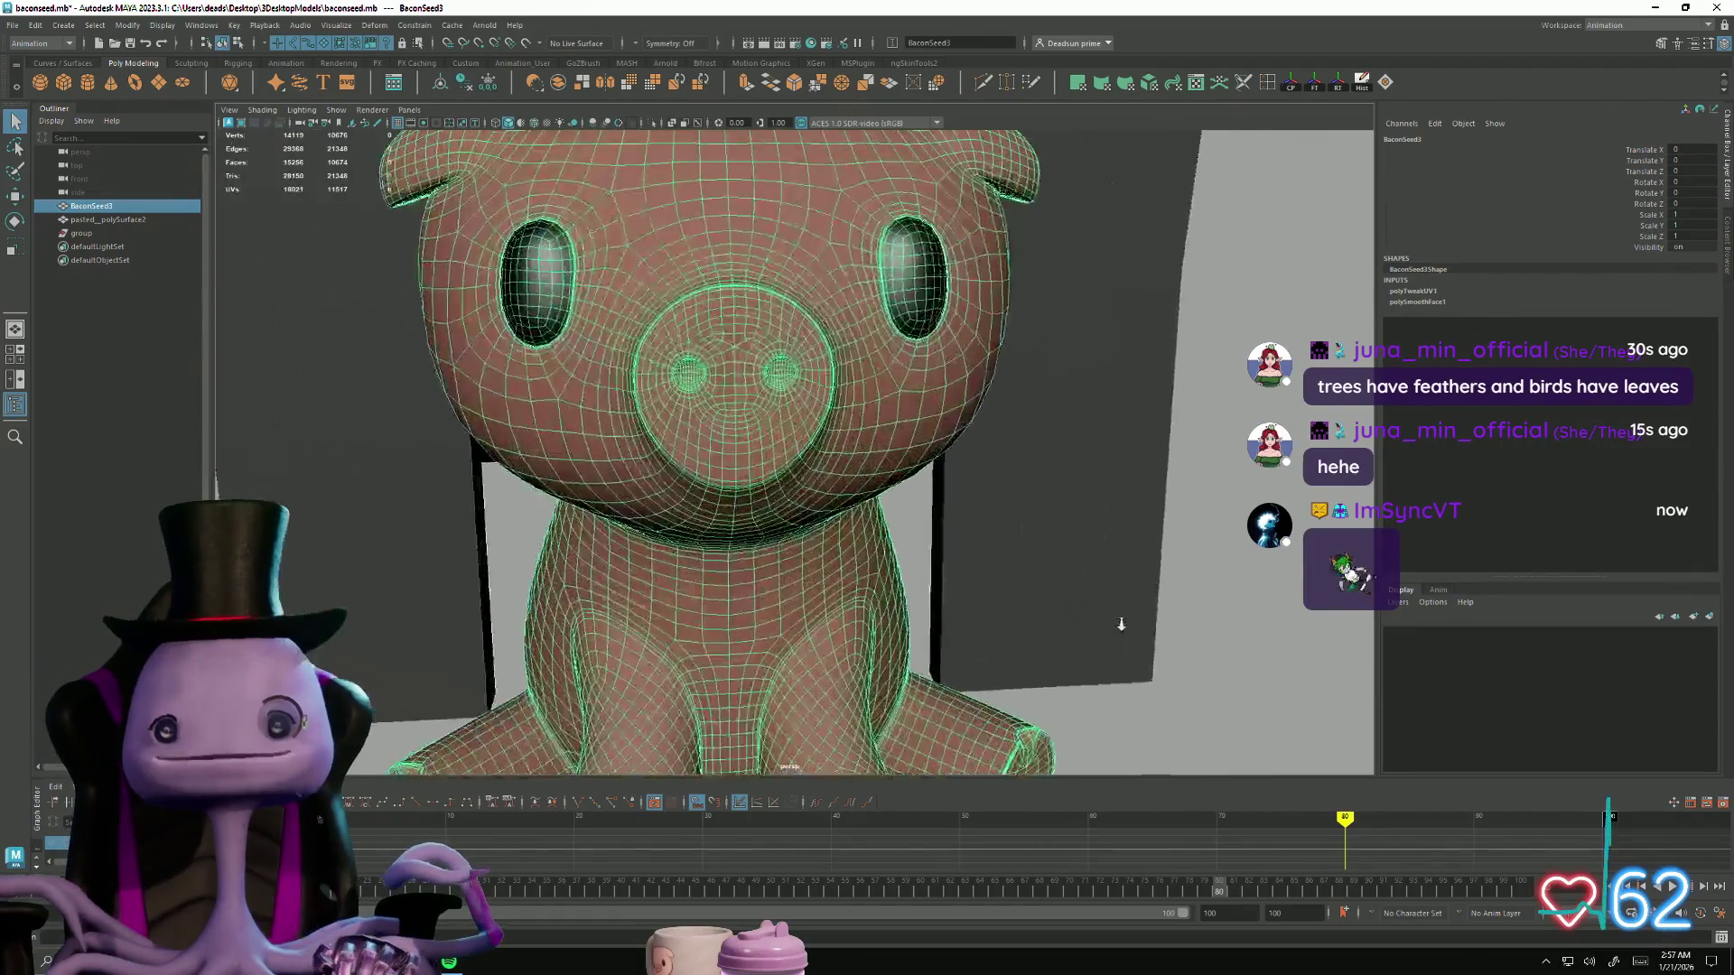
scroll(1121, 624, up, 3)
scroll(1146, 630, down, 8)
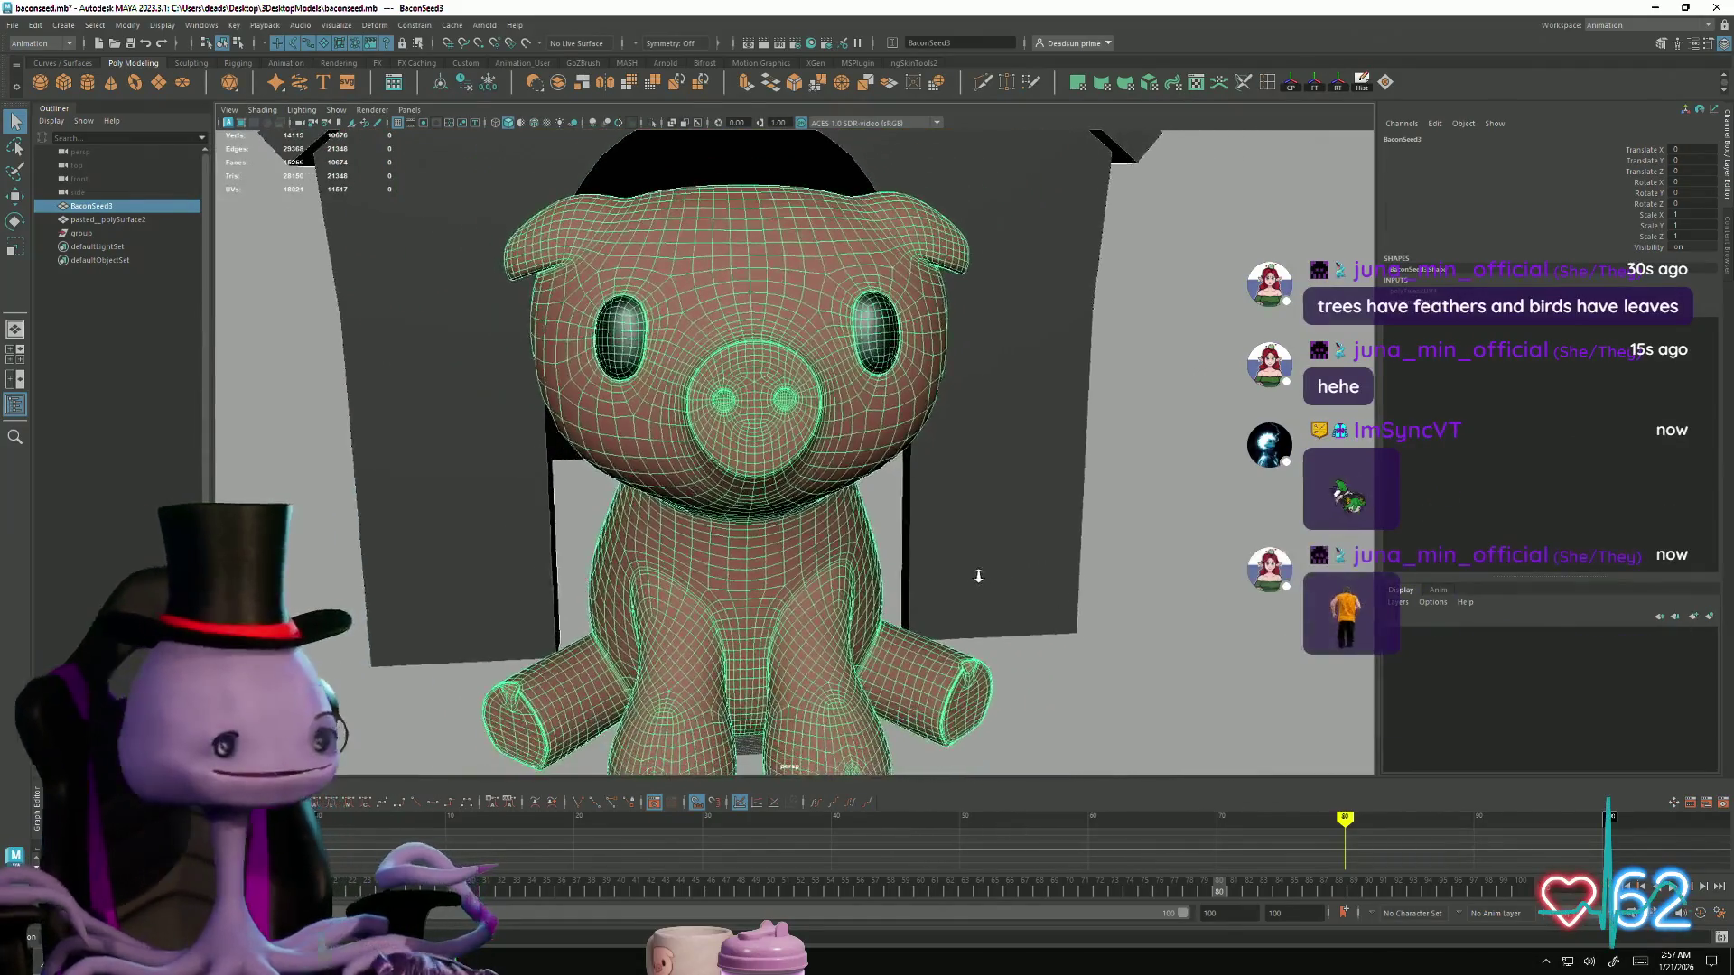
scroll(872, 573, down, 2)
mouse_move(871, 574)
alt+mouse_down()
mouse_move(813, 520)
mouse_move(756, 616)
alt+mouse_up()
scroll(809, 512, up, 8)
scroll(756, 616, up, 6)
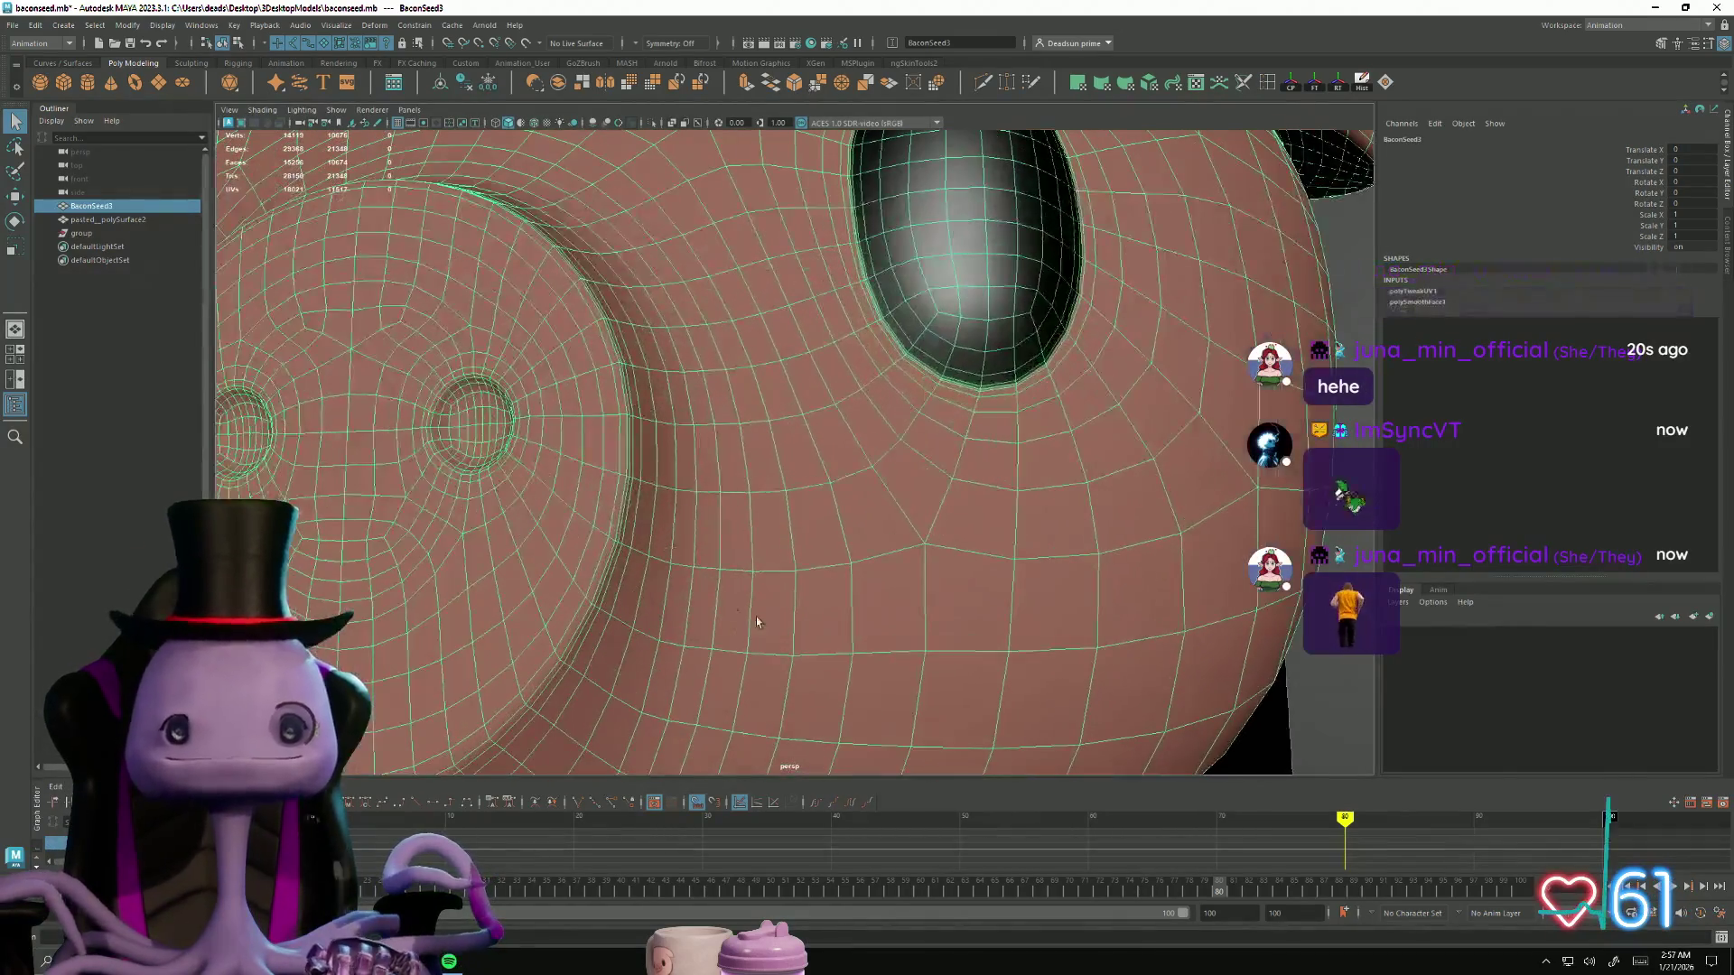
alt+drag(667, 572, 658, 572)
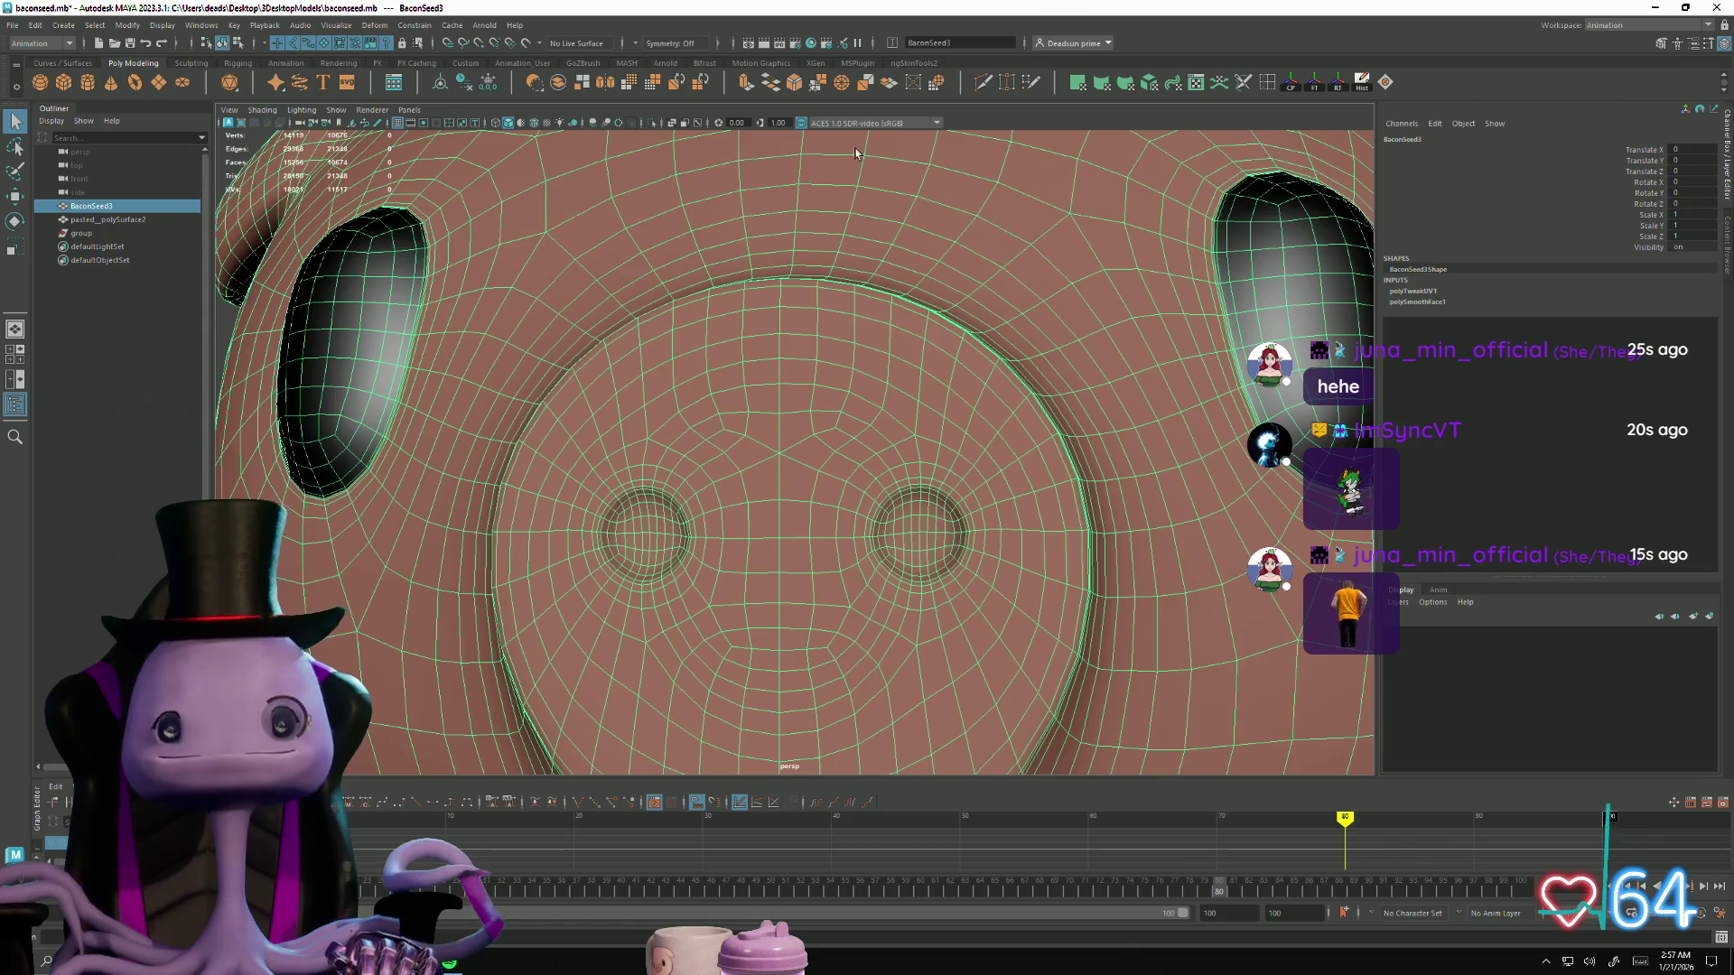
Step: Pull back to show doghouse, pig and bowl, then switch to the Firefox image search
scroll(1017, 425, down, 10)
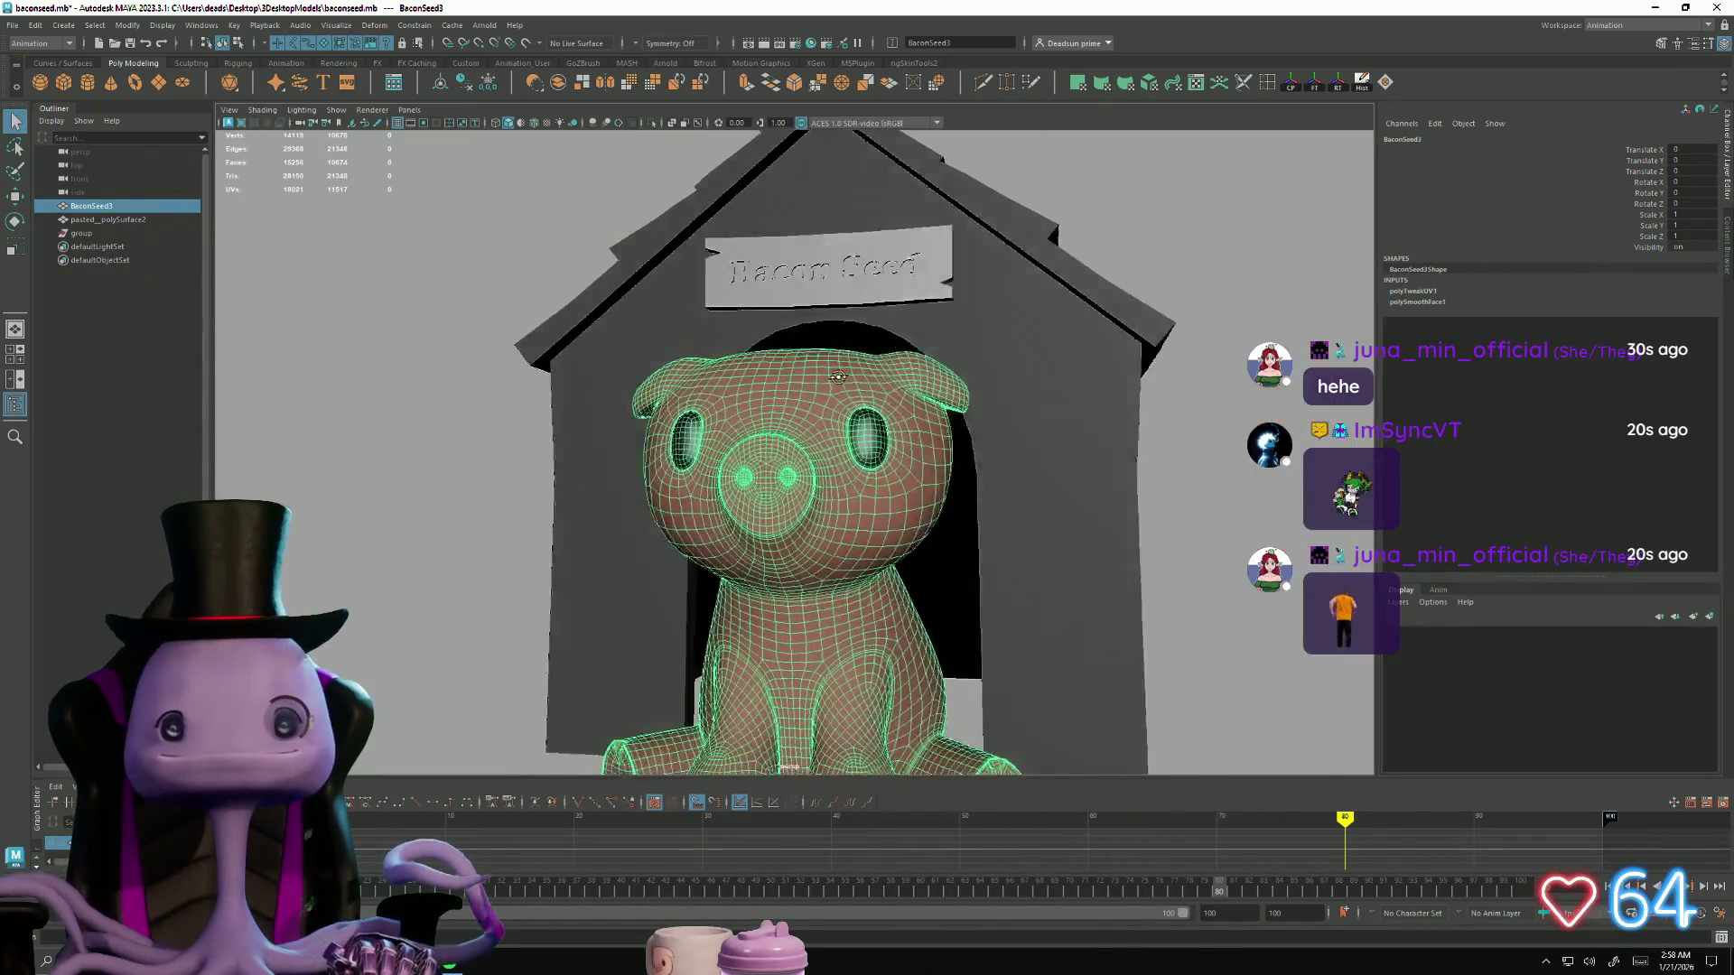
mouse_move(838, 376)
alt+mouse_down()
mouse_move(722, 461)
mouse_move(829, 457)
mouse_move(694, 458)
alt+mouse_up()
scroll(722, 461, down, 5)
key(alt+Tab)
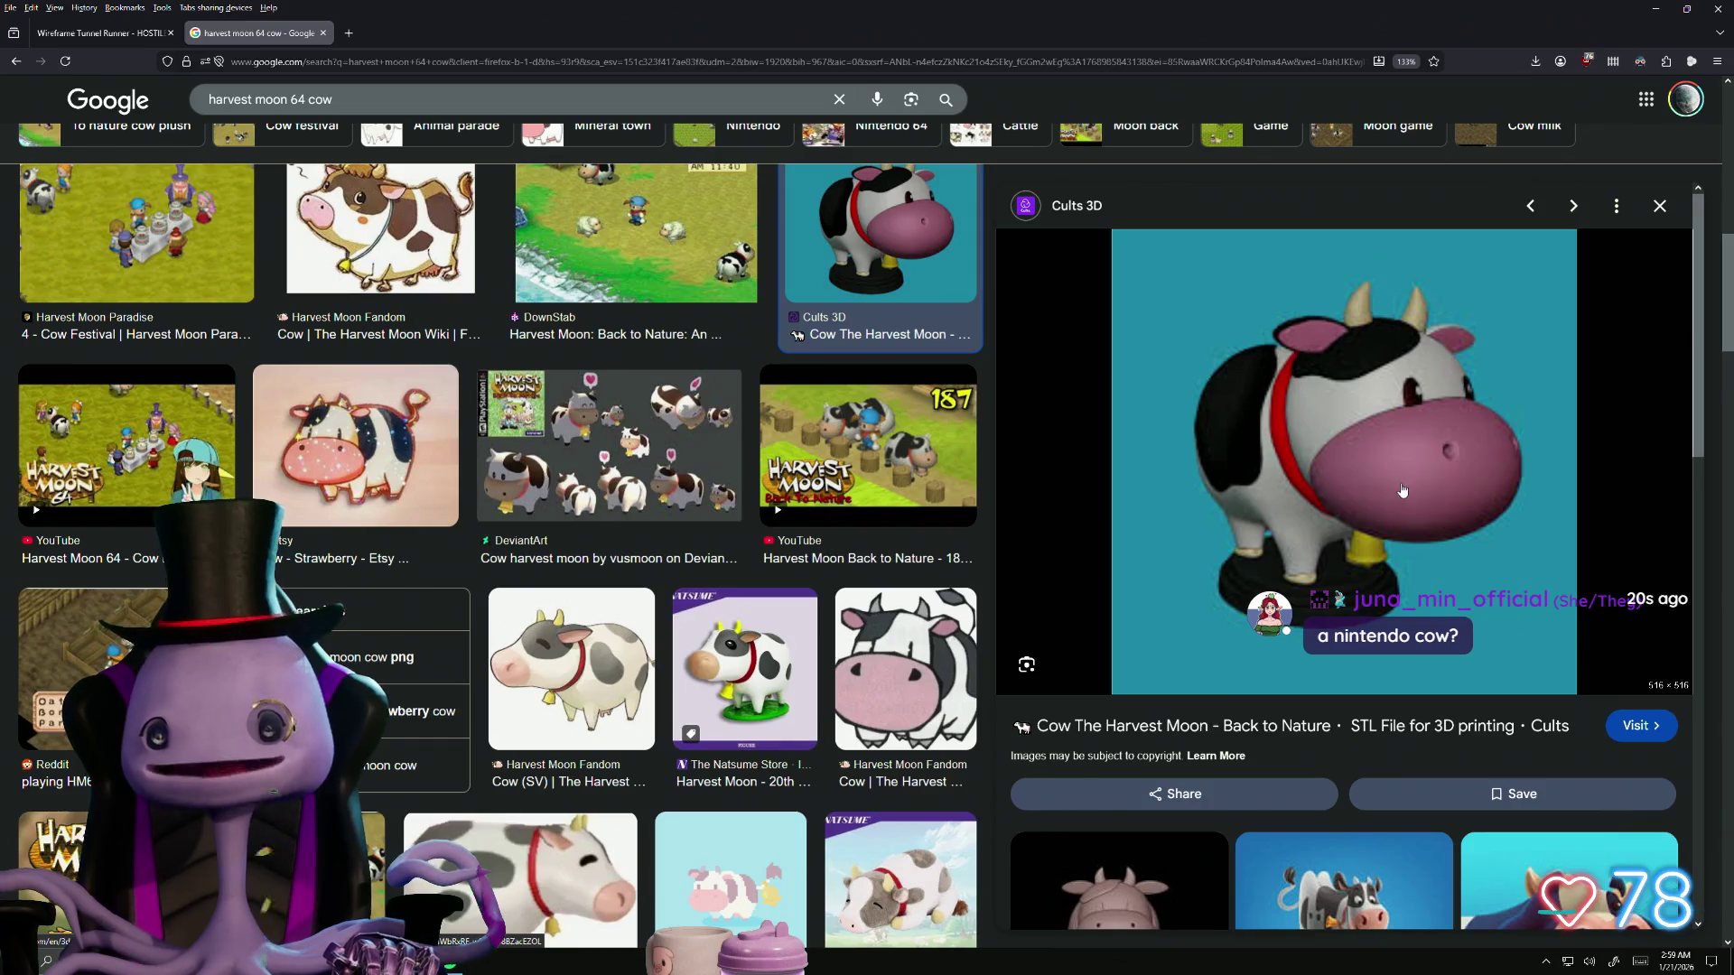
scroll(471, 612, down, 3)
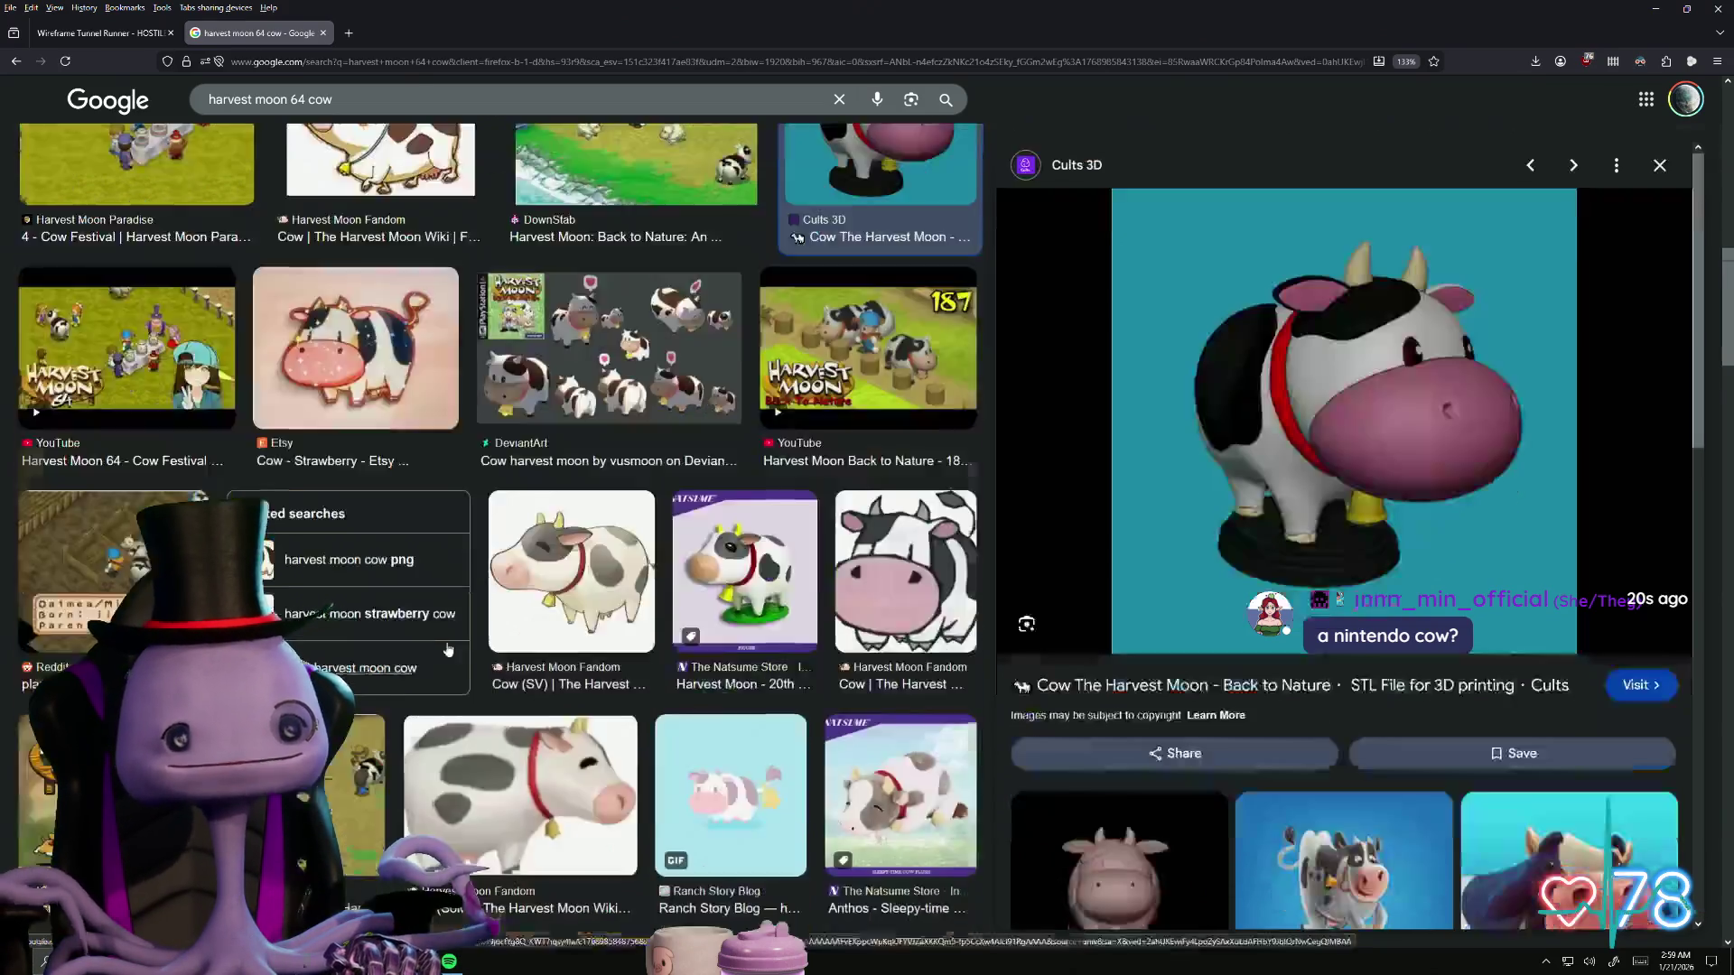
scroll(464, 613, down, 3)
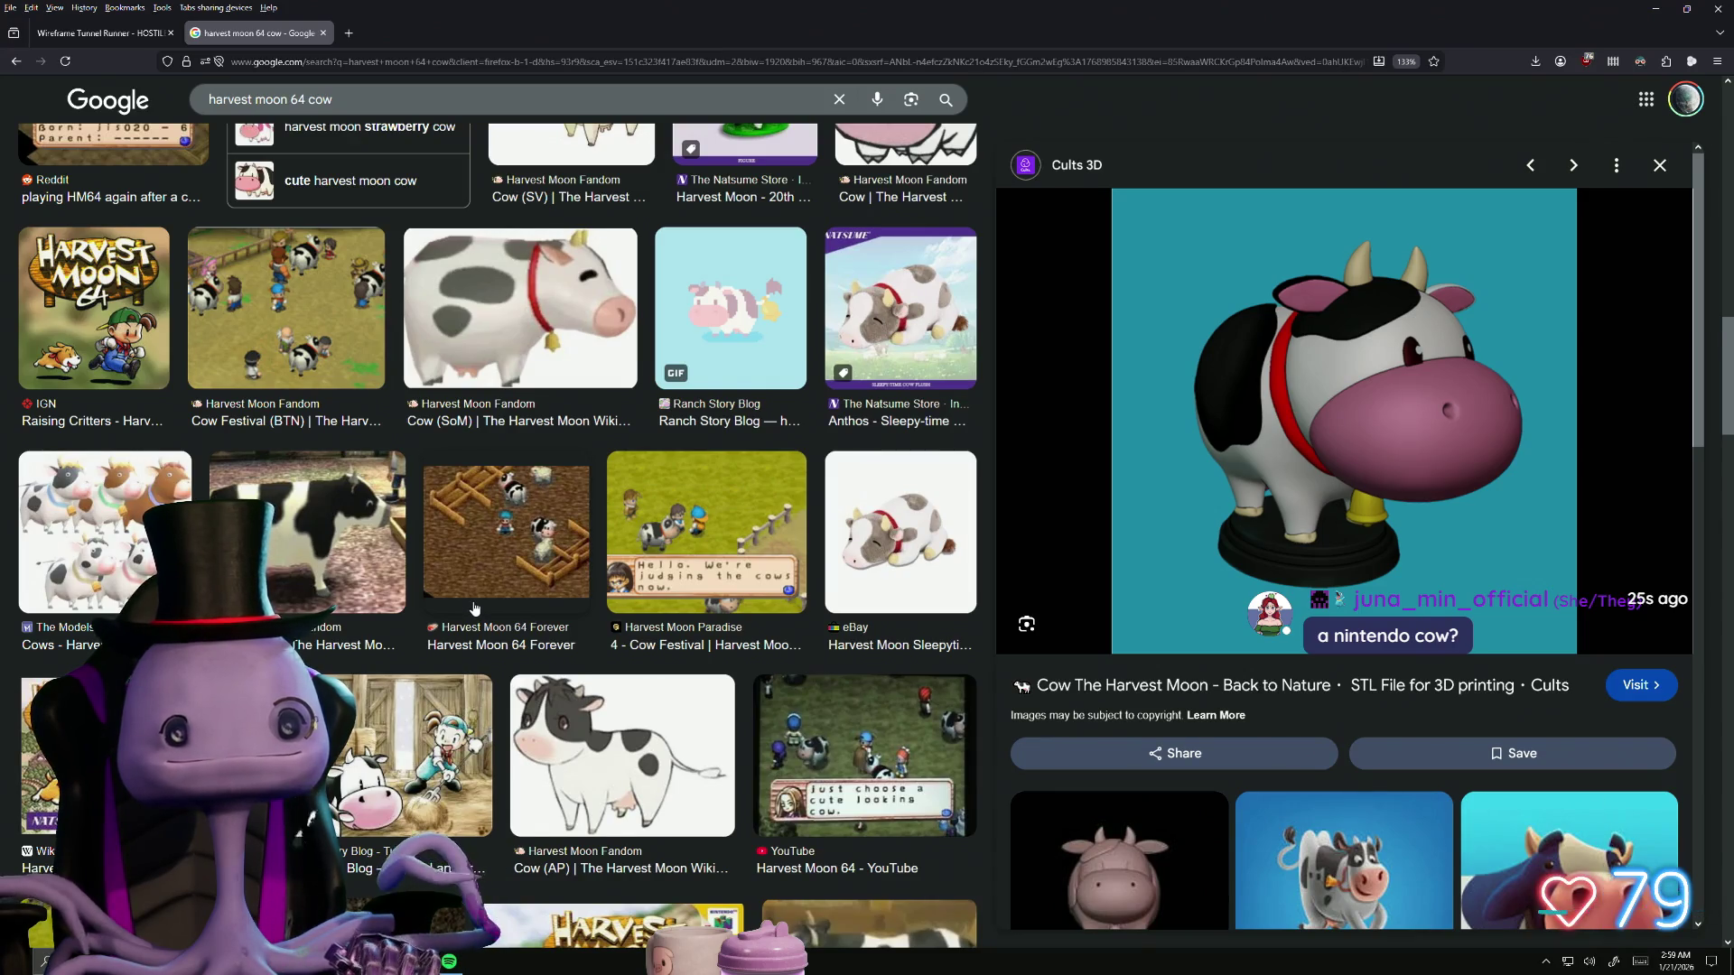
scroll(474, 608, down, 1)
scroll(479, 613, down, 3)
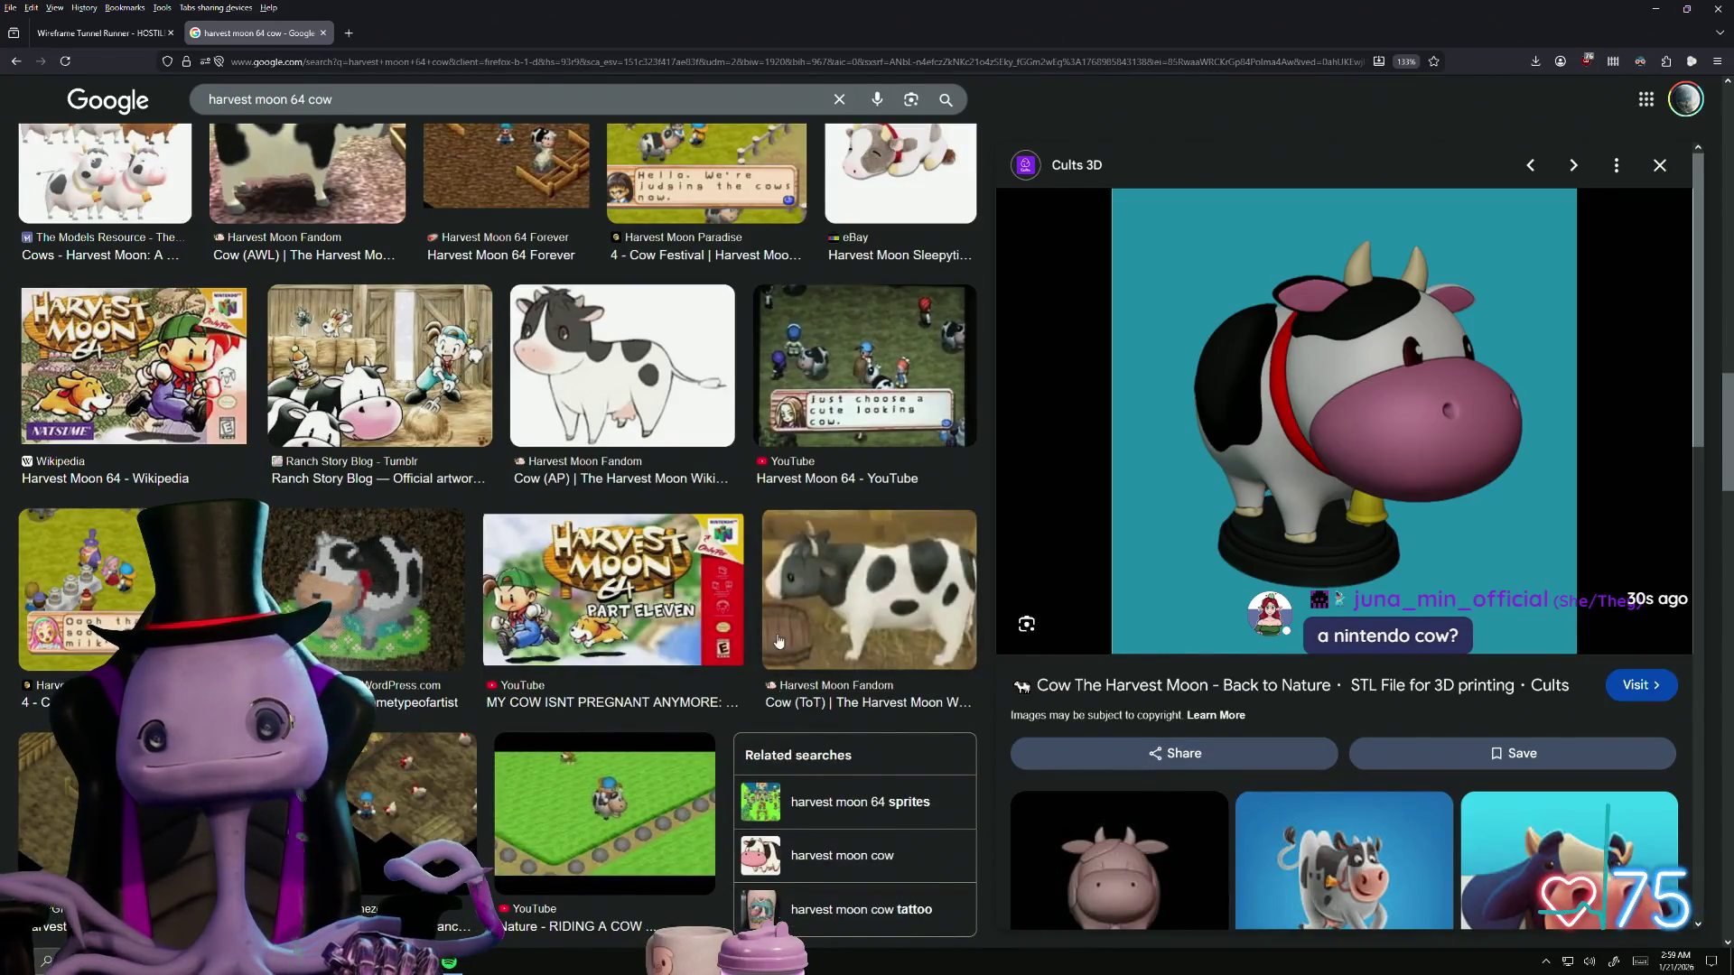
scroll(580, 621, down, 2)
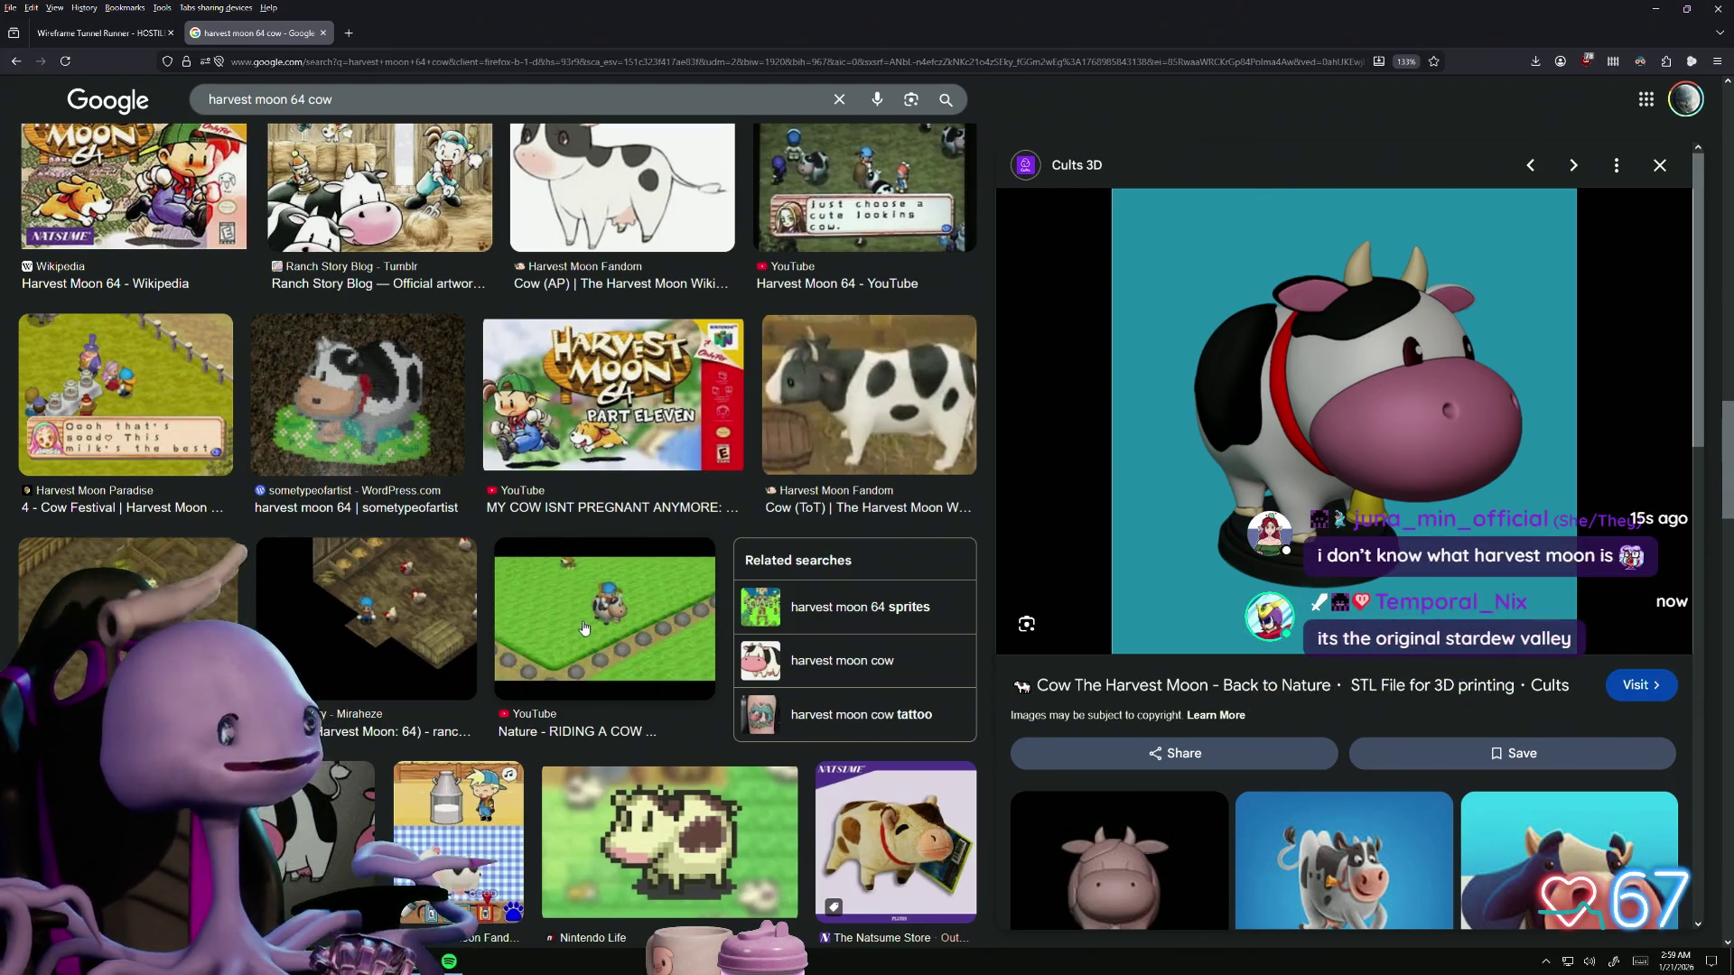
scroll(585, 628, down, 3)
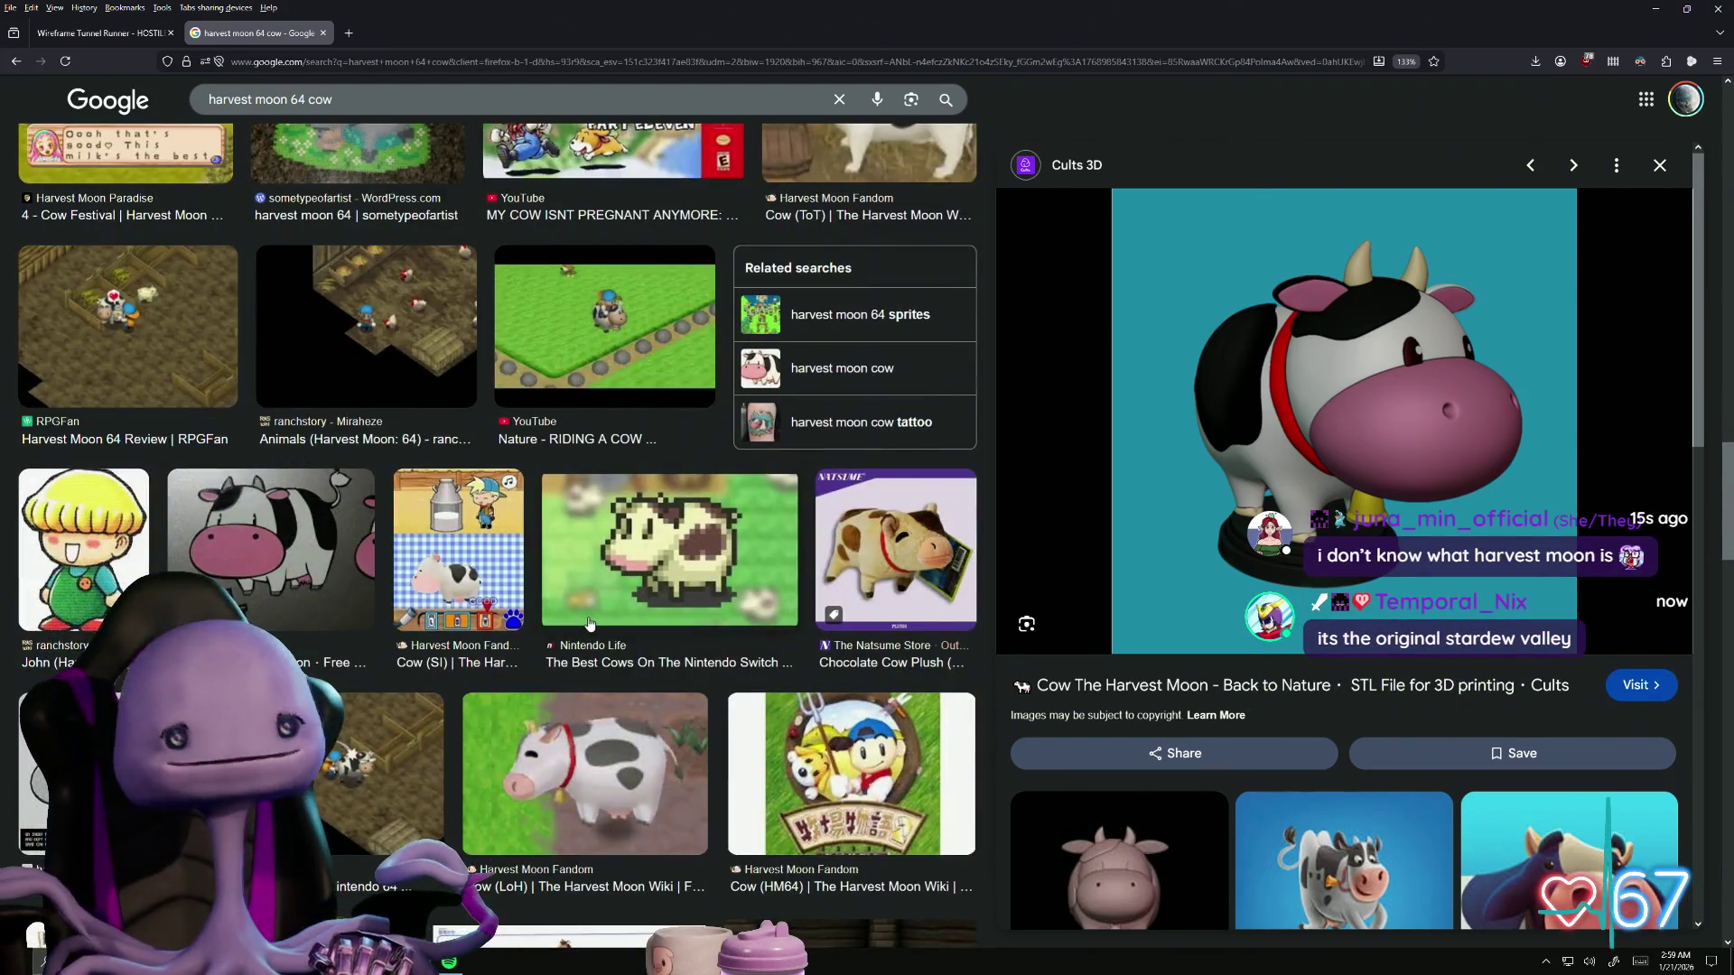
scroll(588, 623, down, 1)
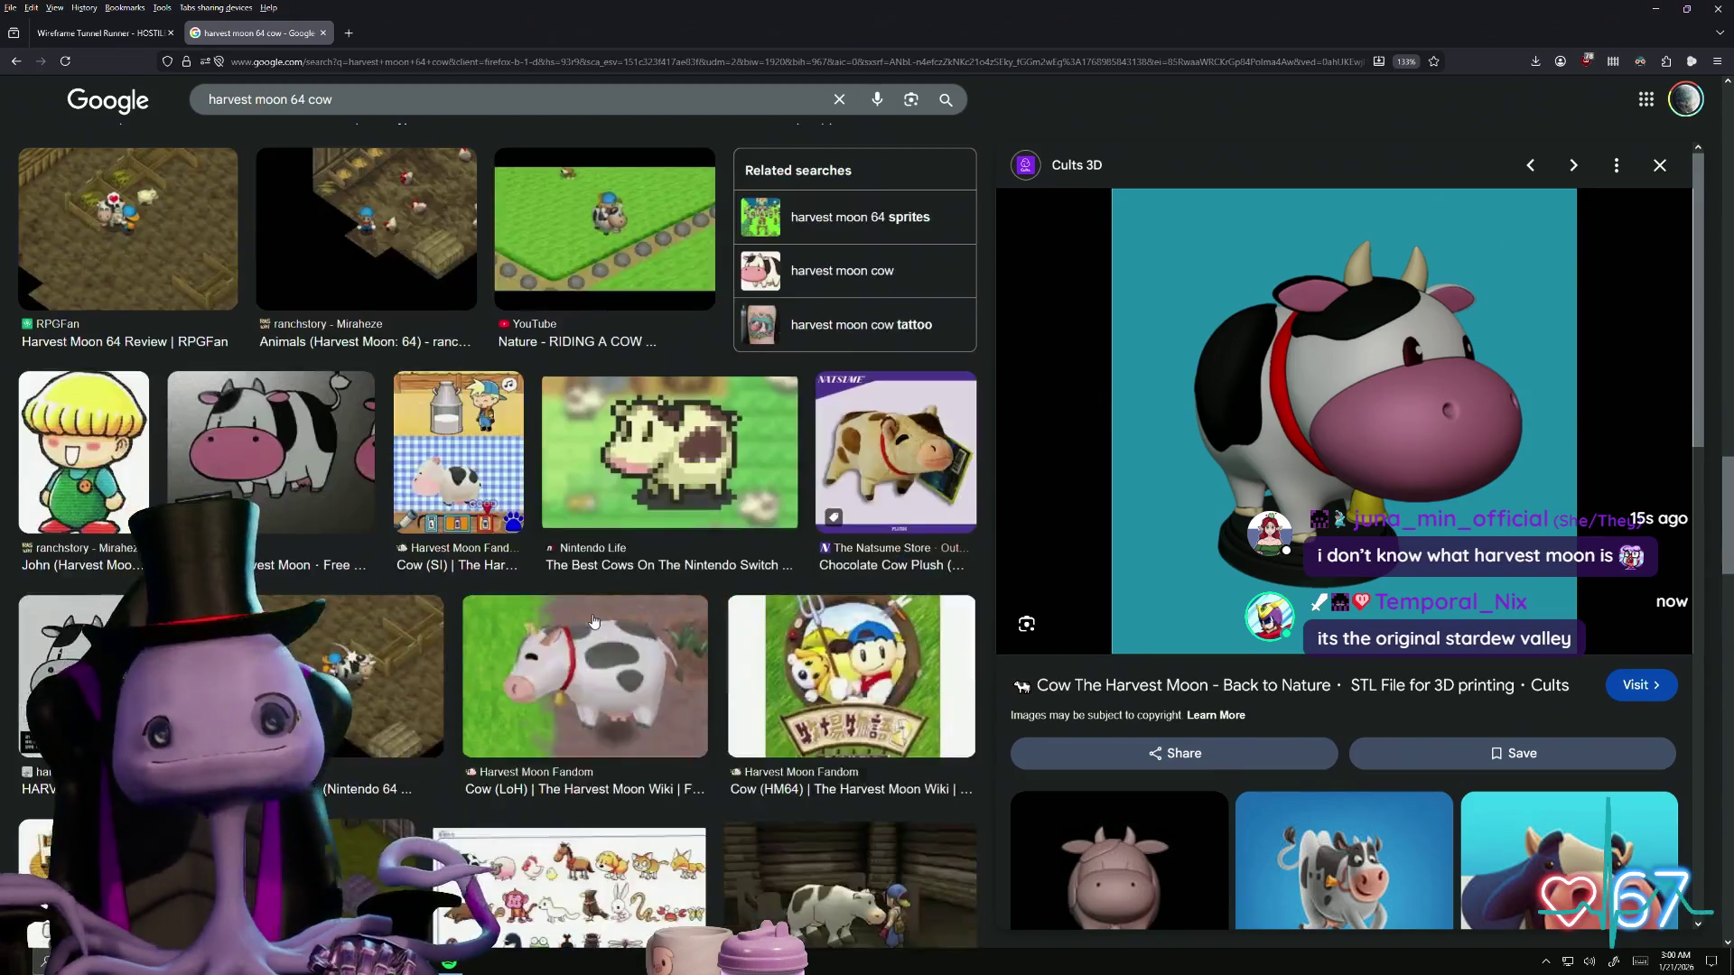
scroll(745, 542, down, 2)
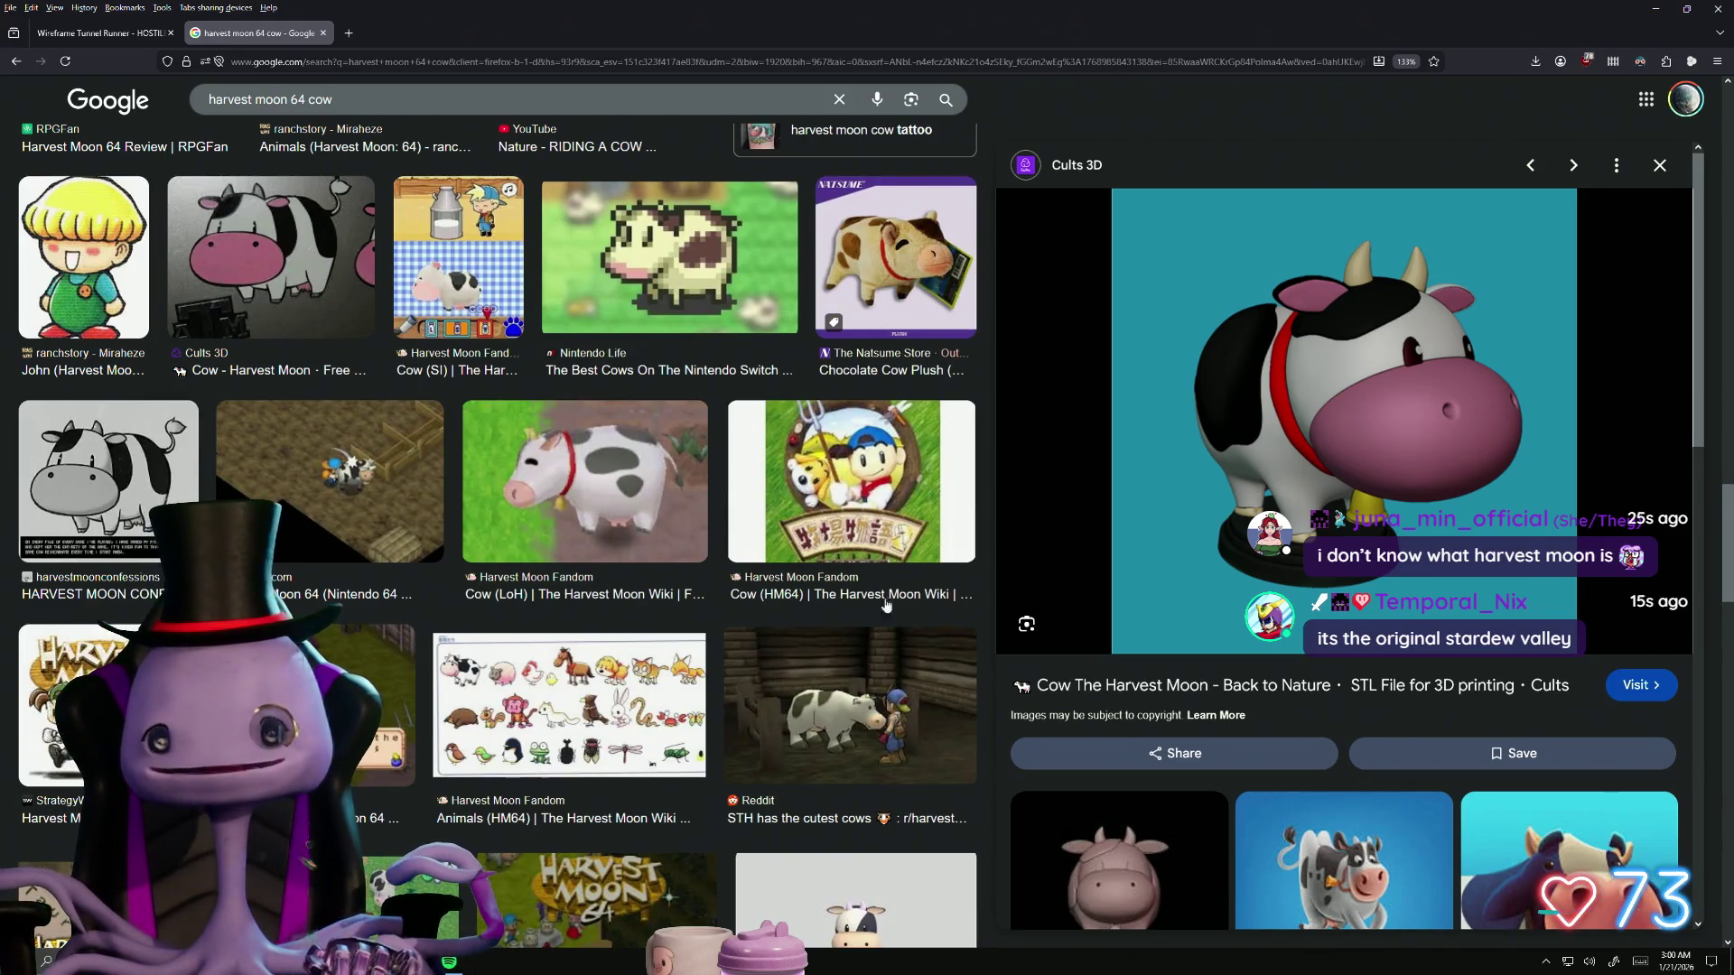
scroll(452, 685, down, 3)
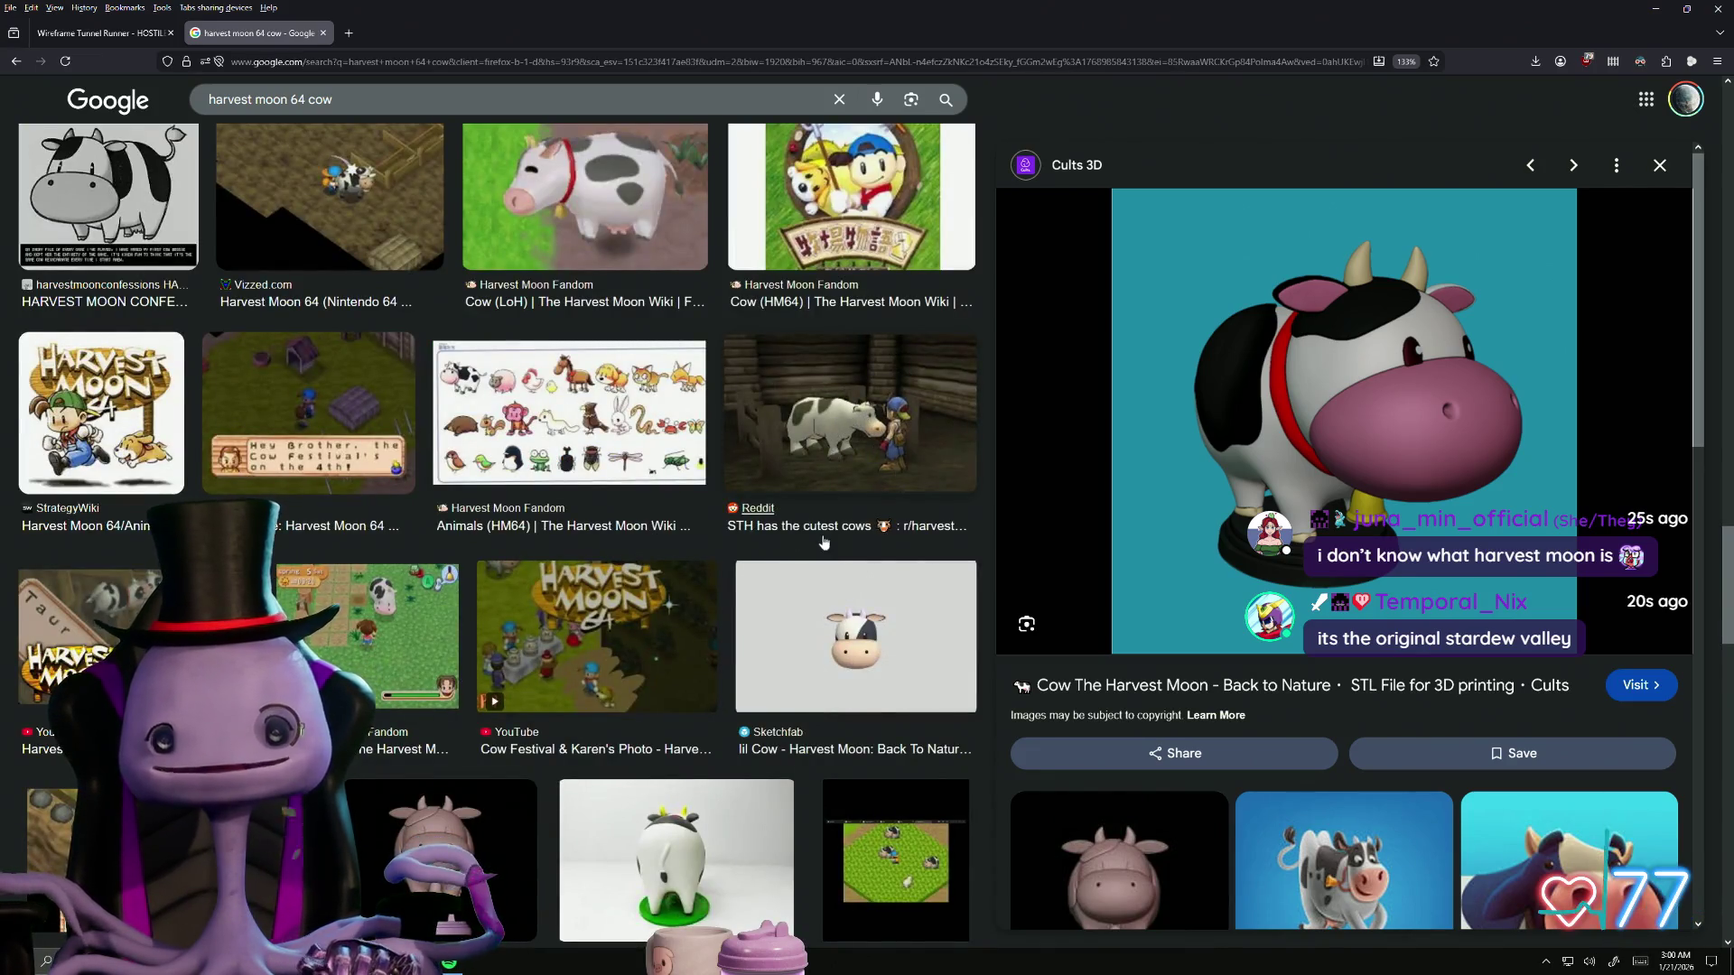
scroll(823, 542, down, 3)
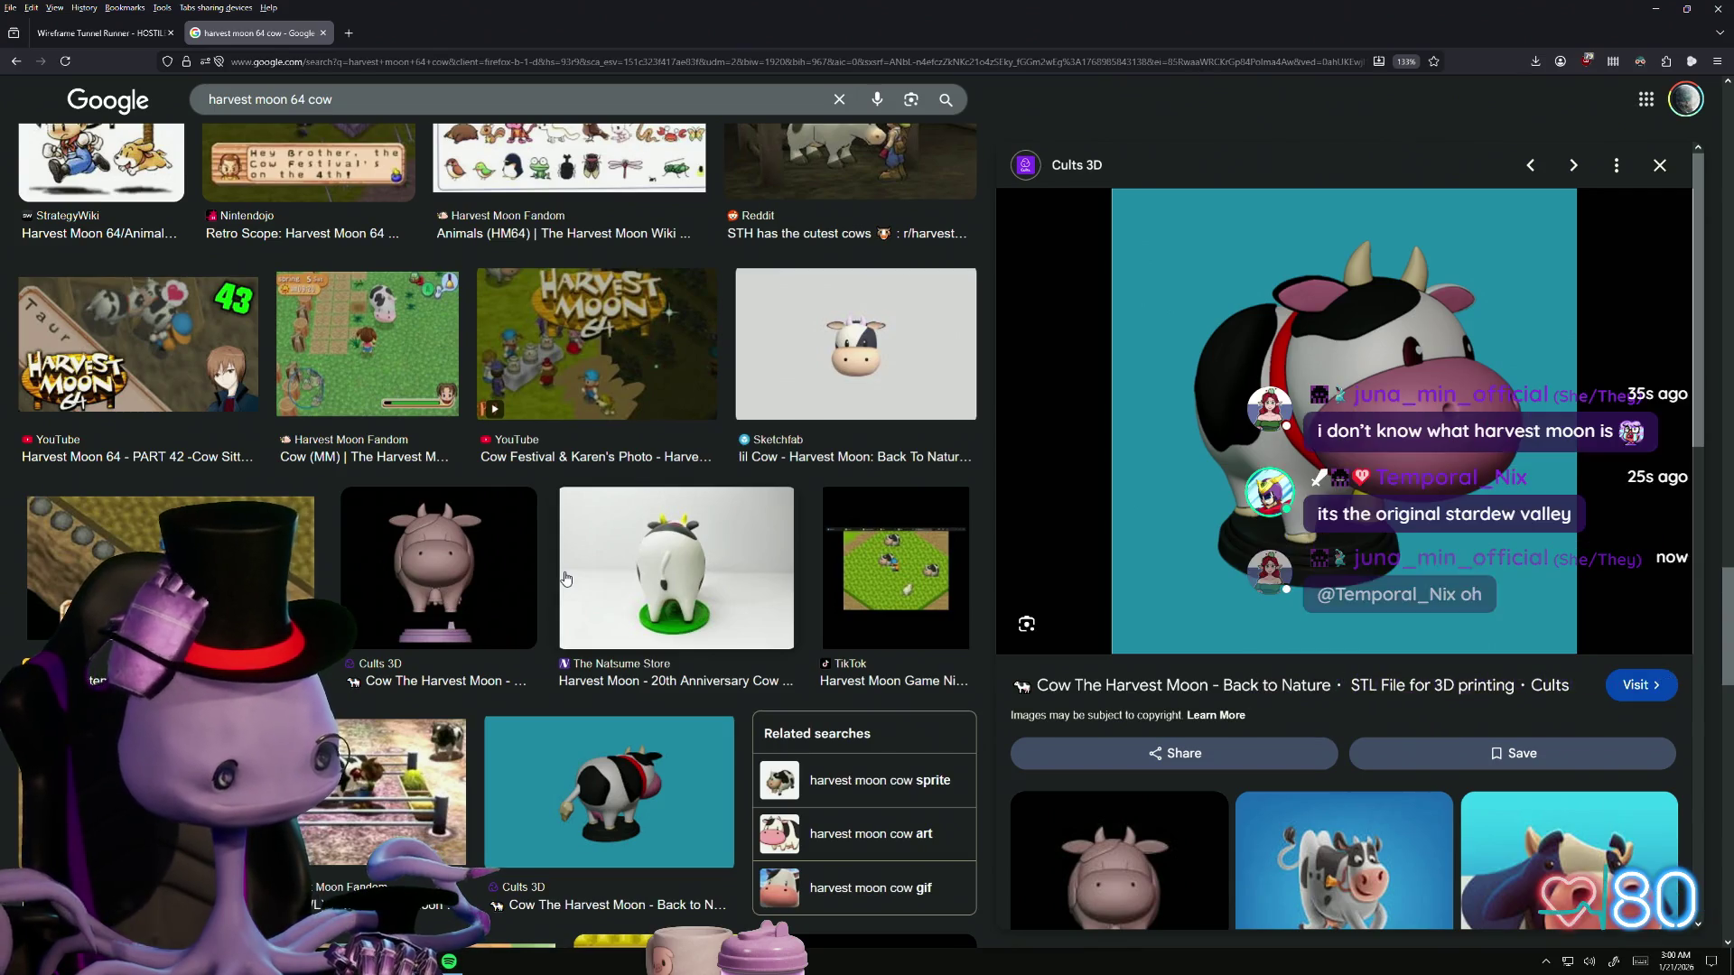
scroll(566, 579, down, 4)
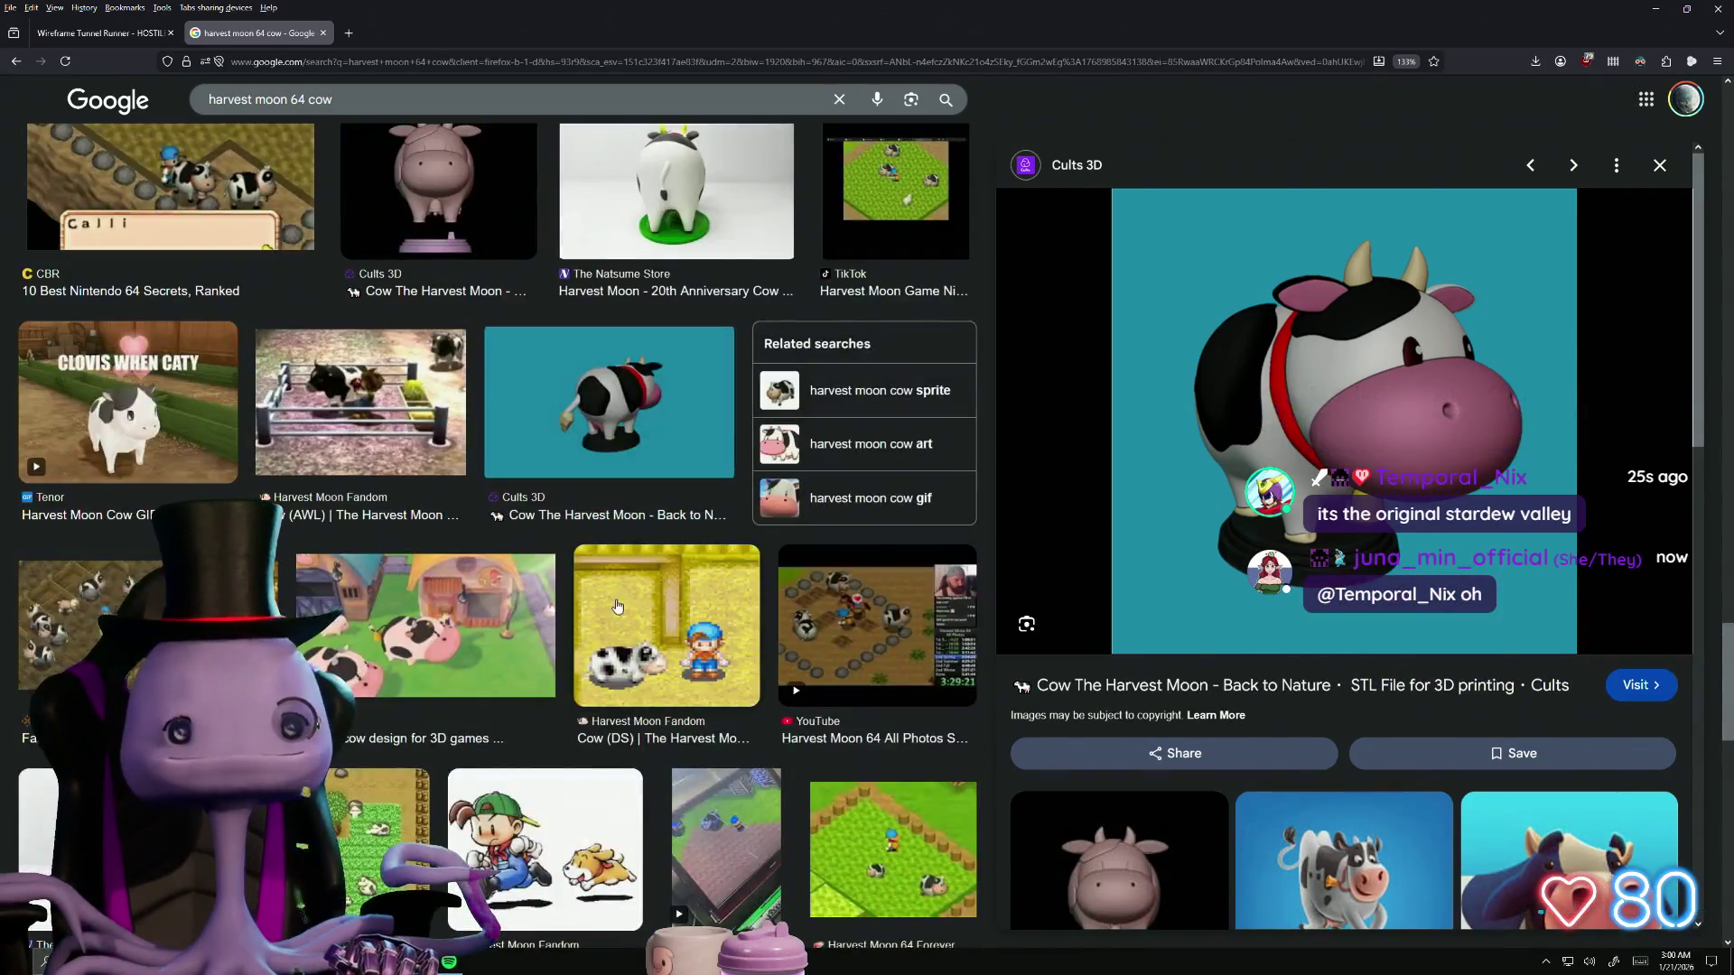
scroll(643, 591, down, 3)
scroll(633, 567, down, 7)
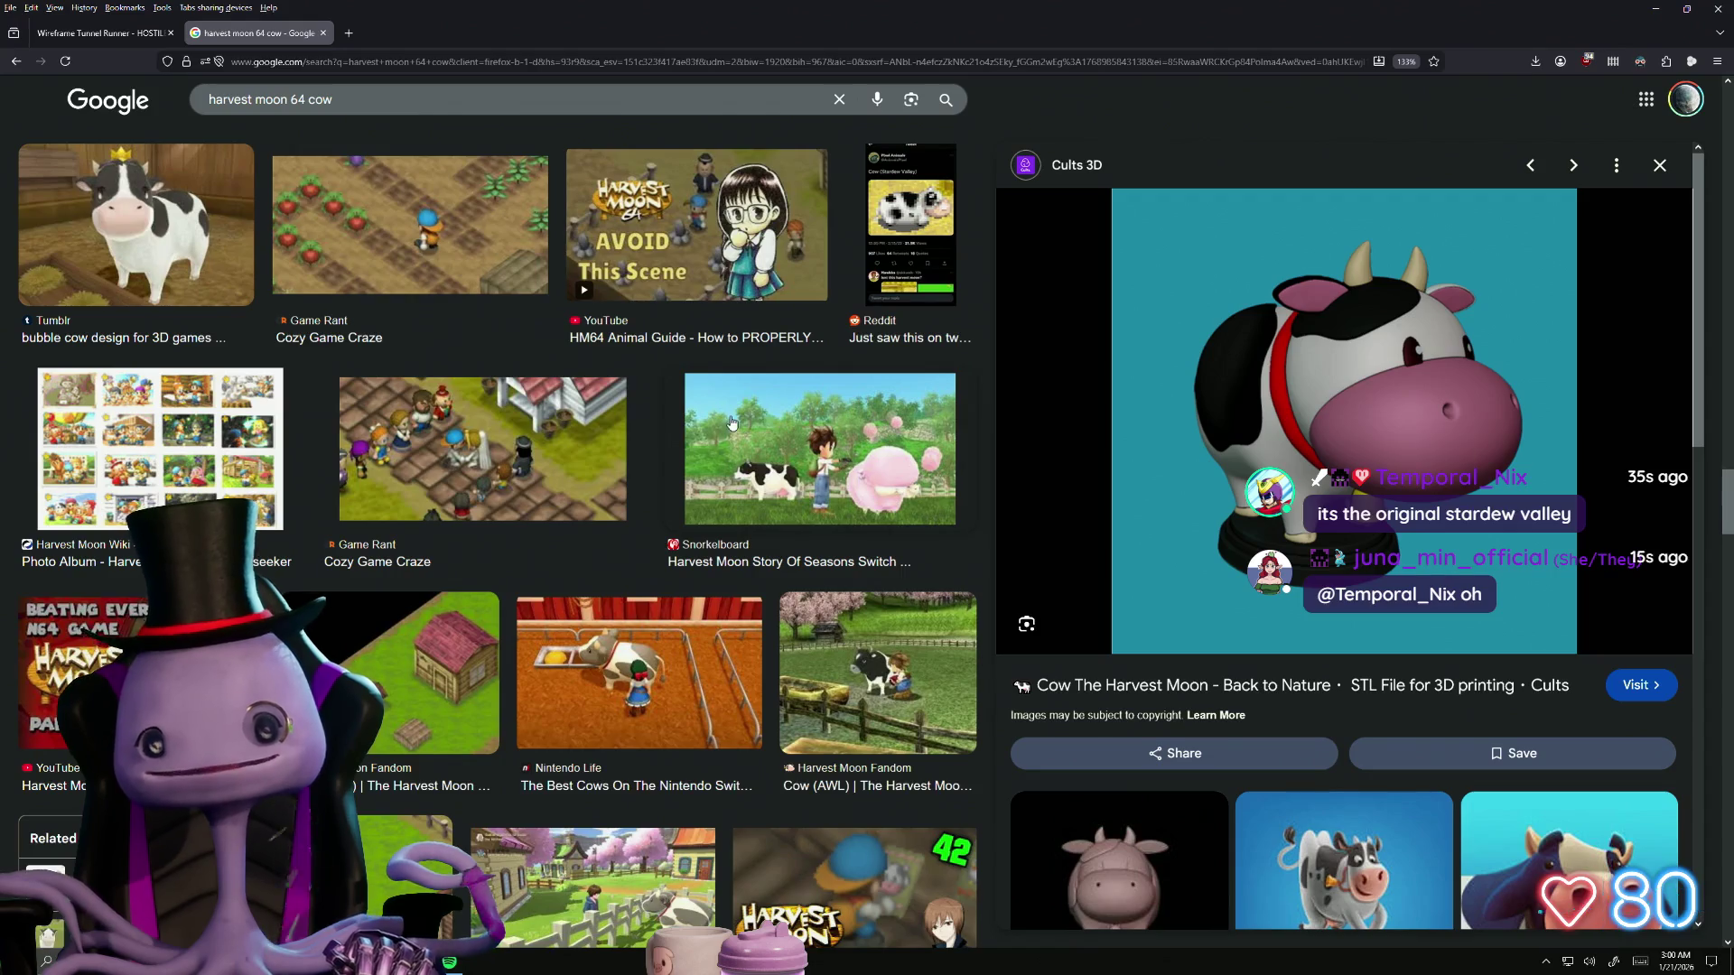
scroll(732, 423, down, 4)
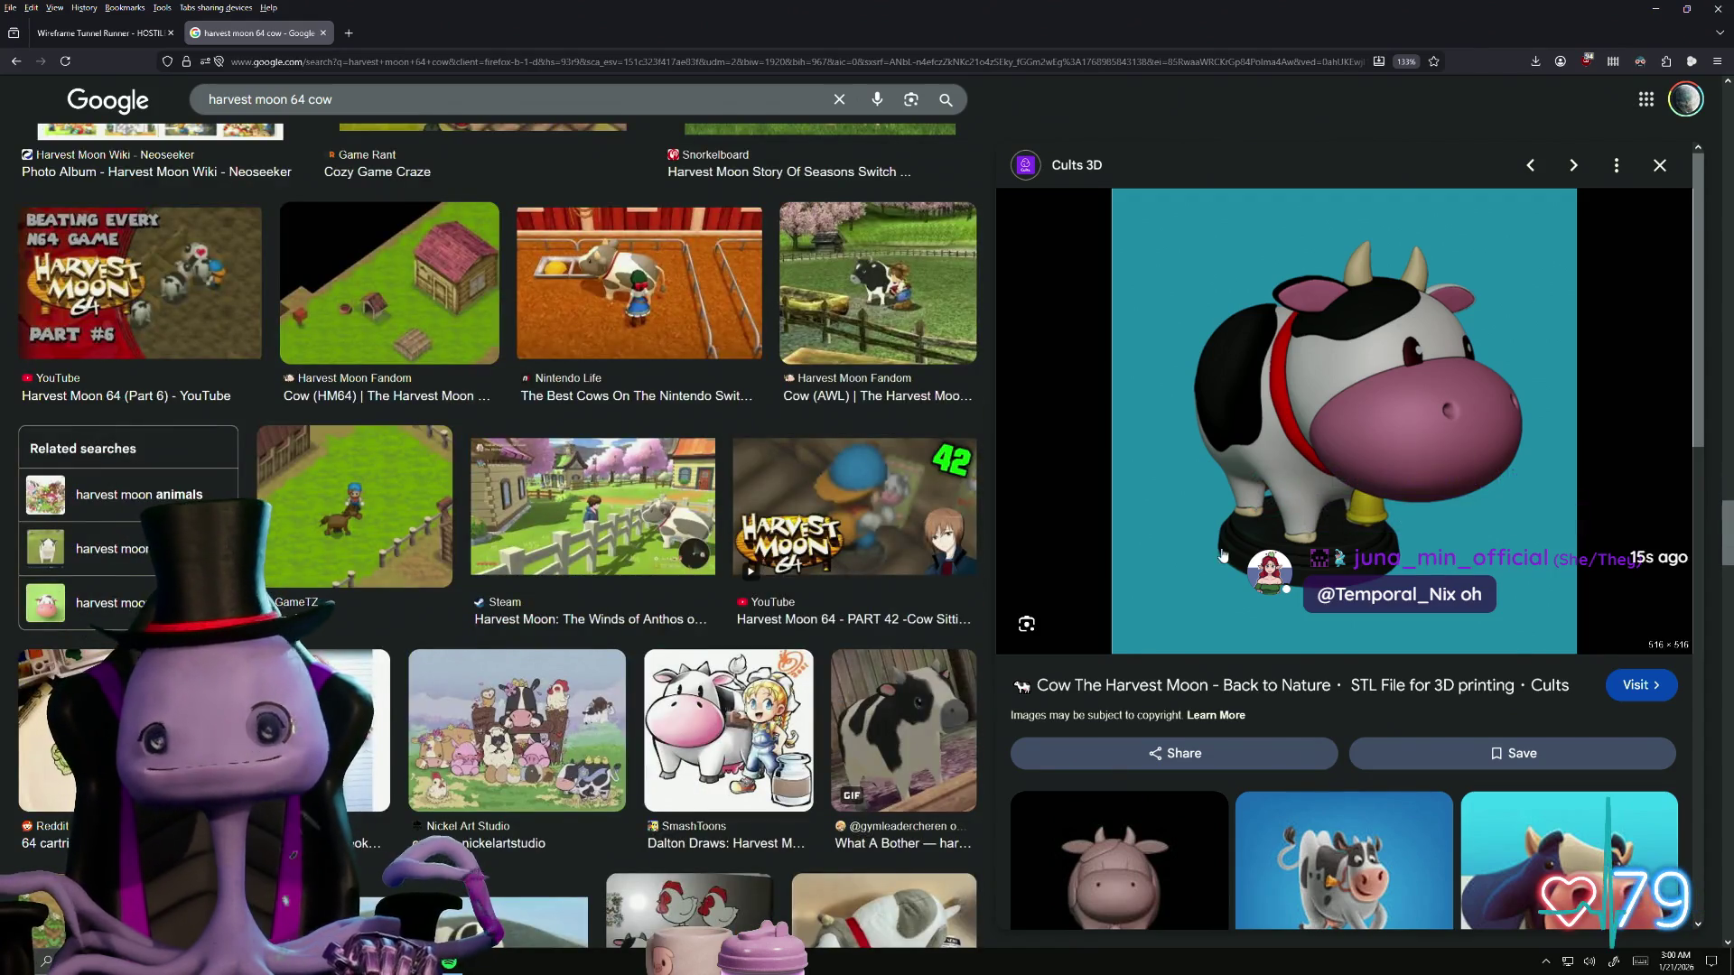
scroll(1223, 555, down, 5)
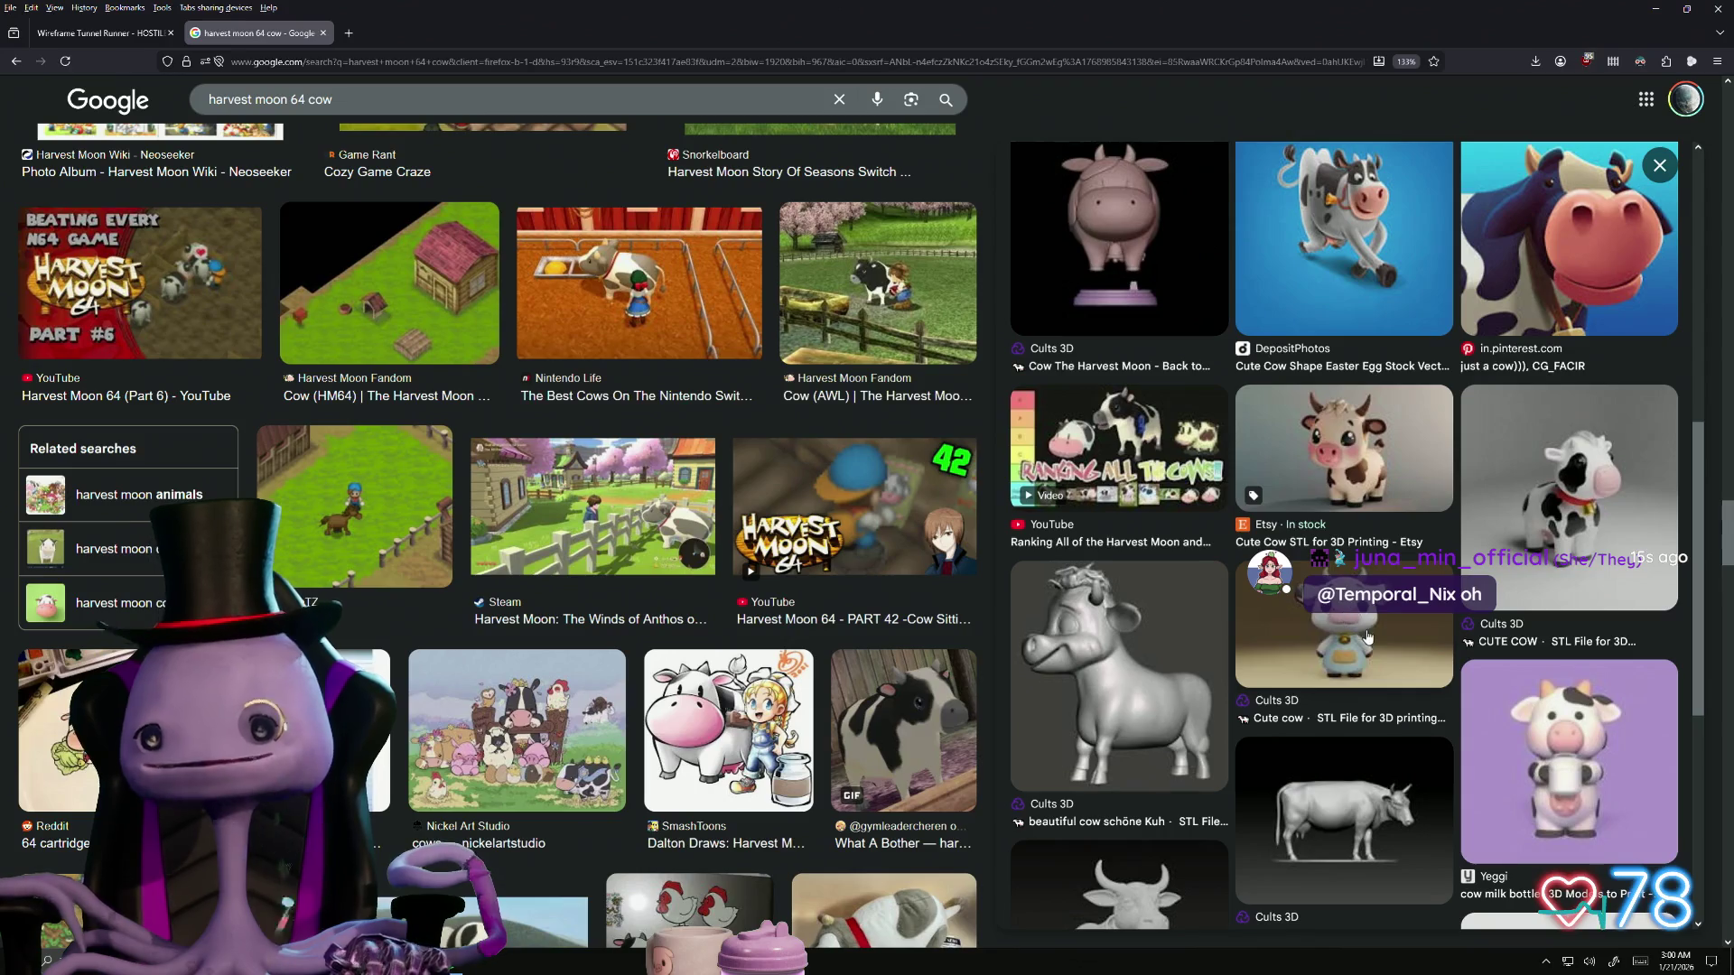
scroll(1371, 637, down, 1)
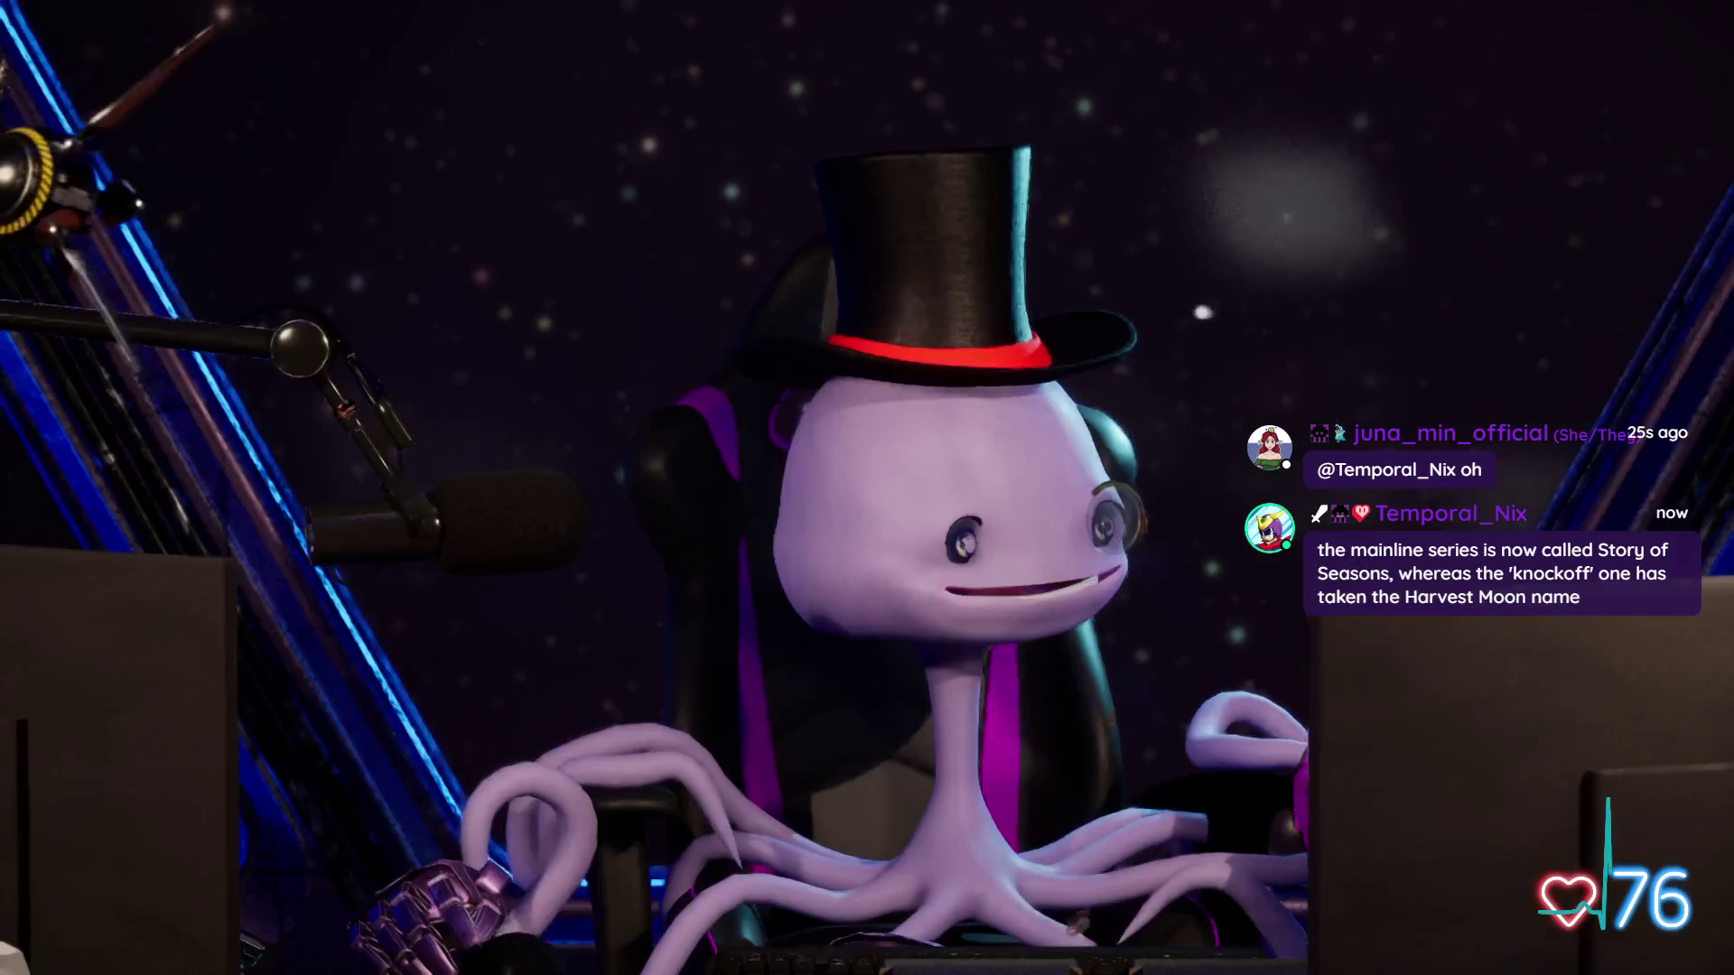
click(1355, 562)
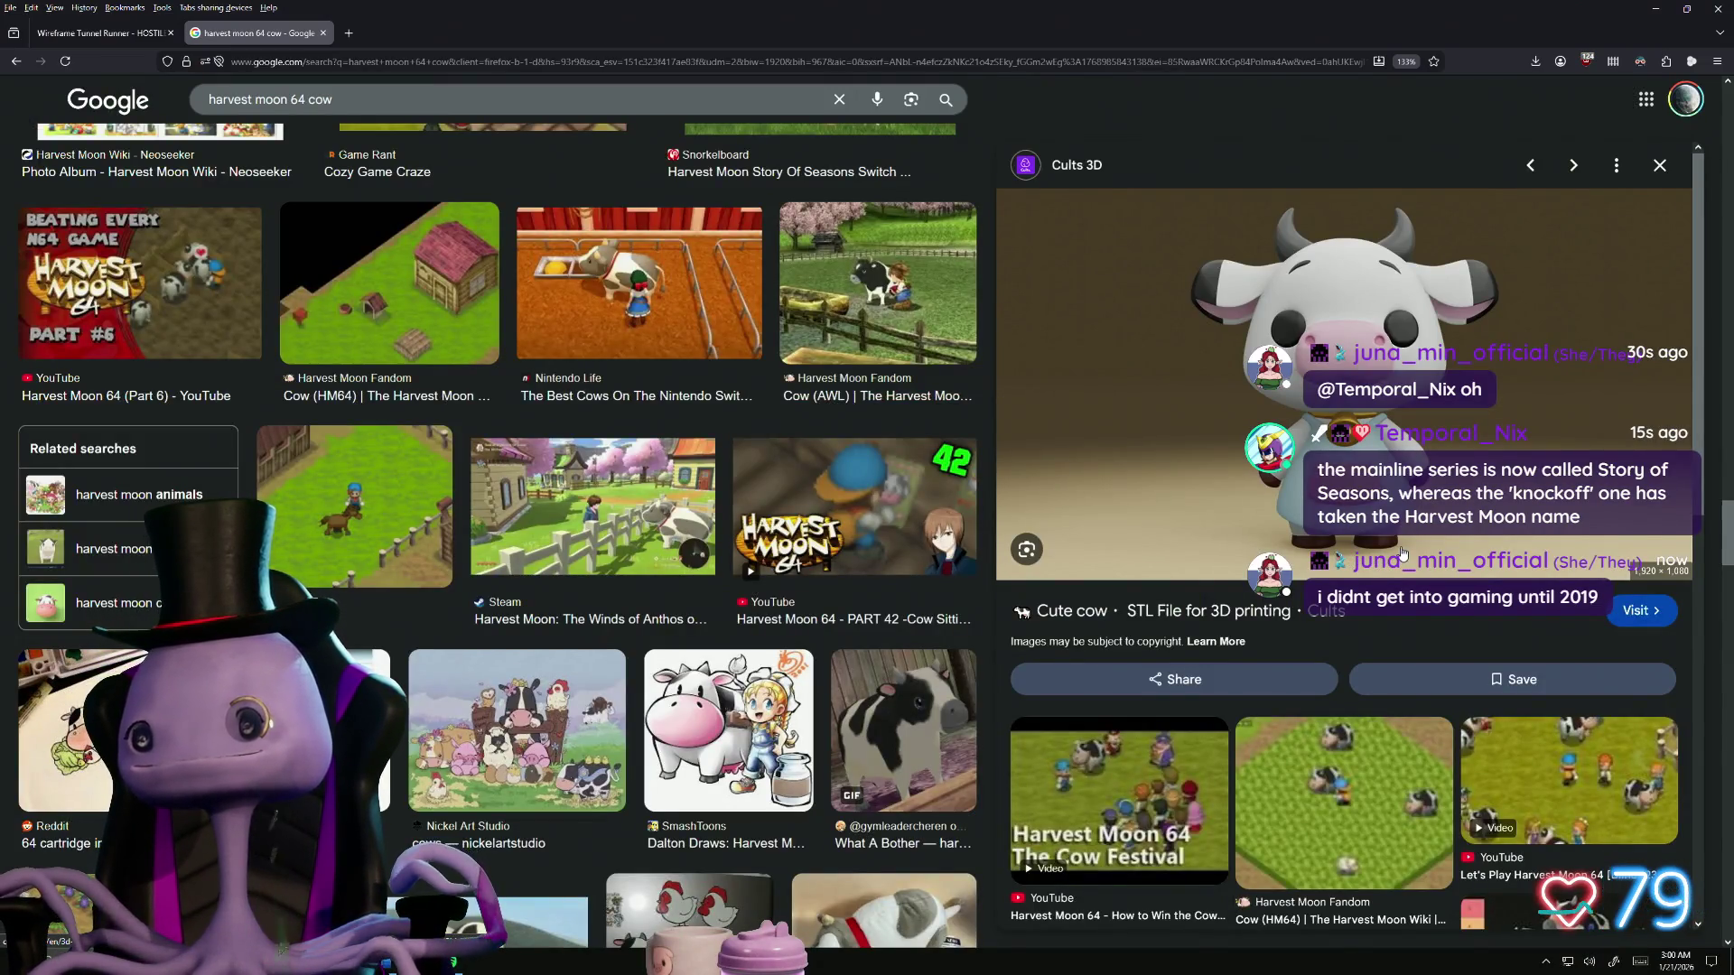
Step: Scroll the harvest moon 64 cow results and preview the Harvest Moon Fandom 'Animals (HM64)' chart
scroll(1395, 561, down, 8)
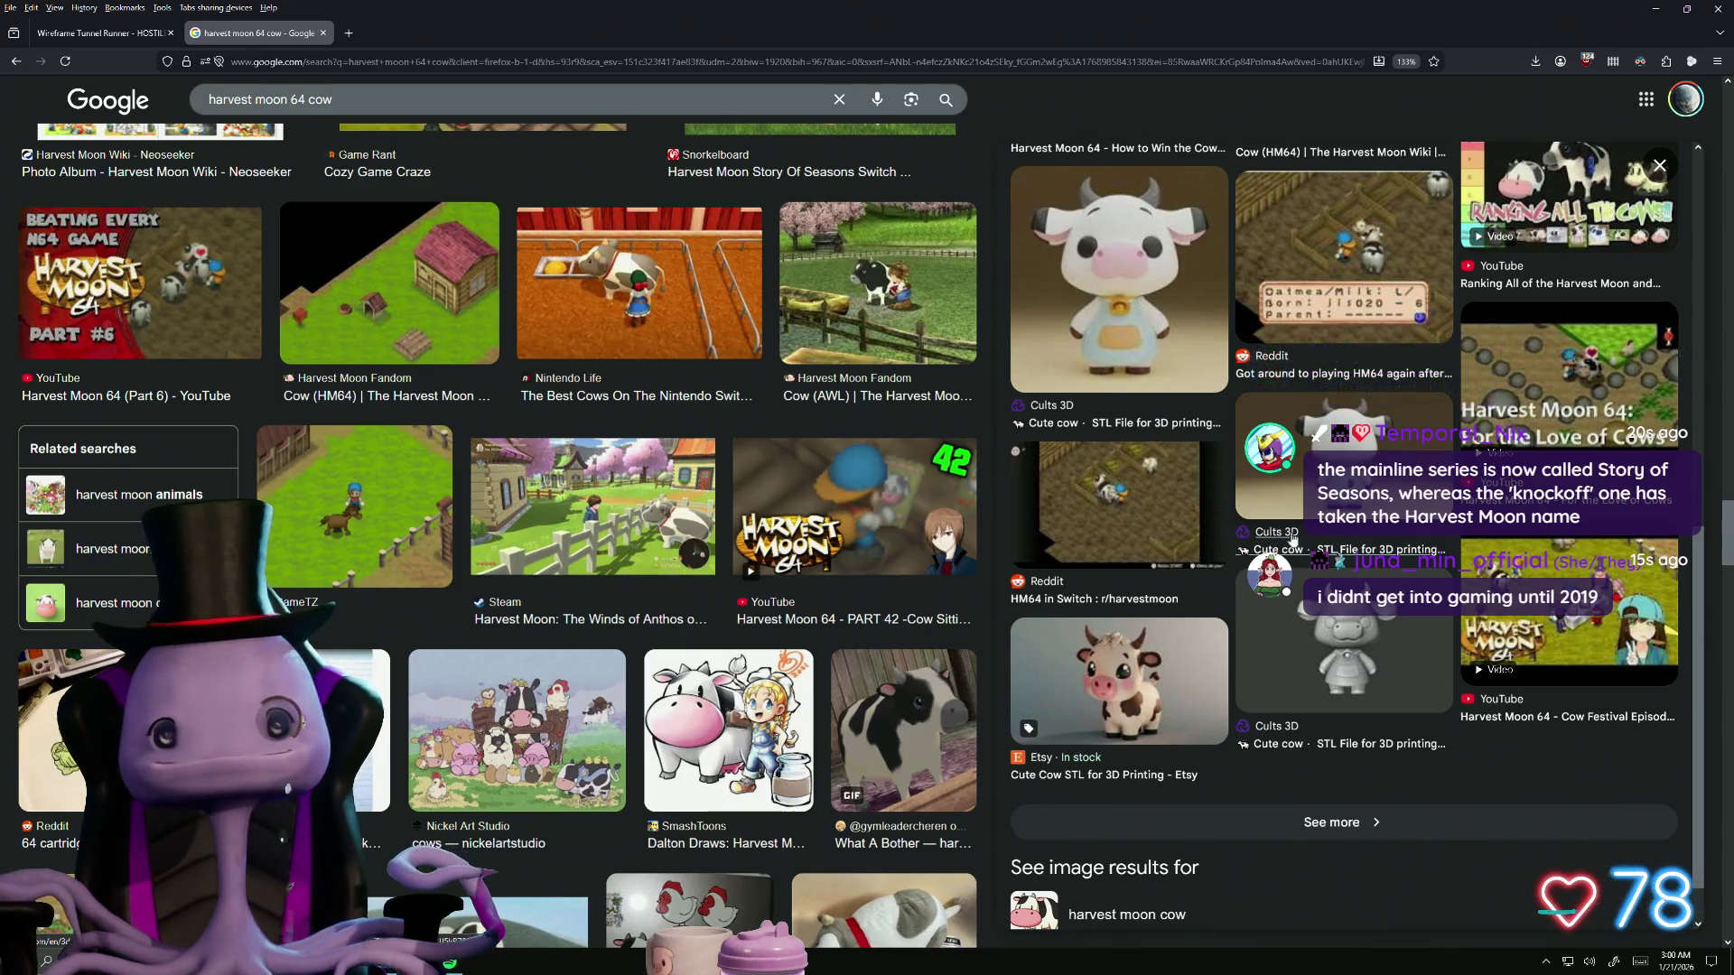
scroll(818, 557, down, 5)
scroll(820, 555, down, 4)
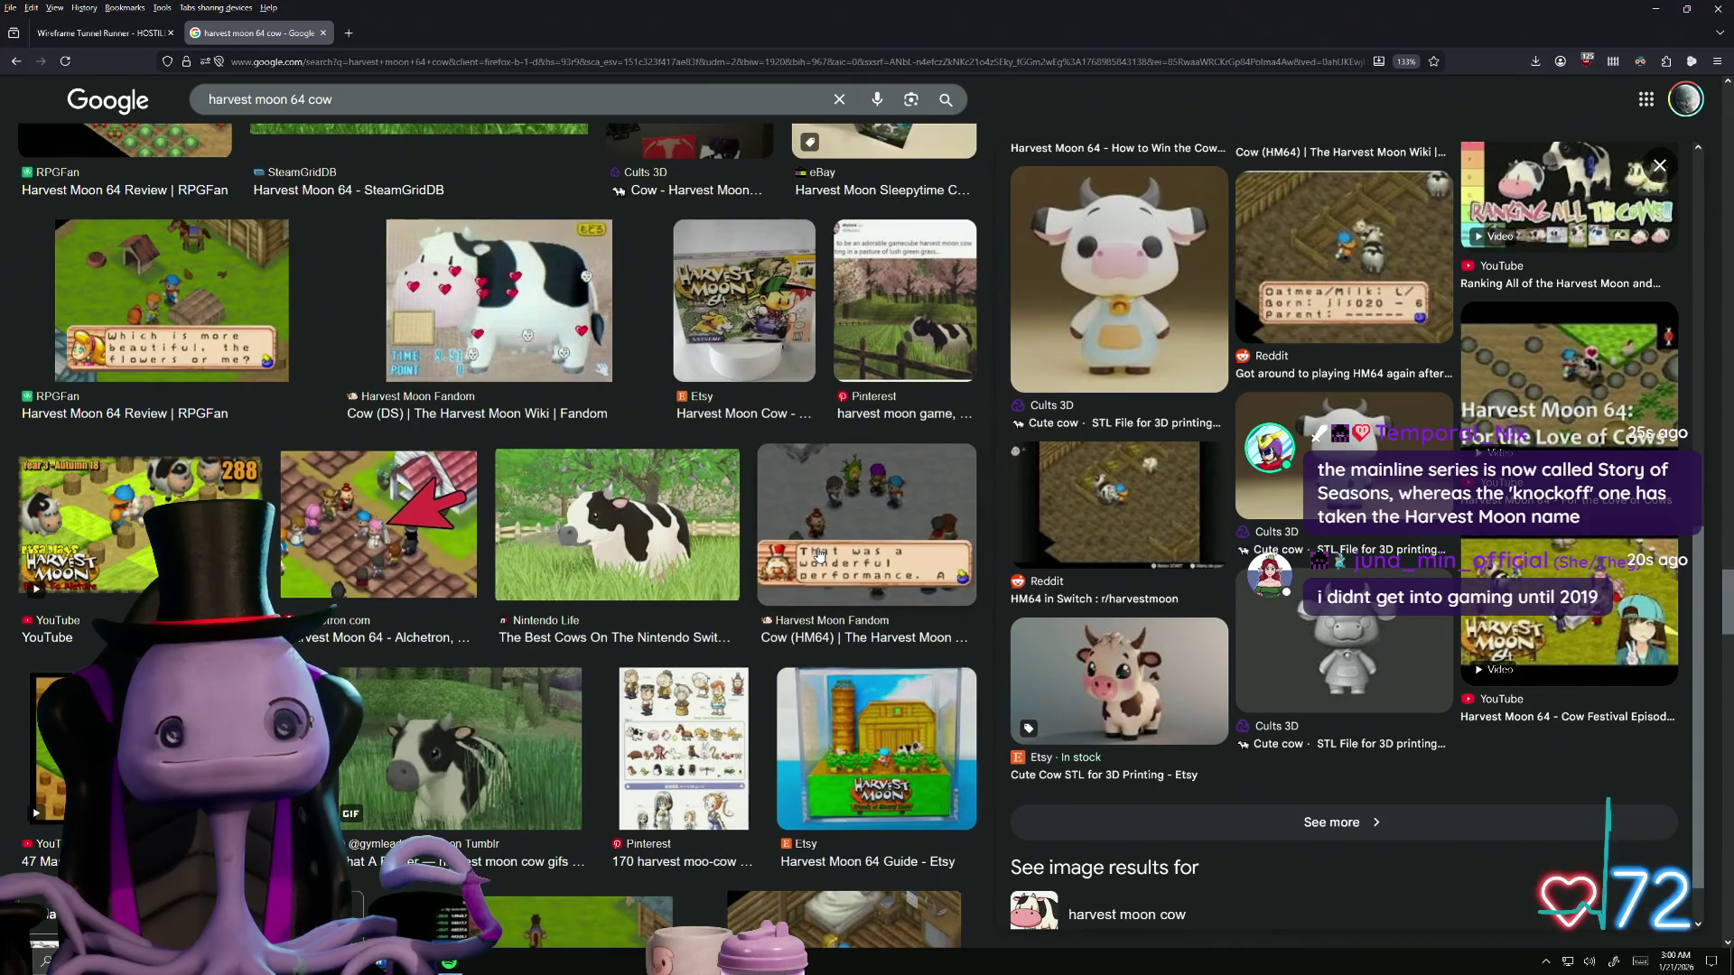
scroll(820, 555, up, 5)
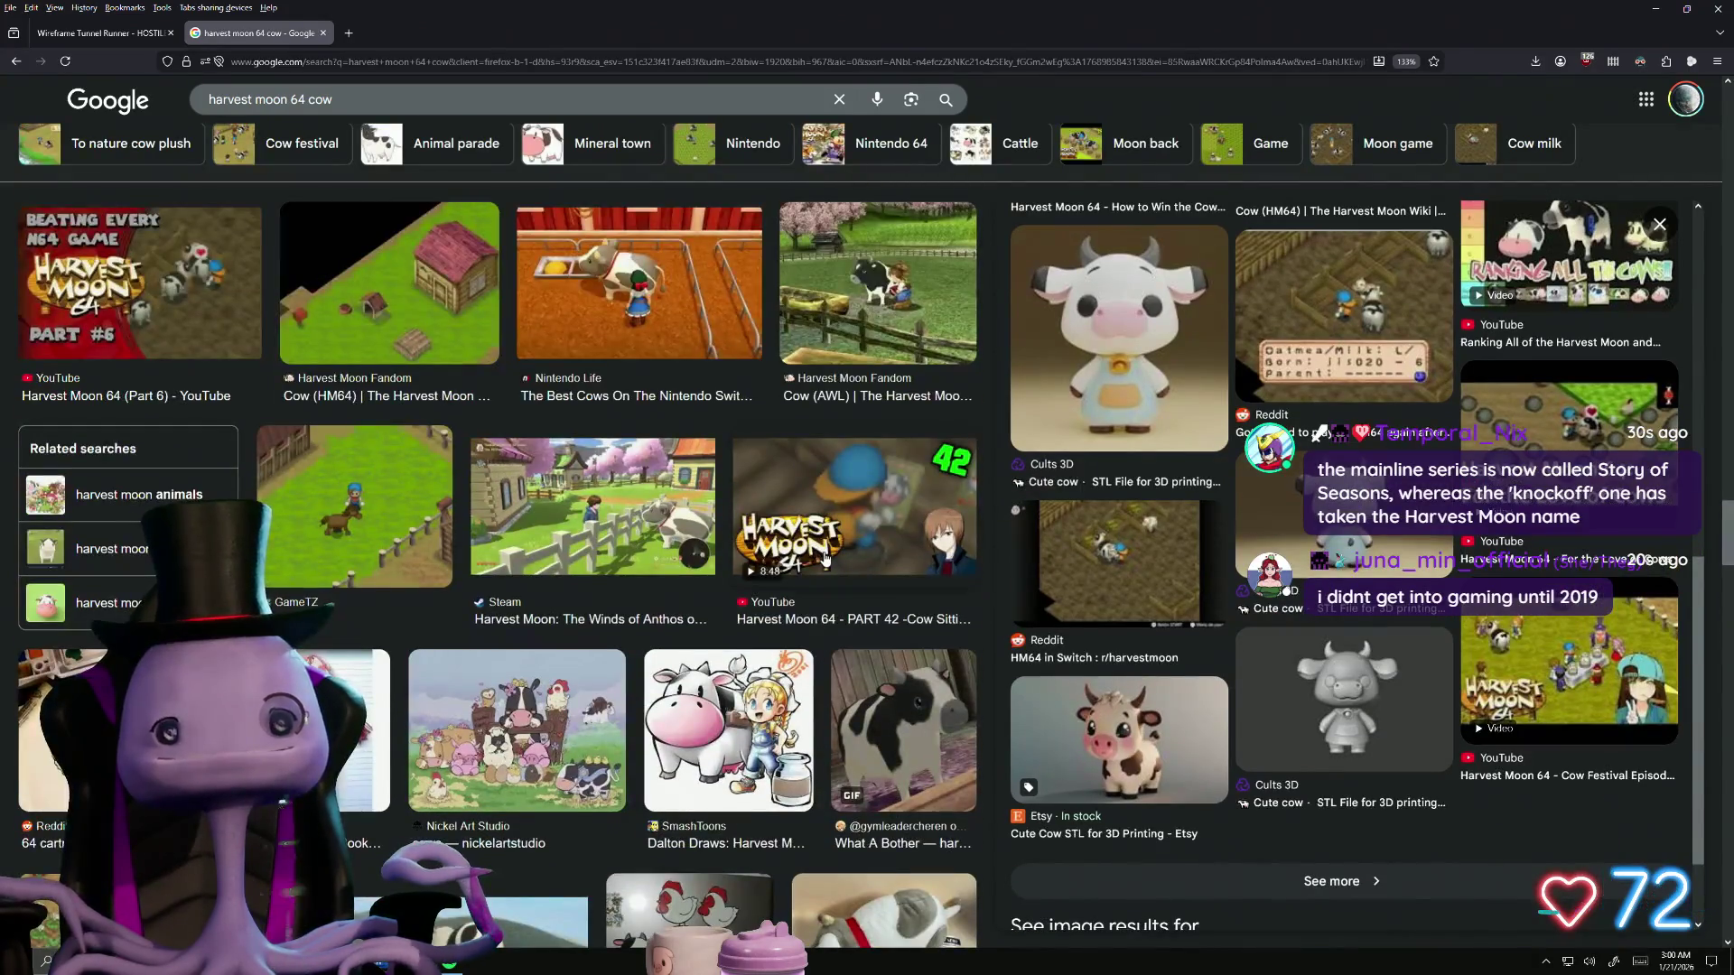
scroll(820, 558, up, 10)
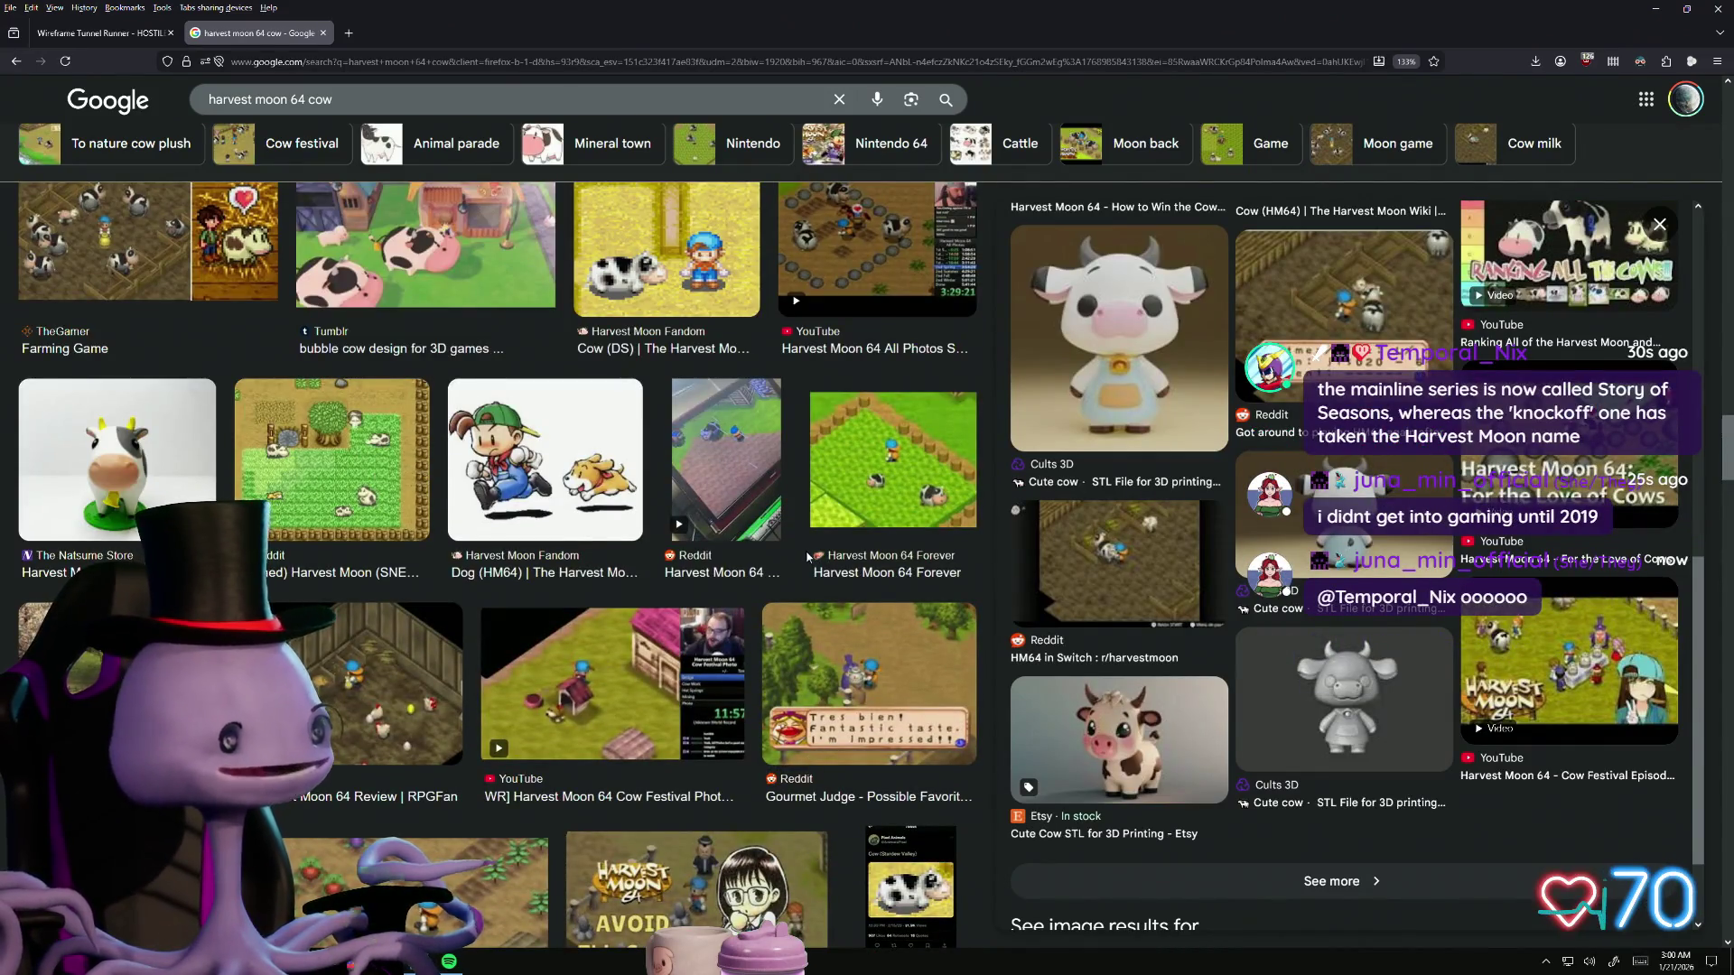
scroll(807, 557, up, 3)
scroll(818, 567, up, 2)
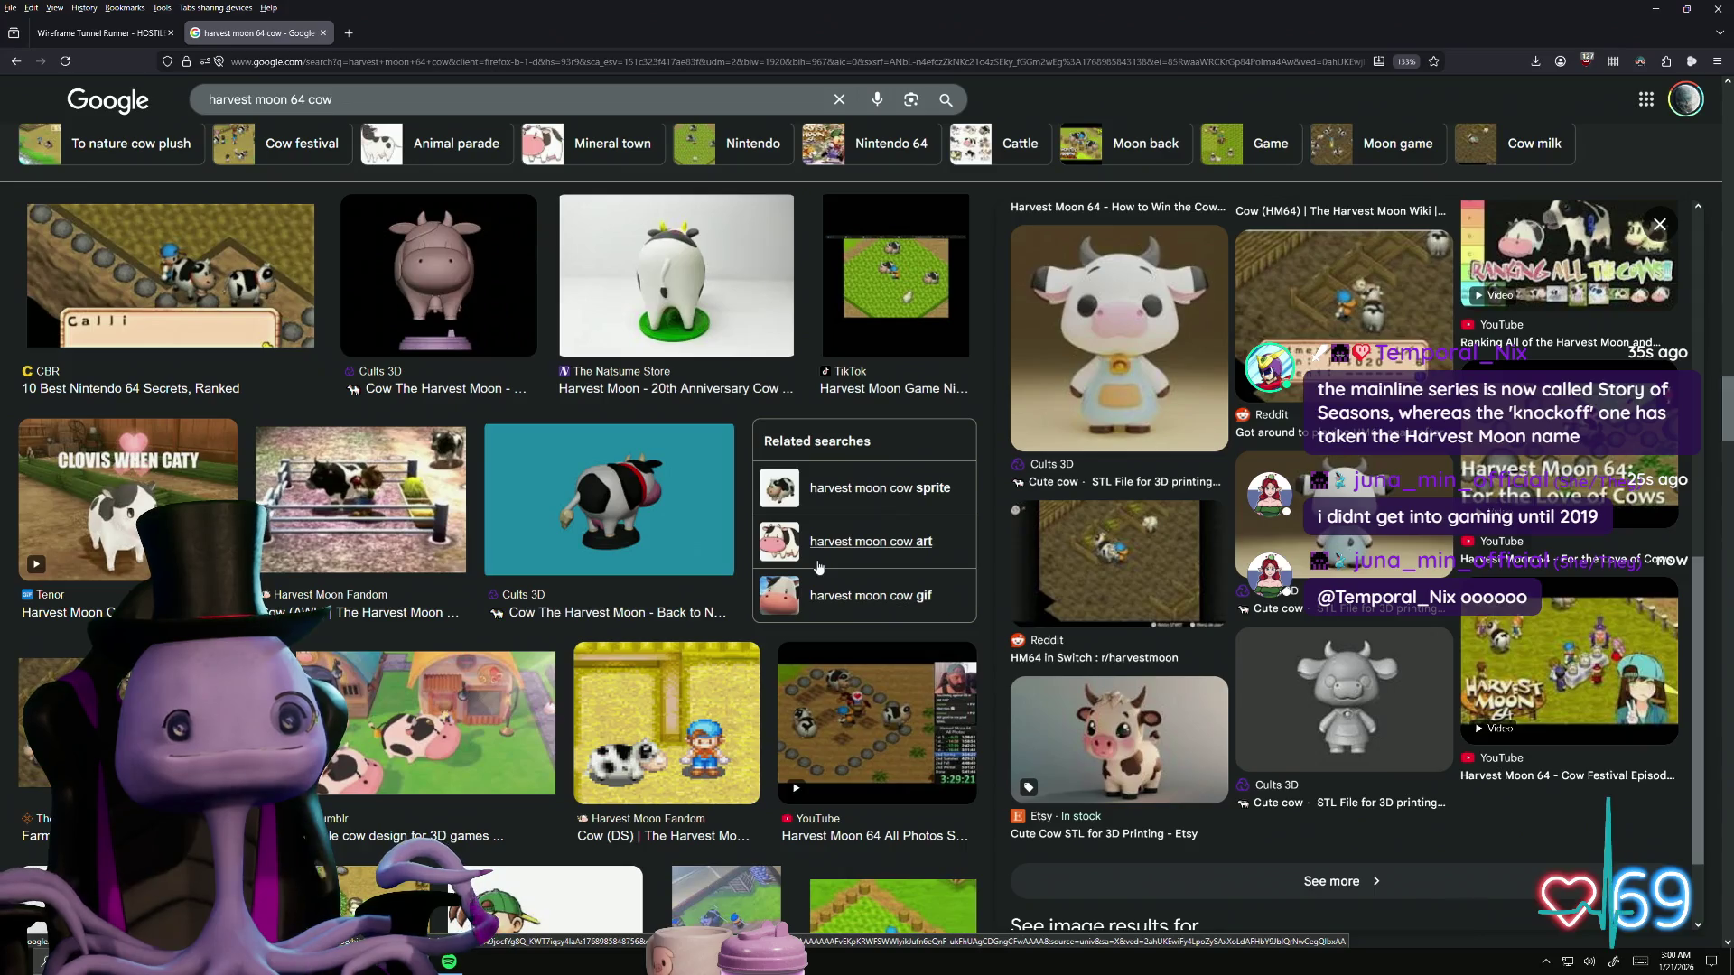
scroll(818, 566, up, 4)
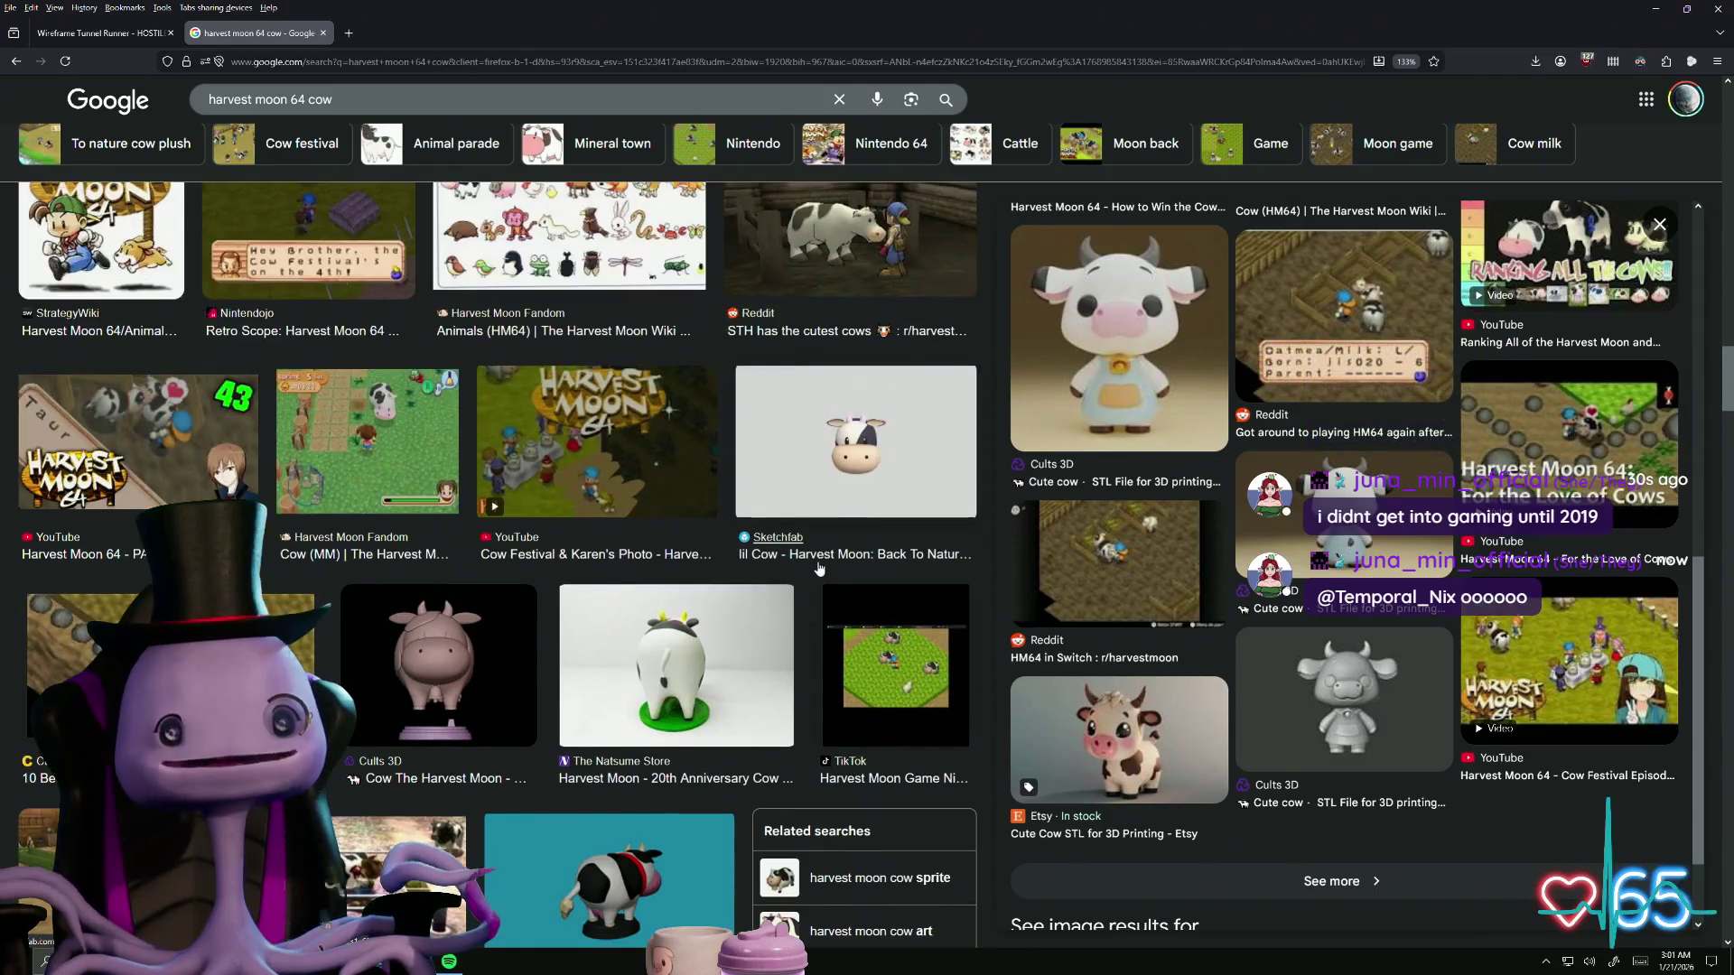
scroll(820, 567, up, 3)
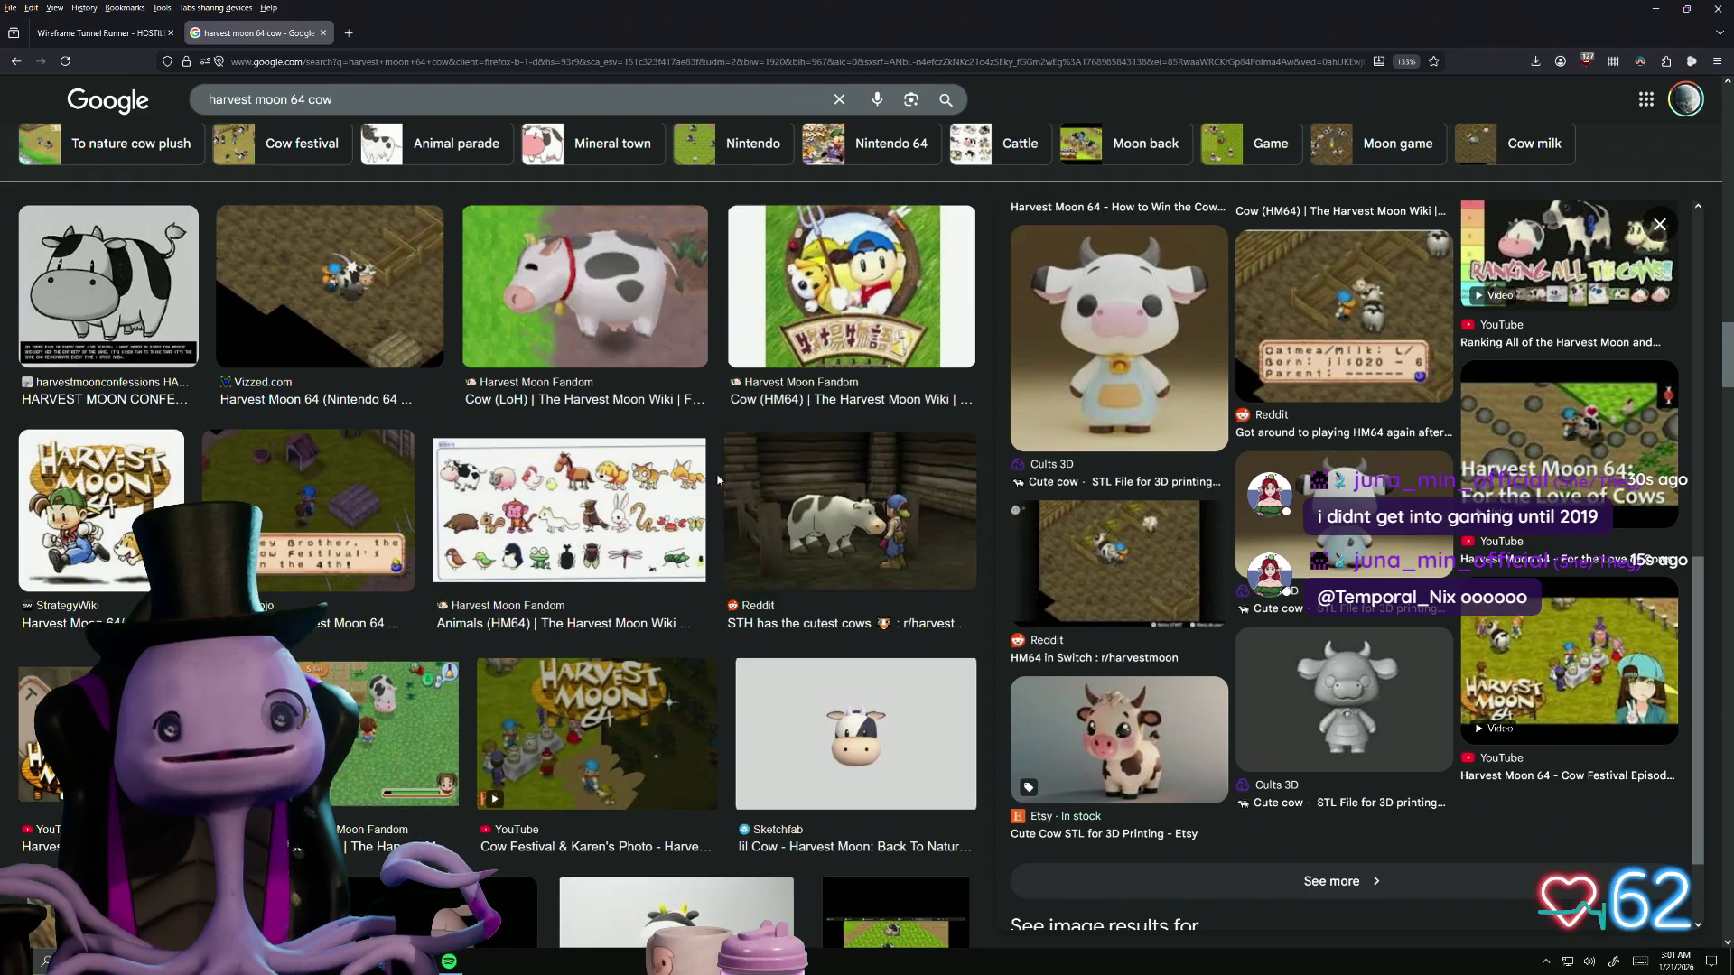
scroll(800, 534, down, 3)
scroll(533, 530, up, 3)
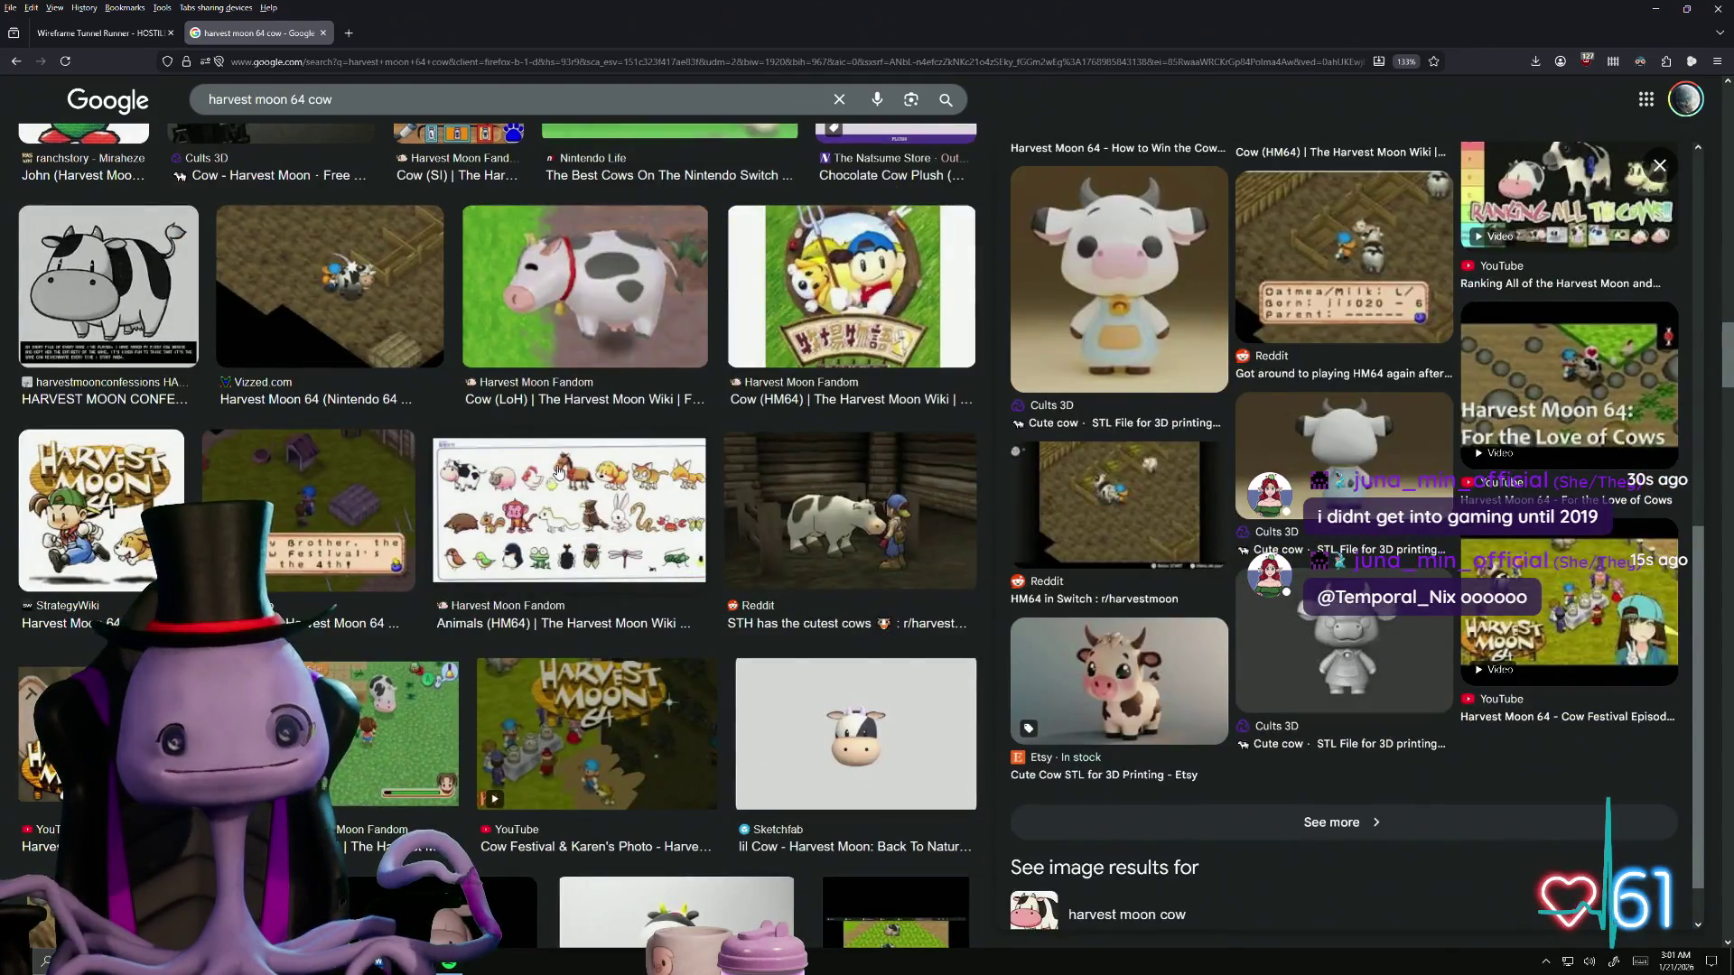
click(559, 473)
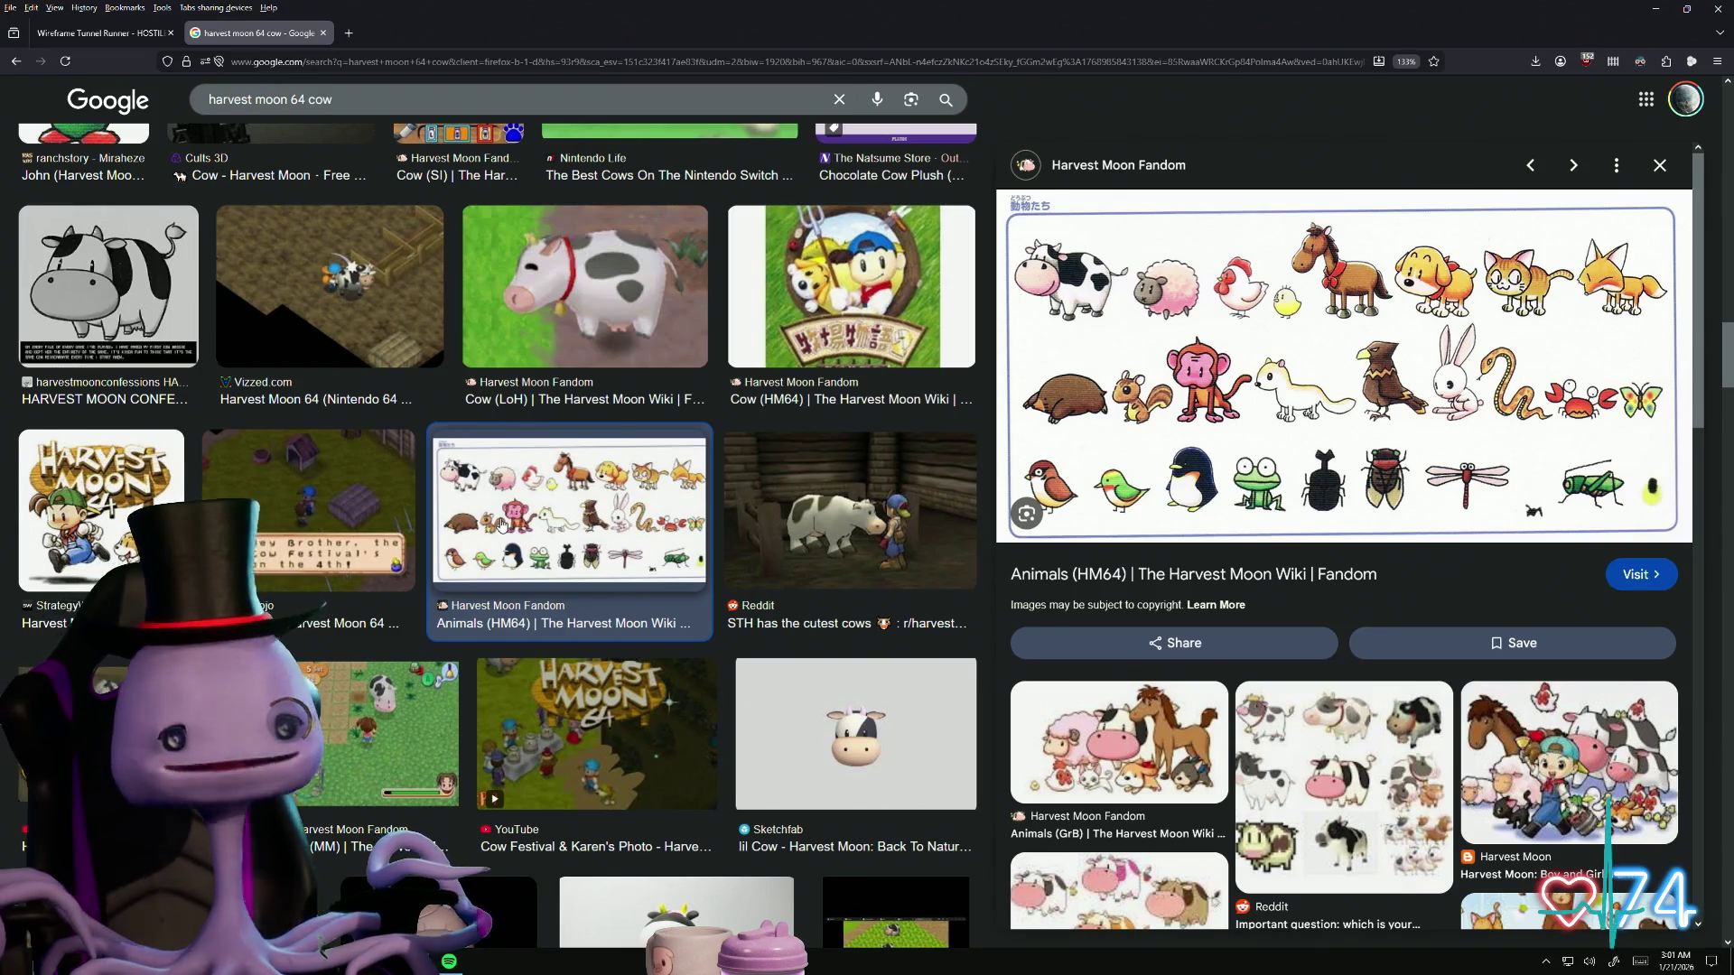
scroll(521, 511, down, 4)
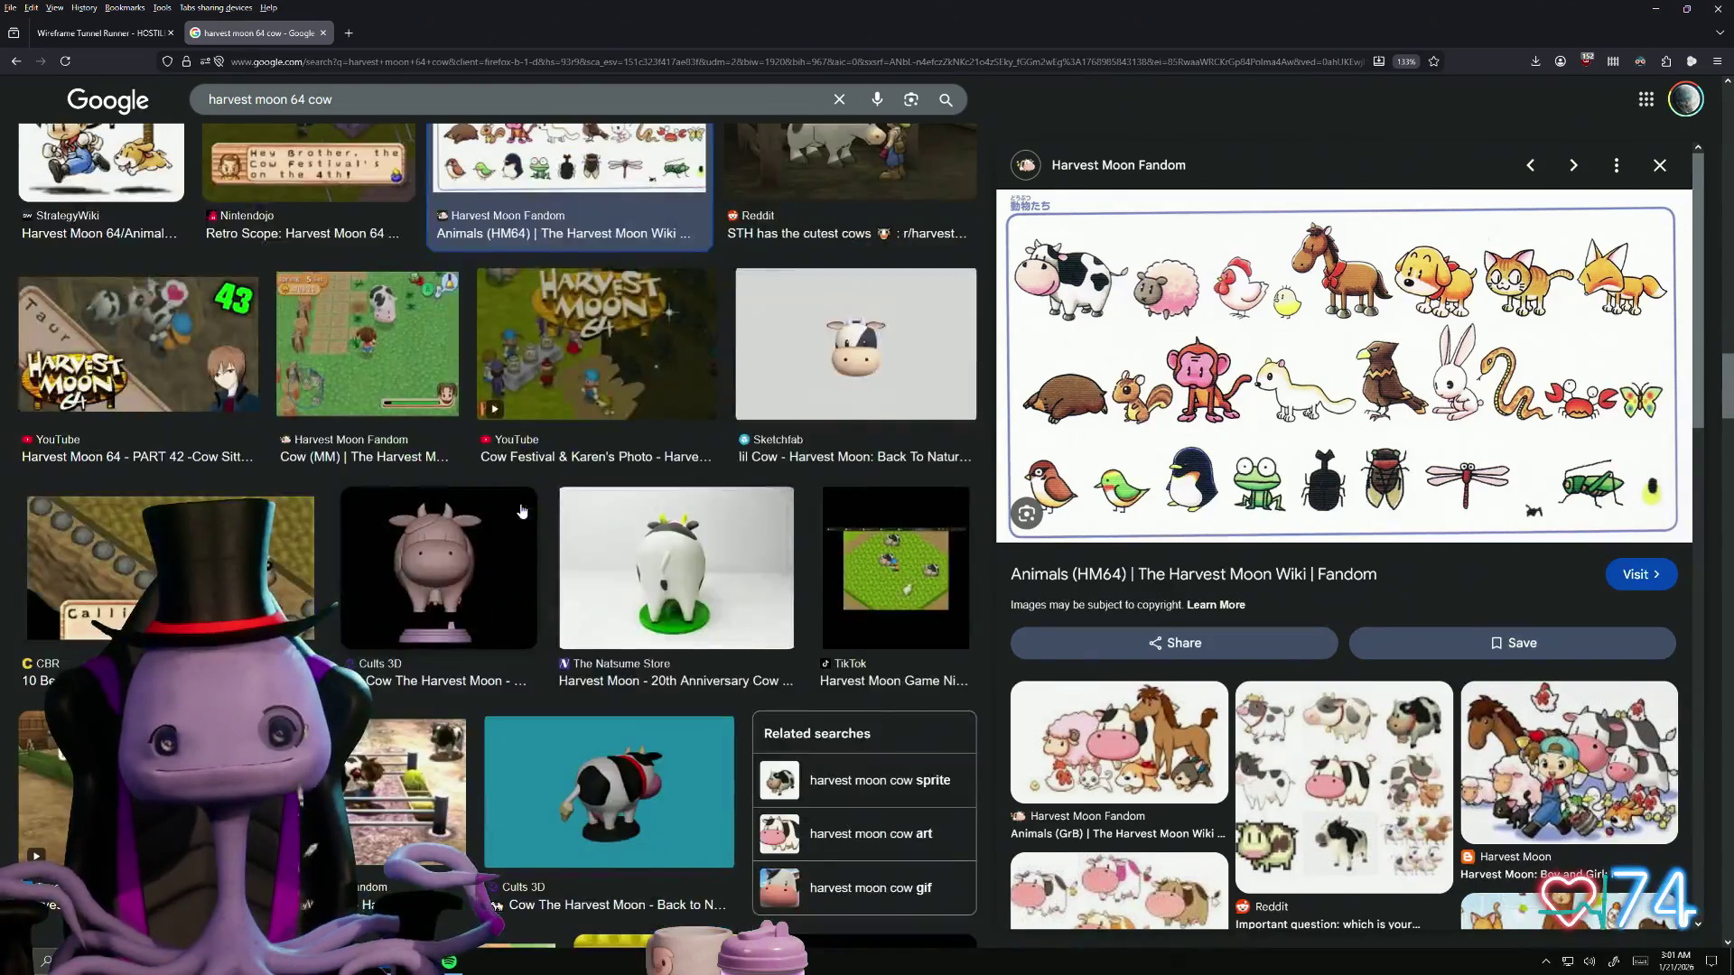
Step: Scroll further down the cow image results
scroll(521, 511, down, 2)
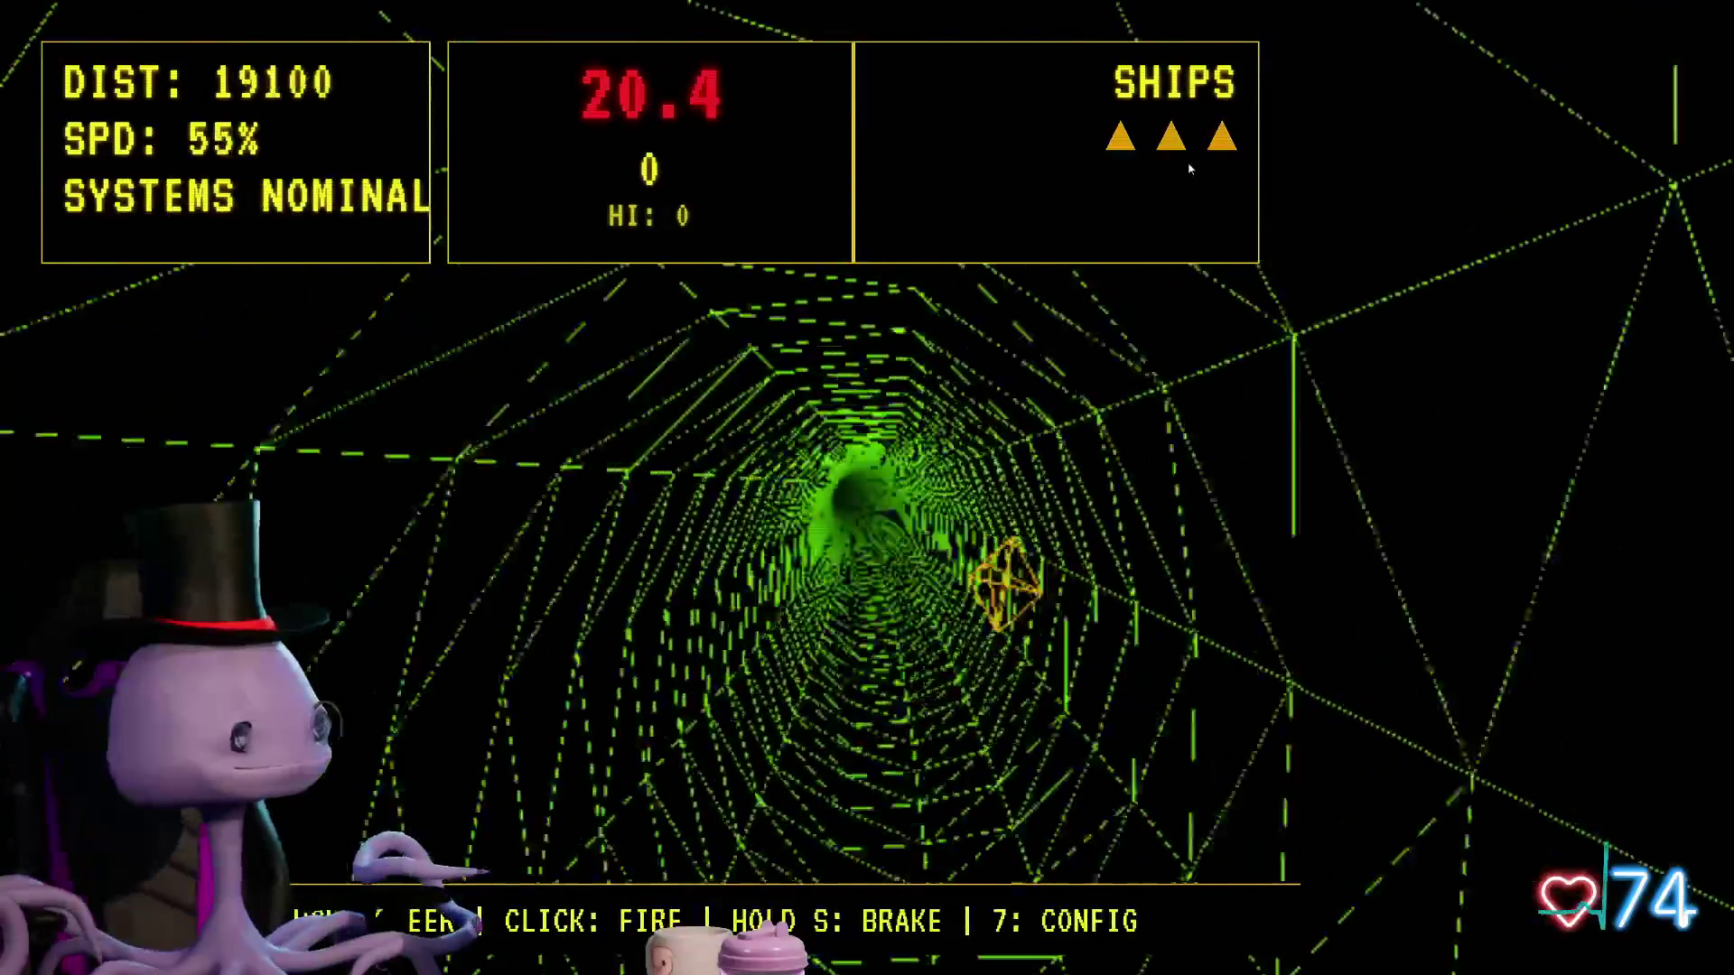
Step: Shoot the targets ahead in the purple tunnel while holding 1950 points and two ships
click(1208, 193)
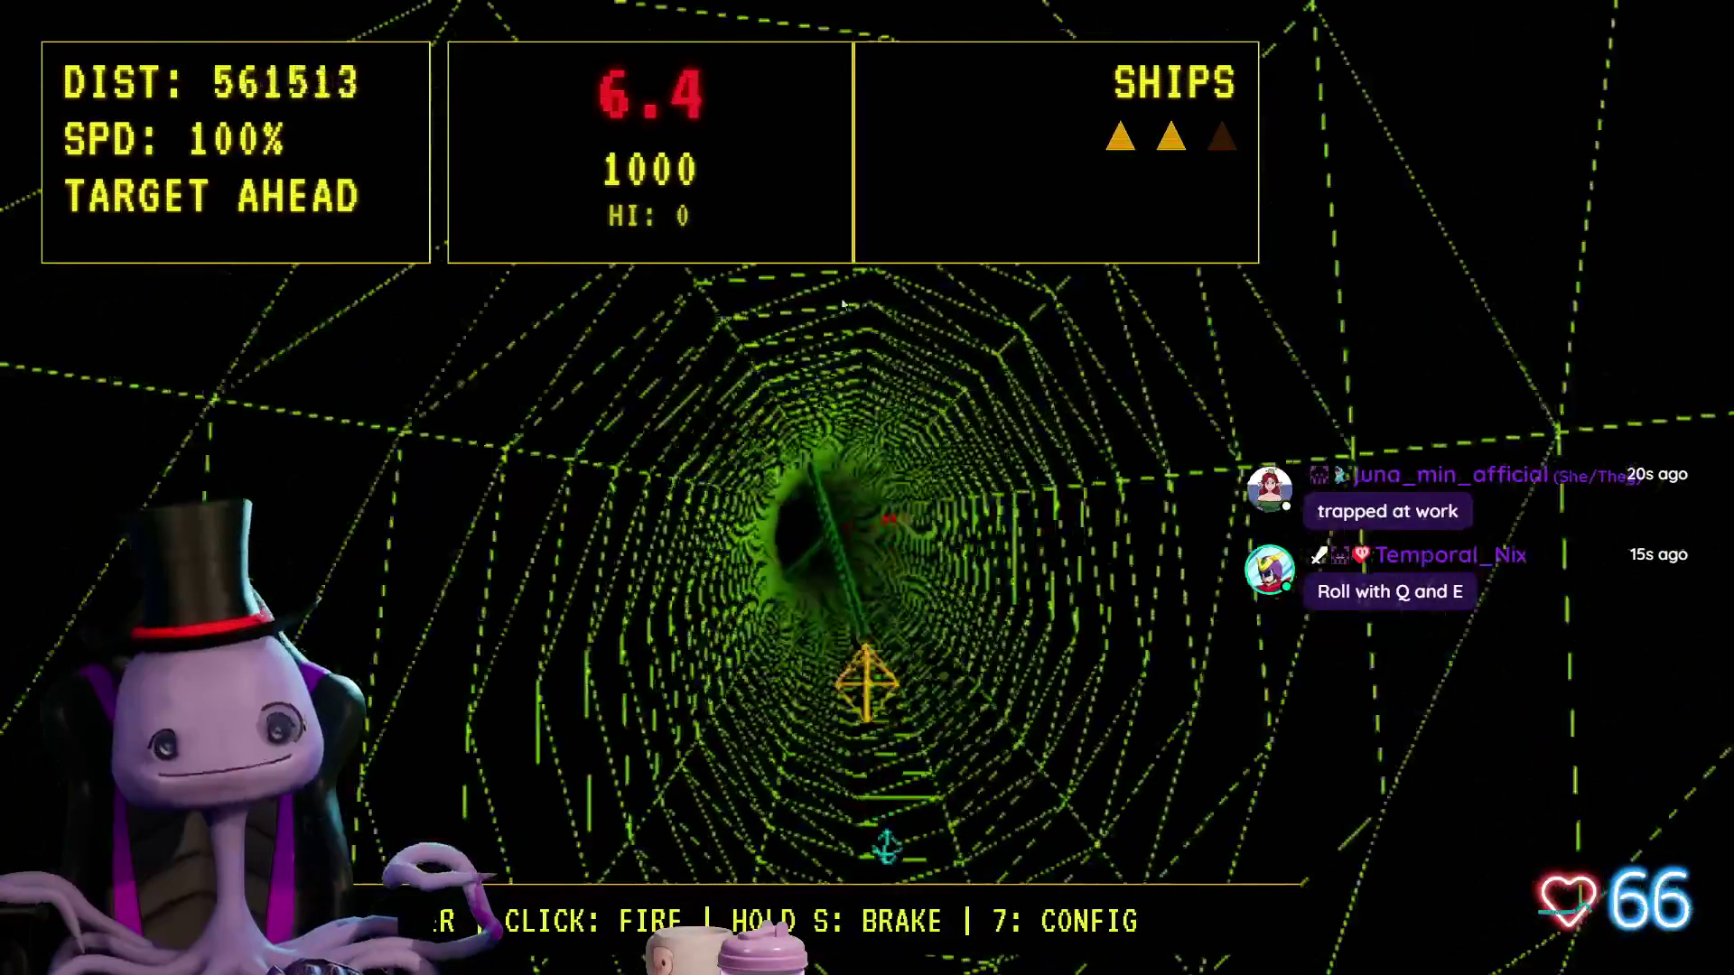
click(686, 317)
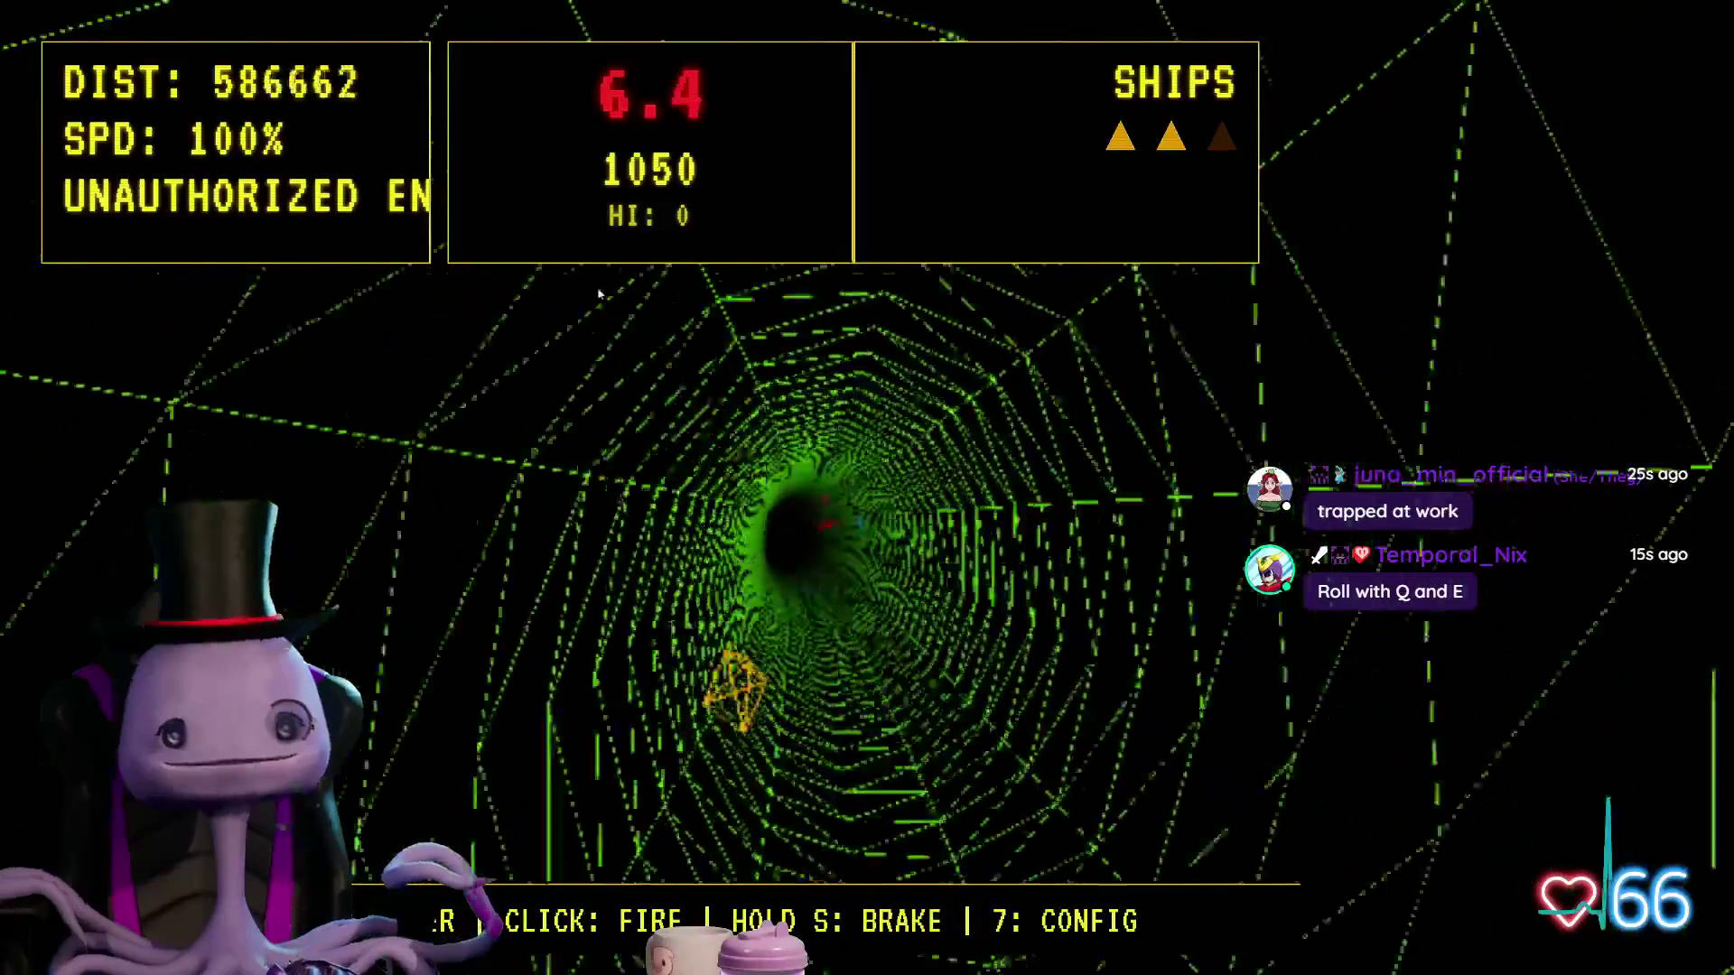
click(596, 271)
click(651, 257)
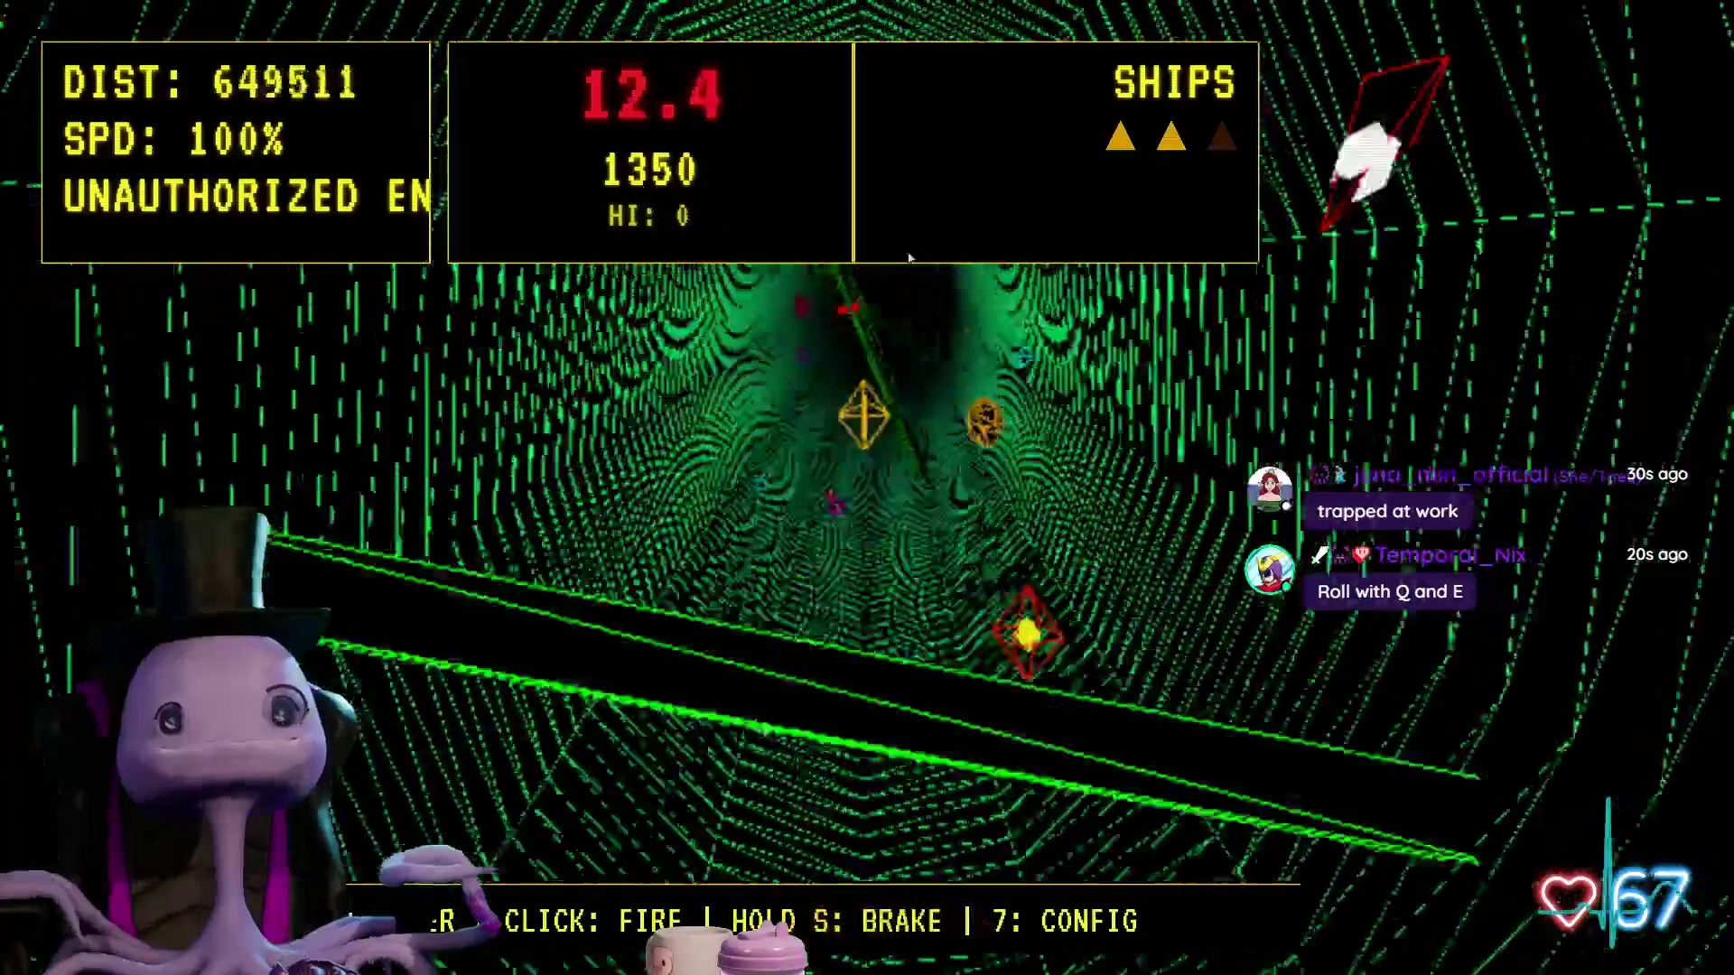
click(1154, 271)
click(445, 368)
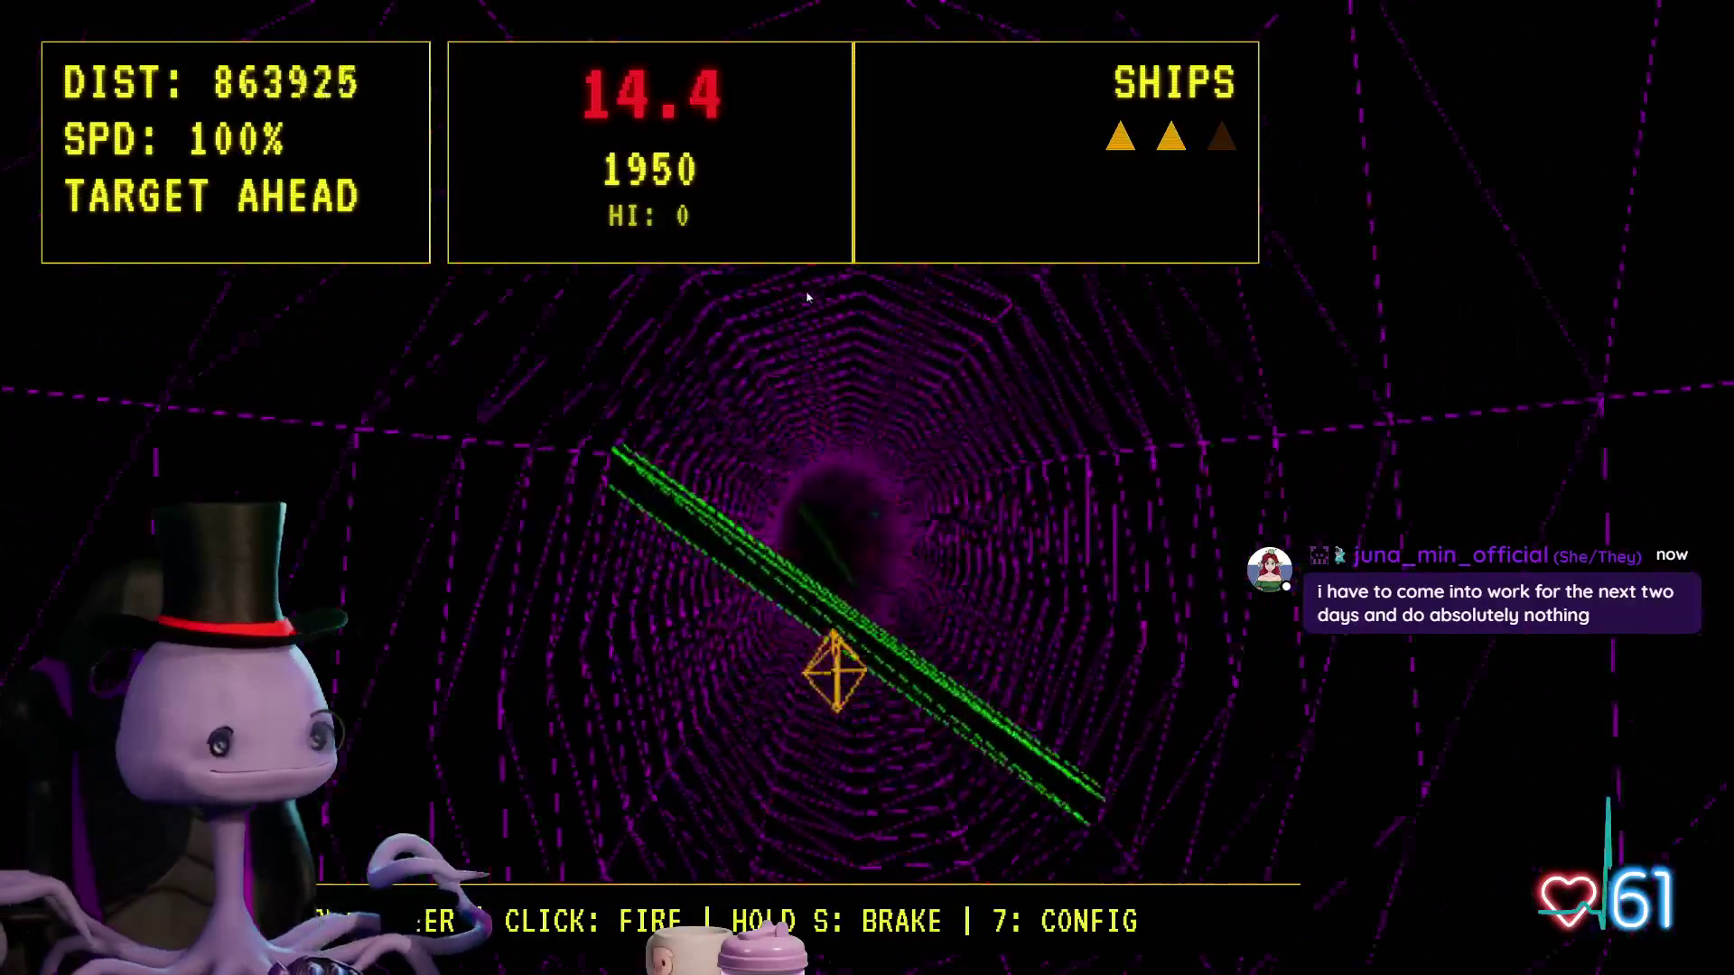
Step: Fire at a target, then brake with S and boost with W to dodge tunnel obstacles
click(1034, 253)
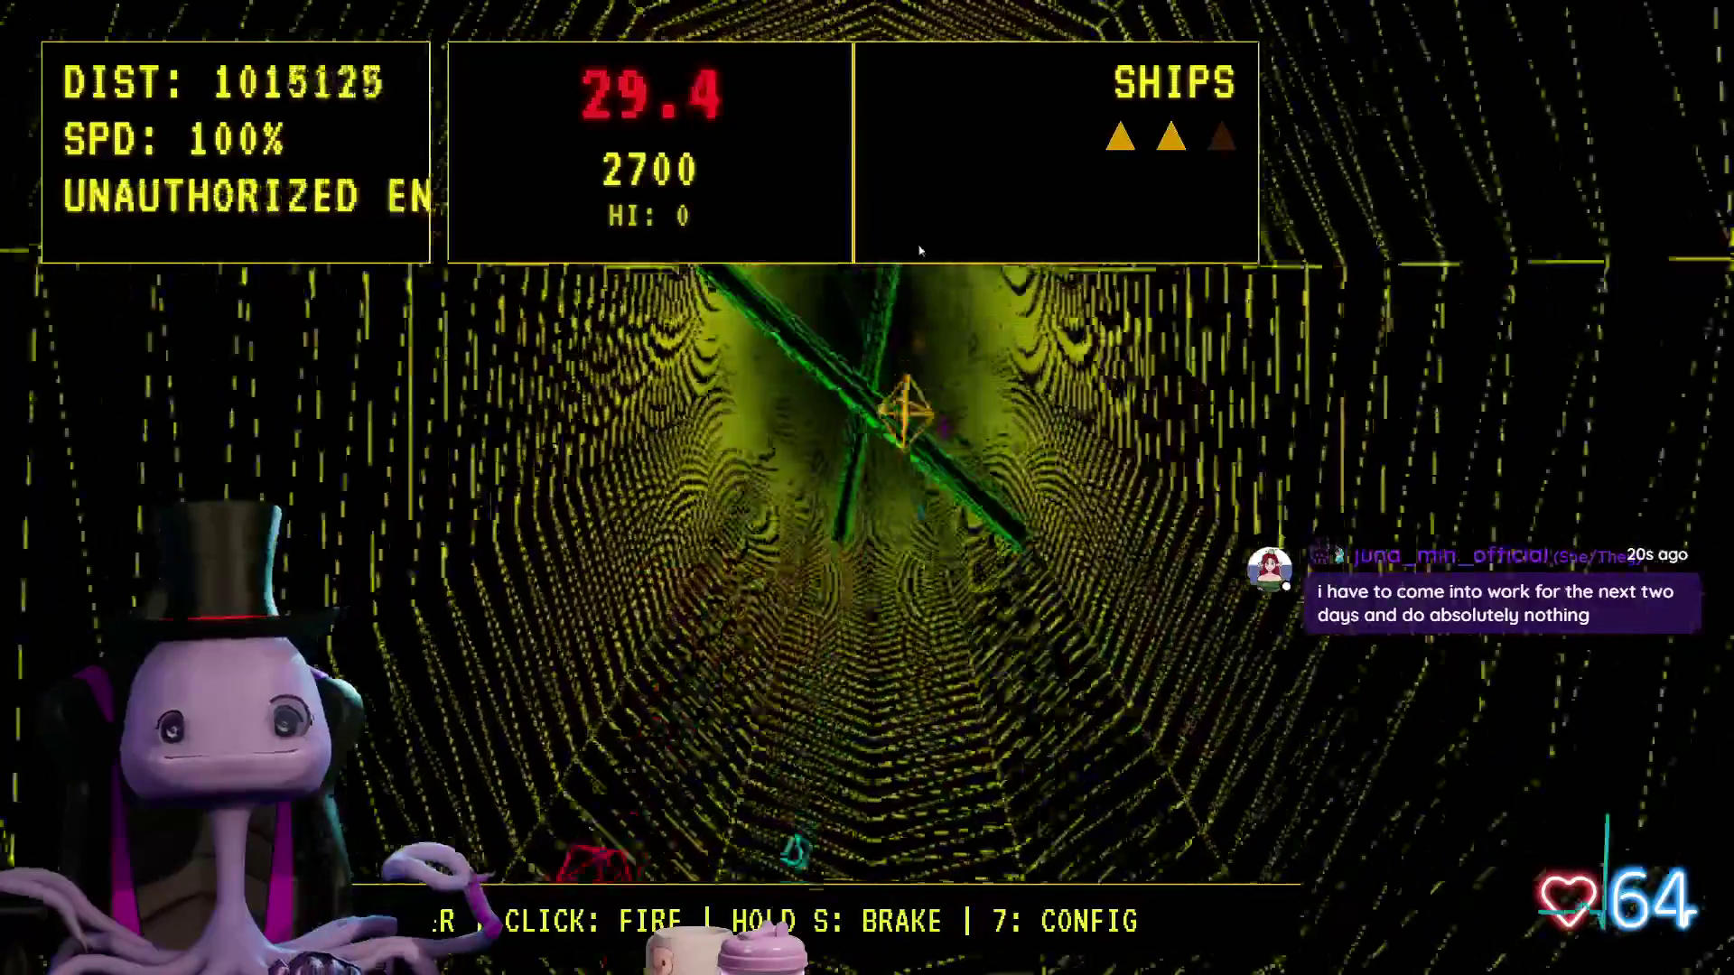
key(s)
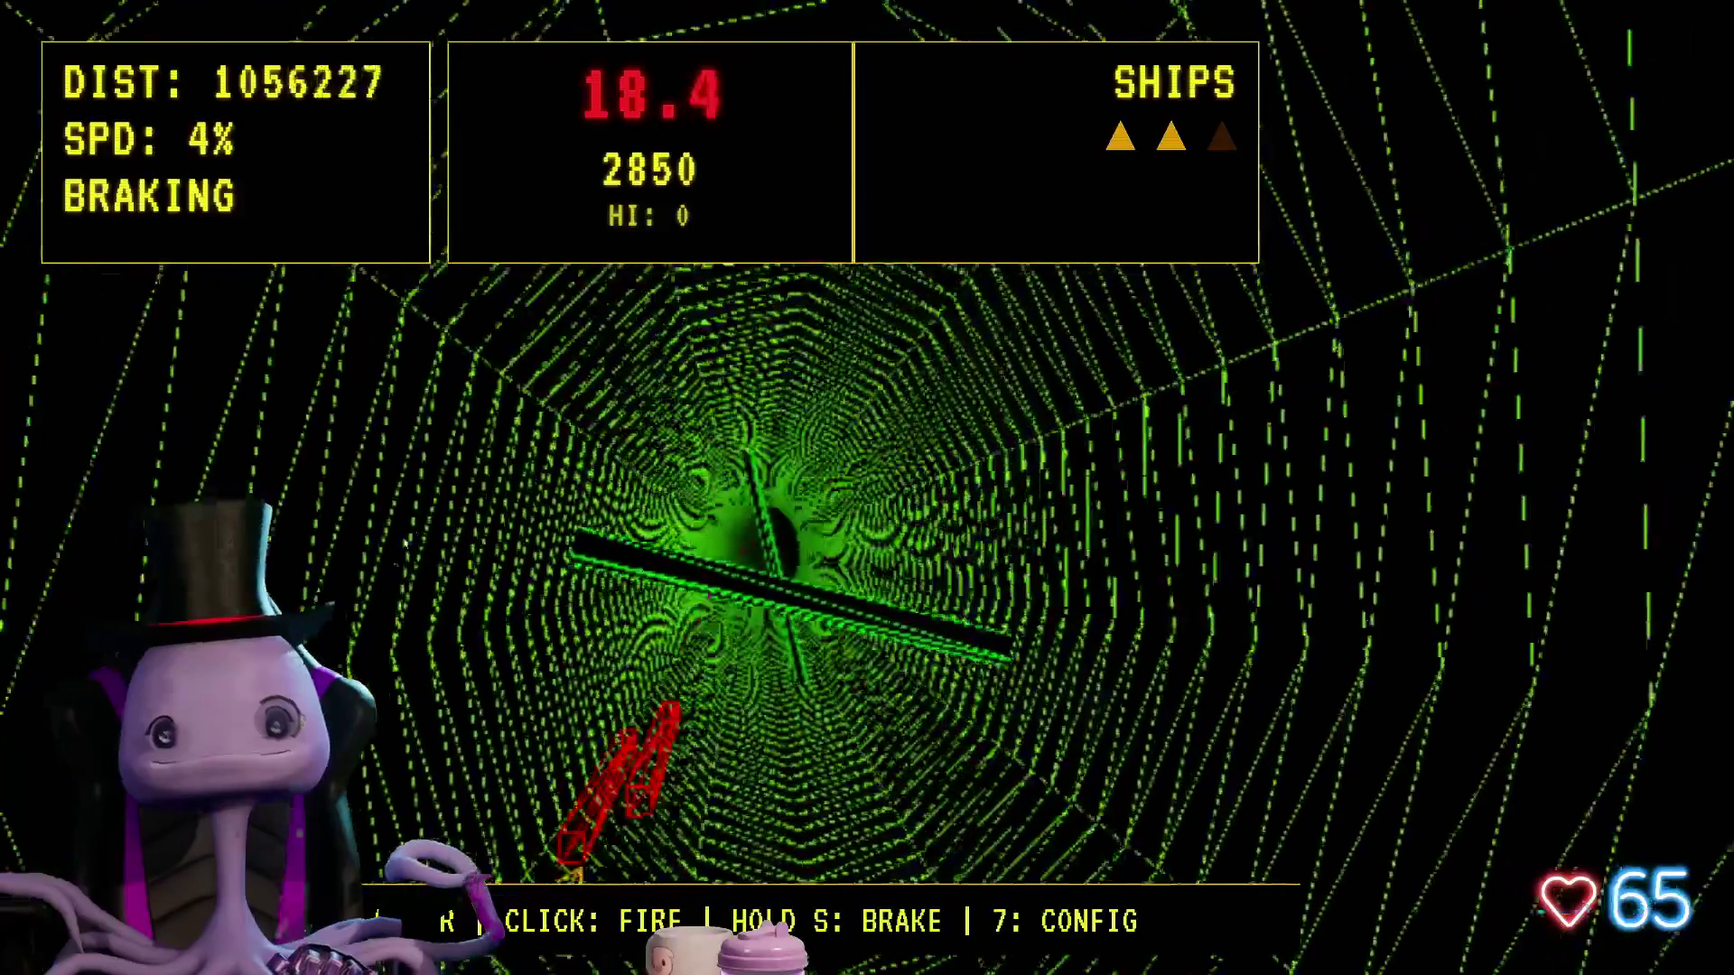
key(w)
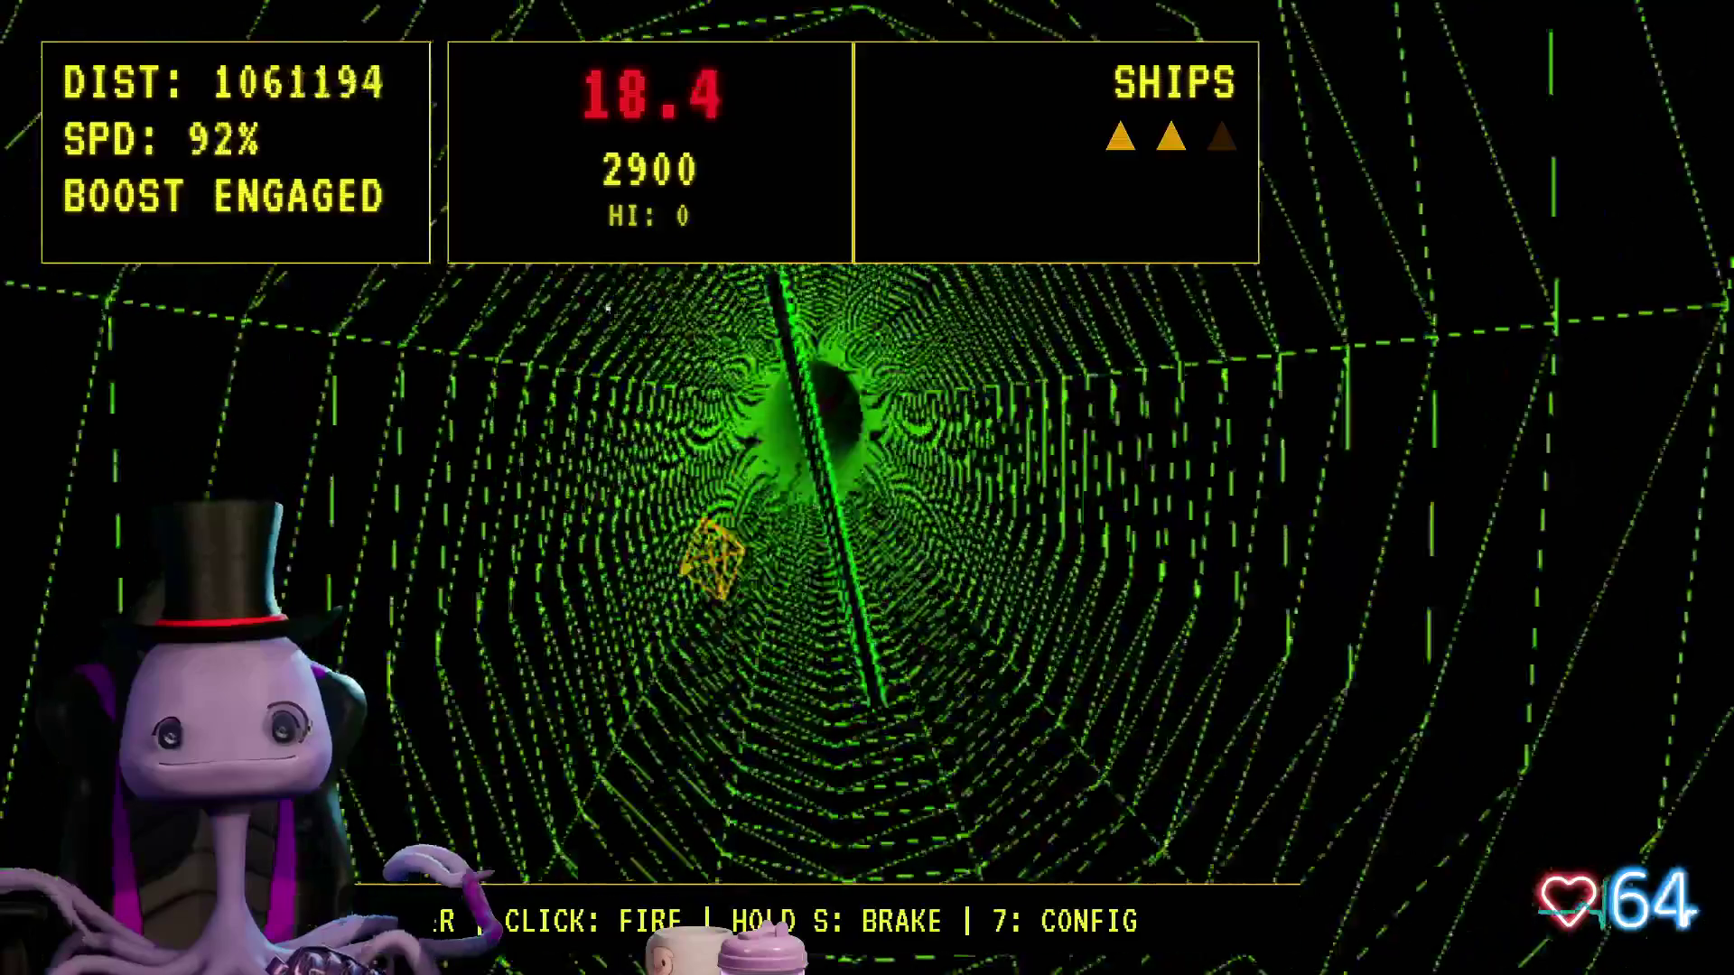
key(s)
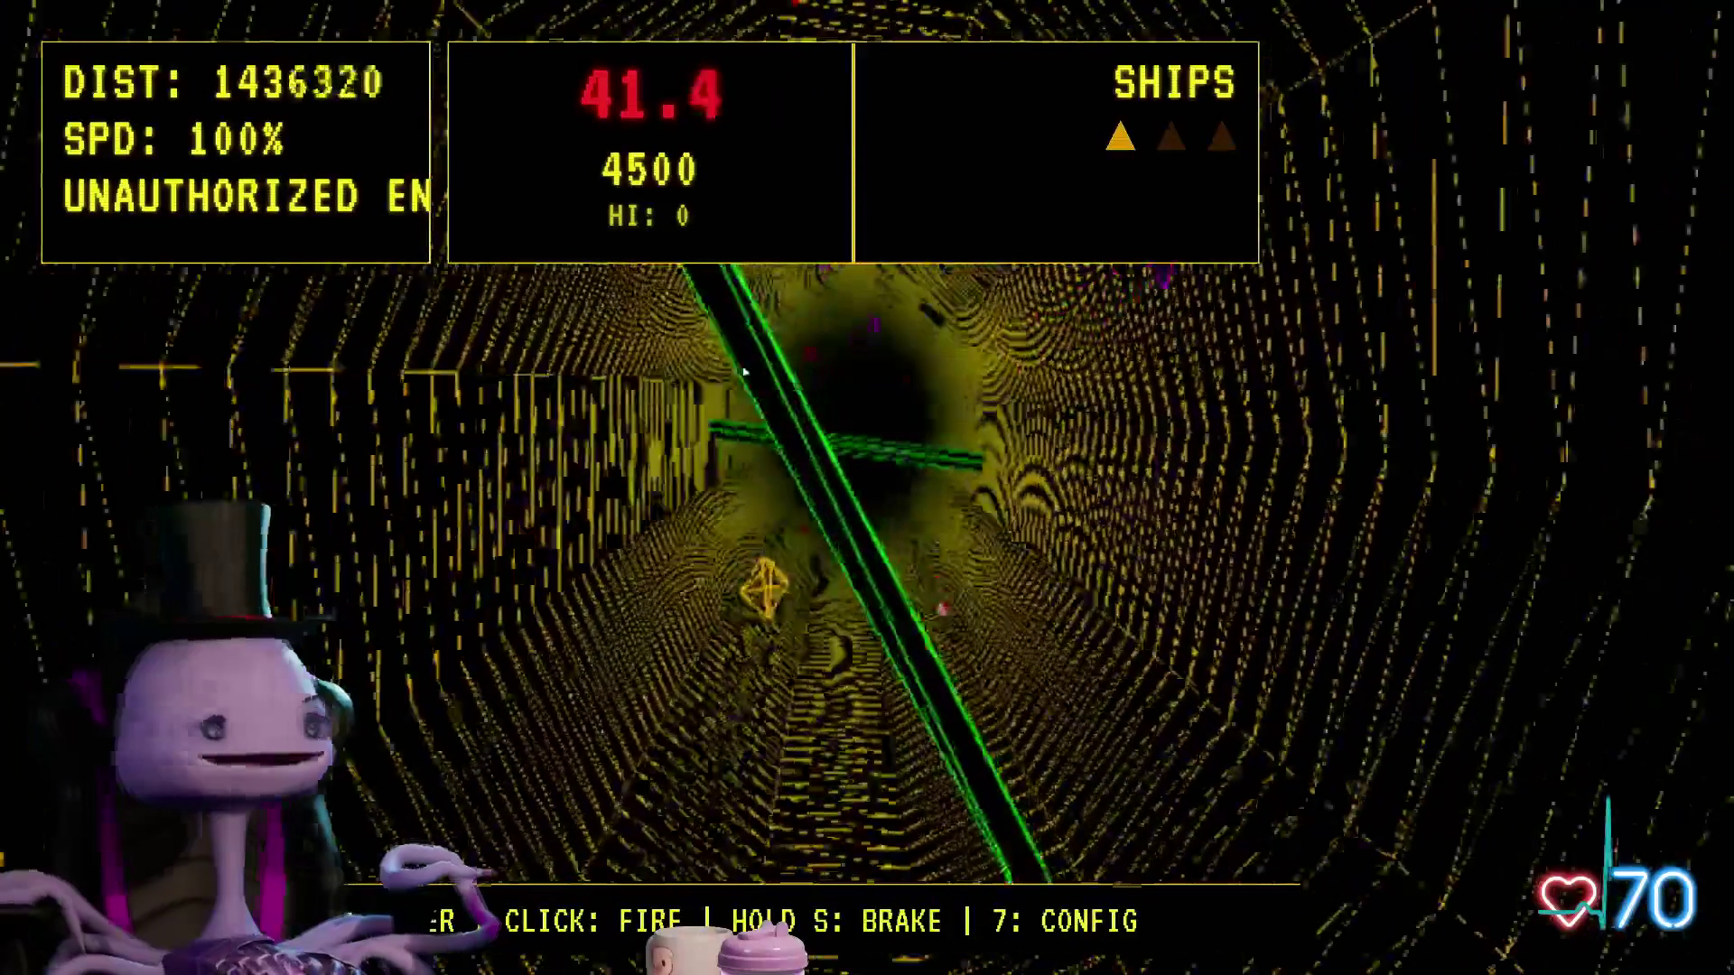
key(s)
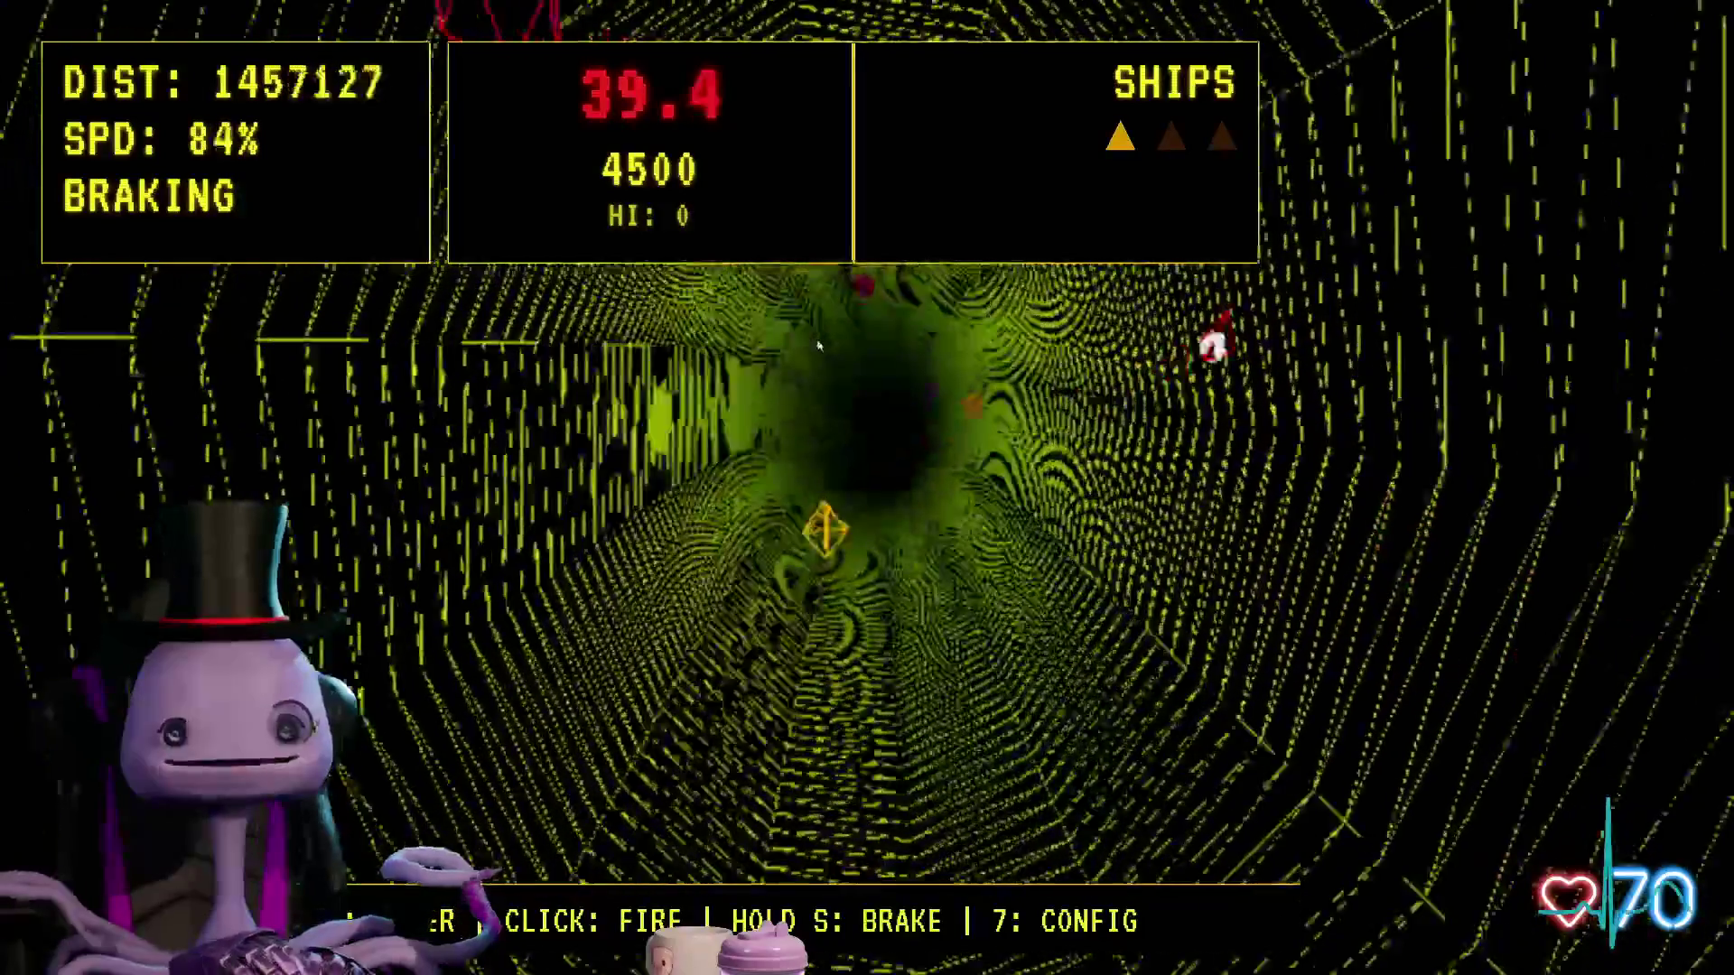